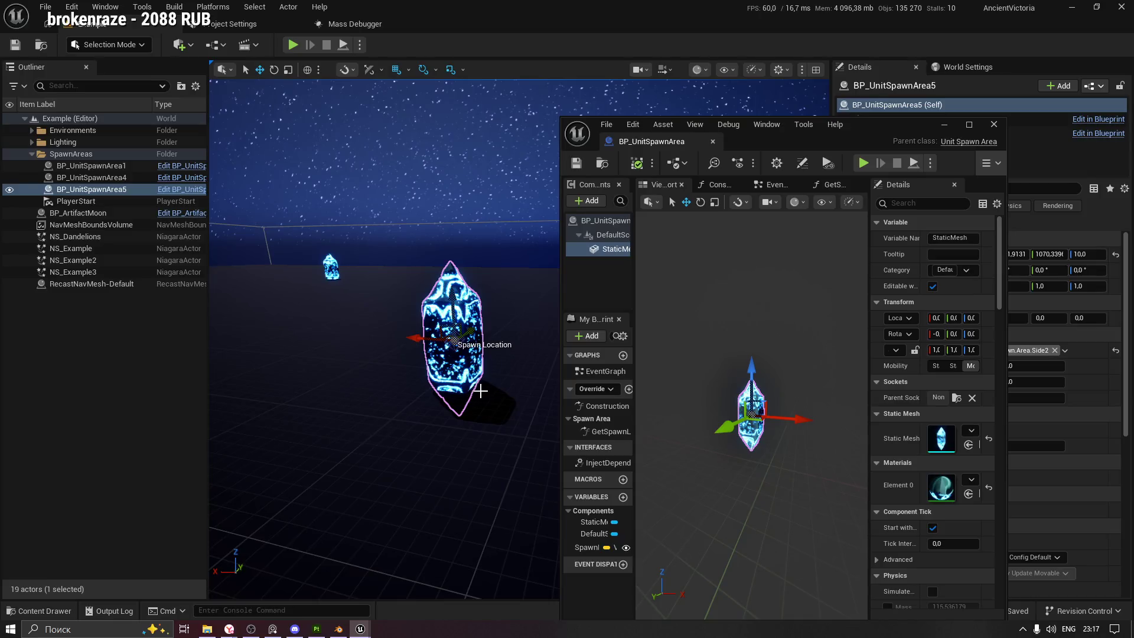
Raise the crystal StaticMesh to Z 80 in the Blueprint viewport
{"action": "left_click_drag", "start_coordinate": [402, 337], "coordinate": [362, 537]}
{"action": "key", "text": "f"}
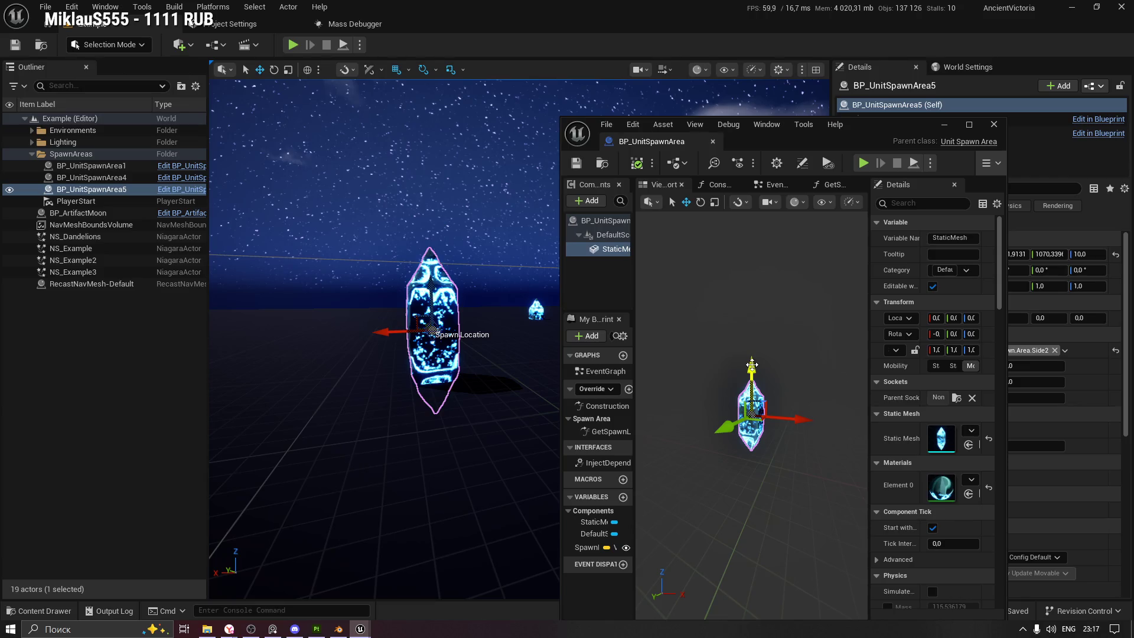
{"action": "left_click_drag", "start_coordinate": [751, 365], "coordinate": [756, 326]}
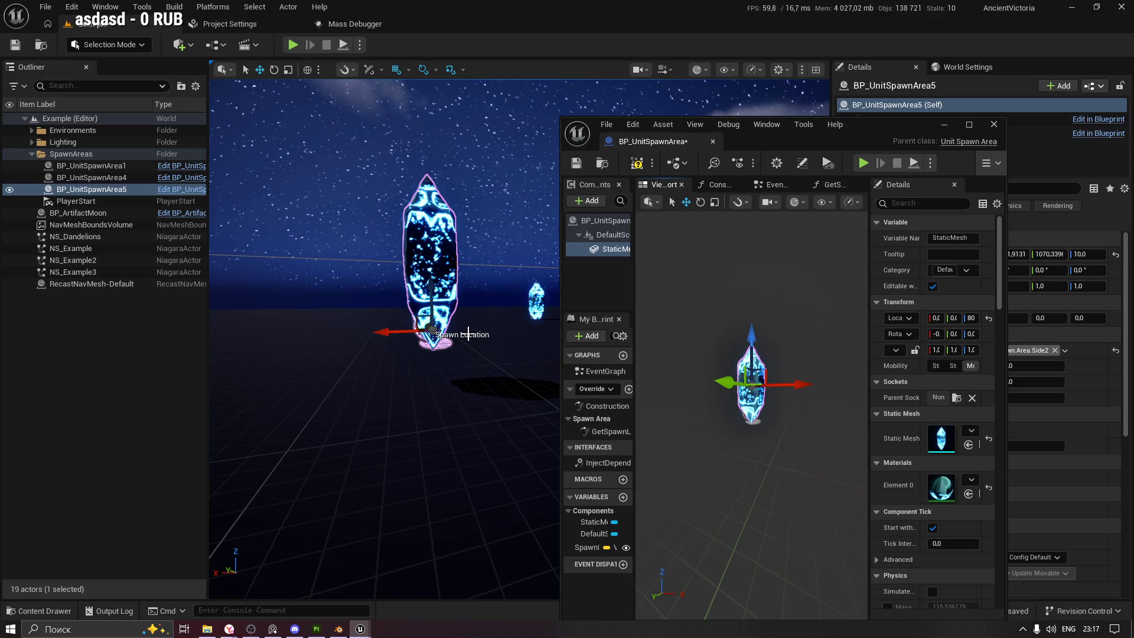
Compile the BP_UnitSpawnArea Blueprint and minimize its editor window
{"action": "left_click", "coordinate": [526, 331]}
{"action": "key", "text": "f"}
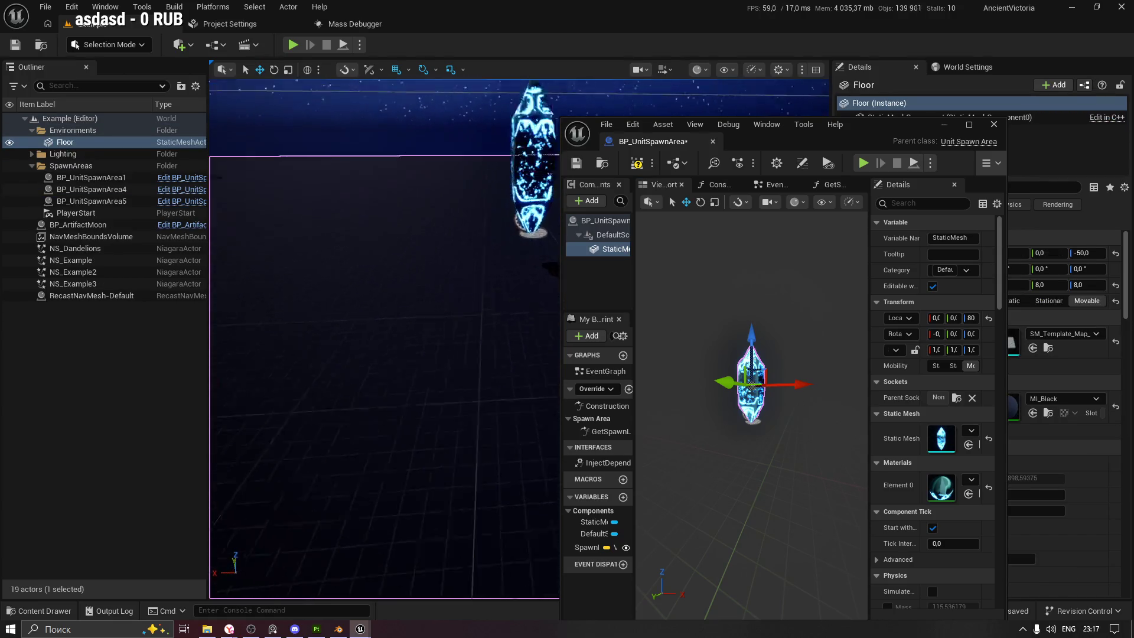
{"action": "left_click", "coordinate": [638, 162]}
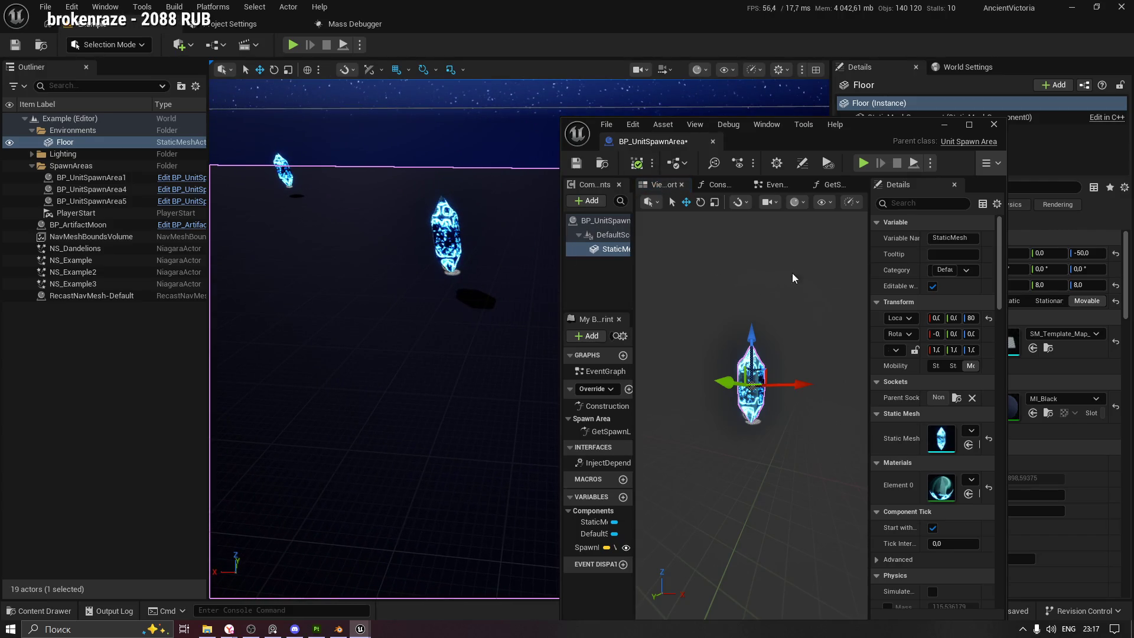
{"action": "left_click", "coordinate": [937, 130]}
{"action": "left_click_drag", "start_coordinate": [661, 198], "coordinate": [693, 260]}
Reset BP_UnitSpawnArea1's location and drag it to about X -1047, Y 2266
{"action": "key", "text": "f"}
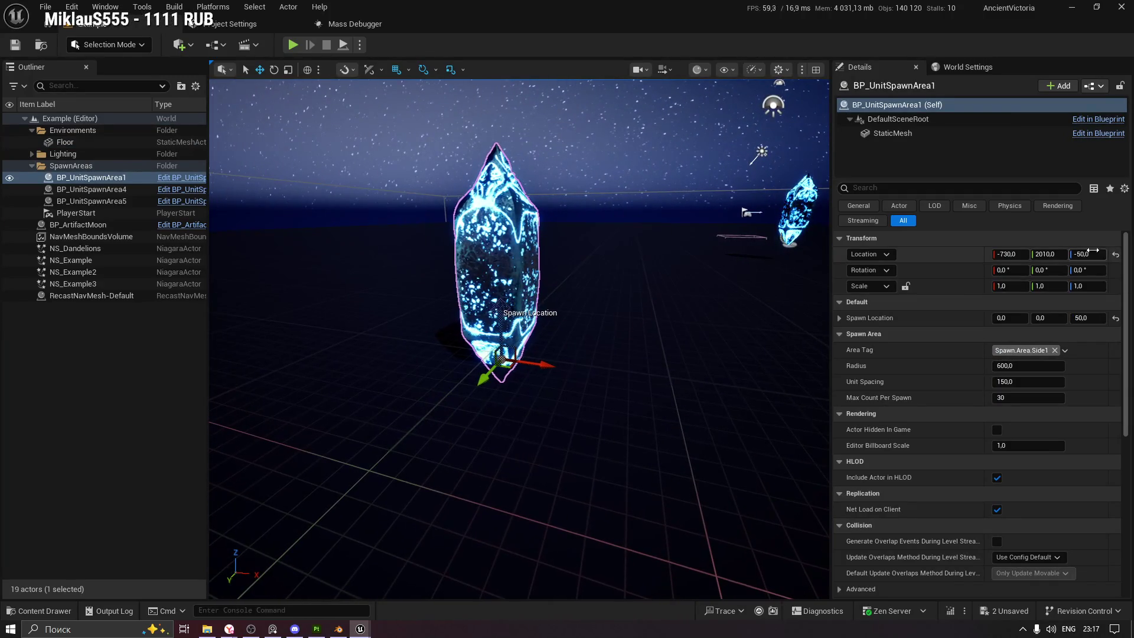
{"action": "left_click", "coordinate": [1116, 255]}
{"action": "left_click_drag", "start_coordinate": [660, 227], "coordinate": [747, 316]}
{"action": "left_click_drag", "start_coordinate": [715, 270], "coordinate": [298, 369]}
{"action": "left_click_drag", "start_coordinate": [436, 313], "coordinate": [402, 322]}
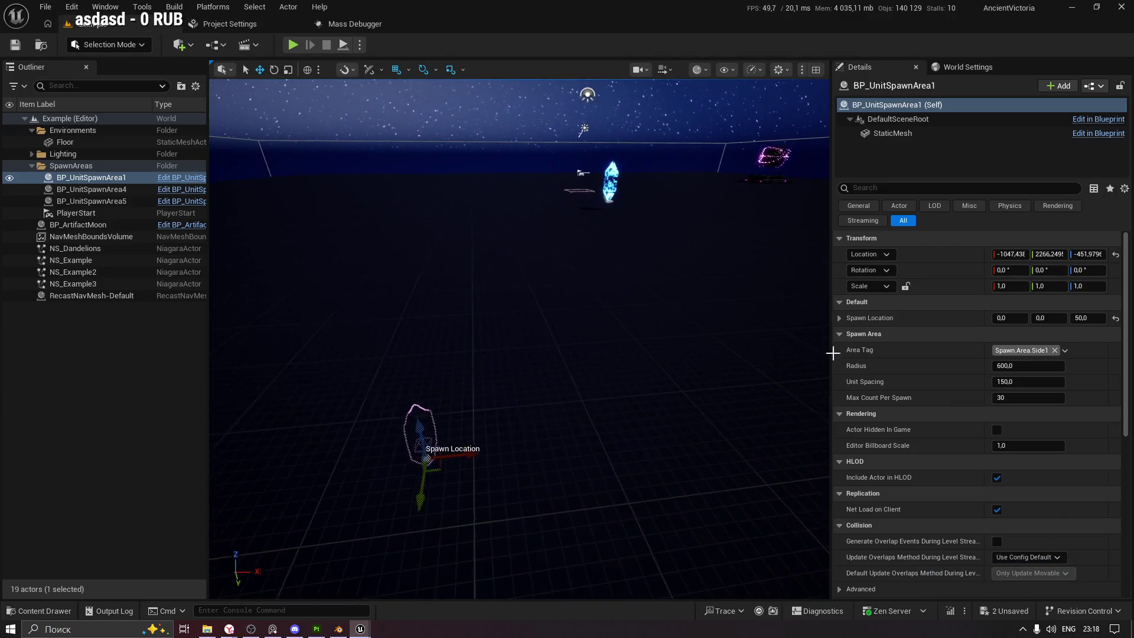
Set the crystal's Location Z to 0 so it rests on the floor
{"action": "left_click", "coordinate": [1093, 257]}
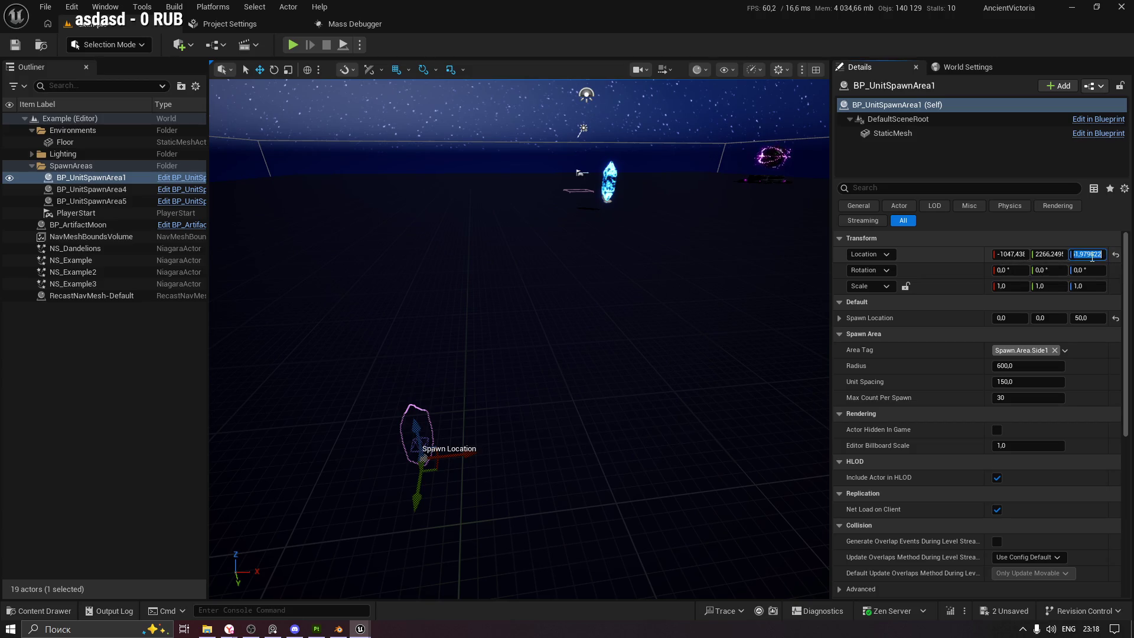
{"action": "type", "text": "0"}
{"action": "key", "text": "Return"}
{"action": "key", "text": "f"}
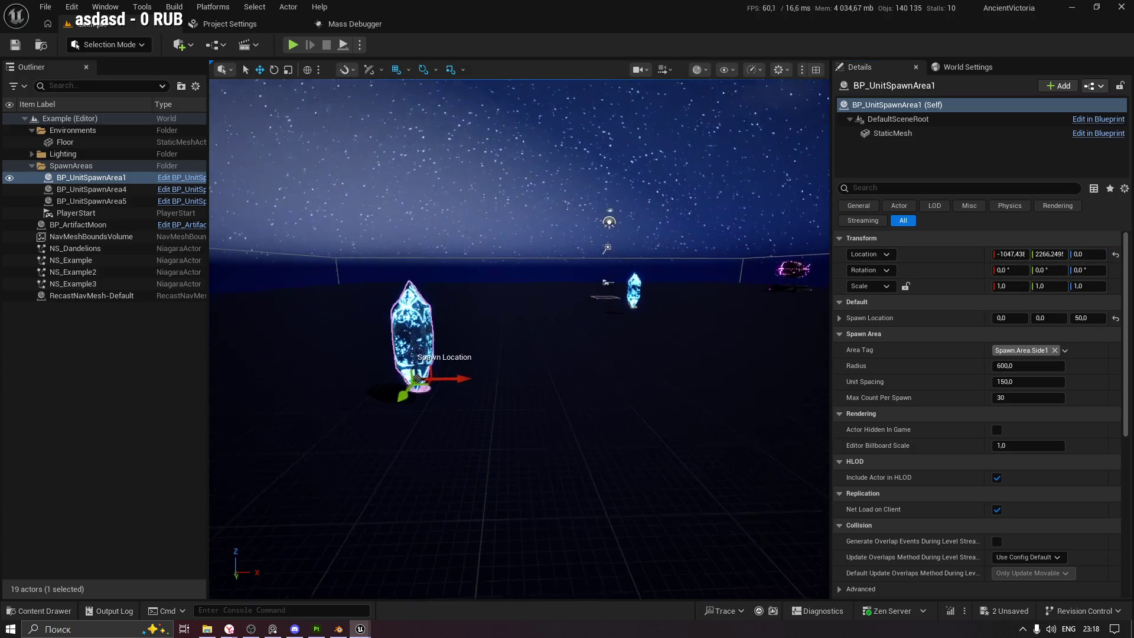
{"action": "left_click_drag", "start_coordinate": [520, 330], "coordinate": [500, 163]}
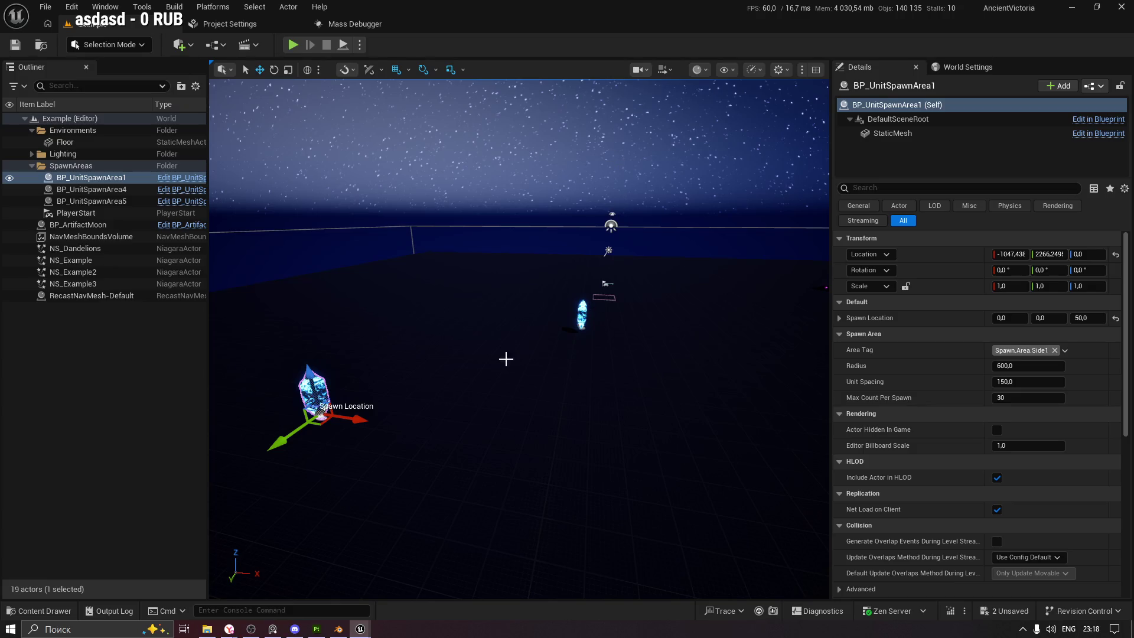
Select the BP_UnitSpawnArea4 and BP_UnitSpawnArea5 crystals
{"action": "left_click_drag", "start_coordinate": [578, 333], "coordinate": [570, 286]}
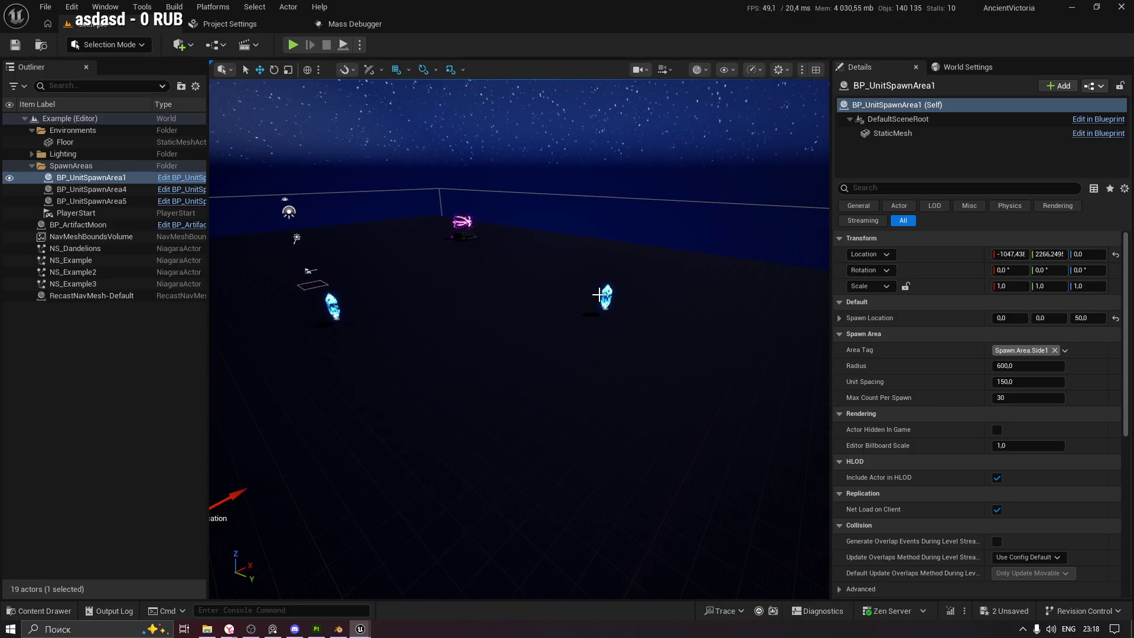
{"action": "left_click", "coordinate": [601, 297]}
{"action": "left_click_drag", "start_coordinate": [599, 295], "coordinate": [529, 269]}
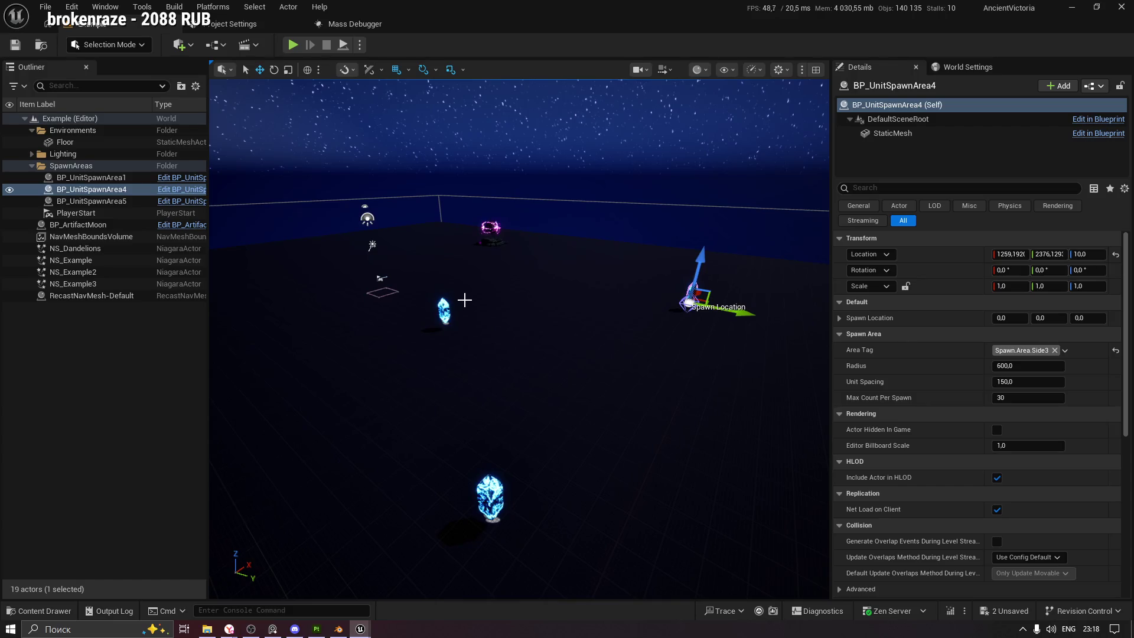
{"action": "left_click", "coordinate": [447, 304]}
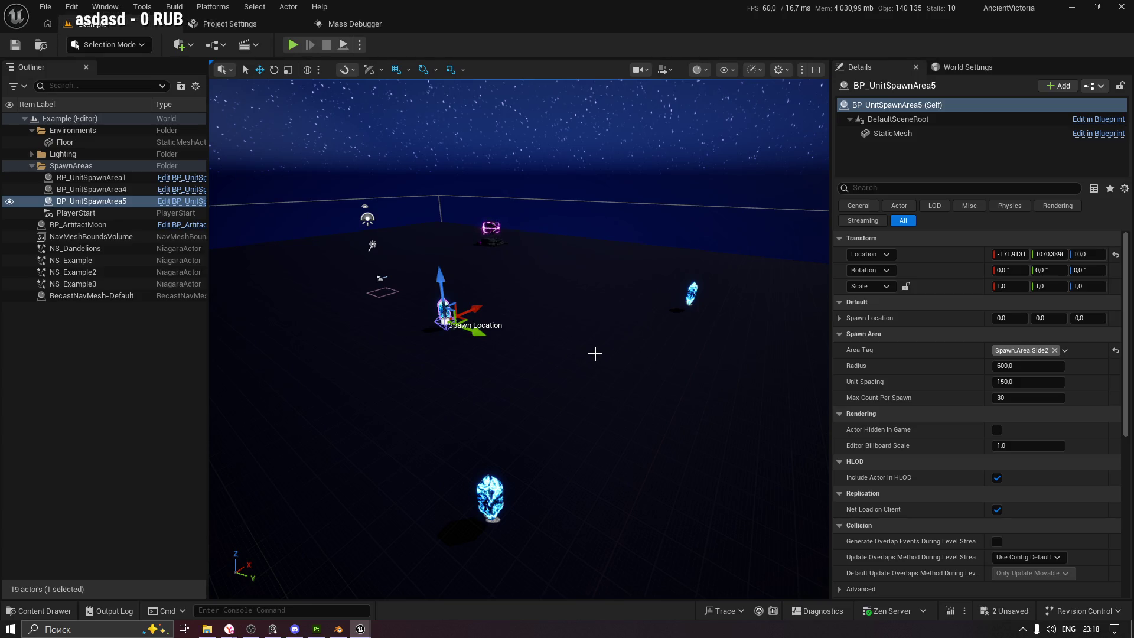
Change Location Z from 10 to 0 on BP_UnitSpawnArea4 and BP_UnitSpawnArea5 in Details
{"action": "double_click", "coordinate": [126, 178]}
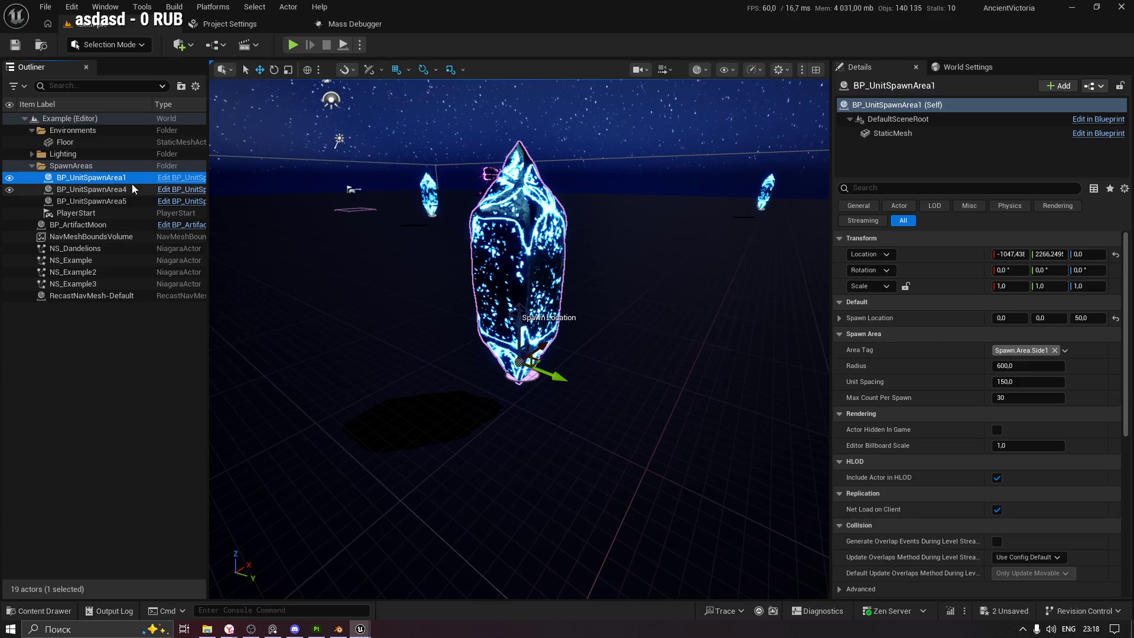
{"action": "double_click", "coordinate": [133, 186]}
{"action": "left_click", "coordinate": [1096, 253]}
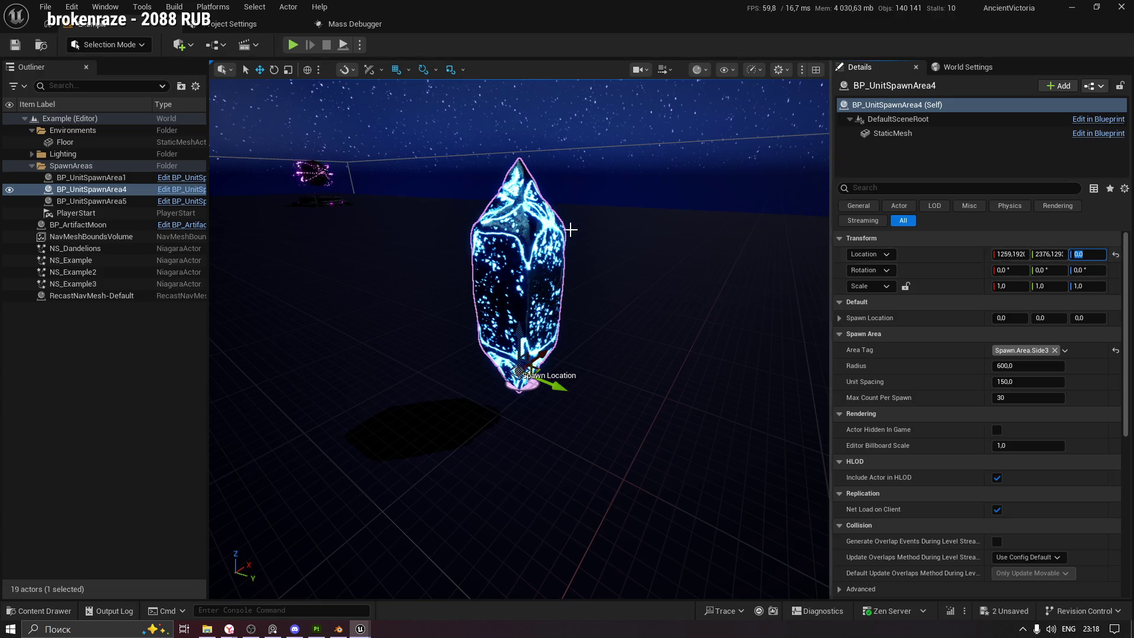
{"action": "left_click", "coordinate": [91, 201]}
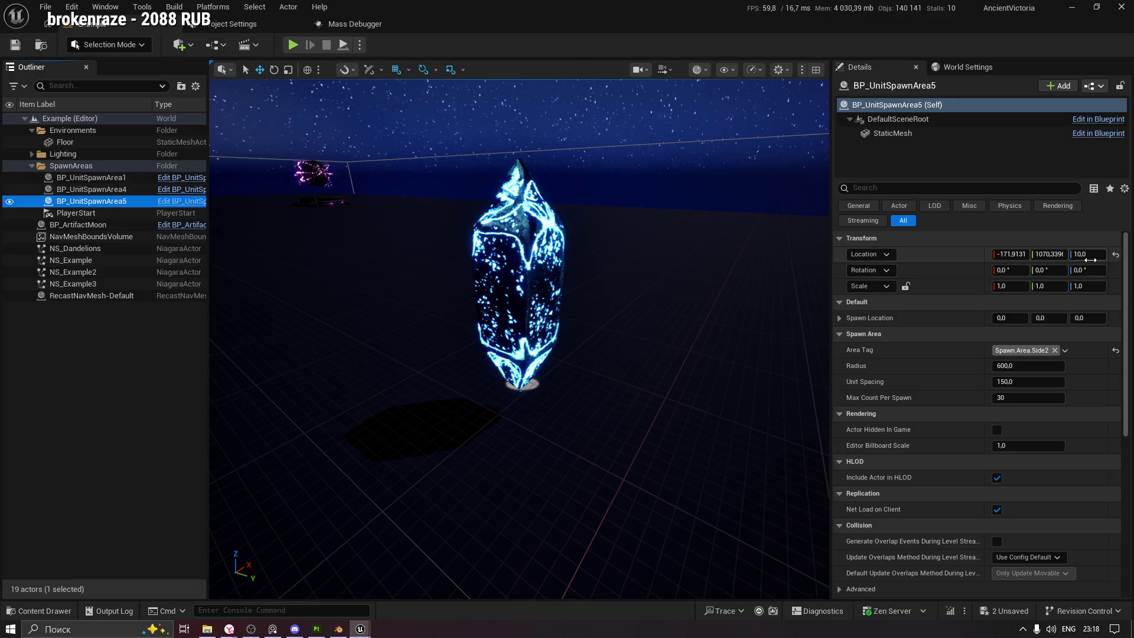
{"action": "left_click", "coordinate": [1089, 254]}
{"action": "key", "text": "Return"}
{"action": "left_click_drag", "start_coordinate": [519, 331], "coordinate": [531, 383]}
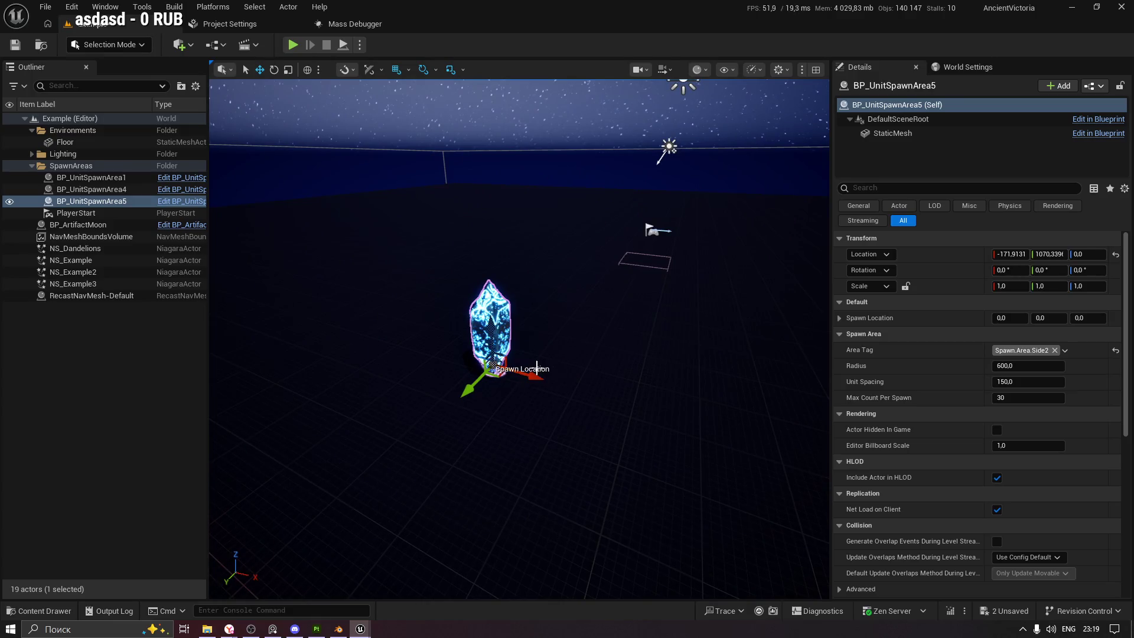
Reset BP_UnitSpawnArea5's Spawn Location X back to 0
{"action": "left_click", "coordinate": [536, 368]}
{"action": "key", "text": "ctrl+z"}
{"action": "left_click_drag", "start_coordinate": [492, 376], "coordinate": [521, 371]}
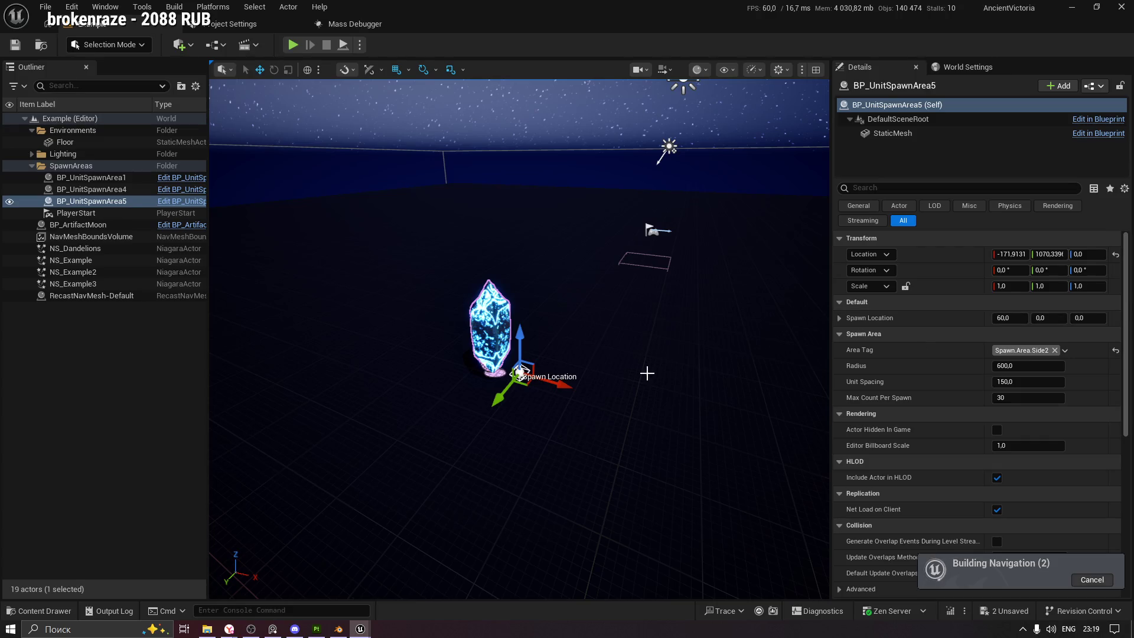
{"action": "left_click", "coordinate": [1019, 314]}
{"action": "type", "text": "0"}
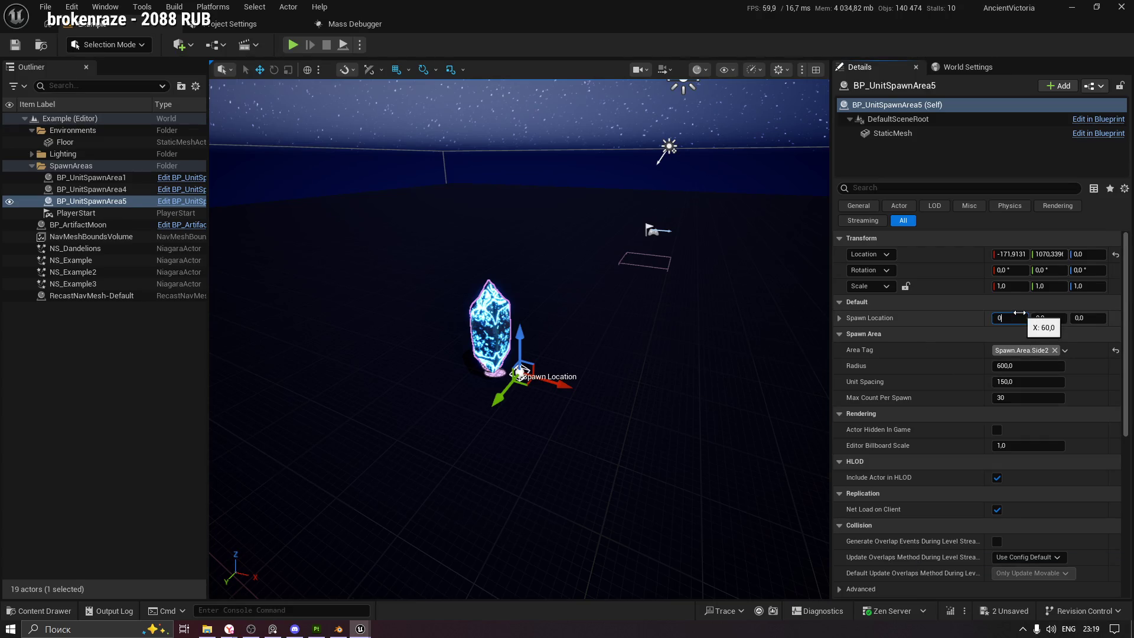
{"action": "key", "text": "Return"}
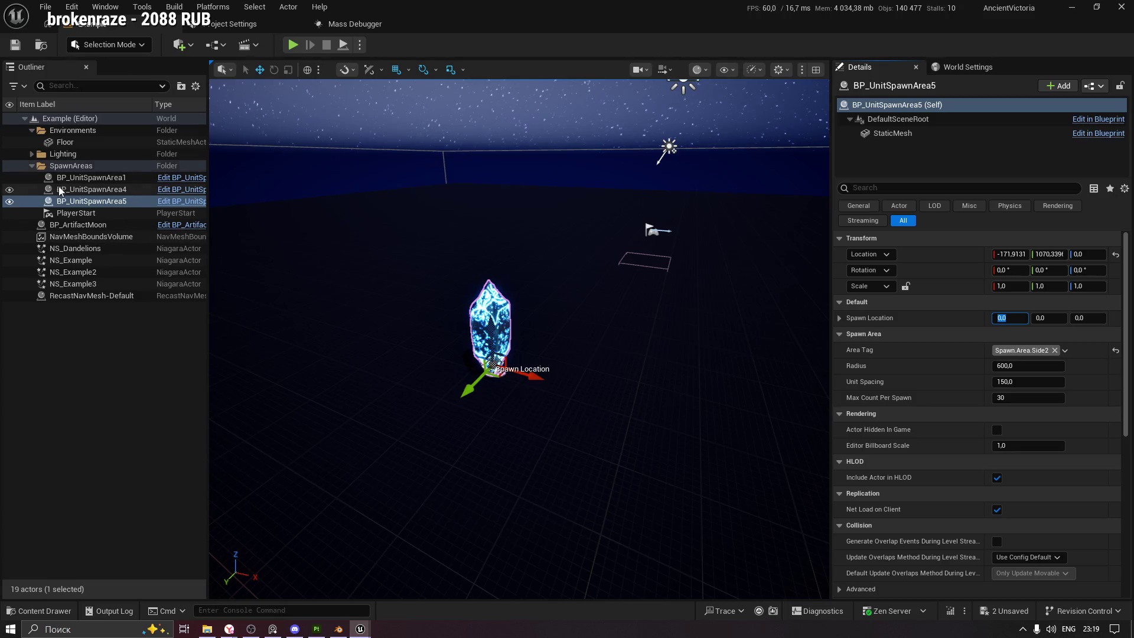
Check the Spawn Location values on BP_UnitSpawnArea1, 4 and 5
{"action": "left_click", "coordinate": [115, 182]}
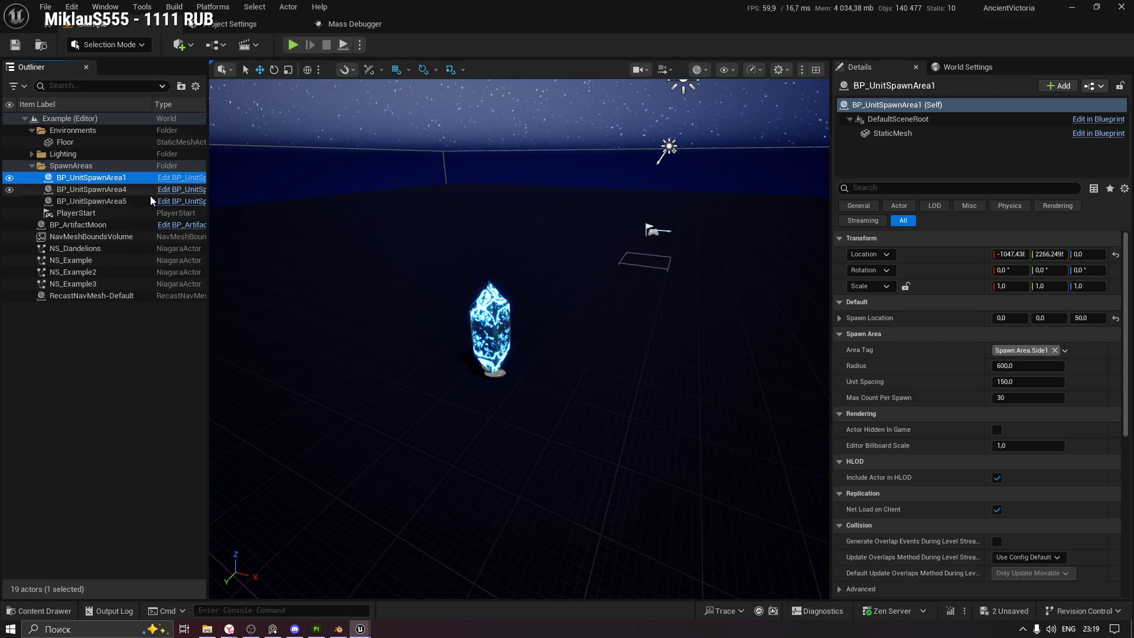
{"action": "key", "text": "f"}
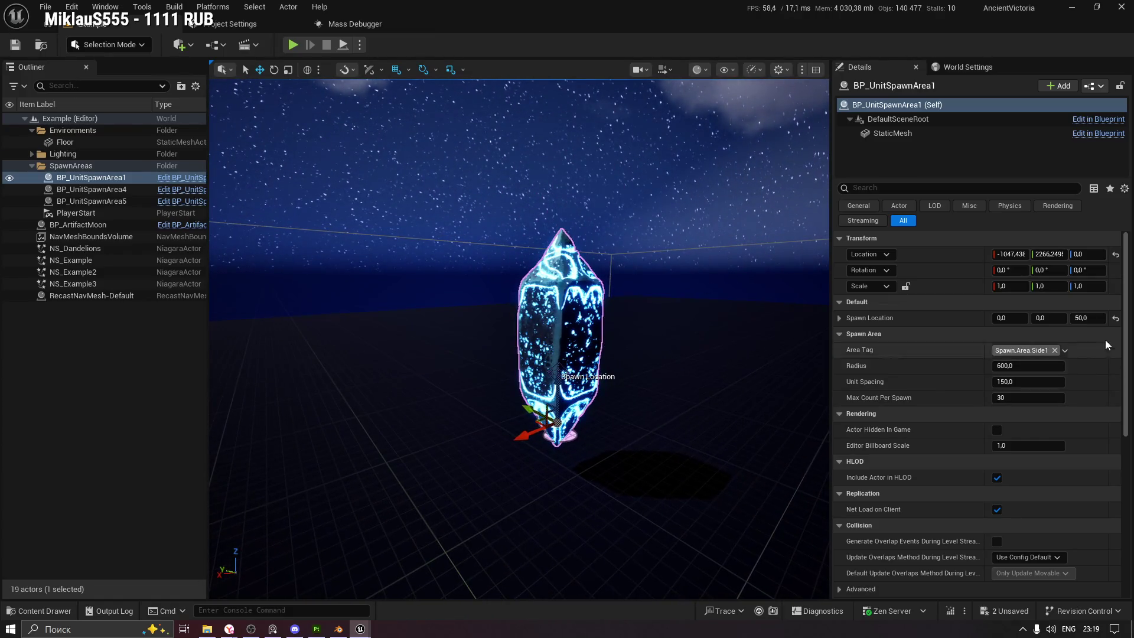
{"action": "left_click", "coordinate": [1096, 319]}
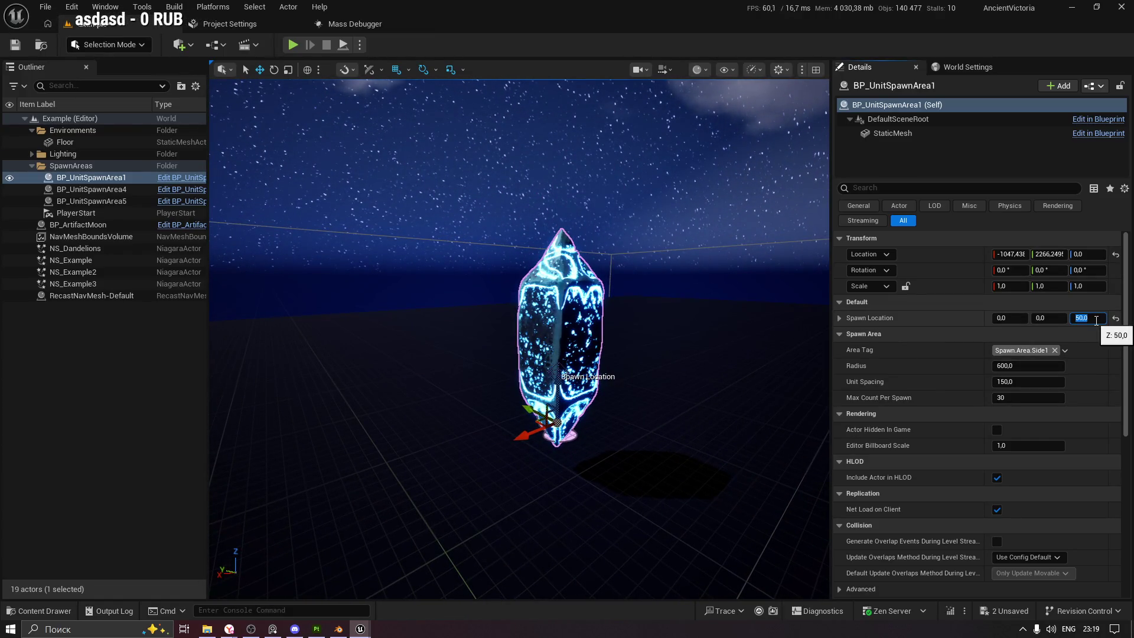
{"action": "type", "text": "0"}
{"action": "left_click", "coordinate": [136, 190]}
{"action": "left_click", "coordinate": [141, 201]}
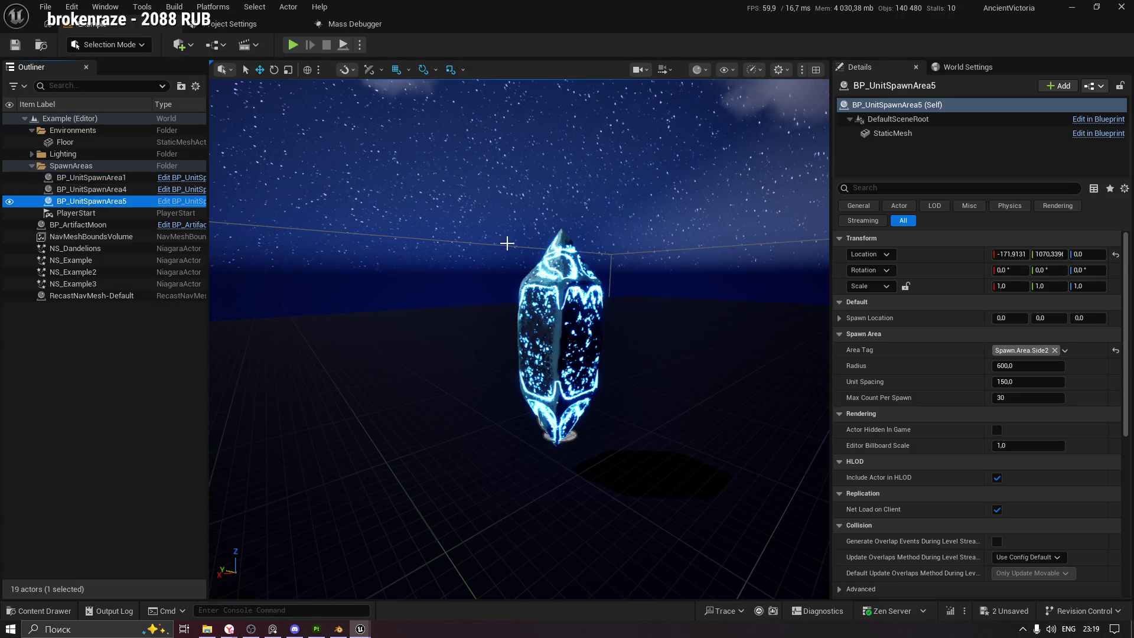
{"action": "left_click_drag", "start_coordinate": [505, 243], "coordinate": [362, 631]}
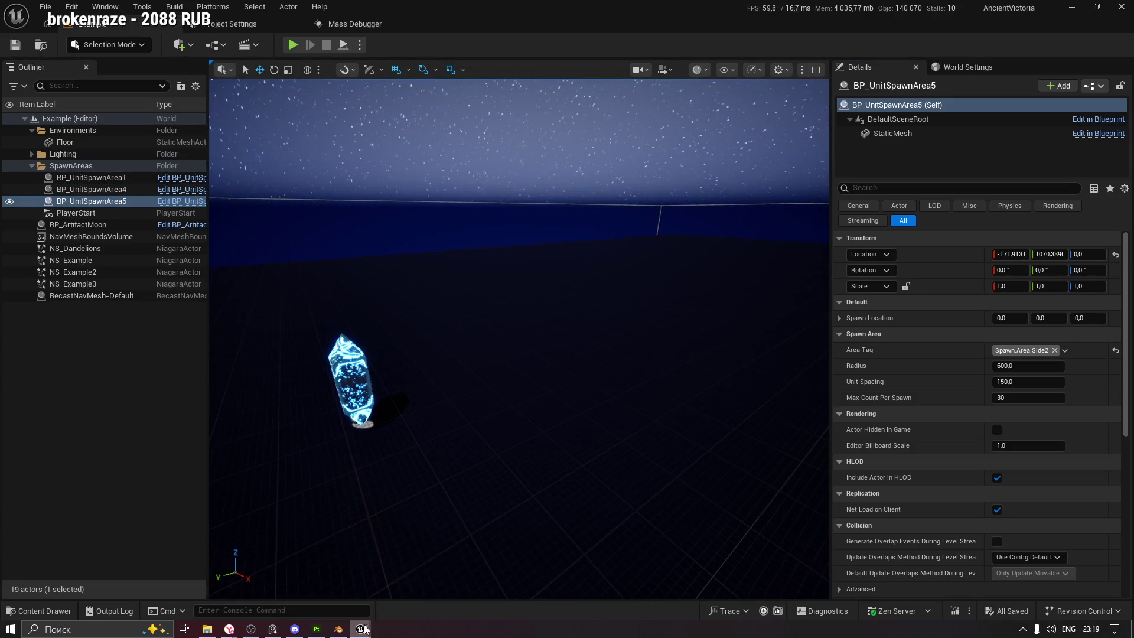
Restore and maximize the BP_UnitSpawnArea Blueprint editor, then switch to Blender
{"action": "left_click", "coordinate": [361, 629]}
{"action": "left_click", "coordinate": [970, 125]}
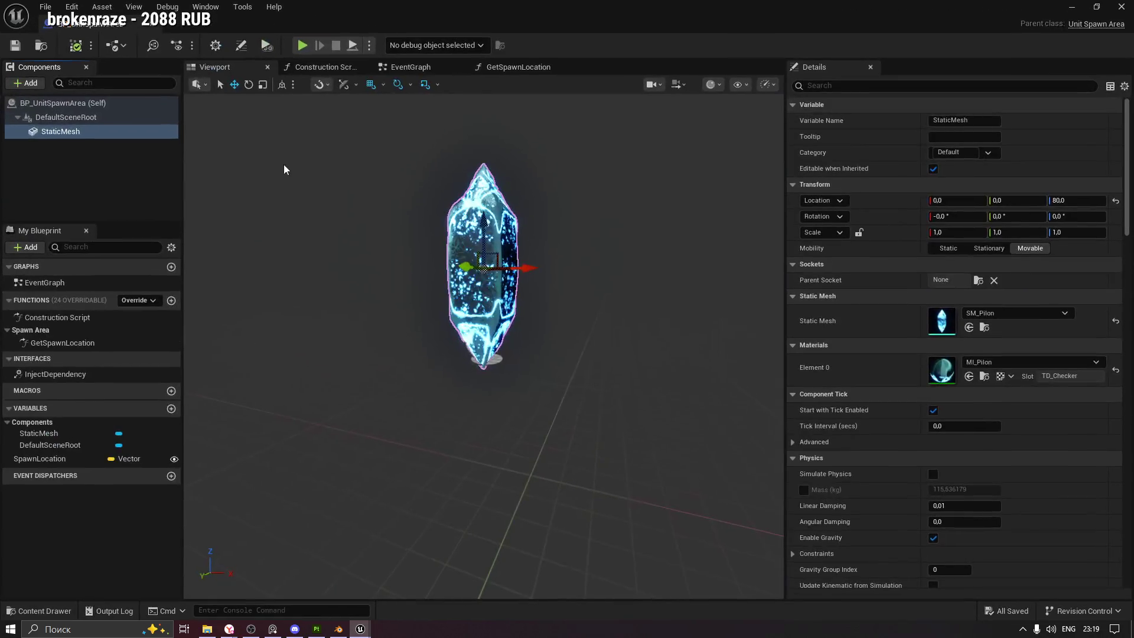
{"action": "left_click_drag", "start_coordinate": [579, 211], "coordinate": [129, 33]}
{"action": "key", "text": "alt+Tab"}
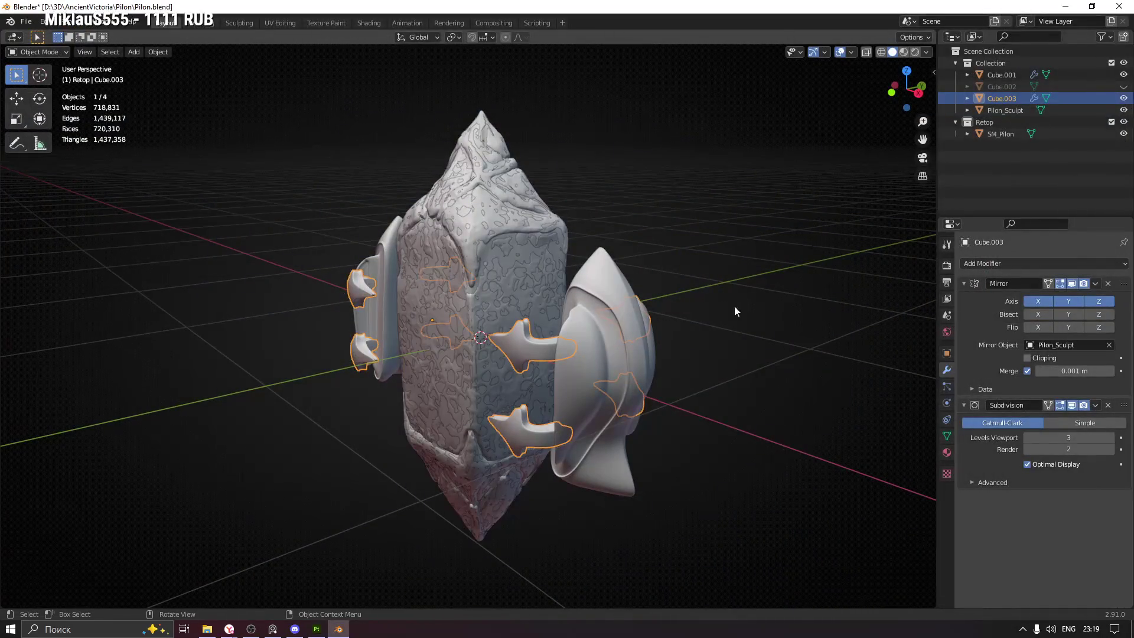
Select the Cube.001 side shells and save Pilon.blend
{"action": "left_click", "coordinate": [644, 367]}
{"action": "left_click_drag", "start_coordinate": [455, 400], "coordinate": [636, 254]}
{"action": "key", "text": "ctrl+s"}
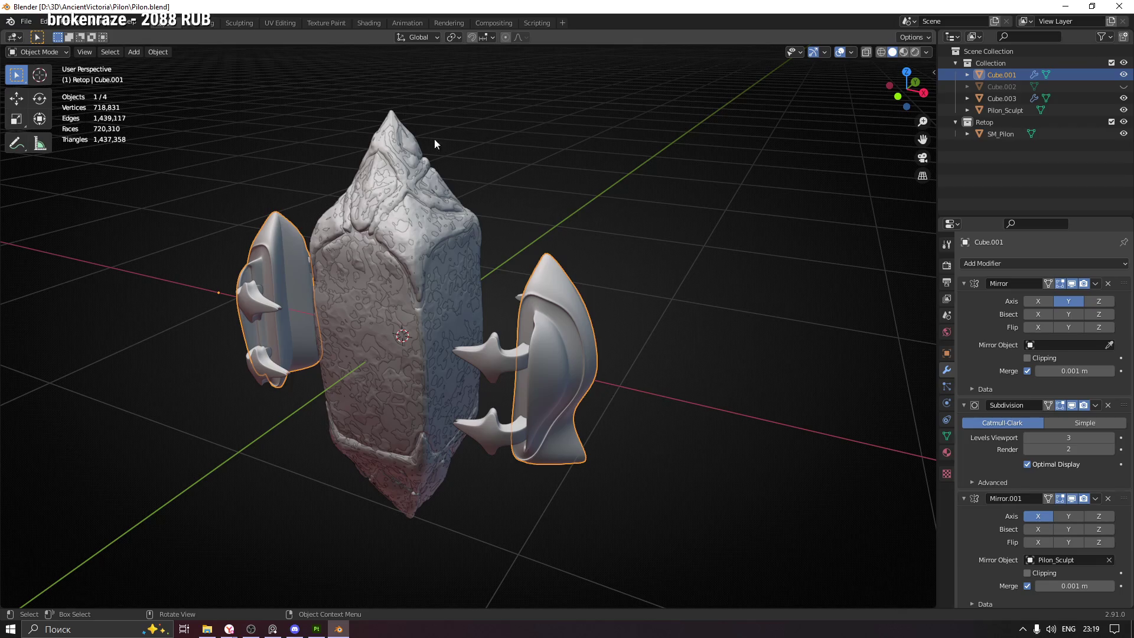
Select SM_Pilon and view its UVs over the TD_Checker texture in UV Editing
{"action": "left_click", "coordinate": [399, 197]}
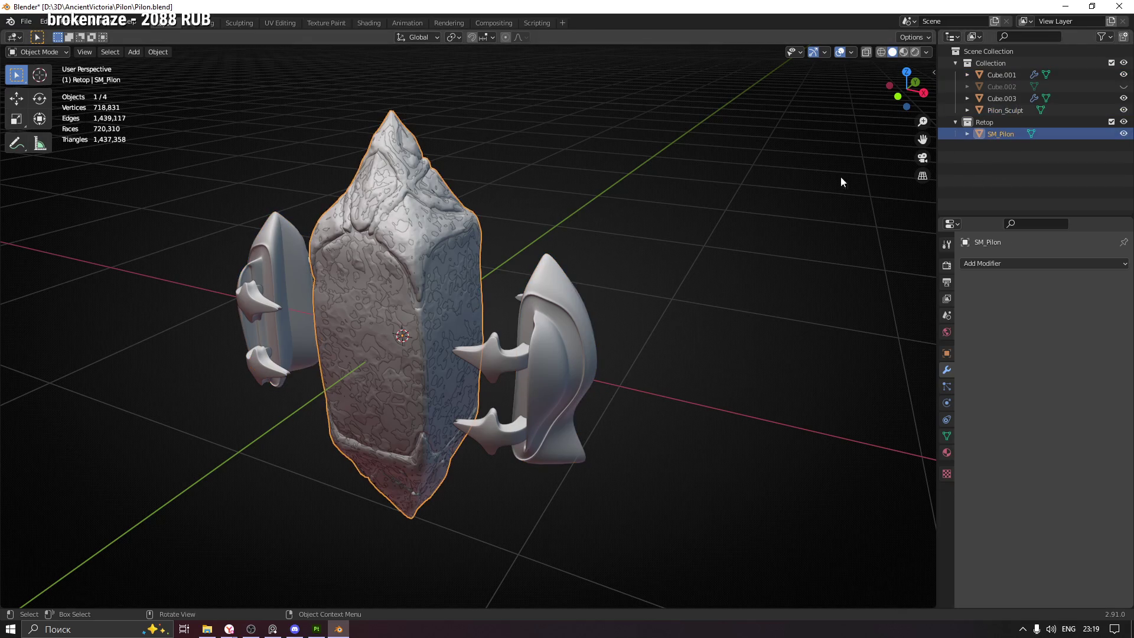
{"action": "left_click_drag", "start_coordinate": [915, 169], "coordinate": [886, 171]}
{"action": "left_click", "coordinate": [280, 23]}
{"action": "scroll", "scroll_direction": "down", "scroll_amount": 3}
{"action": "left_click_drag", "start_coordinate": [275, 287], "coordinate": [274, 287]}
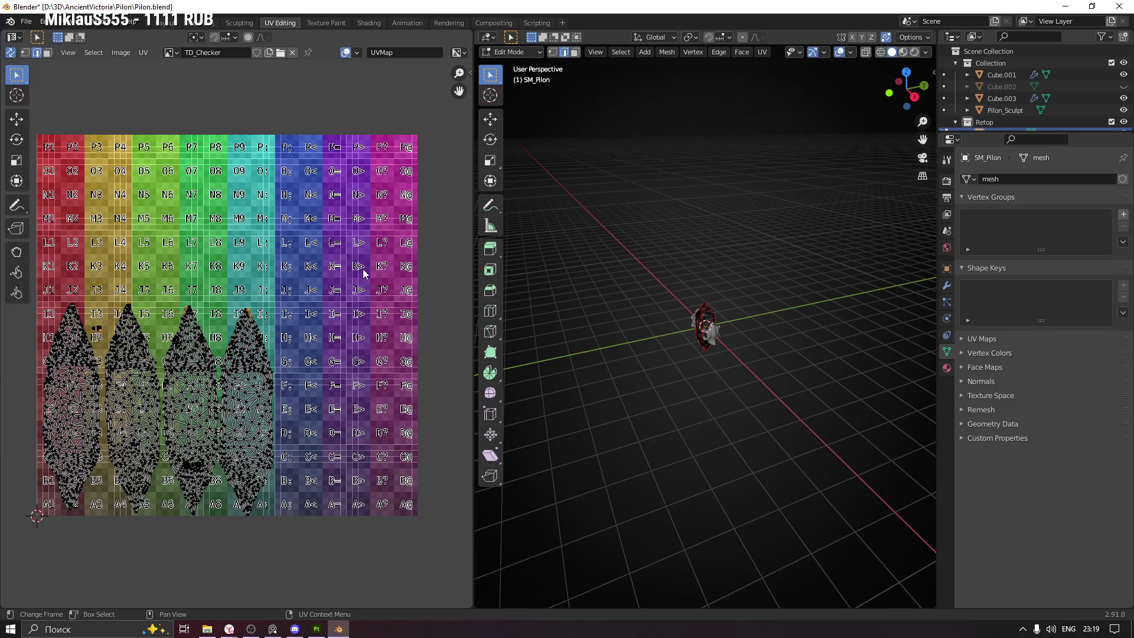
Box-select the side pieces' UV islands and maximize the 3D viewport onto the mesh
{"action": "left_click_drag", "start_coordinate": [397, 148], "coordinate": [87, 523]}
{"action": "left_click_drag", "start_coordinate": [649, 266], "coordinate": [772, 395]}
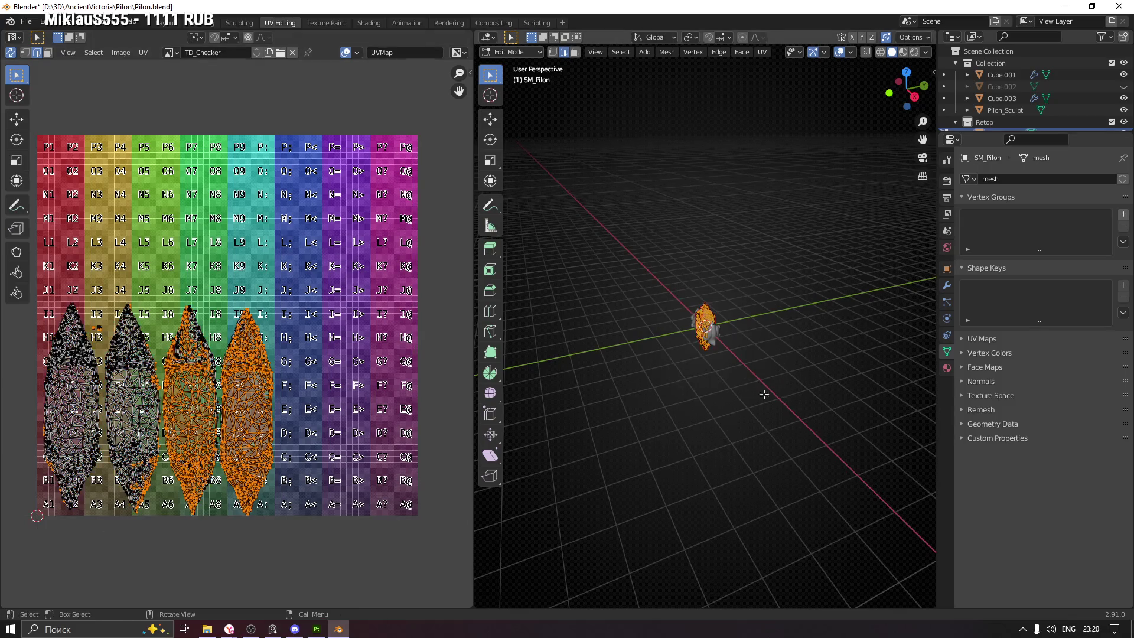
{"action": "key", "text": "ctrl+space"}
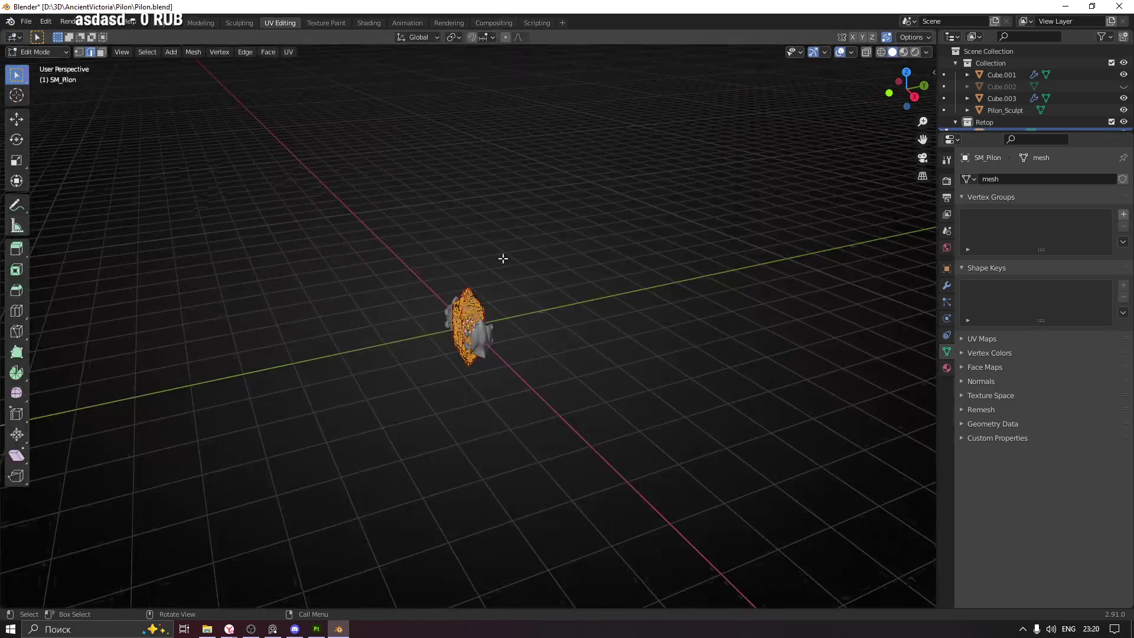
{"action": "scroll", "scroll_direction": "up", "scroll_amount": 3}
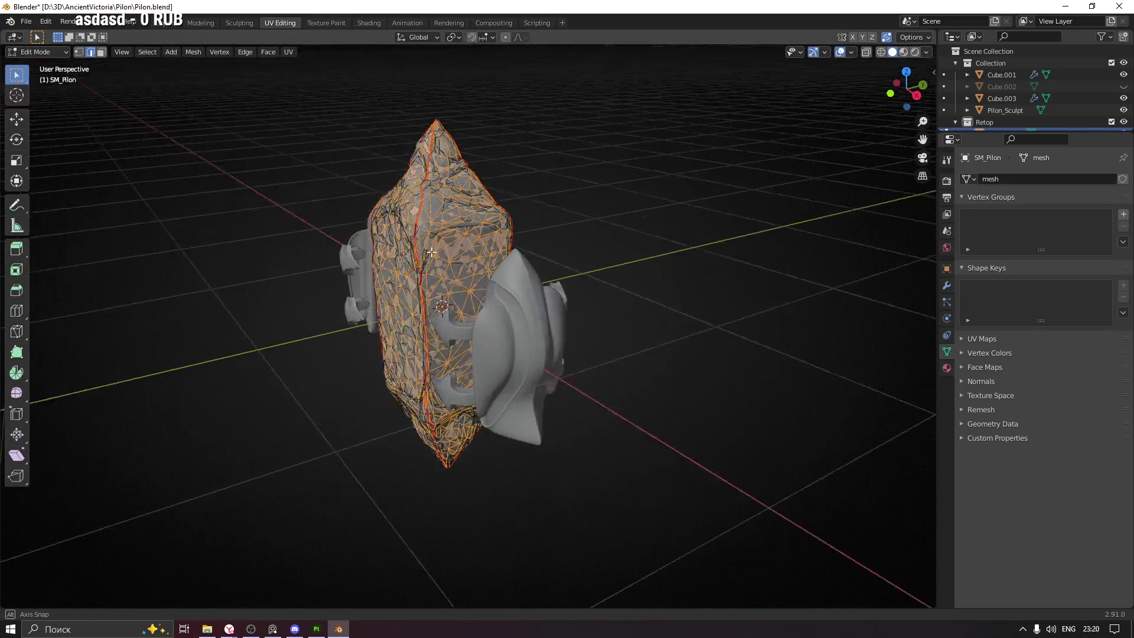
{"action": "scroll", "scroll_direction": "up", "scroll_amount": 3}
Clear the selection, orbit to inspect the red seams, and leave Edit Mode
{"action": "key", "text": "alt+a"}
{"action": "left_click_drag", "start_coordinate": [457, 255], "coordinate": [455, 337]}
{"action": "left_click_drag", "start_coordinate": [408, 367], "coordinate": [260, 344]}
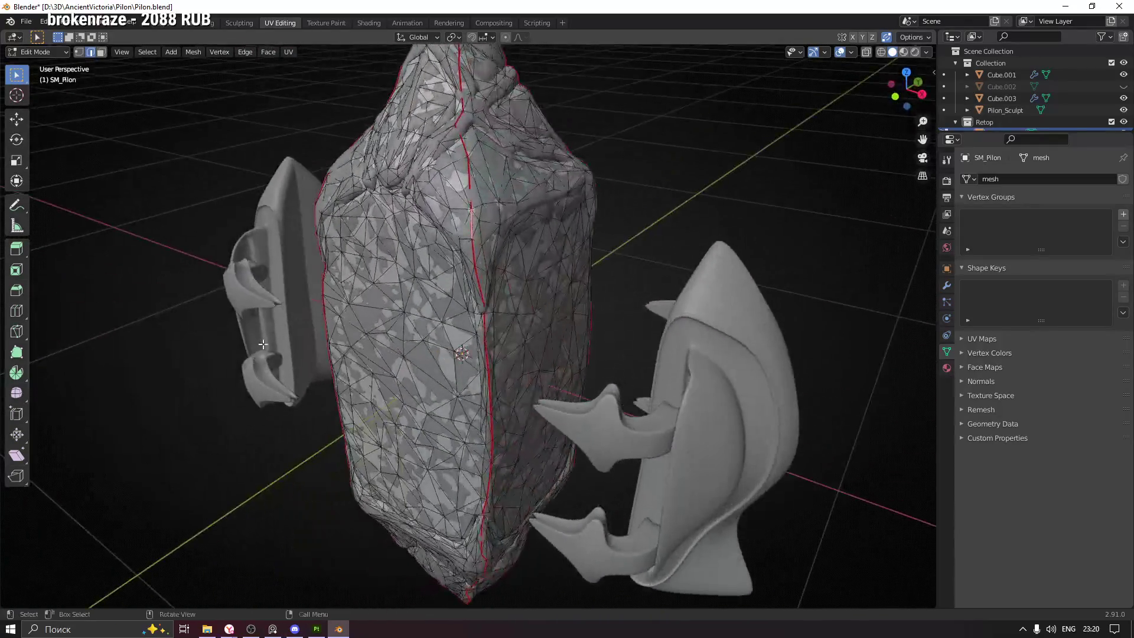
{"action": "left_click_drag", "start_coordinate": [534, 363], "coordinate": [528, 294]}
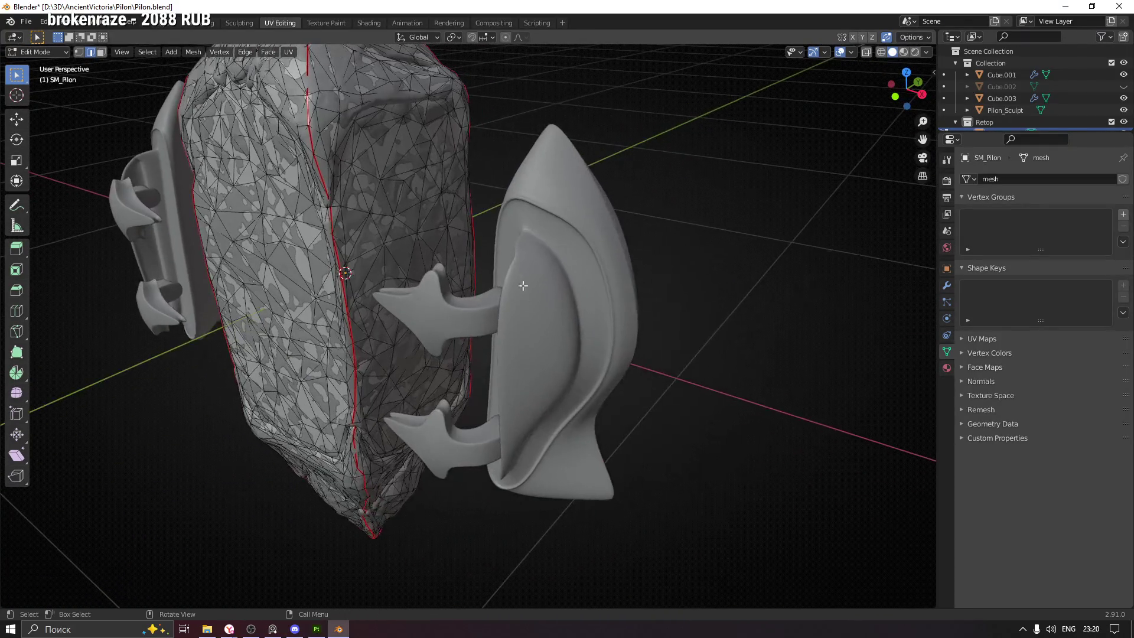
{"action": "key", "text": "Tab"}
Select the shield Cube.001 and briefly enter, then leave, its Edit Mode
{"action": "left_click", "coordinate": [557, 292]}
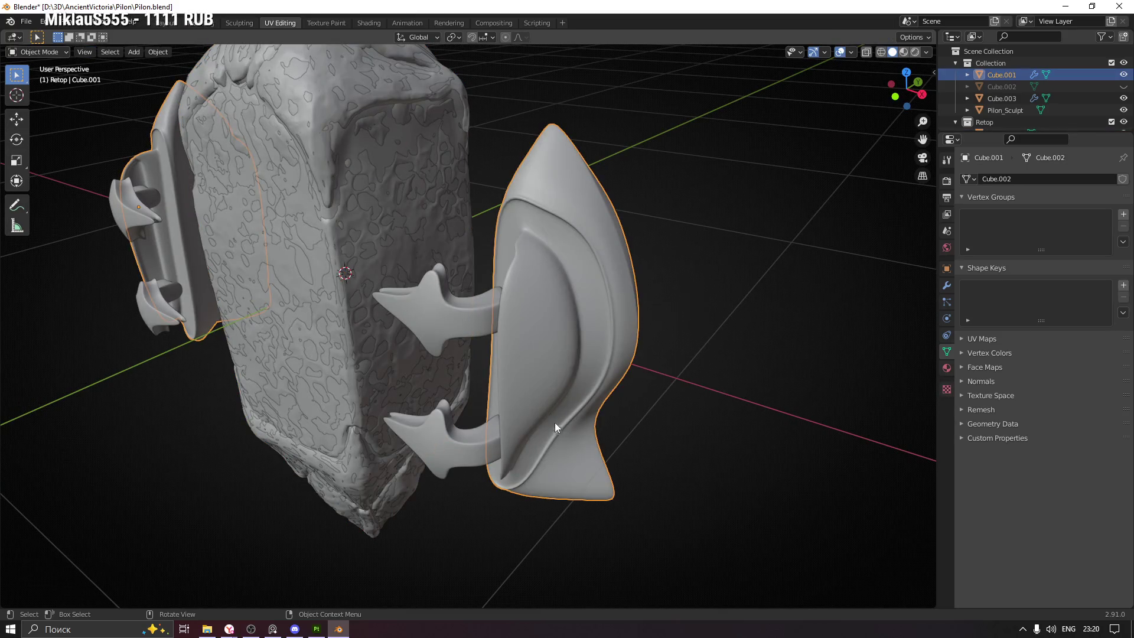
{"action": "left_click_drag", "start_coordinate": [554, 417], "coordinate": [693, 391]}
{"action": "left_click_drag", "start_coordinate": [483, 371], "coordinate": [615, 349]}
{"action": "key", "text": "Tab"}
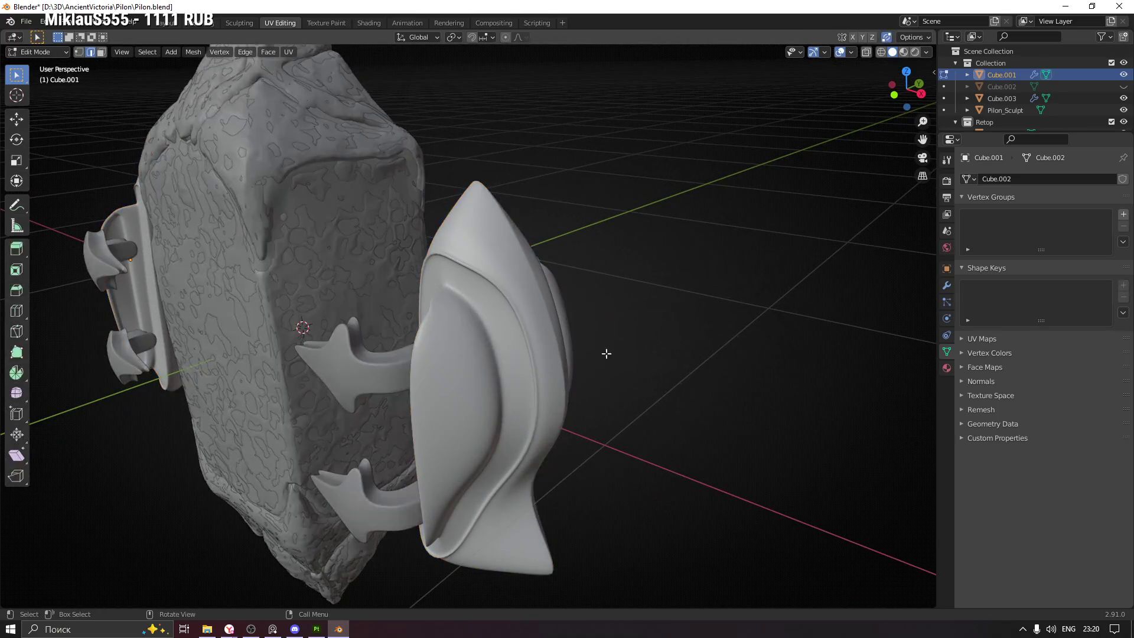
{"action": "left_click_drag", "start_coordinate": [473, 345], "coordinate": [501, 349]}
{"action": "key", "text": "ctrl+Tab"}
{"action": "left_click", "coordinate": [671, 387]}
Orbit to show the rock between both side pieces and select the claw Cube.003
{"action": "left_click_drag", "start_coordinate": [694, 530], "coordinate": [419, 307]}
{"action": "left_click_drag", "start_coordinate": [373, 261], "coordinate": [554, 296]}
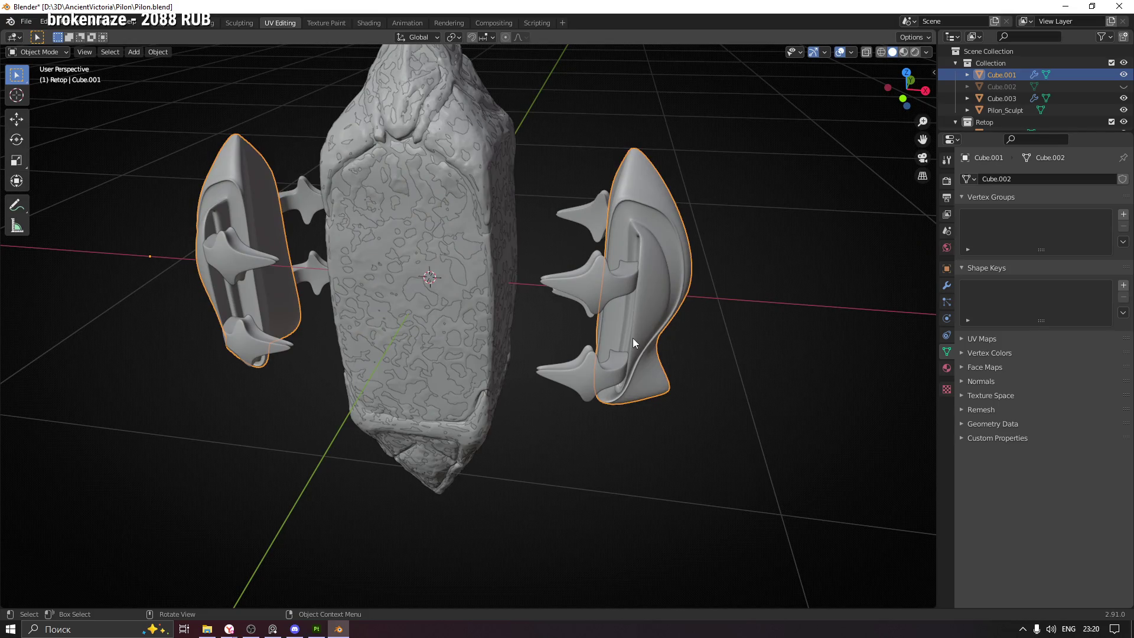
{"action": "left_click", "coordinate": [597, 310]}
{"action": "left_click_drag", "start_coordinate": [586, 331], "coordinate": [703, 338]}
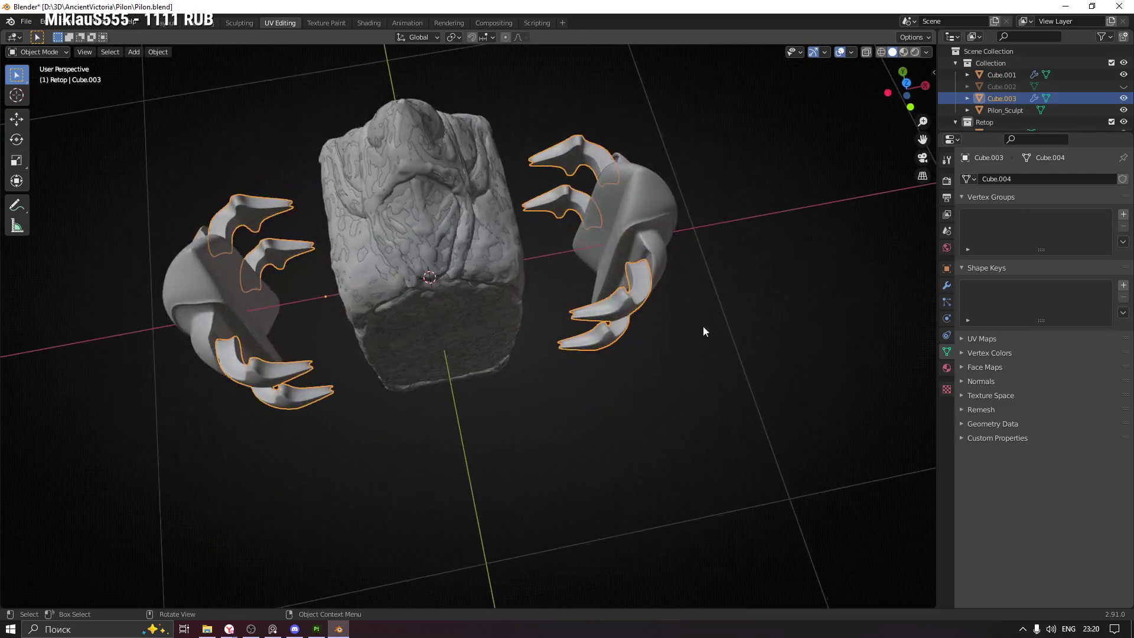
In Top Orthographic view, nudge the claw pieces Cube.003 along global X, then global Y
{"action": "key", "text": "KP_7"}
{"action": "key", "text": "g"}
{"action": "key", "text": "x"}
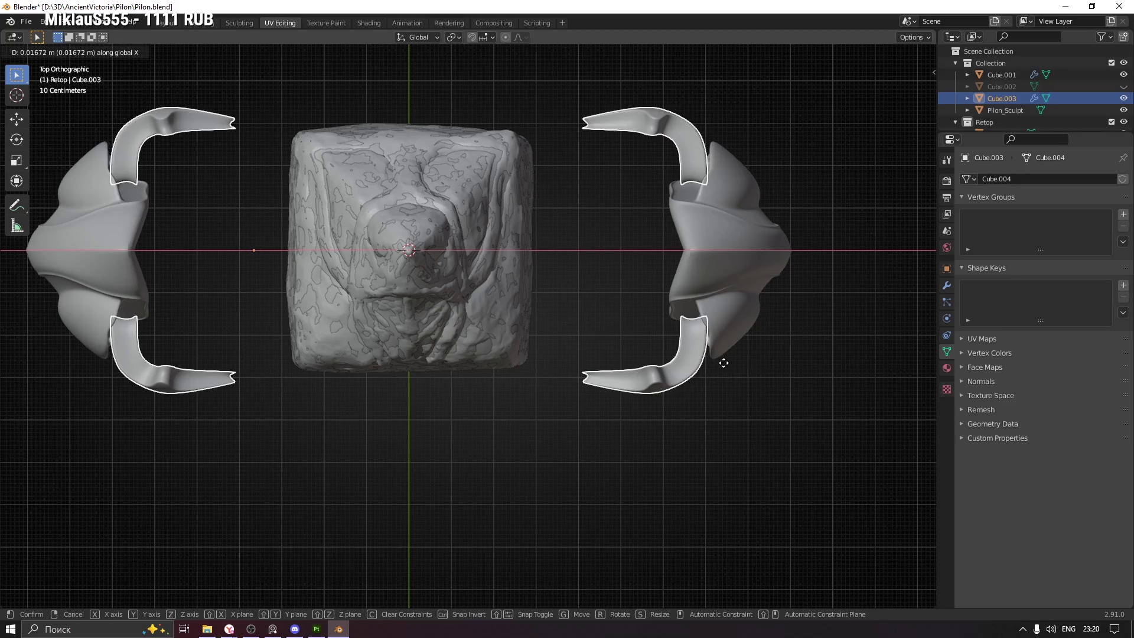
{"action": "left_click", "coordinate": [731, 363]}
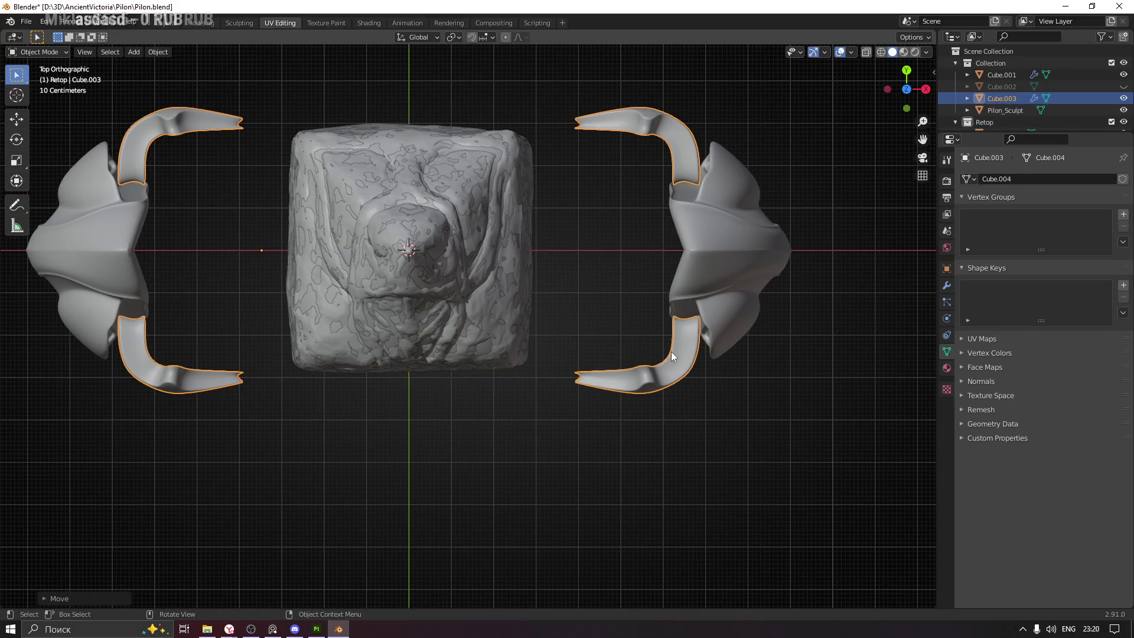
{"action": "key", "text": "g"}
{"action": "key", "text": "x"}
{"action": "key", "text": "y"}
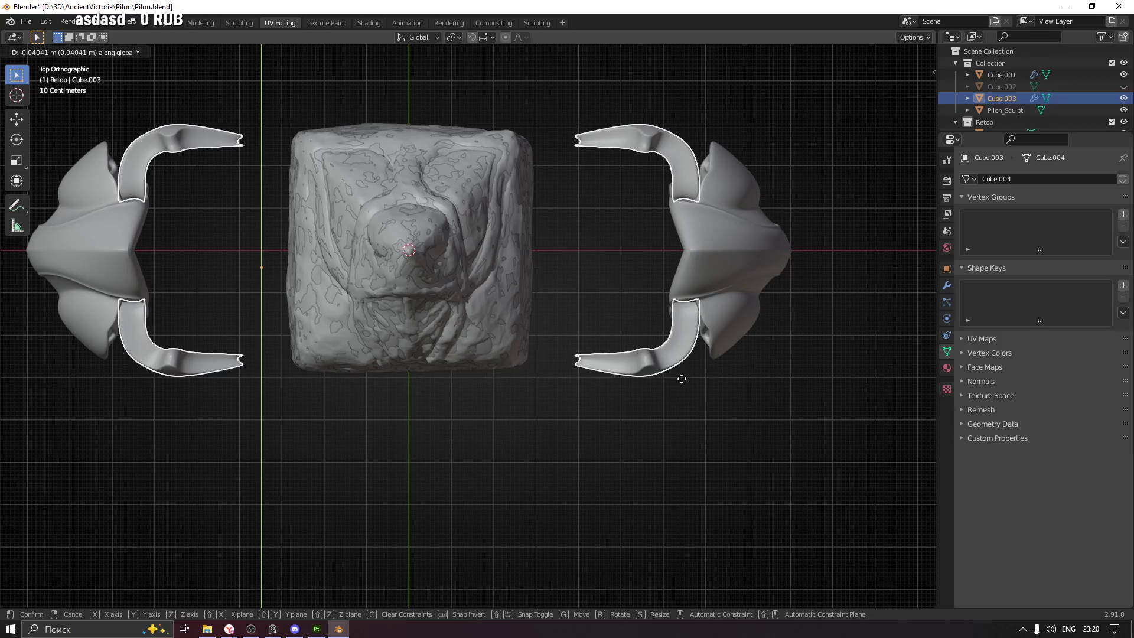
{"action": "left_click", "coordinate": [682, 379]}
Reselect so the shield and claw pieces are selected together
{"action": "left_click_drag", "start_coordinate": [700, 402], "coordinate": [718, 319]}
{"action": "left_click_drag", "start_coordinate": [648, 293], "coordinate": [439, 418]}
{"action": "left_click", "coordinate": [704, 326]}
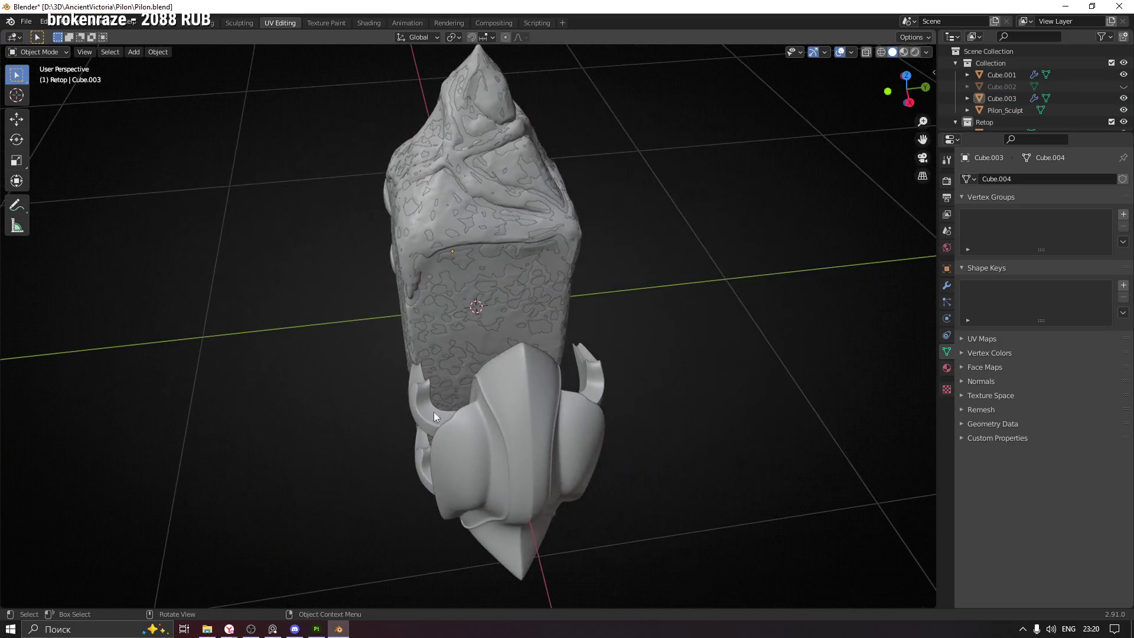
{"action": "left_click", "coordinate": [528, 444]}
{"action": "left_click_drag", "start_coordinate": [528, 445], "coordinate": [638, 421]}
Move the shield and claws together along global X toward the rock
{"action": "key", "text": "g"}
{"action": "key", "text": "x"}
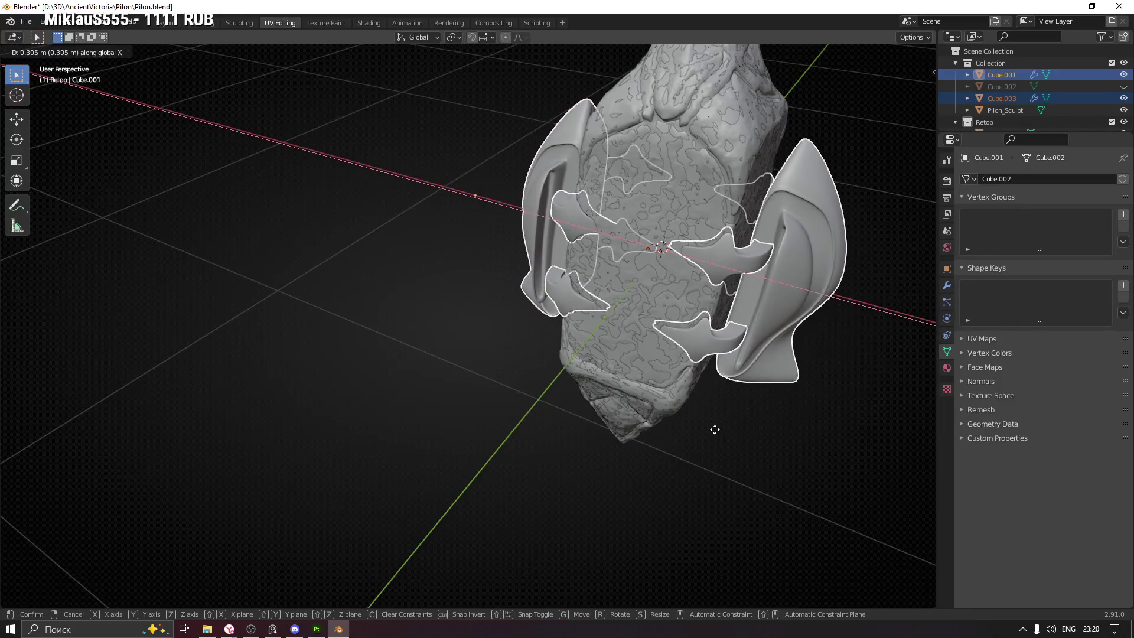
{"action": "left_click", "coordinate": [719, 433]}
{"action": "left_click_drag", "start_coordinate": [725, 425], "coordinate": [639, 399]}
{"action": "key", "text": "g"}
{"action": "key", "text": "x"}
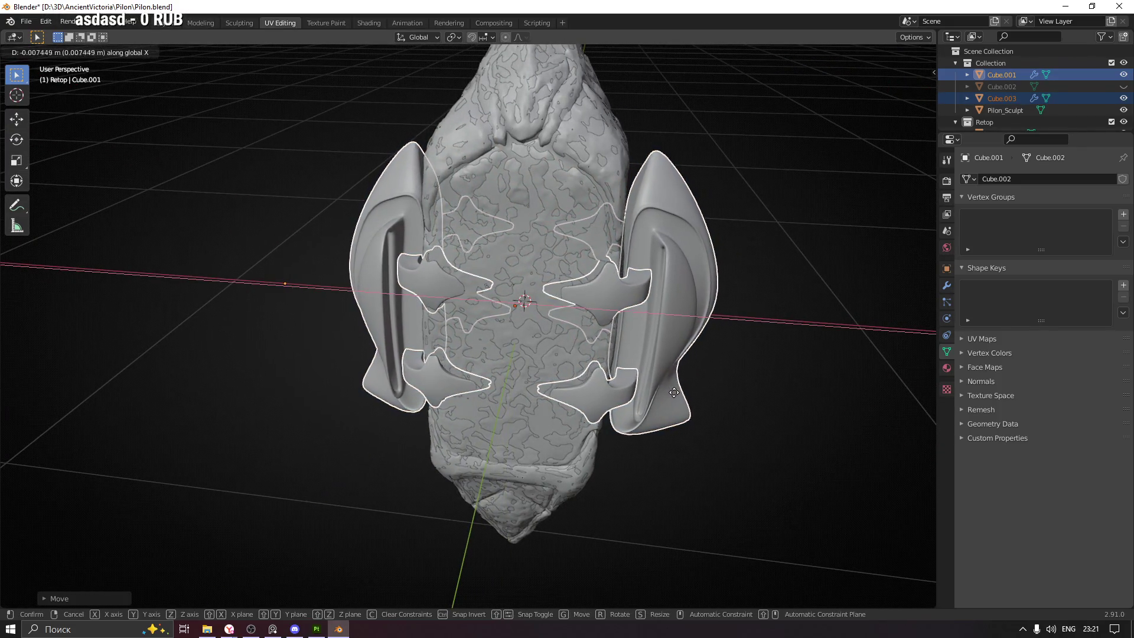
{"action": "left_click", "coordinate": [661, 373]}
Nudge the claw pieces along global Y
{"action": "left_click_drag", "start_coordinate": [731, 281], "coordinate": [688, 301]}
{"action": "key", "text": "g"}
{"action": "key", "text": "x"}
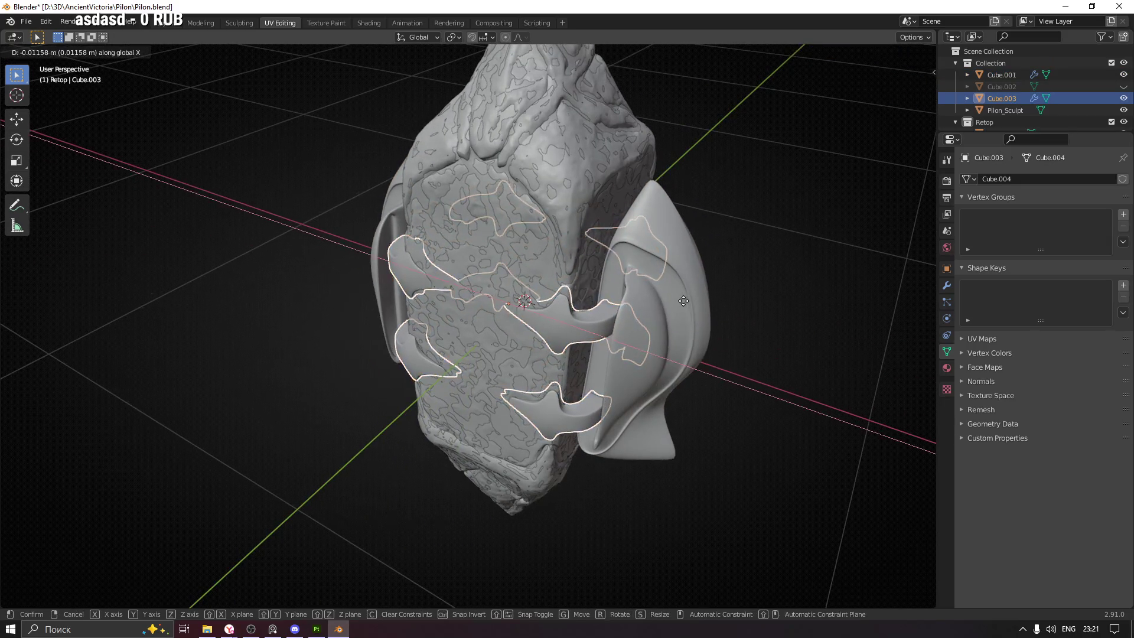
{"action": "key", "text": "y"}
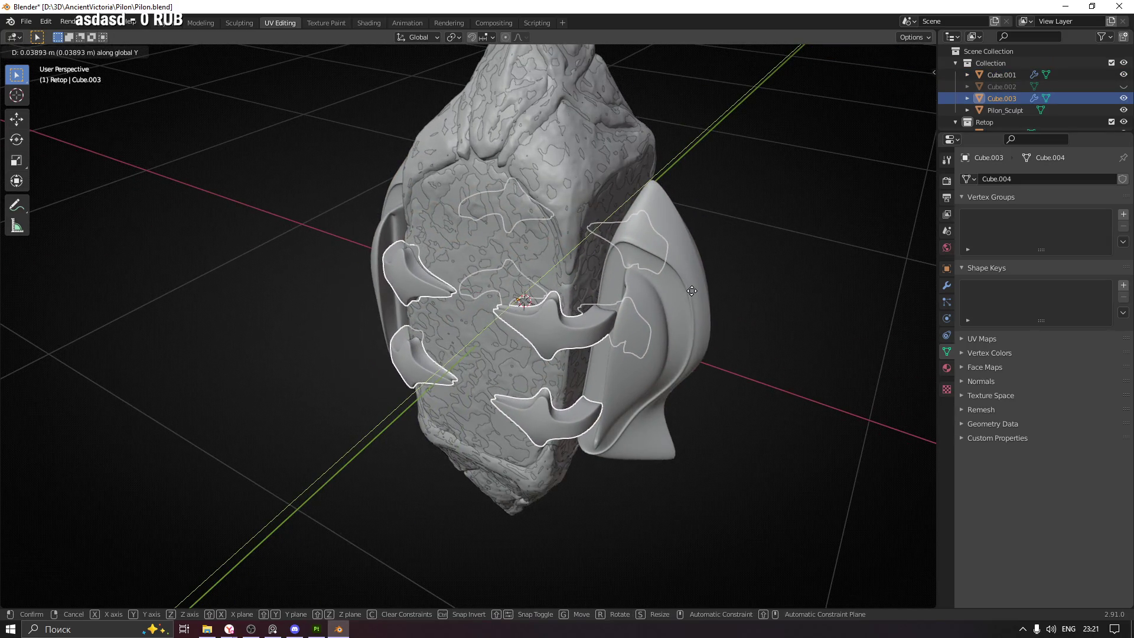
{"action": "left_click", "coordinate": [691, 291]}
{"action": "left_click_drag", "start_coordinate": [693, 287], "coordinate": [582, 278]}
Reshape part of the claw mesh by moving vertices with X-ray enabled
{"action": "key", "text": "Tab"}
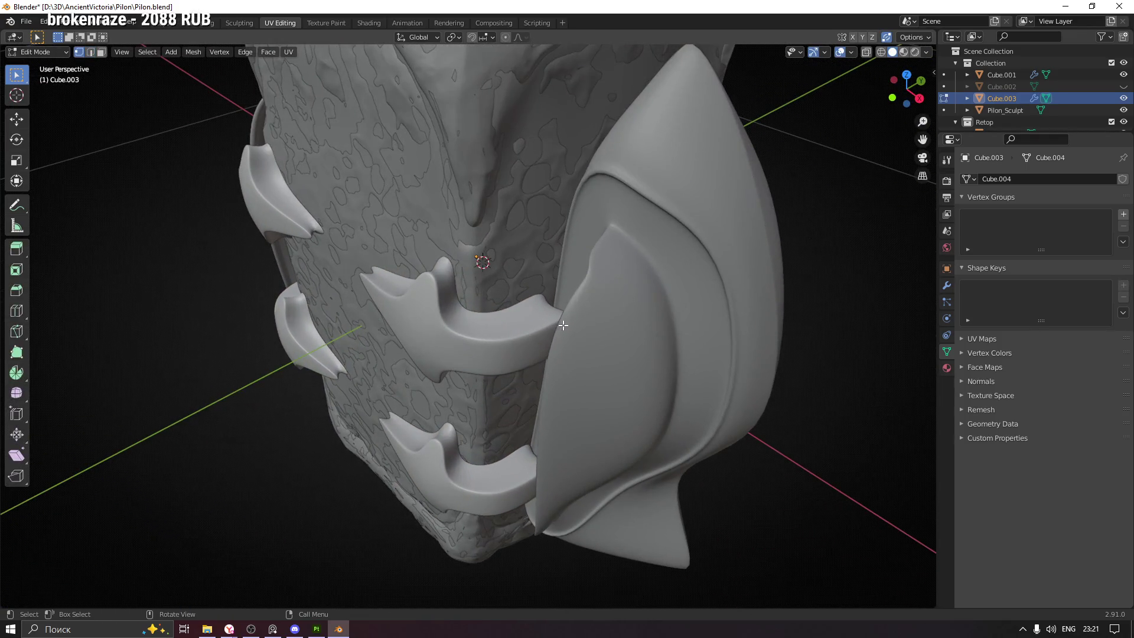
{"action": "left_click_drag", "start_coordinate": [631, 397], "coordinate": [498, 341]}
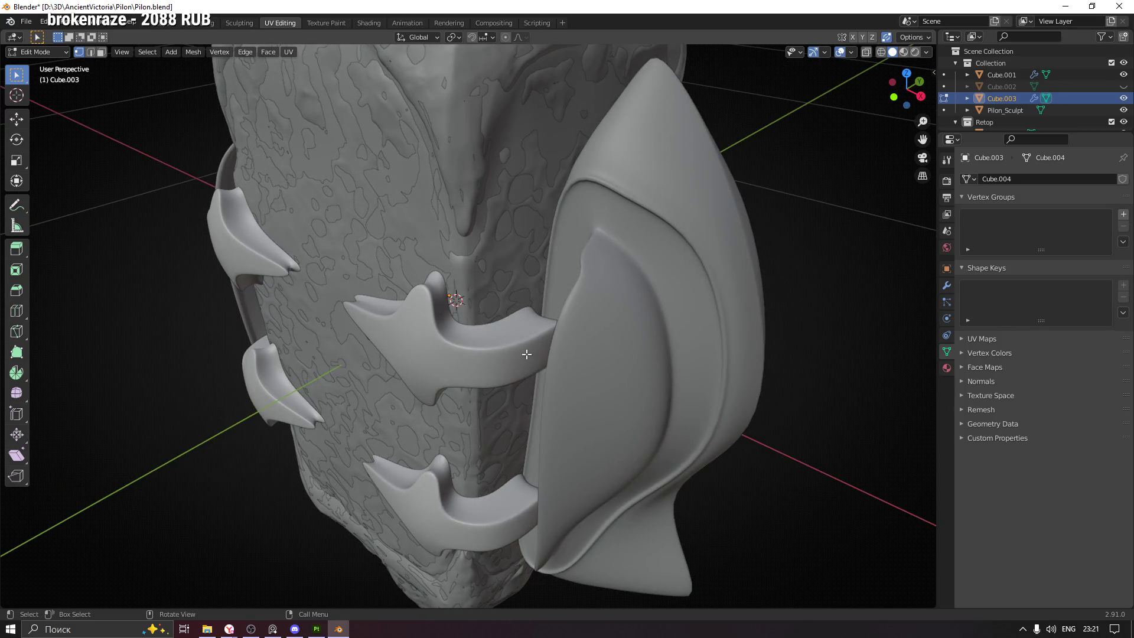
{"action": "left_click_drag", "start_coordinate": [364, 324], "coordinate": [618, 342]}
{"action": "scroll", "scroll_direction": "up", "scroll_amount": 3}
{"action": "key", "text": "alt+z"}
{"action": "key", "text": "alt+z"}
{"action": "key", "text": "g"}
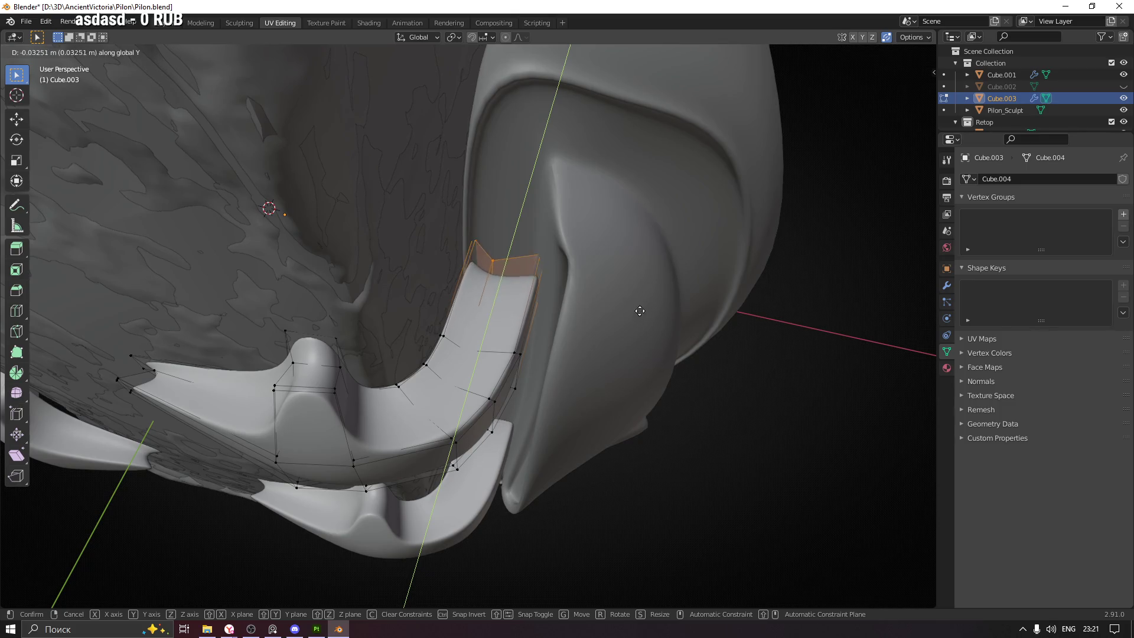
{"action": "left_click_drag", "start_coordinate": [645, 287], "coordinate": [689, 392]}
{"action": "key", "text": "Tab"}
Orbit around the rock and select the shield Cube.001
{"action": "scroll", "scroll_direction": "down", "scroll_amount": 3}
{"action": "left_click_drag", "start_coordinate": [756, 380], "coordinate": [786, 384]}
{"action": "left_click_drag", "start_coordinate": [685, 349], "coordinate": [521, 384]}
{"action": "left_click", "coordinate": [517, 391]}
Select the shield and claw pieces and edit both meshes with the shield active
{"action": "left_click", "coordinate": [521, 384]}
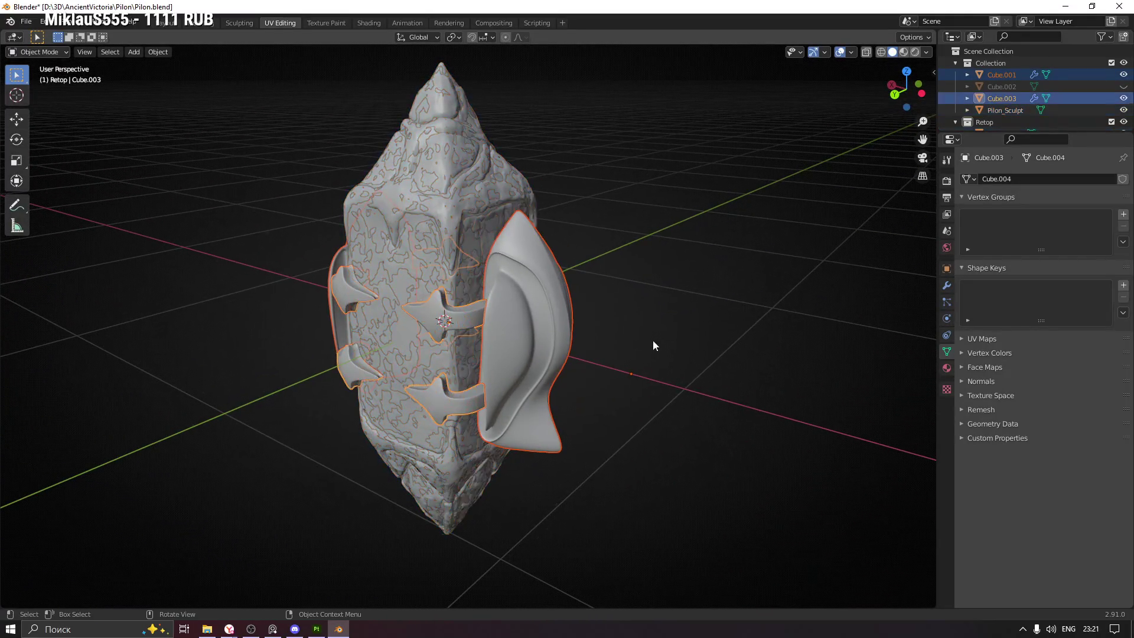
{"action": "left_click_drag", "start_coordinate": [532, 338], "coordinate": [537, 324]}
{"action": "key", "text": "Tab"}
{"action": "left_click", "coordinate": [608, 325]}
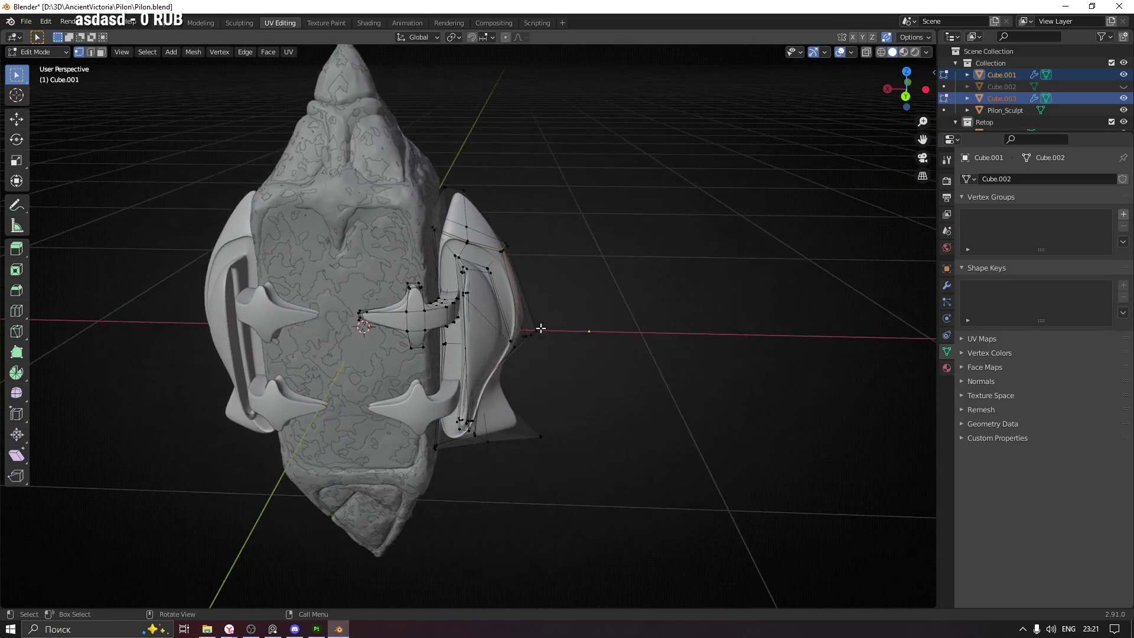
{"action": "scroll", "scroll_direction": "up", "scroll_amount": 3}
{"action": "scroll", "scroll_direction": "down", "scroll_amount": 3}
{"action": "left_click_drag", "start_coordinate": [494, 276], "coordinate": [471, 294]}
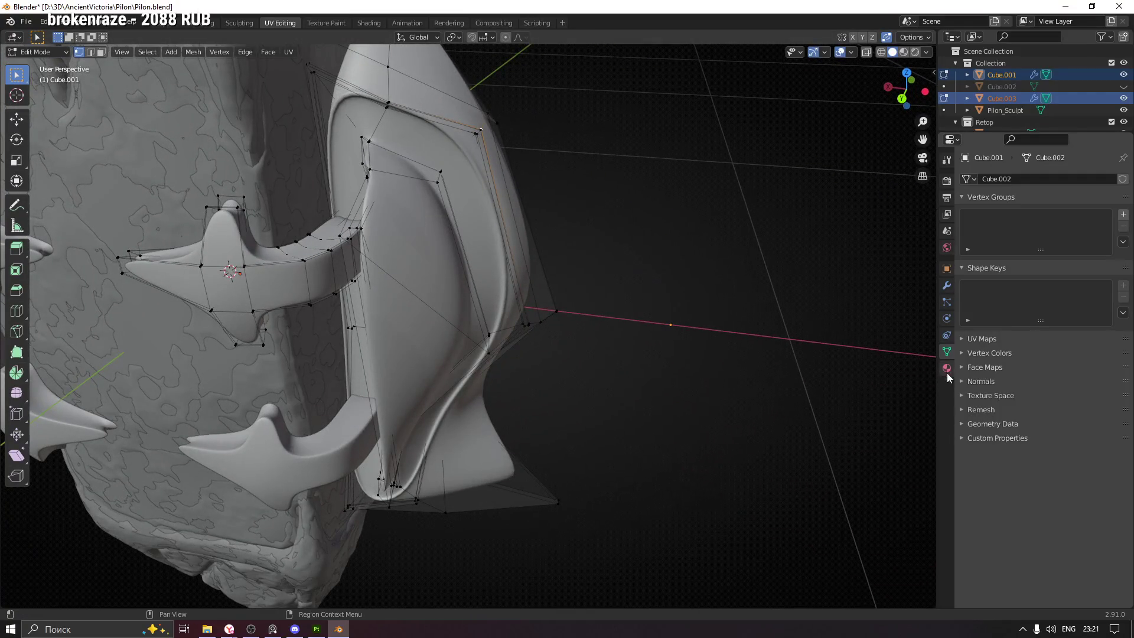
Show the shield's Mirror, Subdivision, Mirror.001 stack and isolate the side pieces in Local View
{"action": "left_click", "coordinate": [947, 288]}
{"action": "left_click_drag", "start_coordinate": [593, 360], "coordinate": [755, 365]}
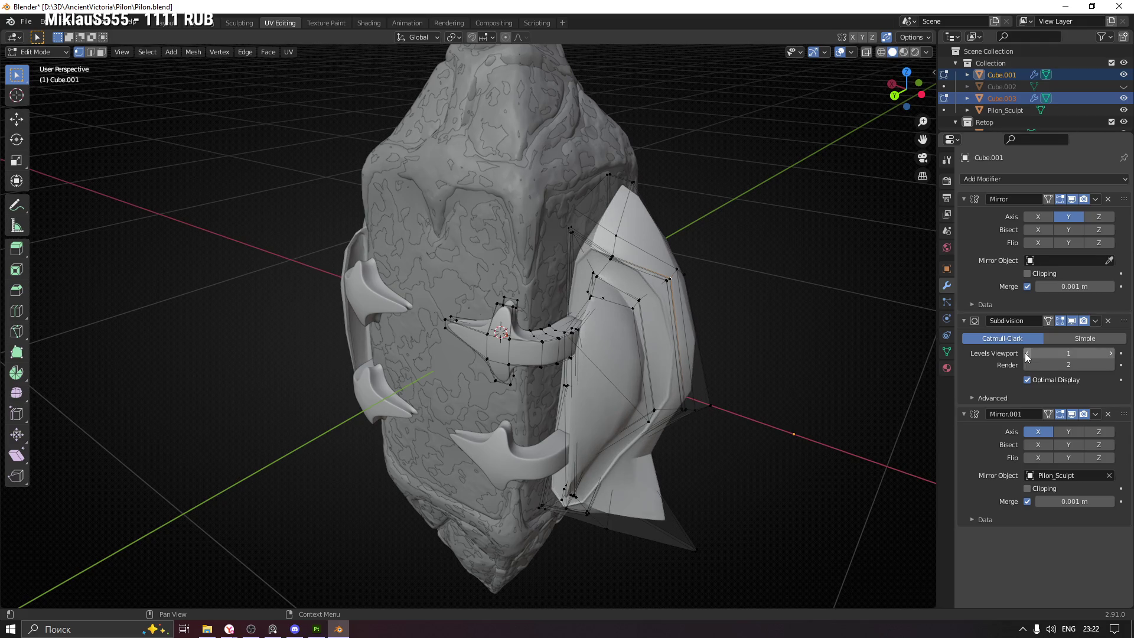
{"action": "left_click_drag", "start_coordinate": [742, 408], "coordinate": [646, 353]}
{"action": "scroll", "scroll_direction": "down", "scroll_amount": 3}
{"action": "key", "text": "KP_Divide"}
{"action": "key", "text": "Tab"}
{"action": "left_click_drag", "start_coordinate": [592, 390], "coordinate": [719, 404]}
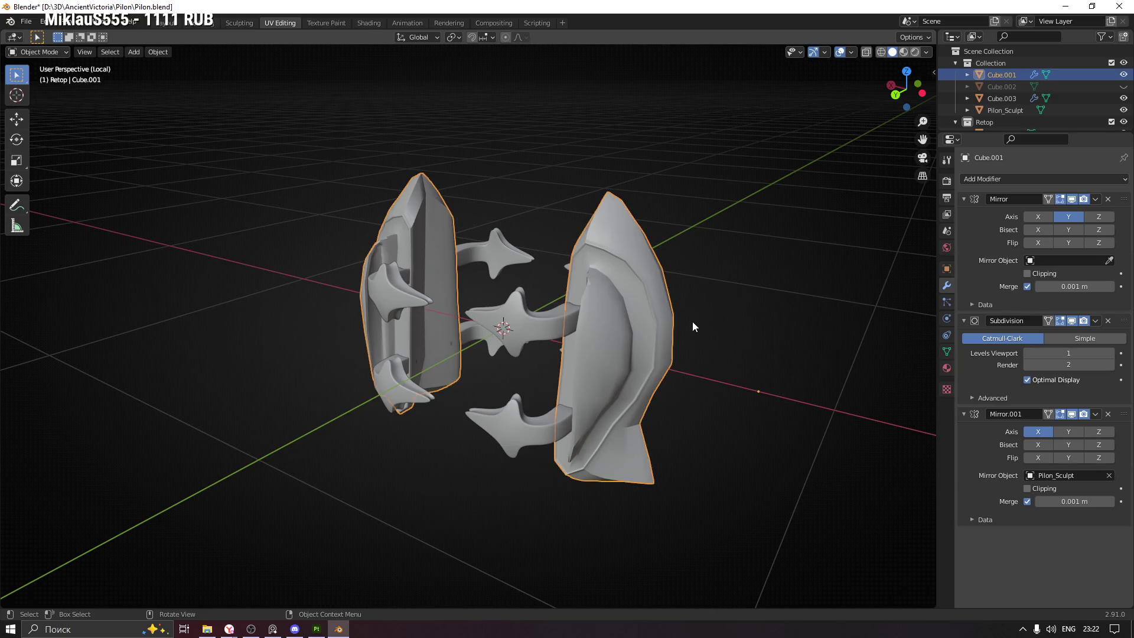
Duplicate the shield piece in place as Cube.004 and frame the view on it
{"action": "left_click_drag", "start_coordinate": [693, 326], "coordinate": [653, 340]}
{"action": "key", "text": "shift+d"}
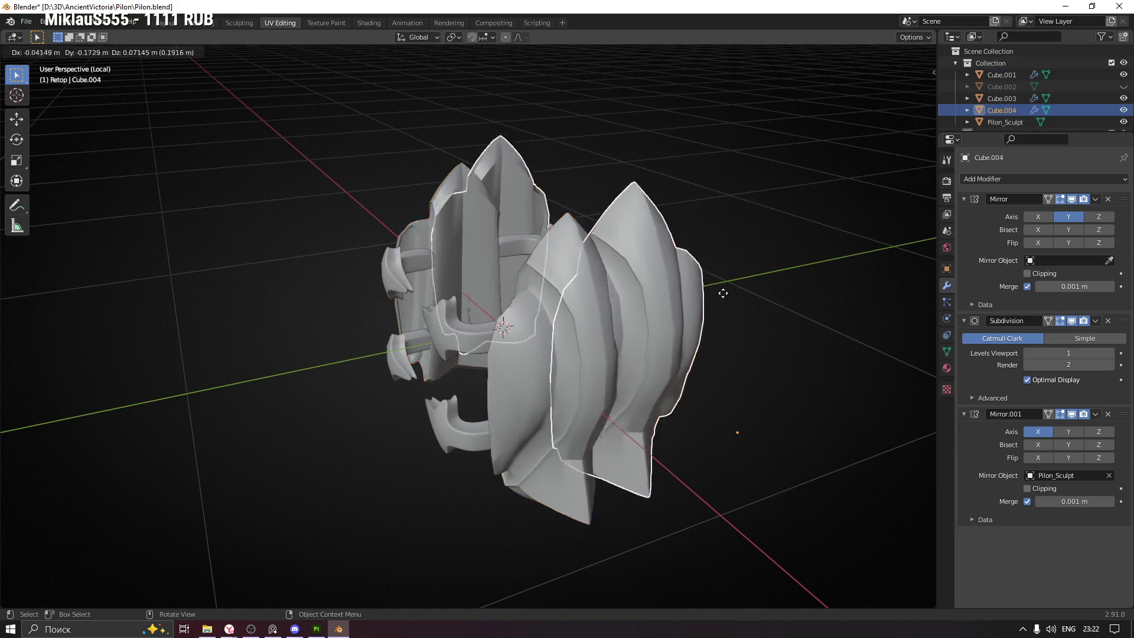
{"action": "key", "text": "Escape"}
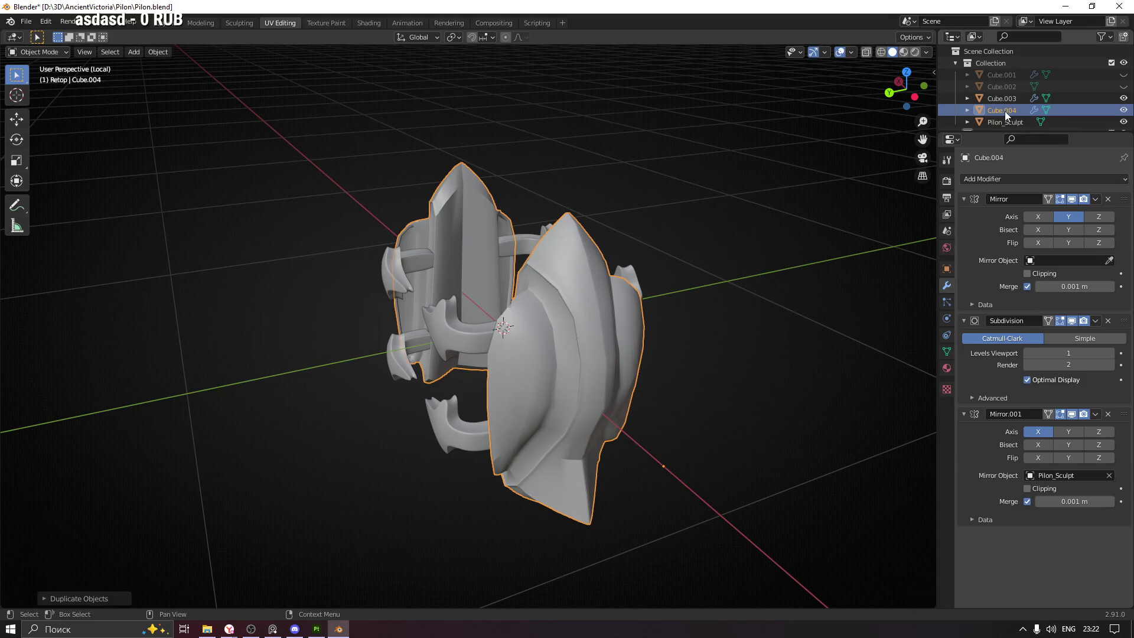
{"action": "key", "text": "KP_Decimal"}
{"action": "scroll", "scroll_direction": "up", "scroll_amount": 3}
{"action": "left_click_drag", "start_coordinate": [636, 297], "coordinate": [588, 288]}
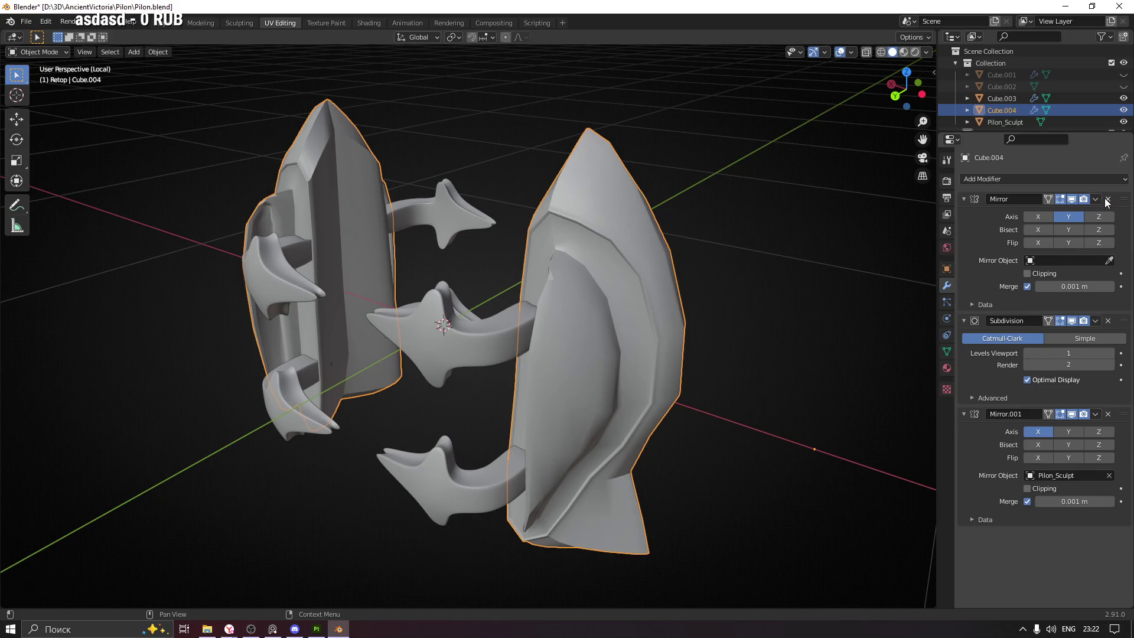
Remove the extra Mirror modifier and move Mirror.001 above Subdivision in the stack
{"action": "left_click", "coordinate": [1108, 200]}
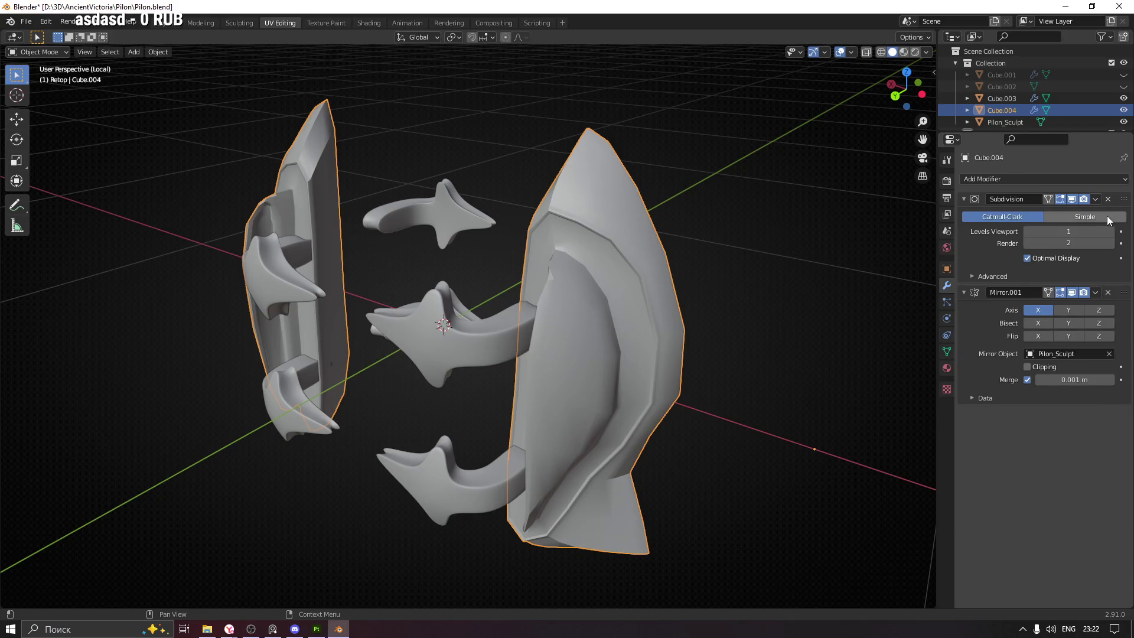
{"action": "left_click", "coordinate": [1108, 293]}
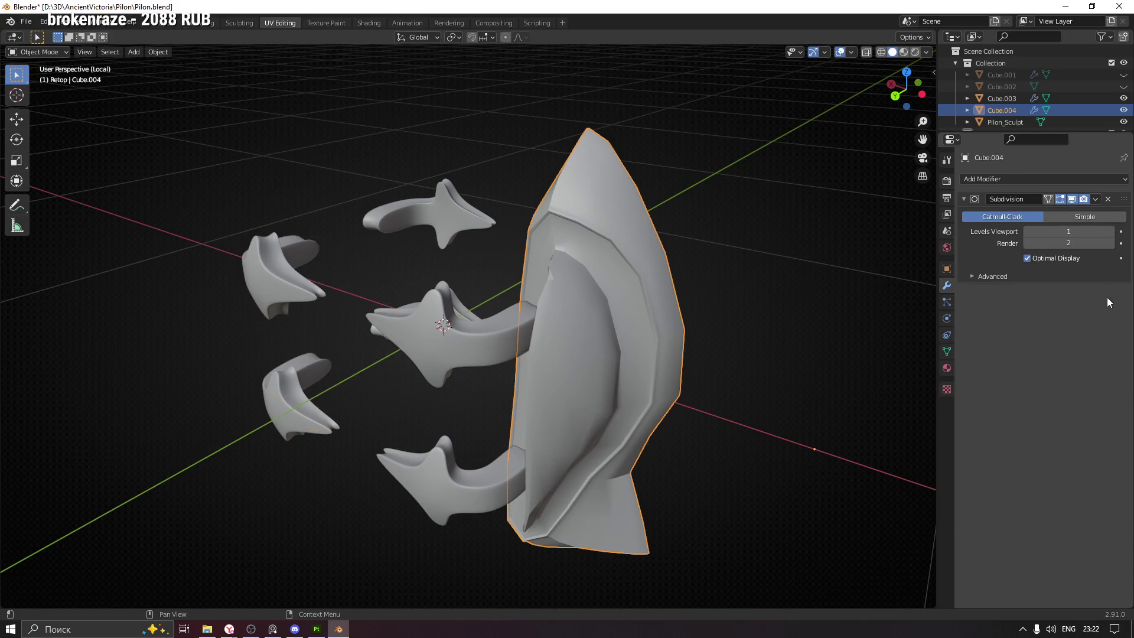
{"action": "key", "text": "ctrl+z"}
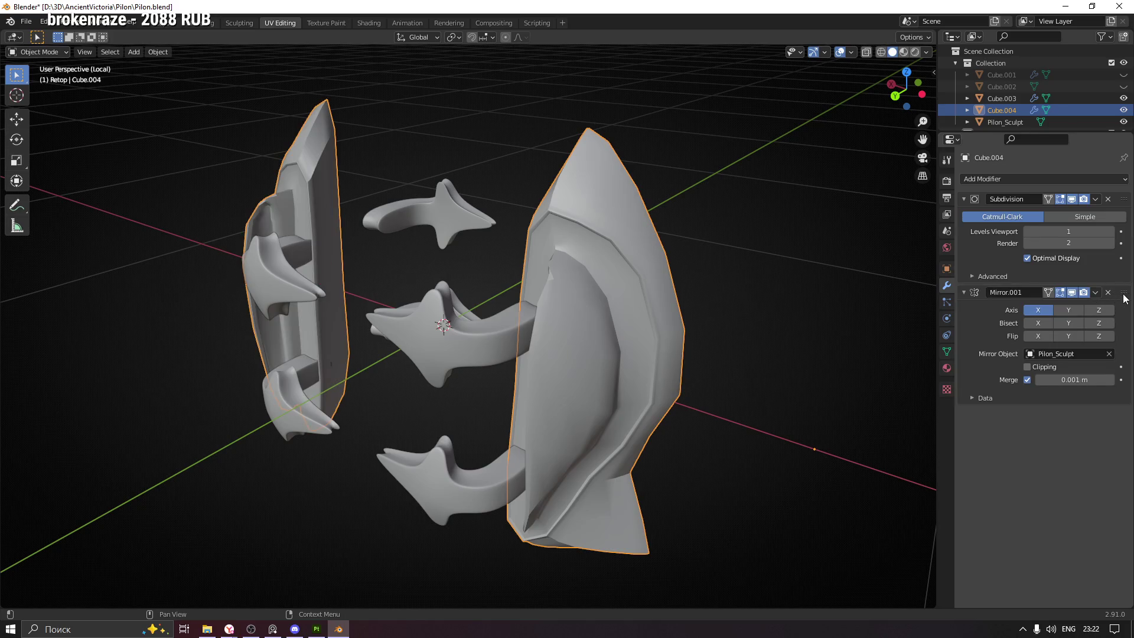
{"action": "left_click_drag", "start_coordinate": [1124, 295], "coordinate": [1118, 194]}
{"action": "left_click_drag", "start_coordinate": [922, 313], "coordinate": [785, 295]}
{"action": "left_click", "coordinate": [1032, 218]}
{"action": "left_click", "coordinate": [1033, 218]}
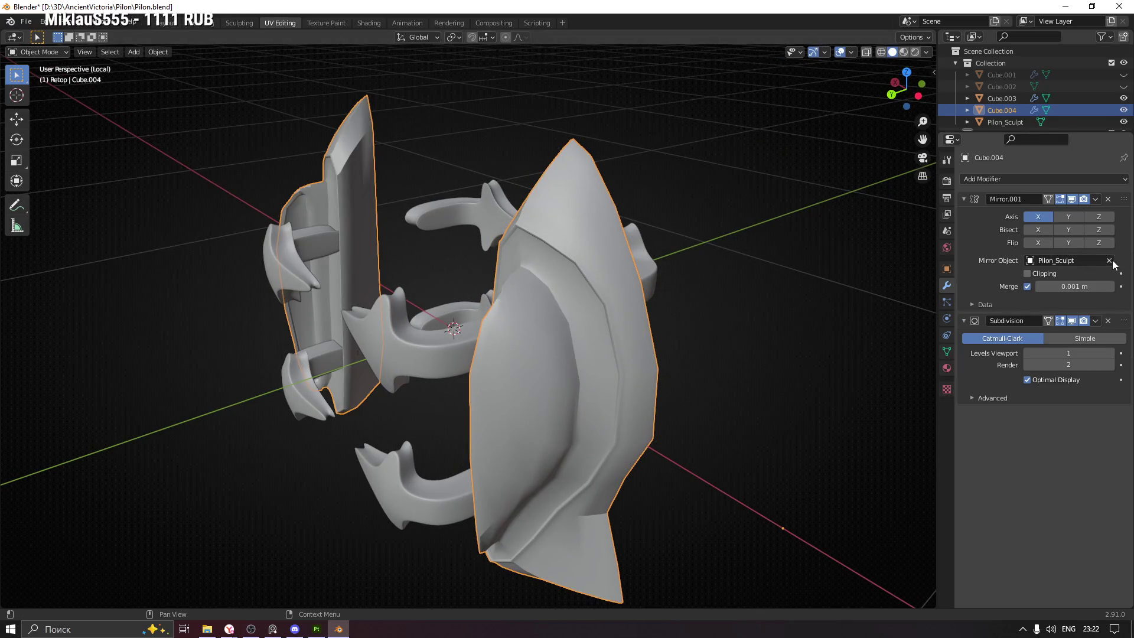
Clear Pilon_Sculpt as mirror object, mirror along Y instead of X, and enable Clipping
{"action": "left_click", "coordinate": [1109, 261]}
{"action": "left_click_drag", "start_coordinate": [775, 295], "coordinate": [998, 221]}
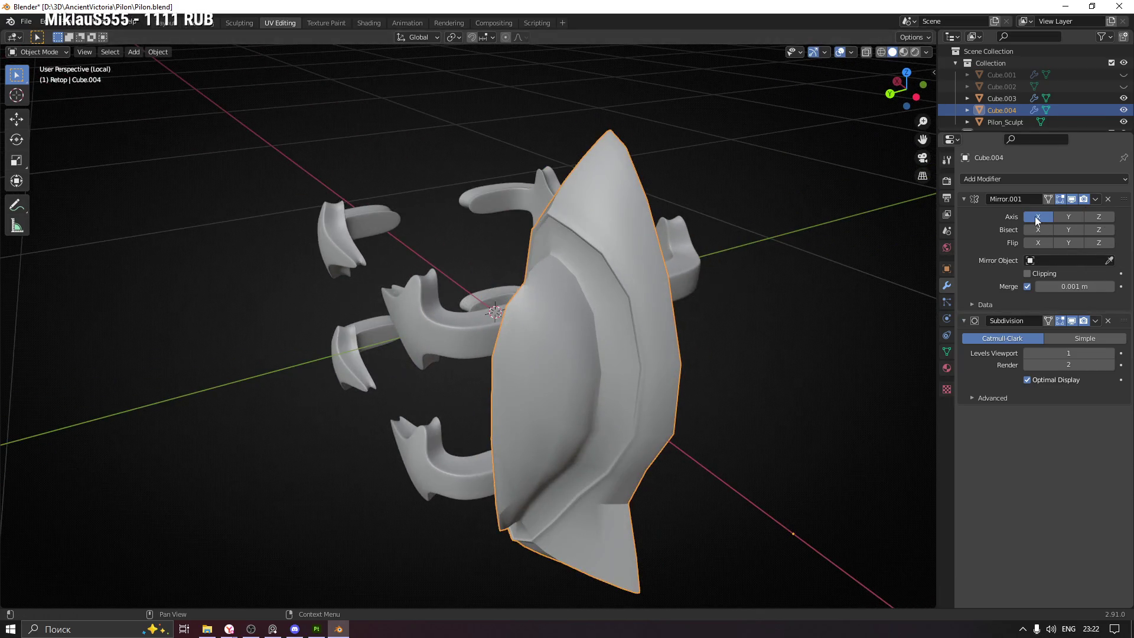
{"action": "left_click", "coordinate": [1064, 215]}
{"action": "left_click", "coordinate": [1035, 215]}
{"action": "left_click_drag", "start_coordinate": [791, 296], "coordinate": [933, 289]}
{"action": "left_click", "coordinate": [1038, 275]}
{"action": "left_click_drag", "start_coordinate": [721, 325], "coordinate": [738, 307]}
Apply the Mirror modifier and then the Subdivision modifier
{"action": "left_click", "coordinate": [1059, 217]}
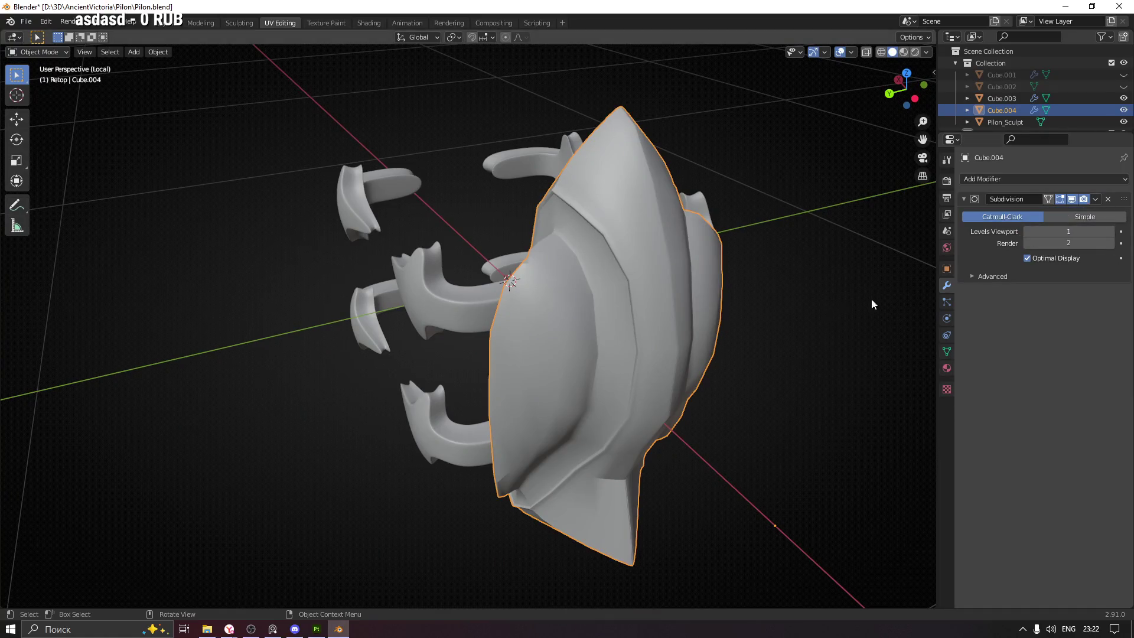
{"action": "left_click", "coordinate": [1097, 199]}
{"action": "left_click", "coordinate": [1088, 209]}
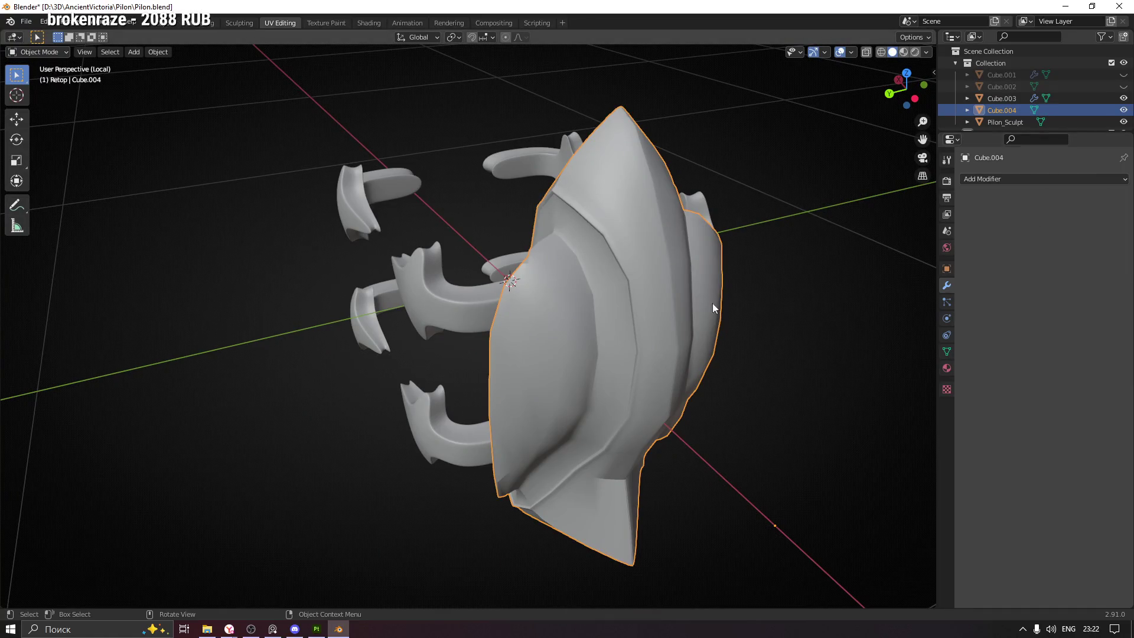
Enter Edit Mode on Cube.004 and orbit to inspect its dense edge loops and side horns
{"action": "key", "text": "Tab"}
{"action": "left_click_drag", "start_coordinate": [655, 329], "coordinate": [786, 339]}
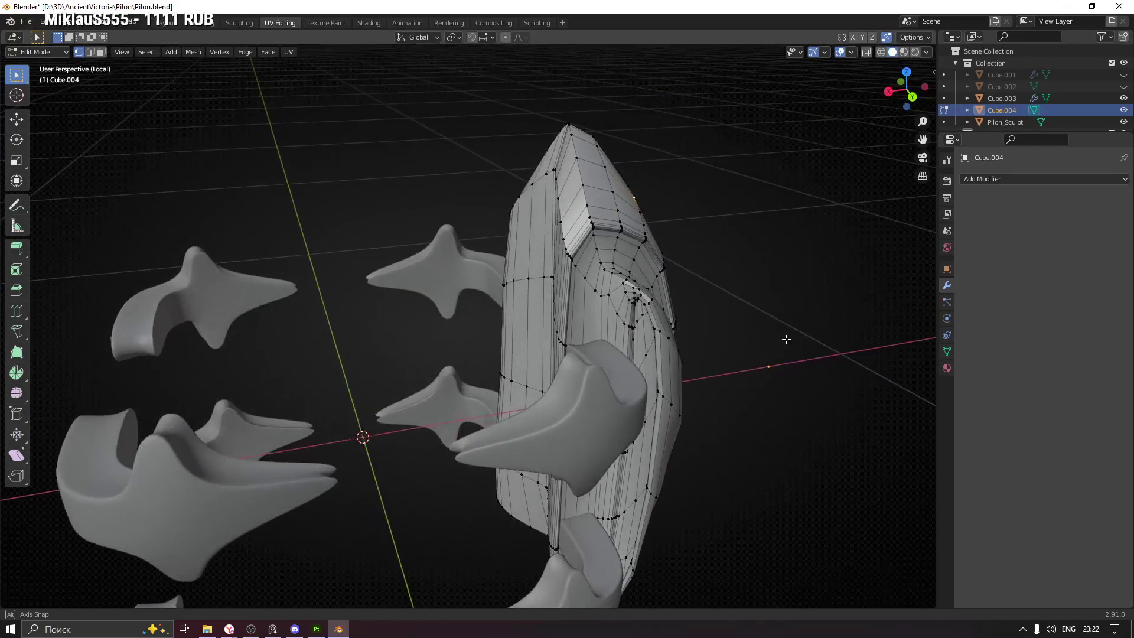
{"action": "left_click_drag", "start_coordinate": [731, 361], "coordinate": [701, 358]}
{"action": "left_click_drag", "start_coordinate": [667, 441], "coordinate": [484, 278]}
{"action": "scroll", "scroll_direction": "up", "scroll_amount": 3}
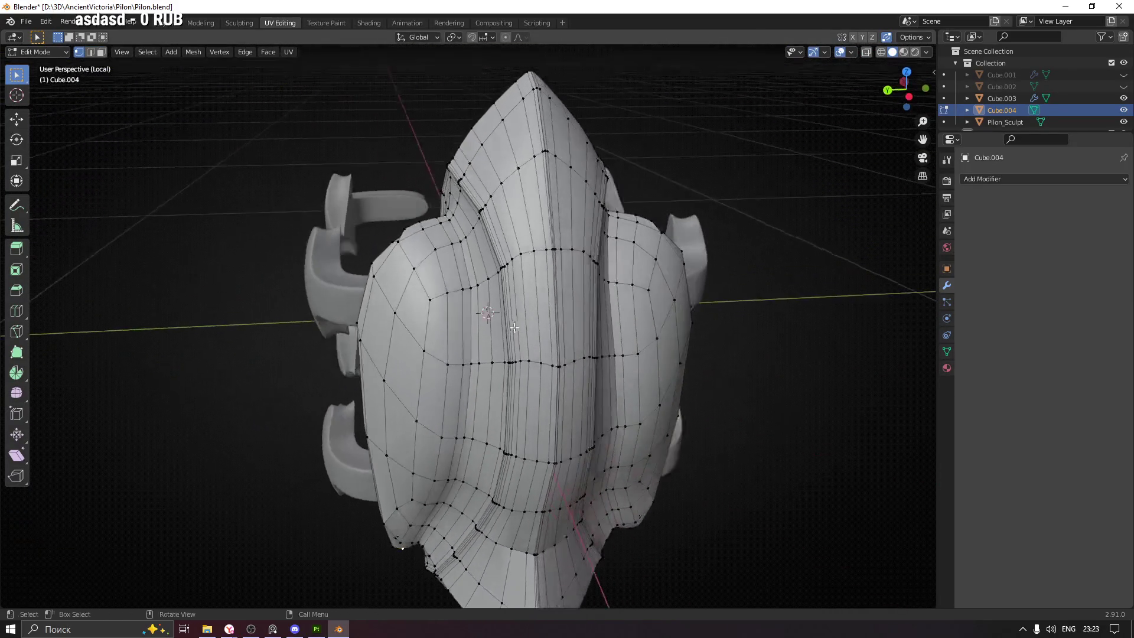
{"action": "scroll", "scroll_direction": "up", "scroll_amount": 3}
{"action": "scroll", "scroll_direction": "down", "scroll_amount": 3}
{"action": "left_click_drag", "start_coordinate": [433, 239], "coordinate": [615, 321]}
{"action": "left_click_drag", "start_coordinate": [254, 299], "coordinate": [584, 264]}
Dissolve several redundant edges along the pillar's central ridge and slide one loop into place
{"action": "key", "text": "x"}
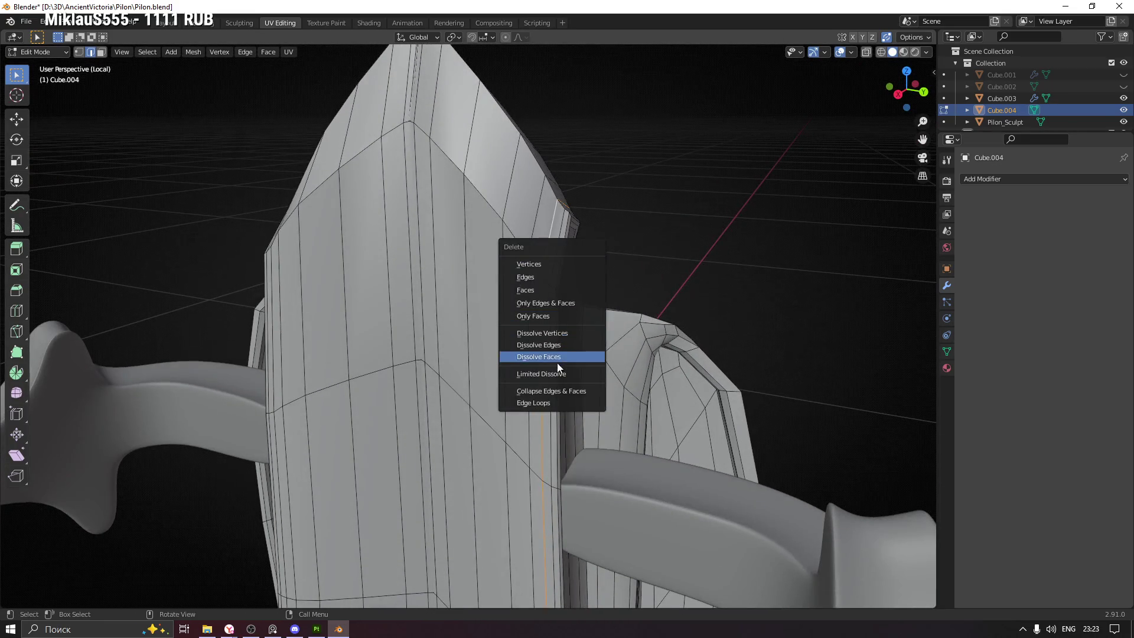
{"action": "left_click", "coordinate": [565, 346]}
{"action": "left_click_drag", "start_coordinate": [696, 261], "coordinate": [343, 218]}
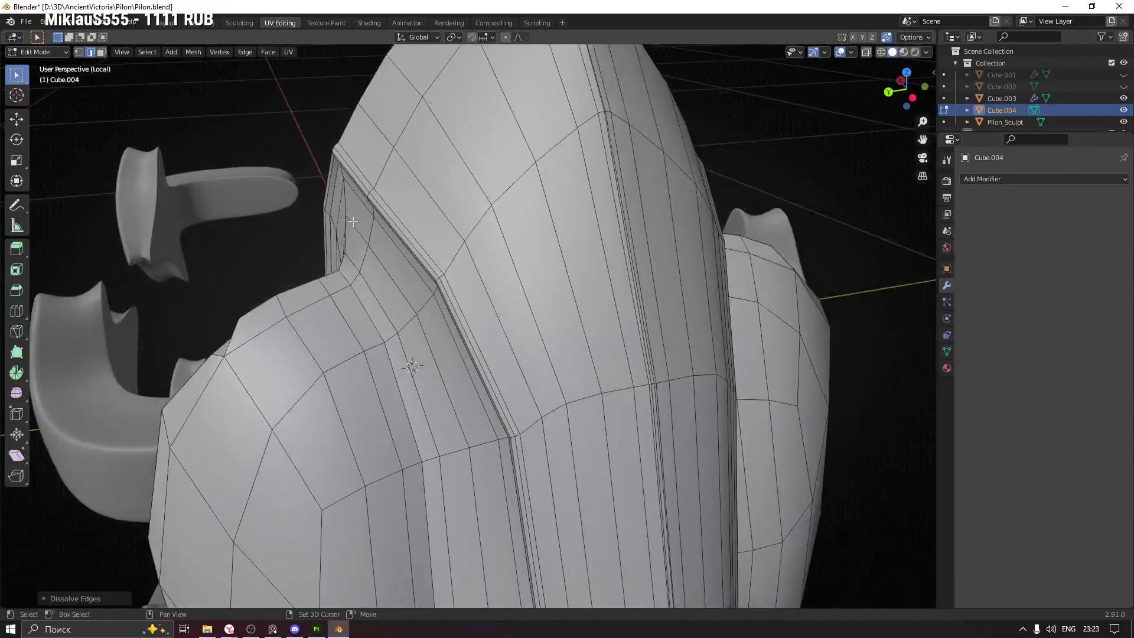
{"action": "key", "text": "x"}
{"action": "left_click", "coordinate": [473, 172]}
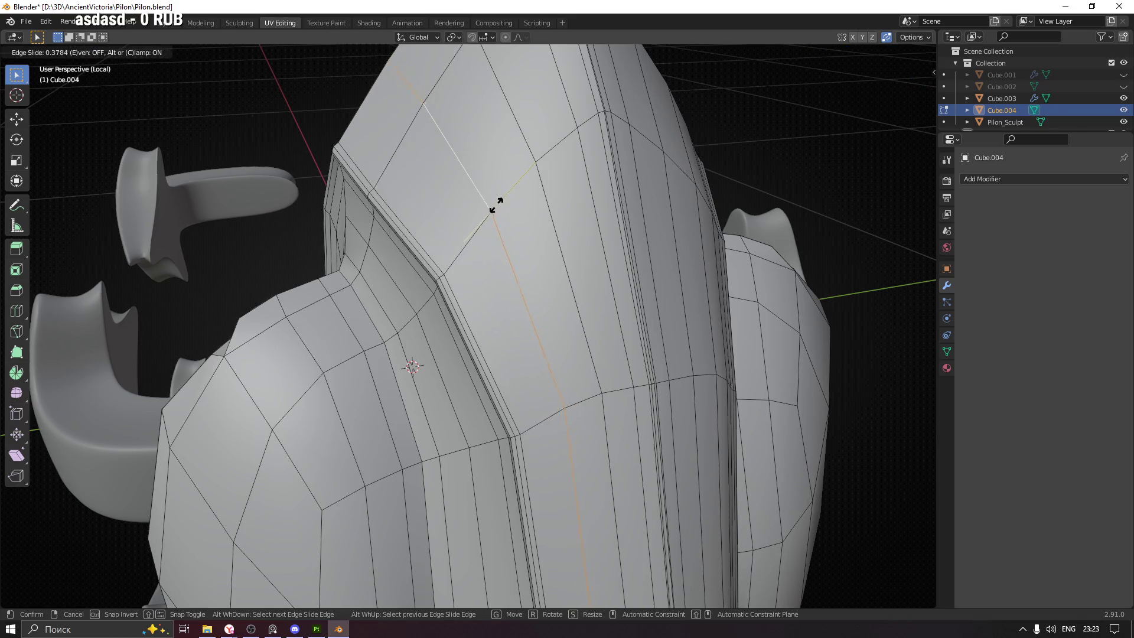
{"action": "left_click", "coordinate": [493, 207]}
{"action": "left_click_drag", "start_coordinate": [493, 206], "coordinate": [556, 258]}
{"action": "key", "text": "x"}
{"action": "left_click", "coordinate": [511, 200]}
{"action": "key", "text": "x"}
{"action": "left_click", "coordinate": [555, 257]}
Inspect the pillar top and lower tip, then dissolve one more ridge edge
{"action": "scroll", "scroll_direction": "up", "scroll_amount": 3}
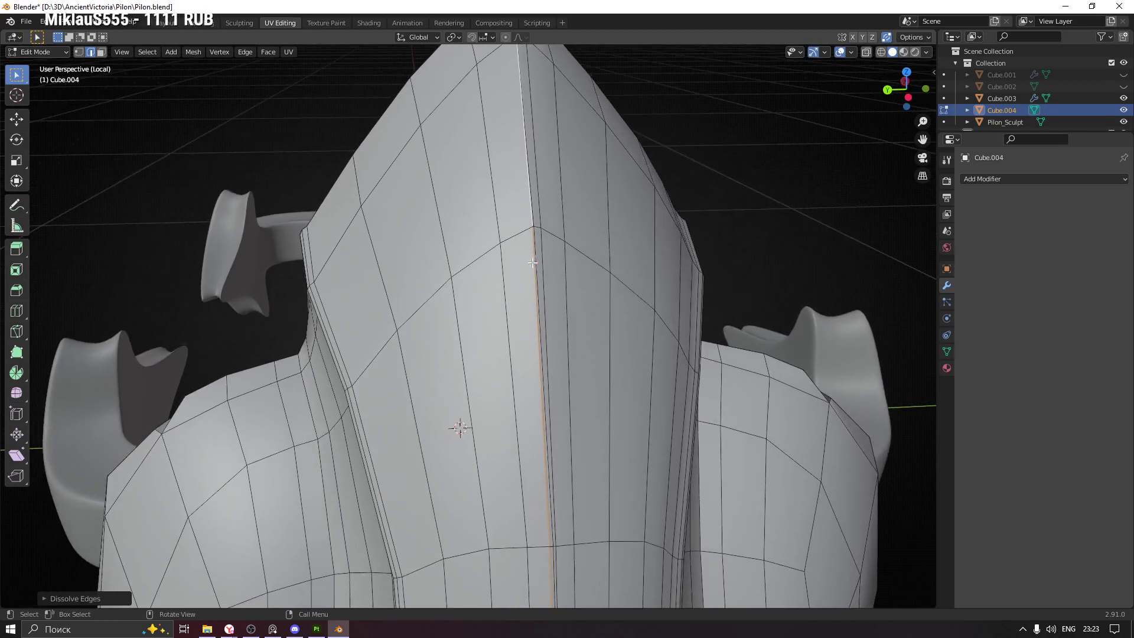
{"action": "scroll", "scroll_direction": "up", "scroll_amount": 3}
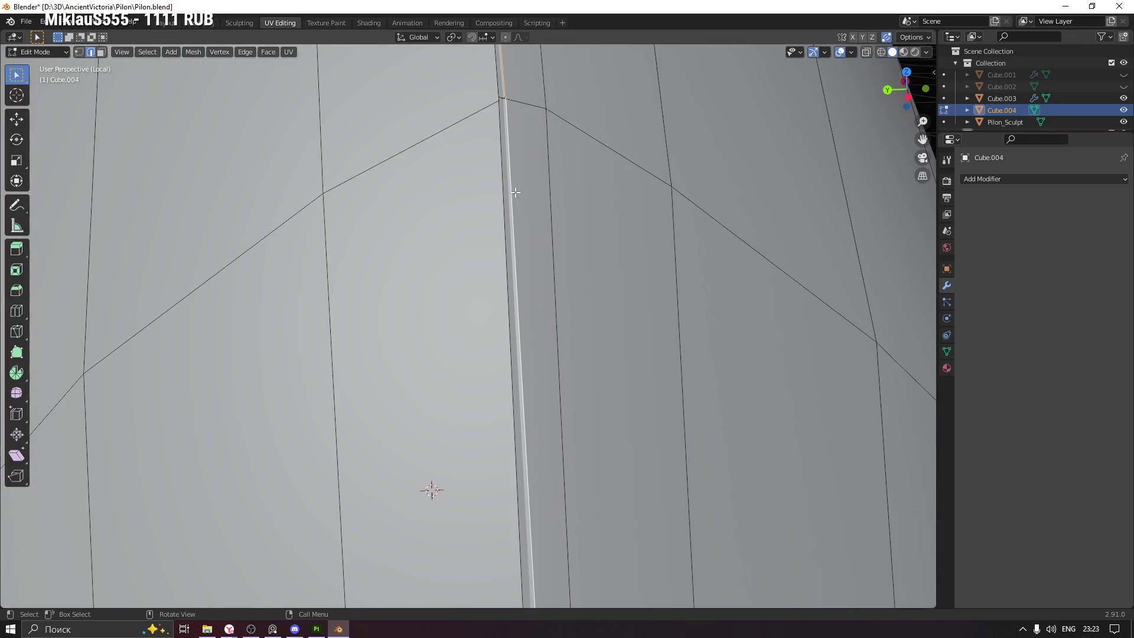
{"action": "left_click_drag", "start_coordinate": [520, 209], "coordinate": [513, 400]}
{"action": "left_click_drag", "start_coordinate": [523, 256], "coordinate": [533, 291]}
{"action": "left_click_drag", "start_coordinate": [509, 349], "coordinate": [524, 183]}
{"action": "left_click_drag", "start_coordinate": [520, 393], "coordinate": [539, 454]}
{"action": "scroll", "scroll_direction": "up", "scroll_amount": 3}
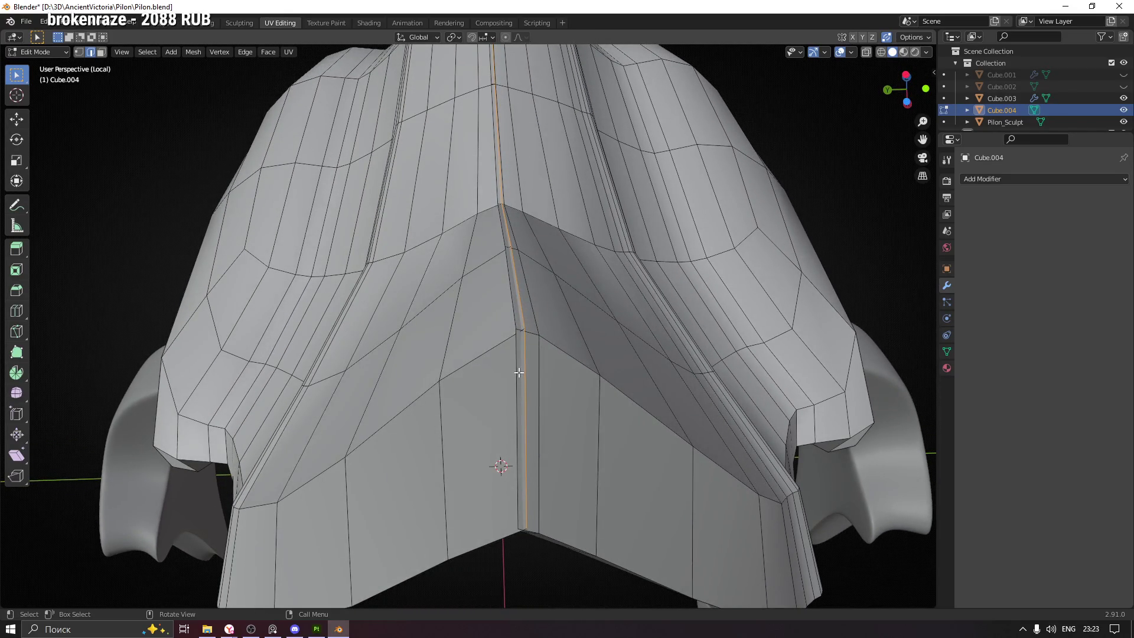
{"action": "left_click_drag", "start_coordinate": [521, 380], "coordinate": [503, 291]}
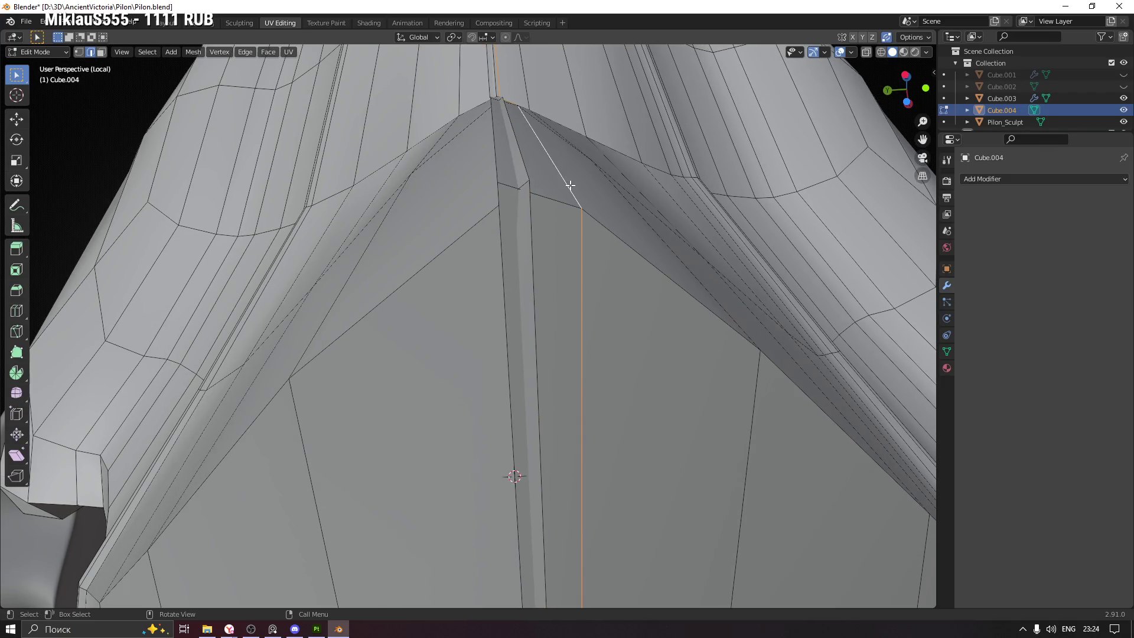
{"action": "key", "text": "x"}
{"action": "left_click", "coordinate": [569, 185]}
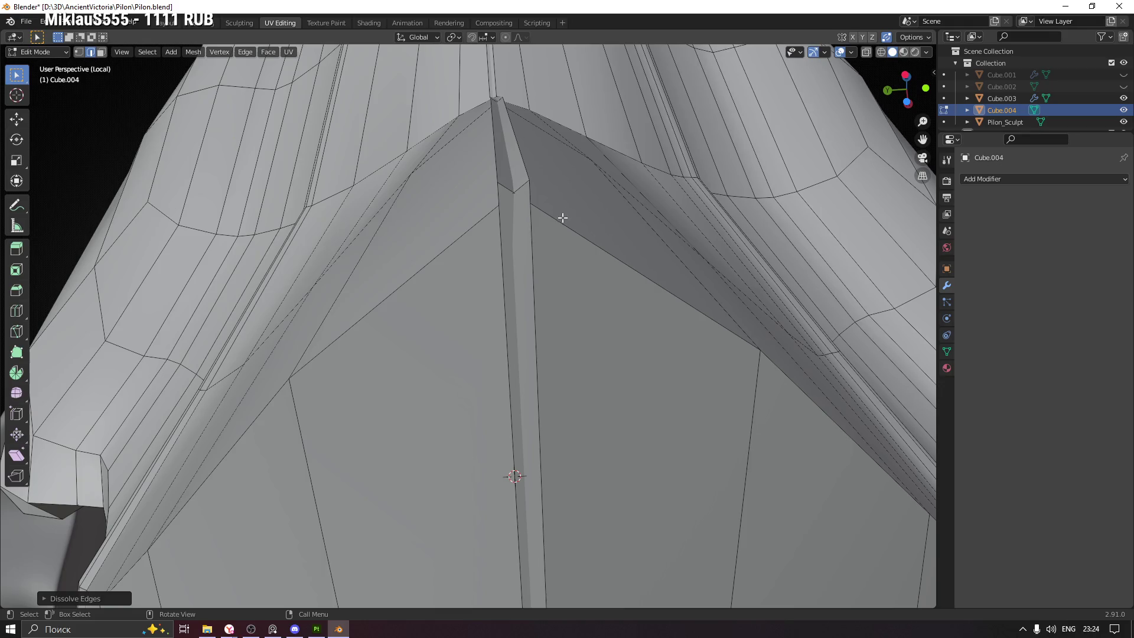
Turn on X-ray and orbit to a tilted side view of the mesh
{"action": "scroll", "scroll_direction": "down", "scroll_amount": 3}
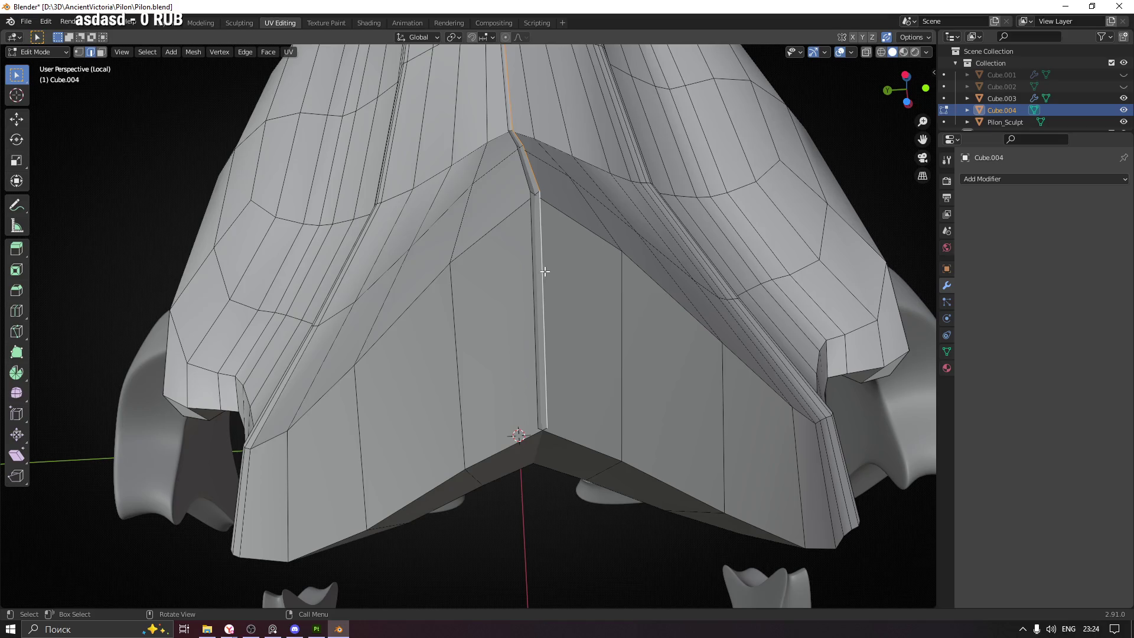
{"action": "left_click_drag", "start_coordinate": [592, 306], "coordinate": [481, 289]}
{"action": "key", "text": "alt+z"}
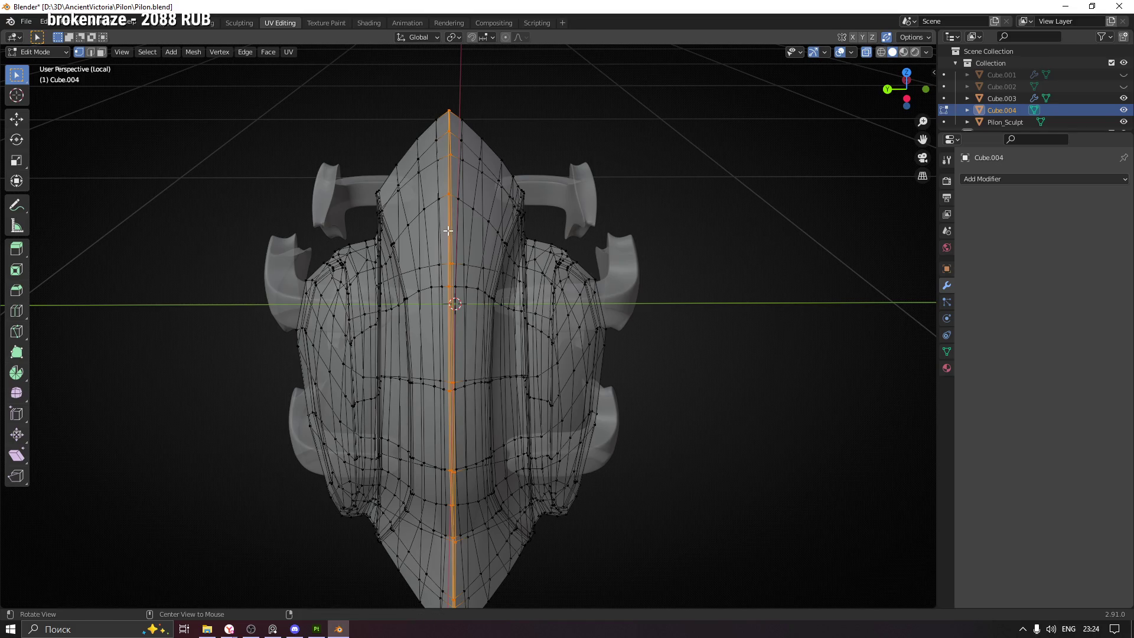
{"action": "scroll", "scroll_direction": "up", "scroll_amount": 3}
{"action": "scroll", "scroll_direction": "down", "scroll_amount": 3}
{"action": "left_click_drag", "start_coordinate": [447, 202], "coordinate": [482, 226]}
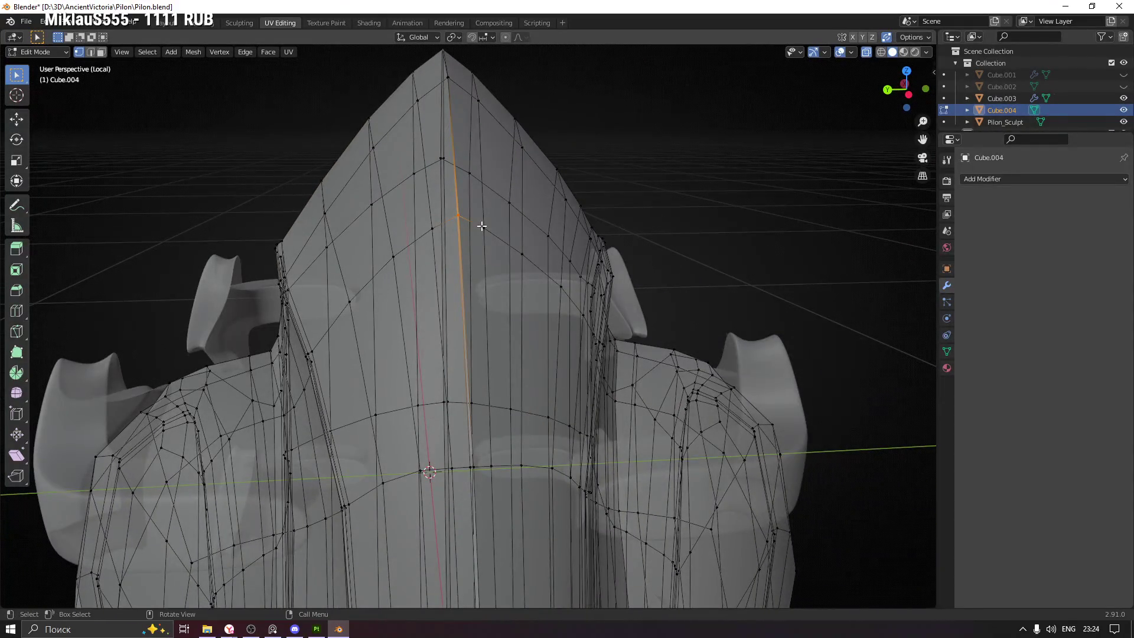
Merge the selected seam vertices At Center
{"action": "right_click", "coordinate": [482, 226]}
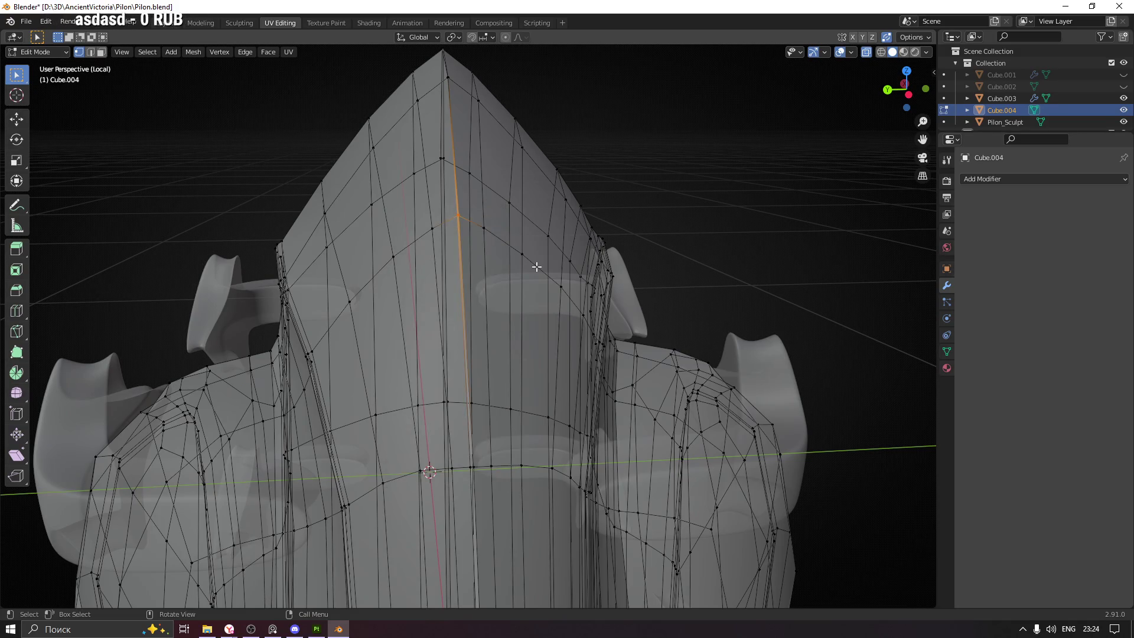
{"action": "left_click_drag", "start_coordinate": [536, 267], "coordinate": [512, 272]}
{"action": "key", "text": "m"}
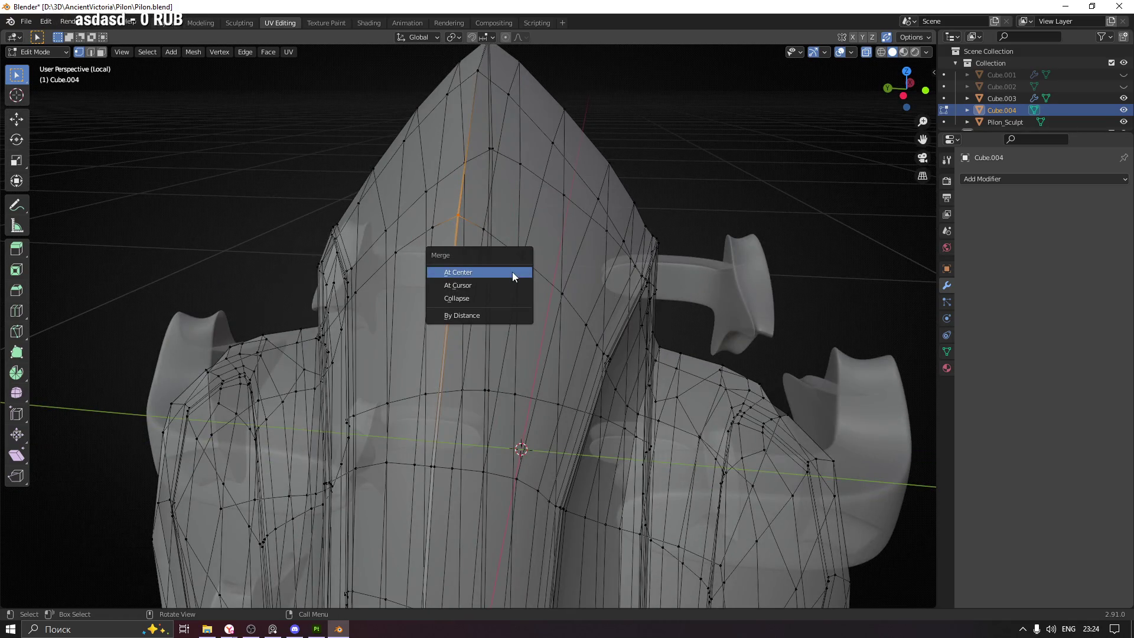
{"action": "left_click", "coordinate": [512, 272]}
Orbit, pan and zoom to inspect the spire tip, the seam and the whole skirt
{"action": "left_click_drag", "start_coordinate": [447, 386], "coordinate": [511, 370]}
{"action": "left_click_drag", "start_coordinate": [495, 416], "coordinate": [466, 362]}
{"action": "scroll", "scroll_direction": "down", "scroll_amount": 3}
{"action": "scroll", "scroll_direction": "up", "scroll_amount": 3}
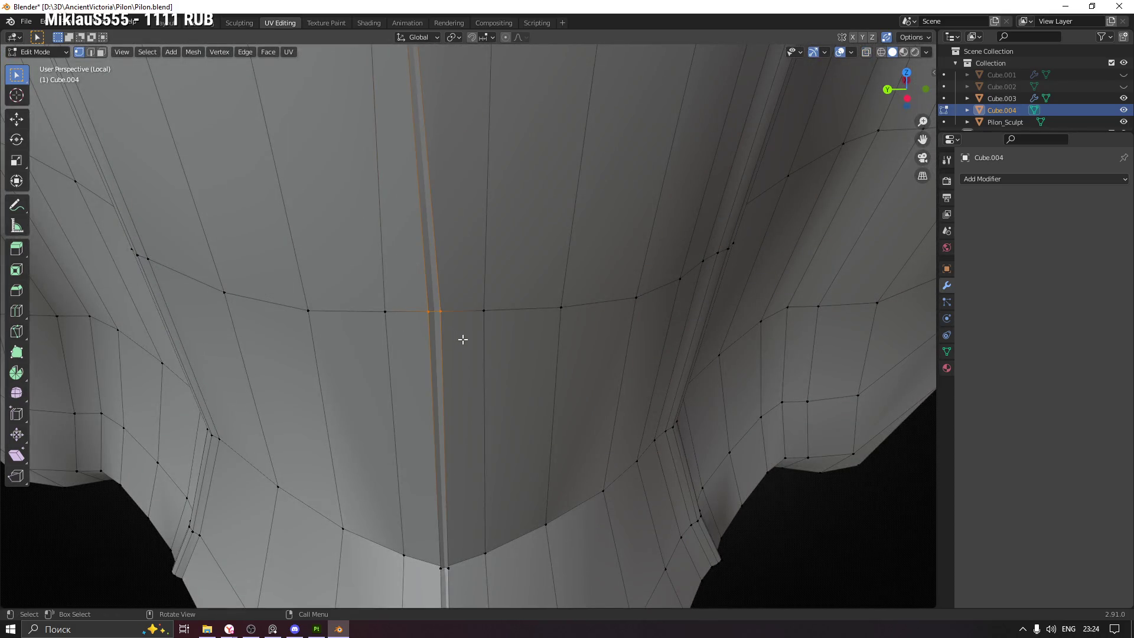
{"action": "left_click_drag", "start_coordinate": [487, 432], "coordinate": [495, 213]}
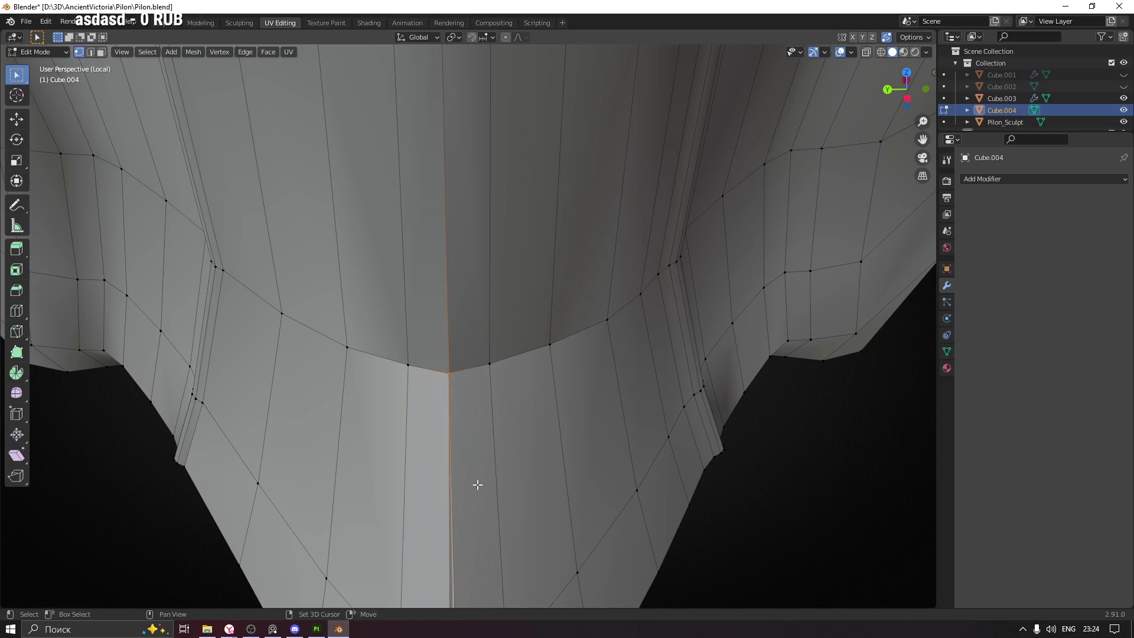
{"action": "scroll", "scroll_direction": "down", "scroll_amount": 3}
{"action": "scroll", "scroll_direction": "down", "scroll_amount": 3}
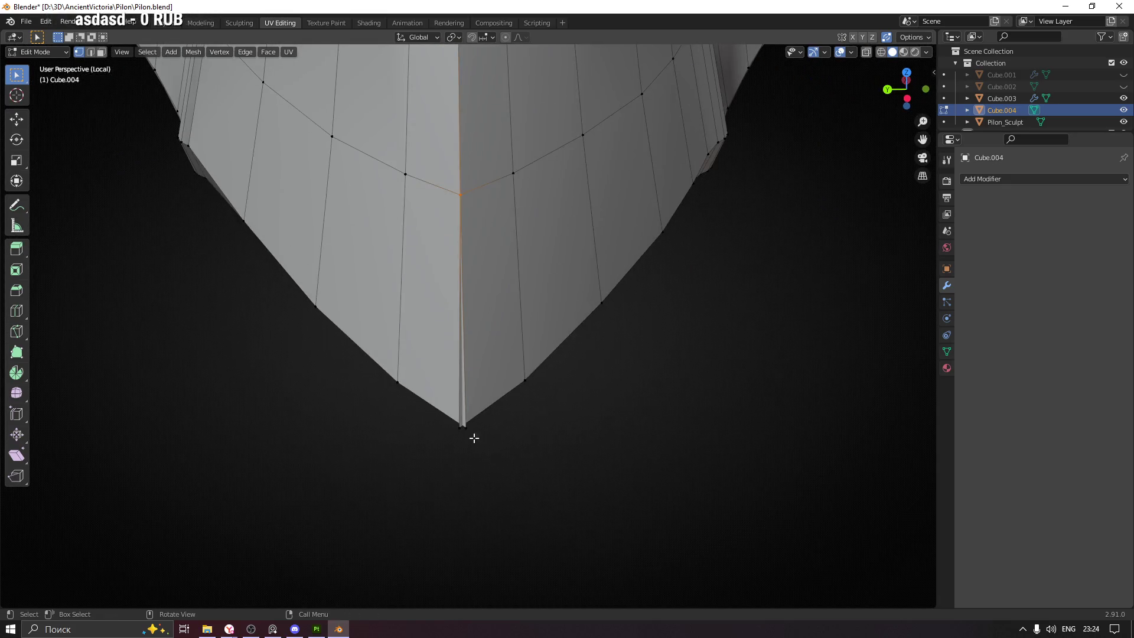
{"action": "scroll", "scroll_direction": "down", "scroll_amount": 3}
{"action": "left_click_drag", "start_coordinate": [564, 467], "coordinate": [489, 392]}
{"action": "left_click_drag", "start_coordinate": [526, 475], "coordinate": [507, 434]}
Toggle X-ray while orbiting under the column, then box-select the vertices there
{"action": "key", "text": "alt+z"}
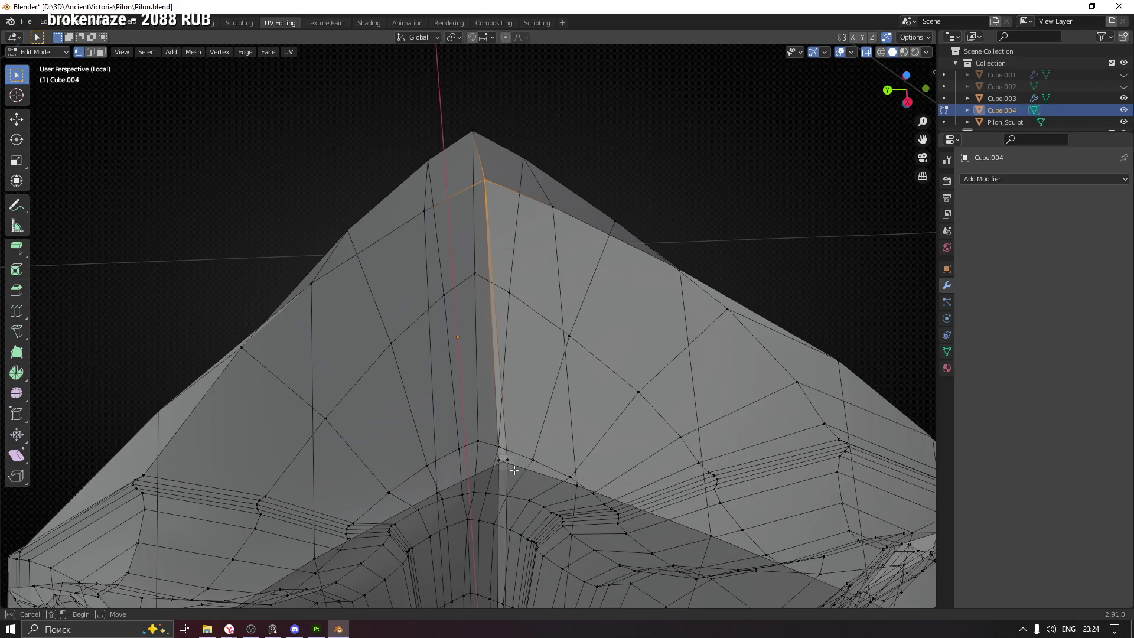
{"action": "key", "text": "alt+z"}
{"action": "left_click_drag", "start_coordinate": [522, 412], "coordinate": [470, 403]}
{"action": "key", "text": "alt+z"}
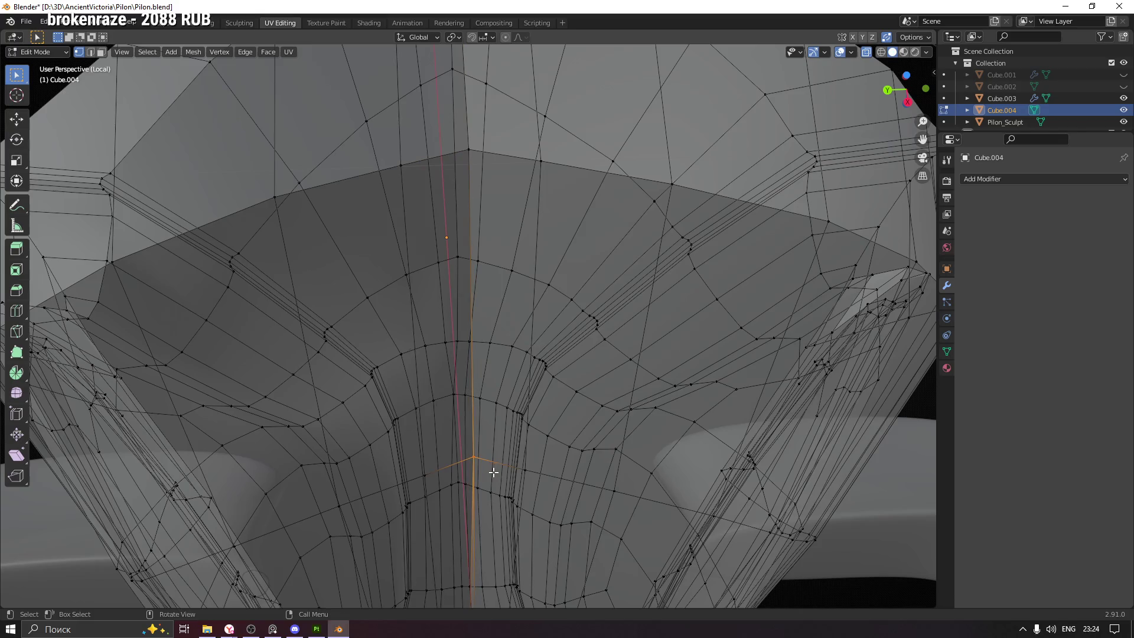
{"action": "key", "text": "alt+z"}
{"action": "left_click_drag", "start_coordinate": [519, 504], "coordinate": [465, 369]}
{"action": "key", "text": "alt+z"}
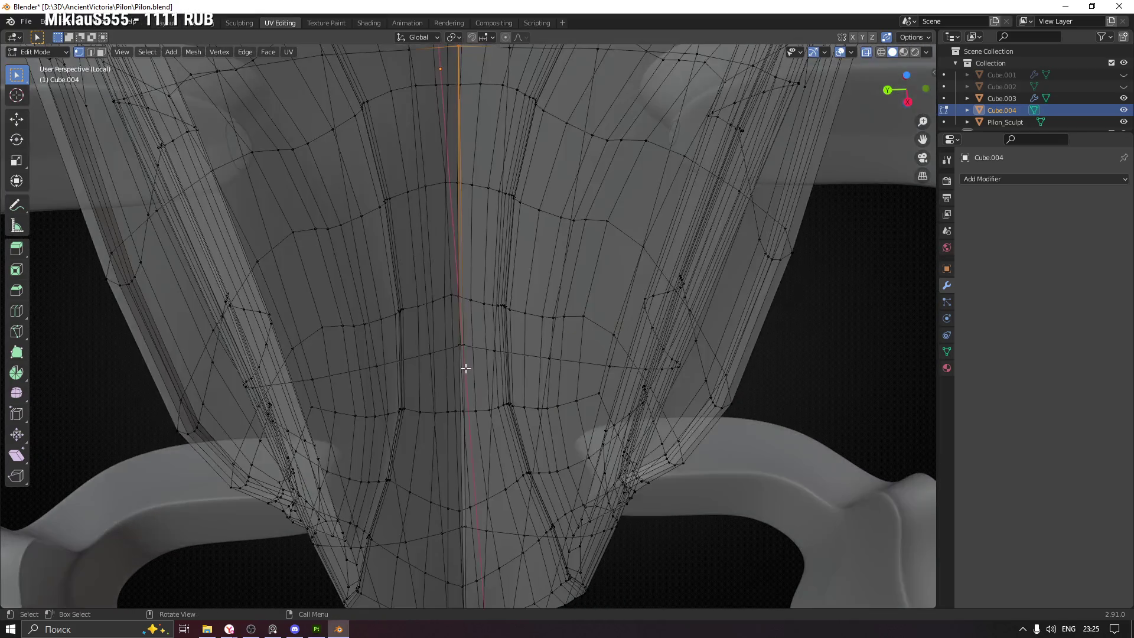
{"action": "key", "text": "alt+z"}
{"action": "left_click_drag", "start_coordinate": [482, 433], "coordinate": [461, 347]}
{"action": "key", "text": "alt+z"}
{"action": "left_click_drag", "start_coordinate": [465, 451], "coordinate": [451, 278]}
{"action": "key", "text": "alt+z"}
{"action": "left_click_drag", "start_coordinate": [437, 352], "coordinate": [464, 368]}
Orbit around the mesh bottom, front and top, toggling X-ray to check the back edges
{"action": "key", "text": "alt+z"}
{"action": "key", "text": "alt+z"}
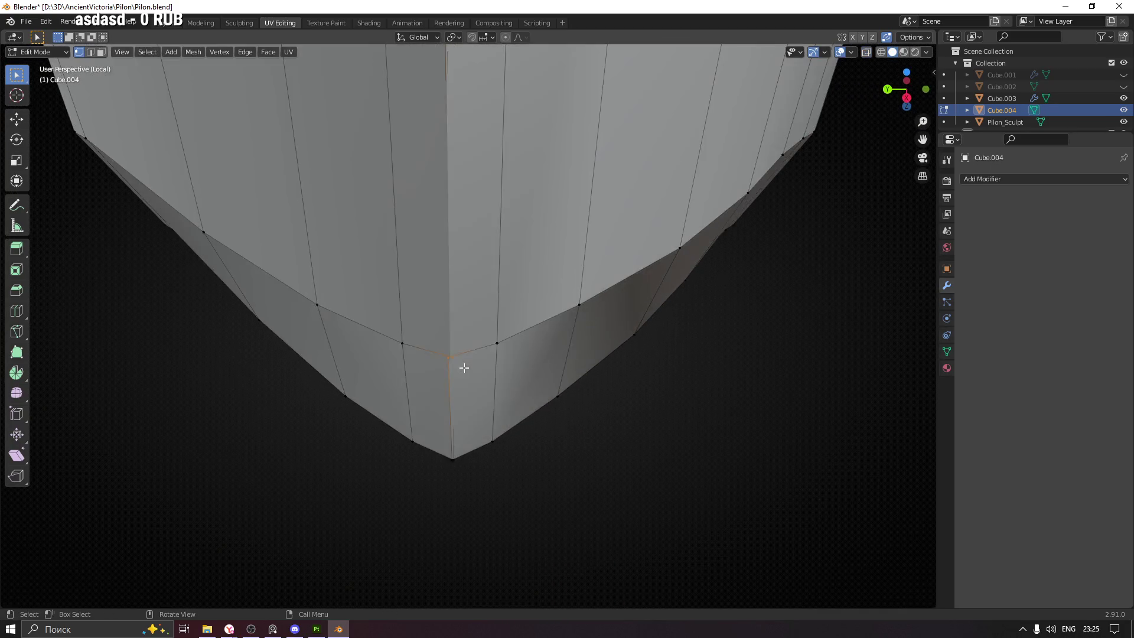
{"action": "left_click_drag", "start_coordinate": [518, 353], "coordinate": [405, 380]}
{"action": "key", "text": "alt+z"}
{"action": "left_click_drag", "start_coordinate": [479, 418], "coordinate": [495, 391]}
{"action": "left_click_drag", "start_coordinate": [467, 199], "coordinate": [461, 321]}
{"action": "scroll", "scroll_direction": "up", "scroll_amount": 3}
{"action": "scroll", "scroll_direction": "up", "scroll_amount": 3}
{"action": "scroll", "scroll_direction": "down", "scroll_amount": 3}
{"action": "key", "text": "alt+z"}
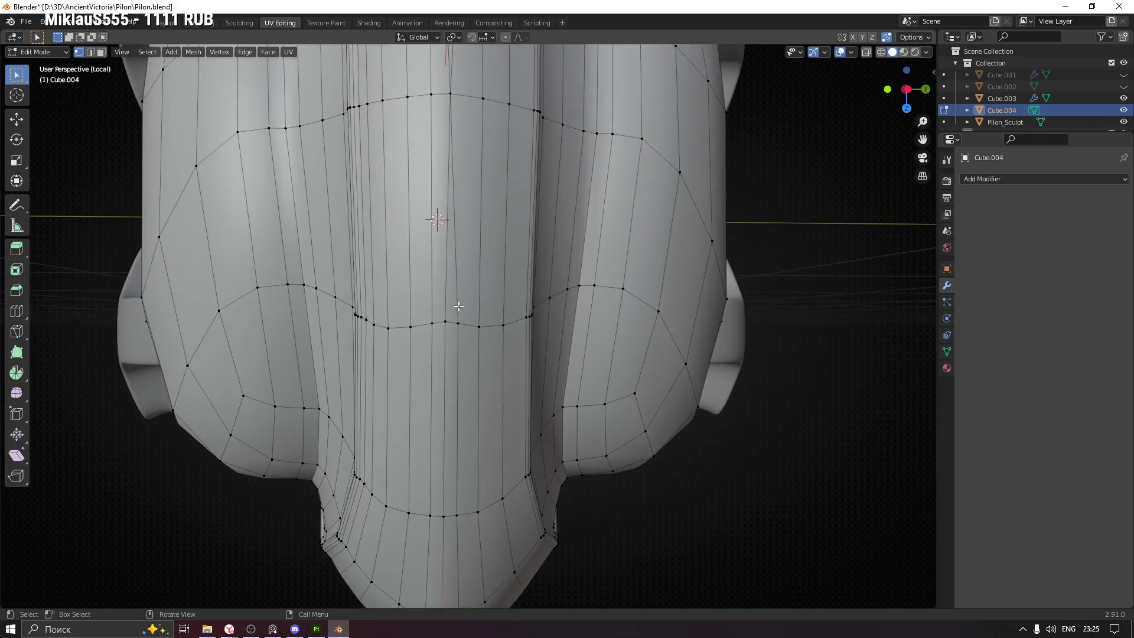
{"action": "left_click_drag", "start_coordinate": [455, 216], "coordinate": [474, 266]}
{"action": "key", "text": "alt+z"}
{"action": "left_click_drag", "start_coordinate": [465, 326], "coordinate": [432, 331]}
{"action": "key", "text": "alt+z"}
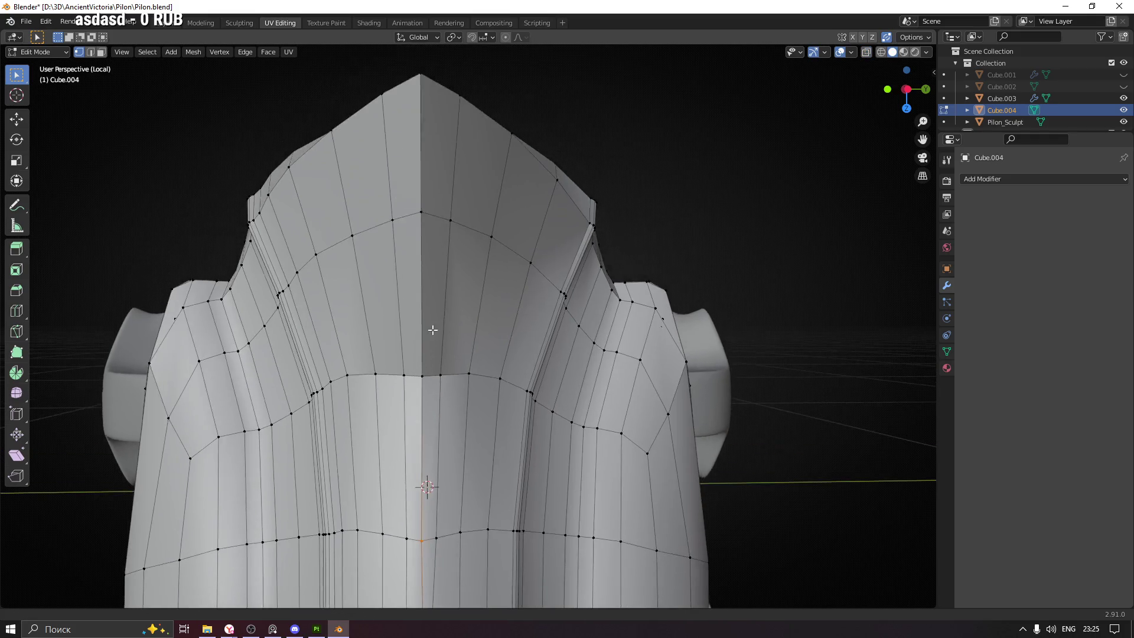
{"action": "scroll", "scroll_direction": "up", "scroll_amount": 3}
Move the selected seam vertex up onto the arch and confirm its new position
{"action": "key", "text": "g"}
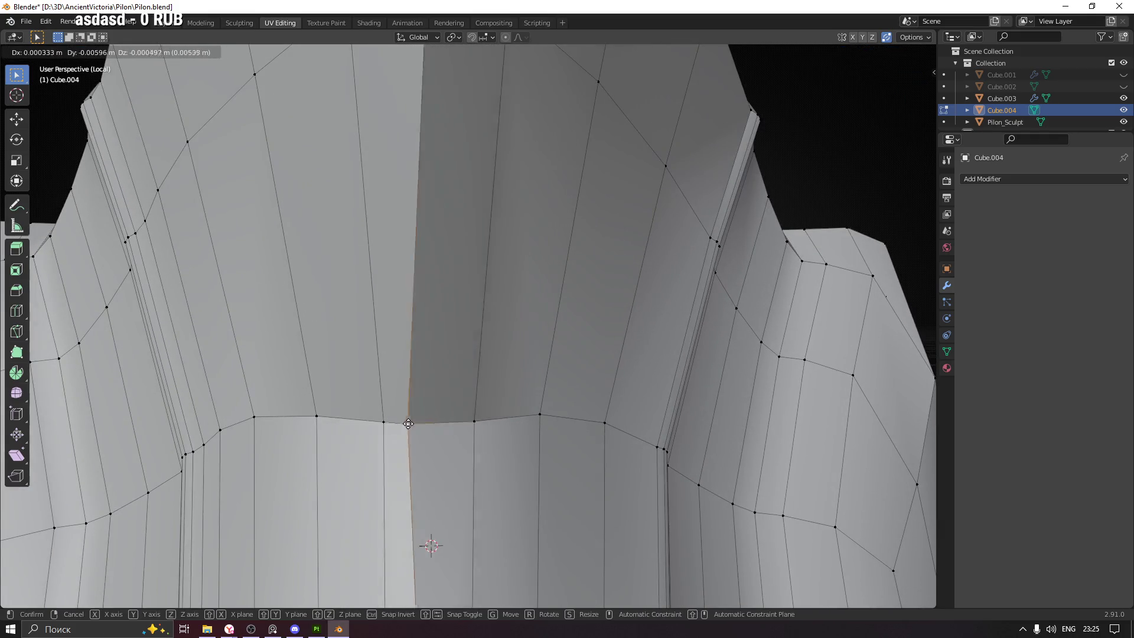
{"action": "left_click_drag", "start_coordinate": [438, 373], "coordinate": [454, 330]}
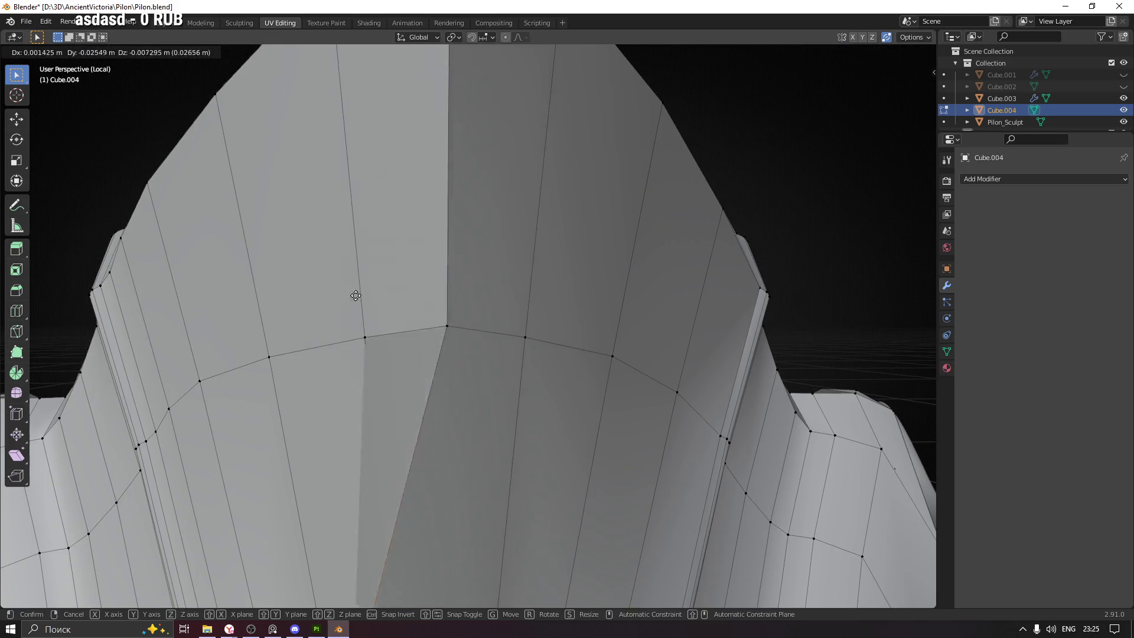
{"action": "left_click", "coordinate": [478, 300]}
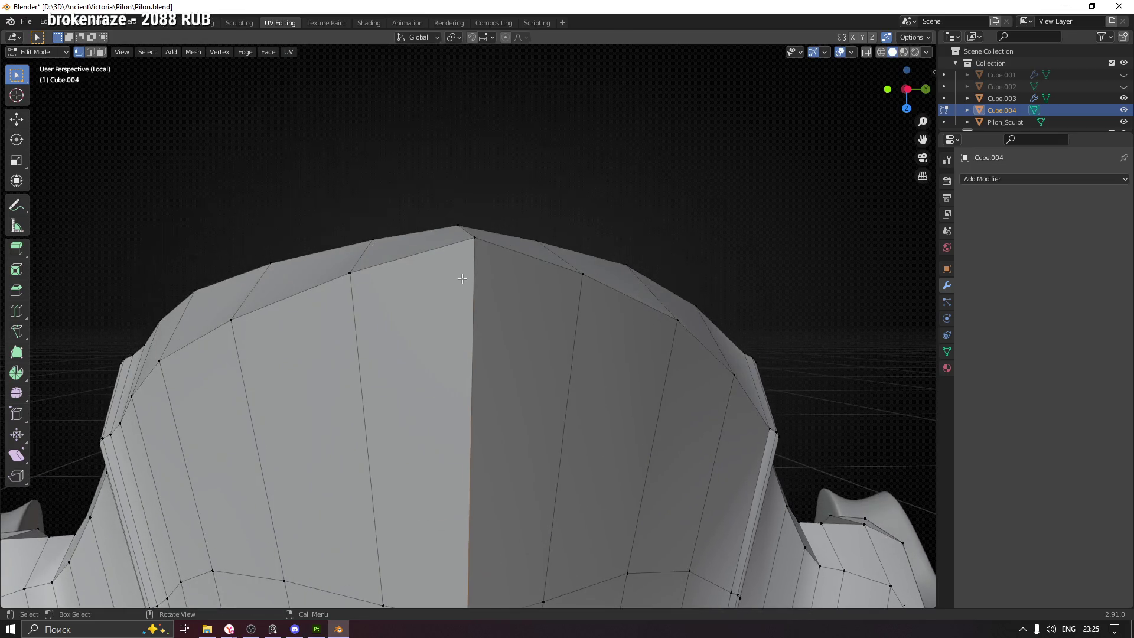
{"action": "left_click_drag", "start_coordinate": [496, 258], "coordinate": [468, 365]}
Select the whole mesh and check the viewport overlay statistics
{"action": "key", "text": "a"}
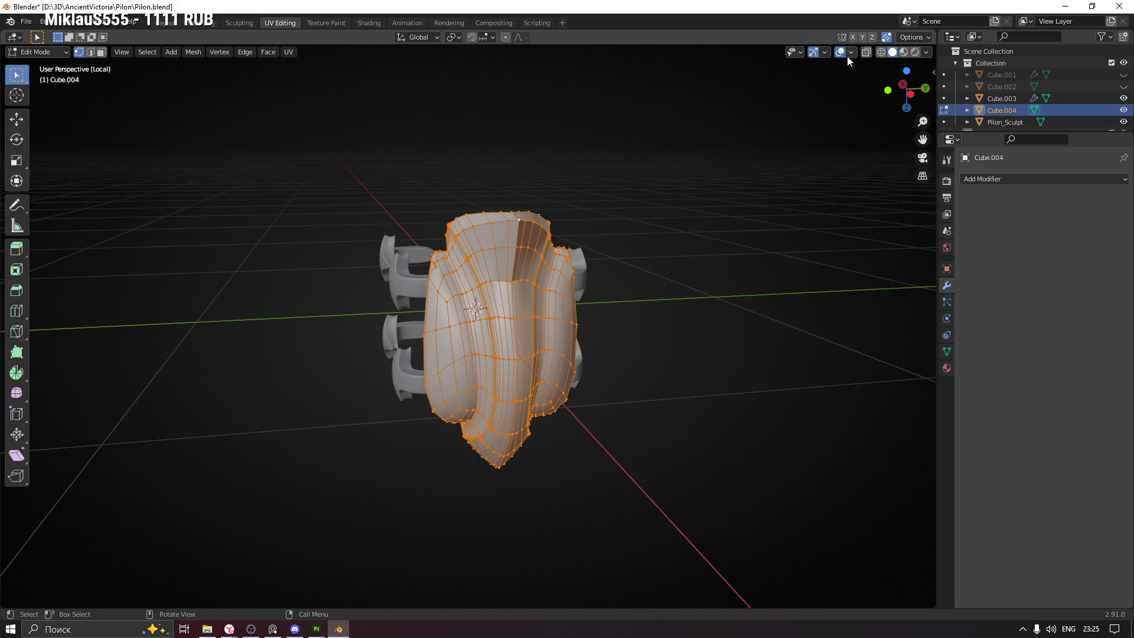
{"action": "left_click", "coordinate": [851, 53]}
{"action": "left_click_drag", "start_coordinate": [605, 276], "coordinate": [476, 334]}
{"action": "scroll", "scroll_direction": "up", "scroll_amount": 3}
Return to Edit Mode, switch to edge select, and select the panel-border edge loop
{"action": "key", "text": "Tab"}
{"action": "left_click", "coordinate": [388, 335]}
{"action": "key", "text": "Tab"}
{"action": "left_click_drag", "start_coordinate": [388, 335], "coordinate": [462, 259]}
{"action": "key", "text": "2"}
{"action": "left_click", "coordinate": [366, 184]}
Dissolve the selected panel-border loop, then the next loop, leaving 705 vertices
{"action": "key", "text": "x"}
{"action": "left_click", "coordinate": [434, 270]}
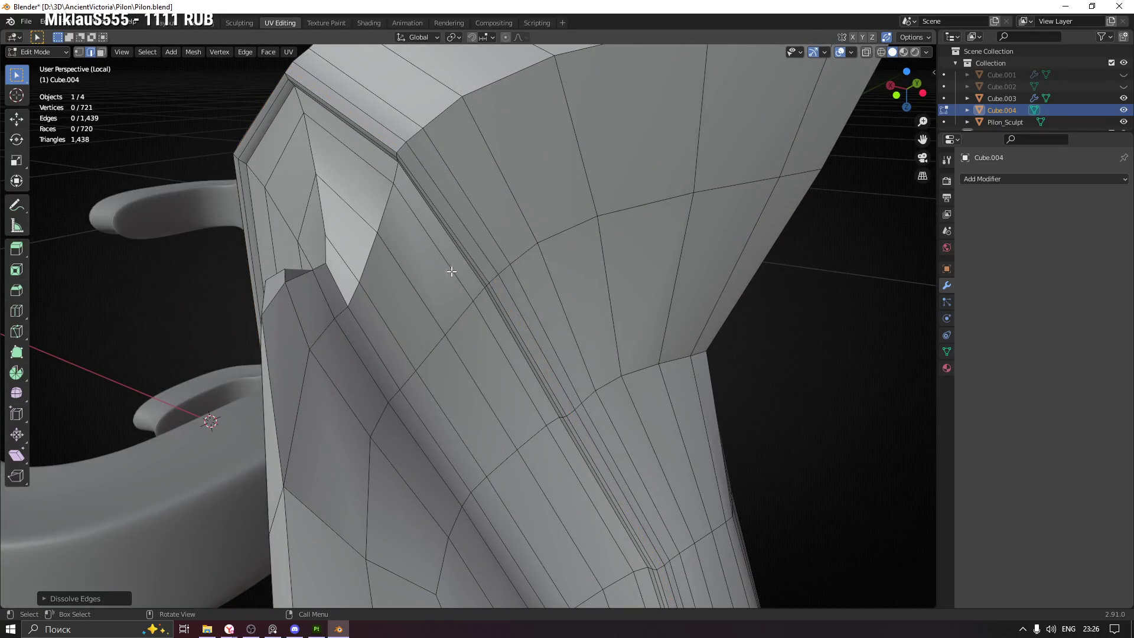
{"action": "left_click_drag", "start_coordinate": [413, 200], "coordinate": [360, 113]}
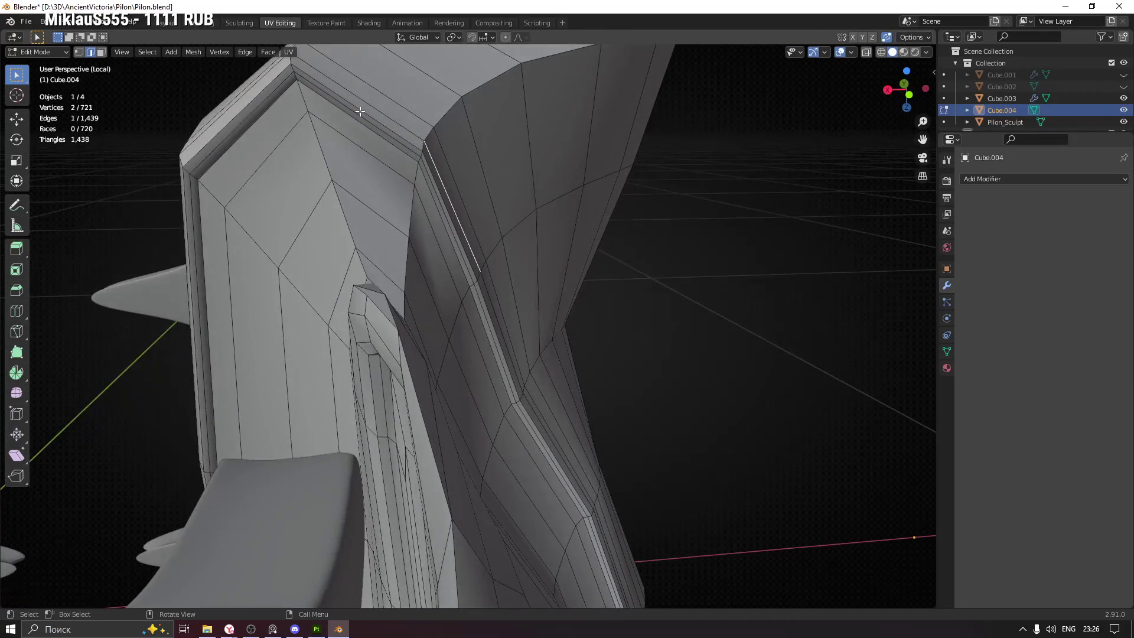
{"action": "key", "text": "x"}
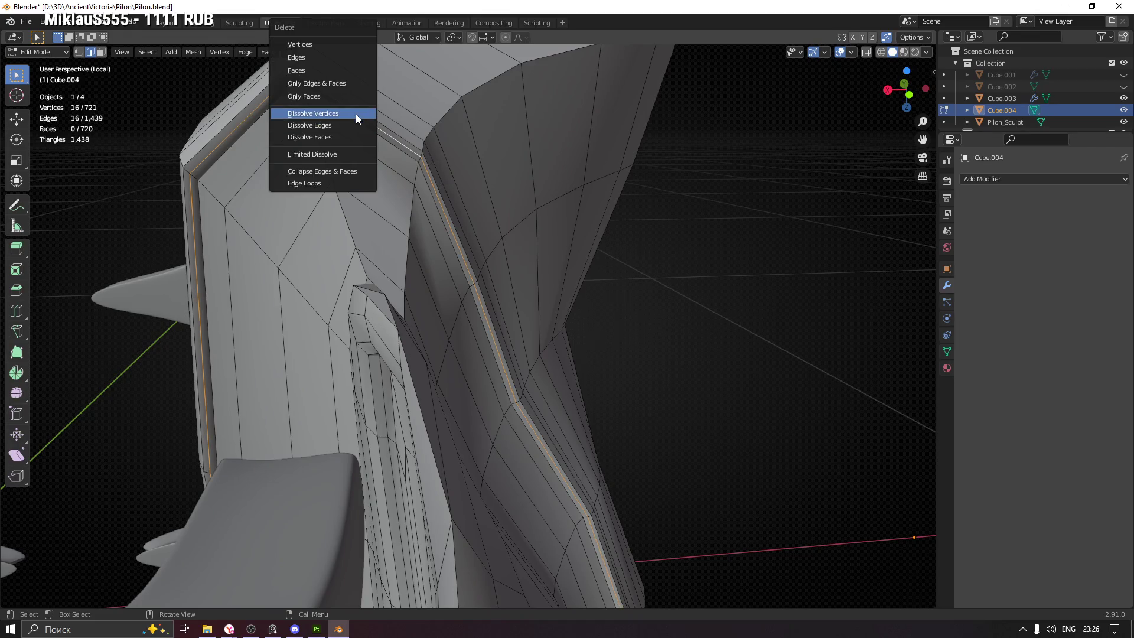
{"action": "left_click", "coordinate": [352, 124]}
{"action": "left_click_drag", "start_coordinate": [342, 189], "coordinate": [358, 145]}
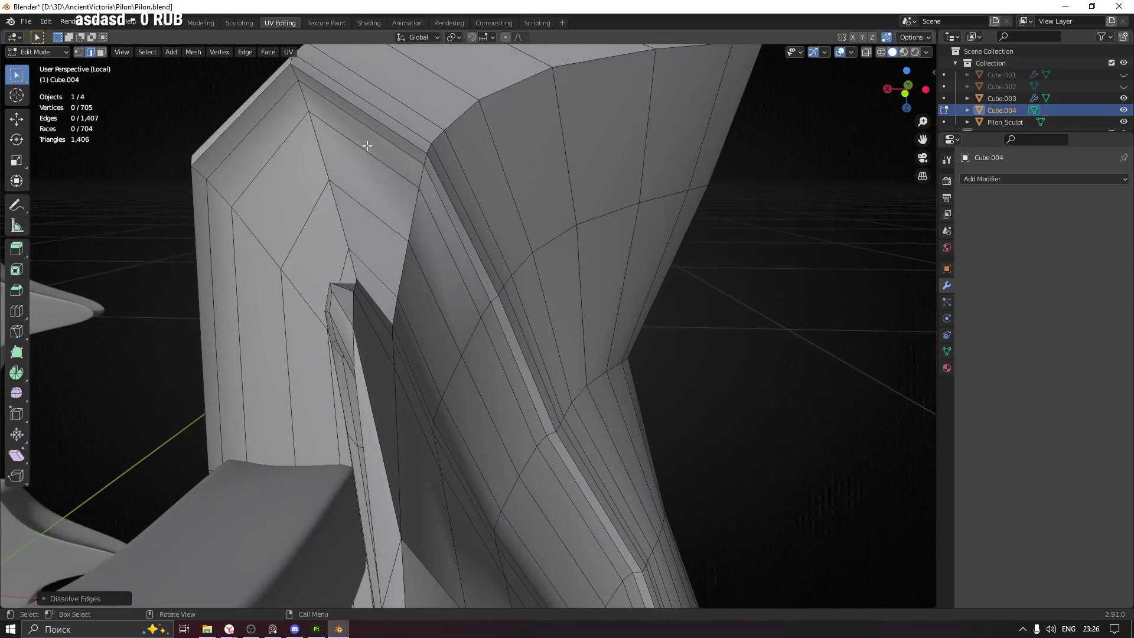
{"action": "left_click_drag", "start_coordinate": [421, 183], "coordinate": [439, 191]}
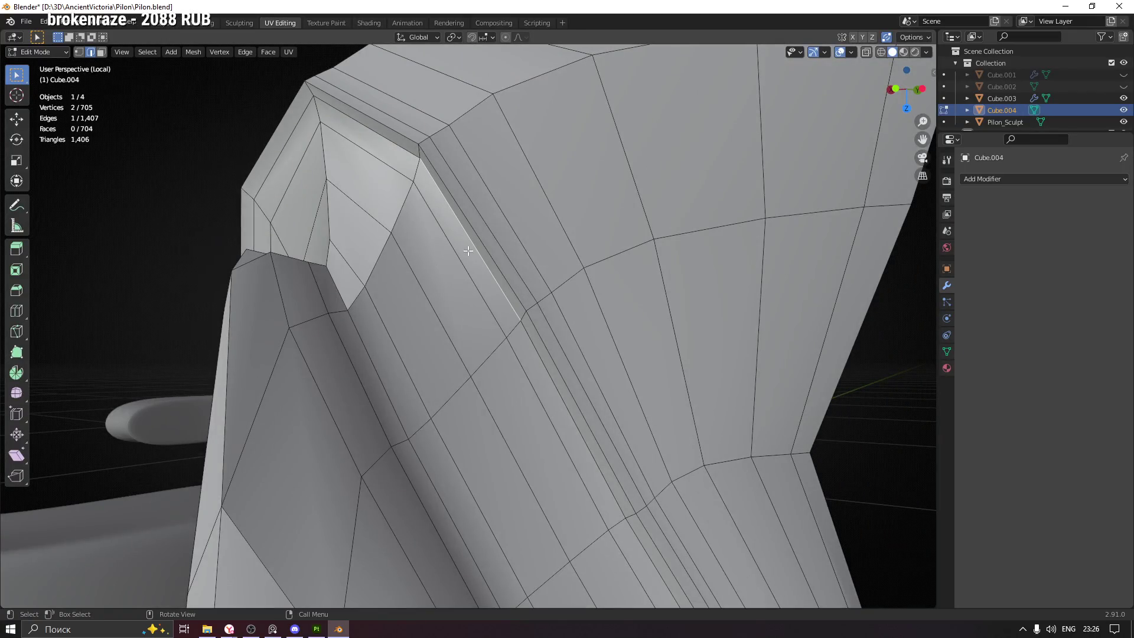
{"action": "left_click_drag", "start_coordinate": [511, 261], "coordinate": [503, 166]}
Switch to vertex select and line up a straight left side view of the whole mesh
{"action": "key", "text": "1"}
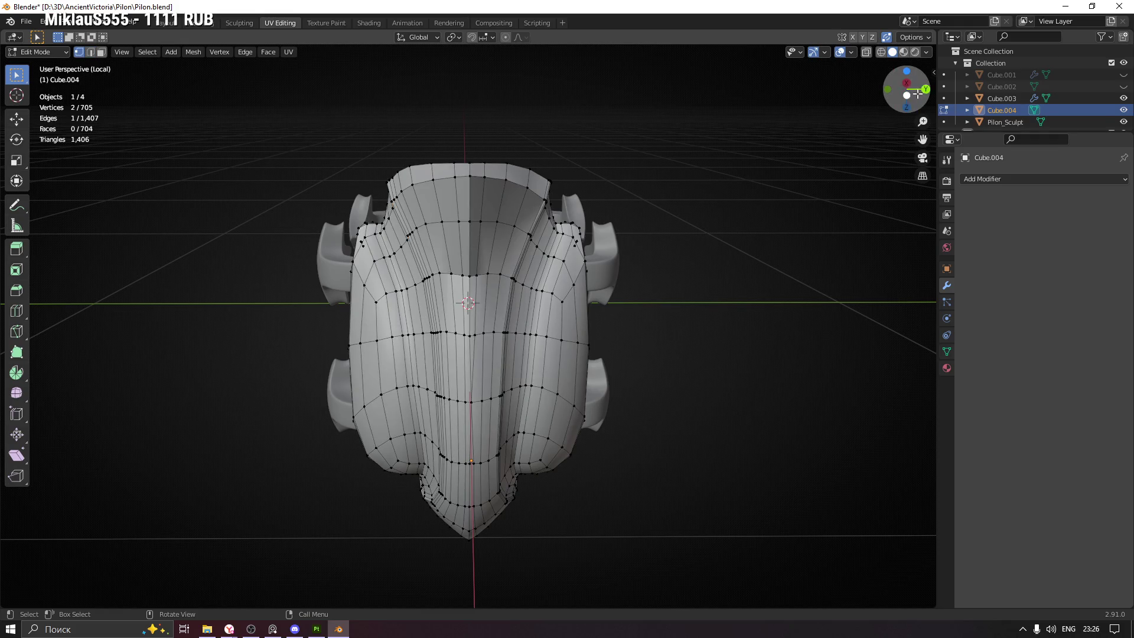
{"action": "left_click", "coordinate": [907, 95]}
{"action": "left_click_drag", "start_coordinate": [906, 90], "coordinate": [712, 395]}
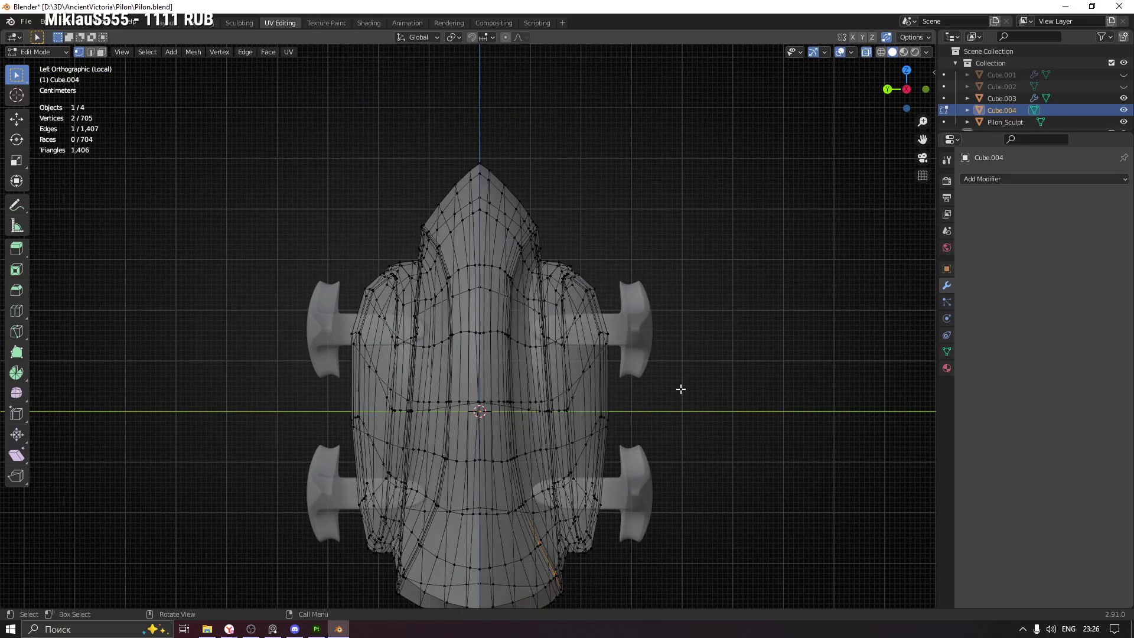
{"action": "left_click", "coordinate": [907, 89]}
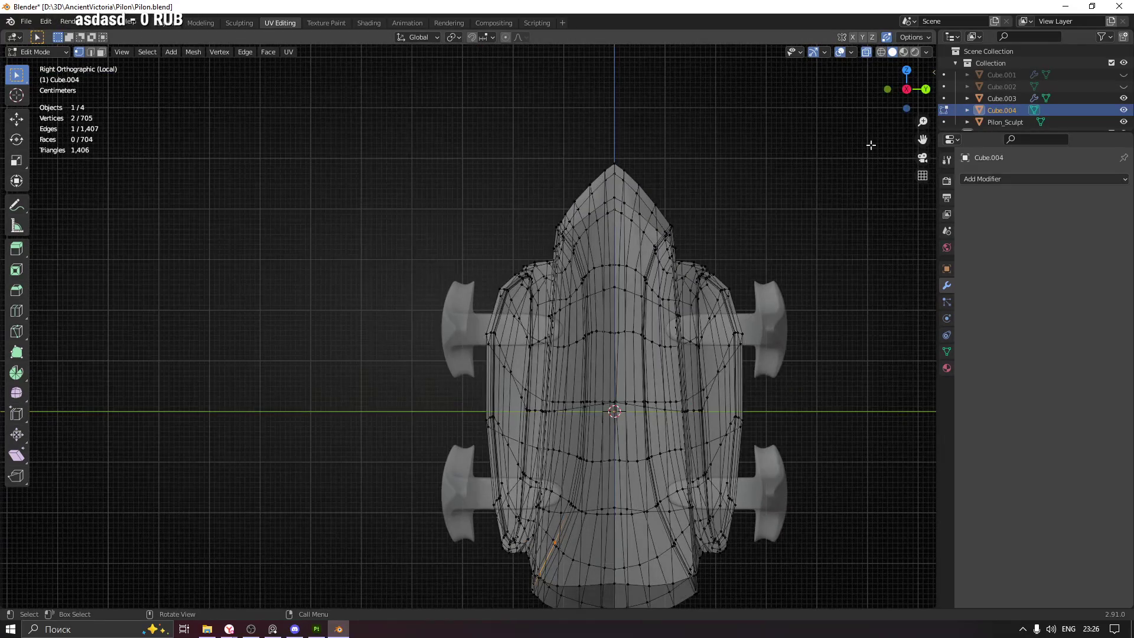
{"action": "left_click", "coordinate": [906, 89]}
{"action": "left_click_drag", "start_coordinate": [631, 247], "coordinate": [709, 100]}
Box-select the right half and delete its faces, leaving 360 vertices
{"action": "left_click_drag", "start_coordinate": [708, 80], "coordinate": [471, 569]}
{"action": "key", "text": "x"}
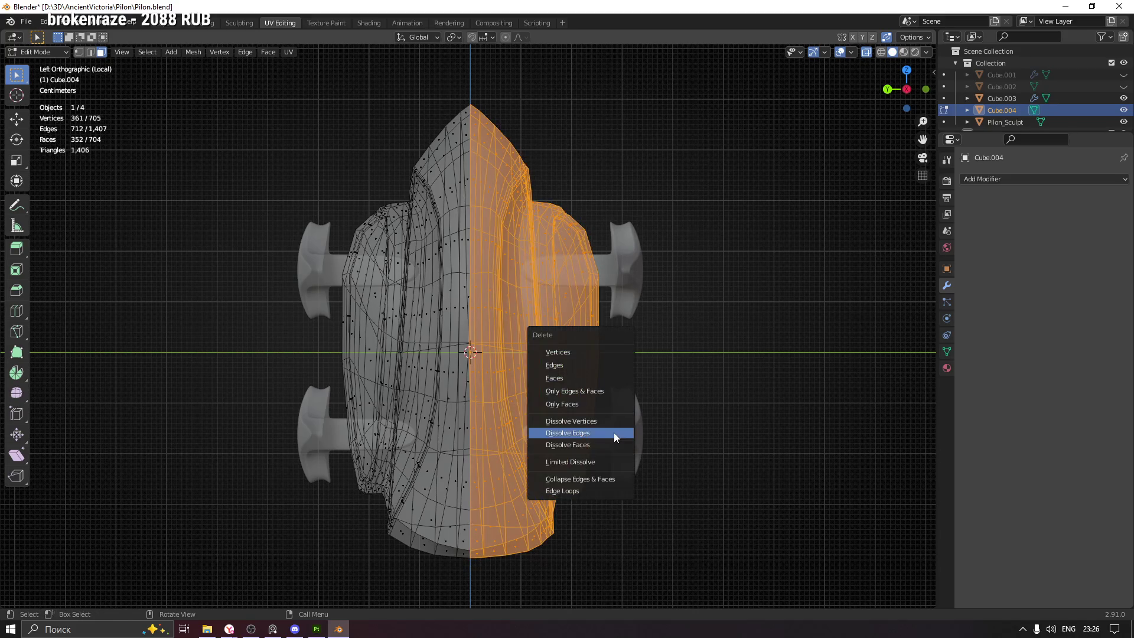
{"action": "left_click", "coordinate": [594, 370]}
{"action": "key", "text": "alt+z"}
{"action": "left_click_drag", "start_coordinate": [539, 349], "coordinate": [552, 354]}
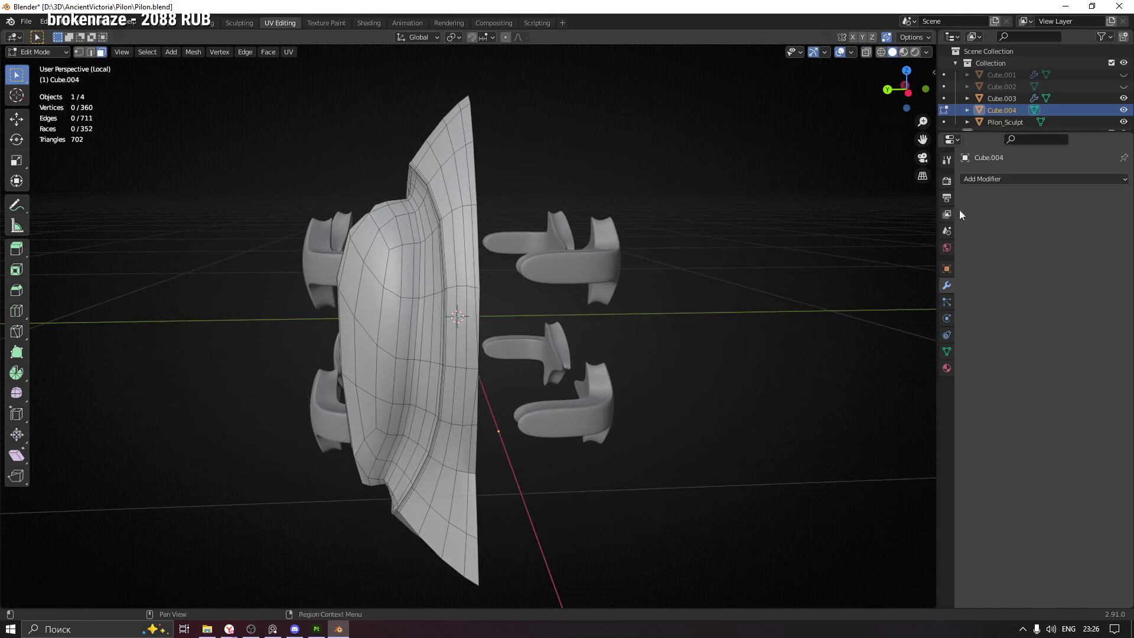
Give Cube.004 a Mirror modifier on the Y axis only, with Clipping ticked
{"action": "left_click", "coordinate": [978, 180]}
{"action": "left_click", "coordinate": [889, 304]}
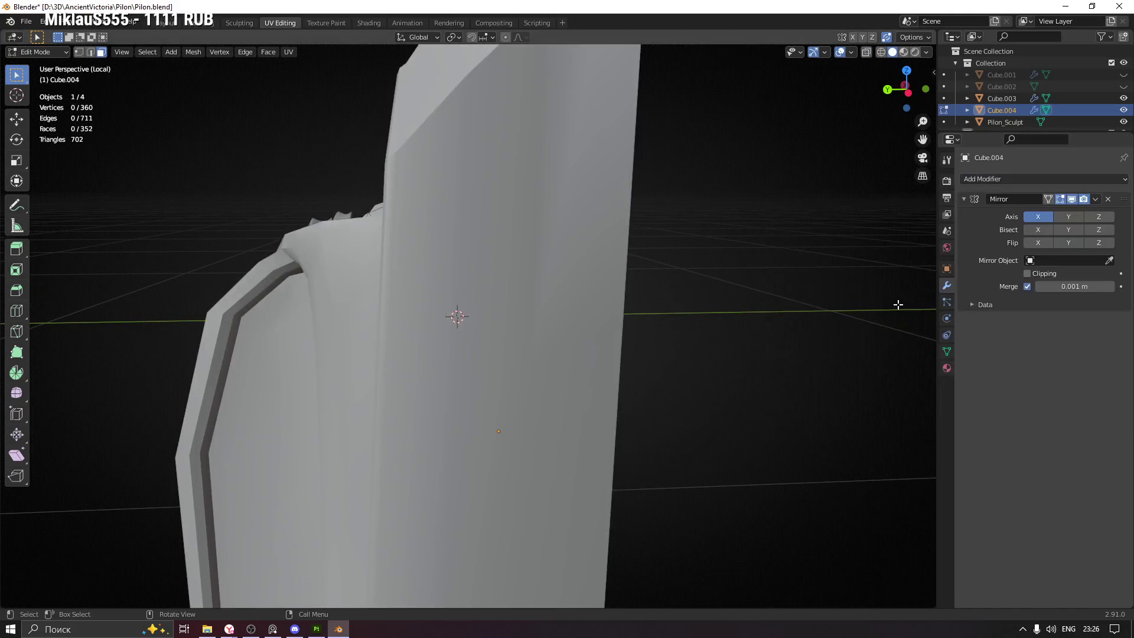
{"action": "left_click", "coordinate": [1069, 217]}
{"action": "left_click", "coordinate": [1039, 217]}
{"action": "left_click_drag", "start_coordinate": [567, 306], "coordinate": [564, 310]}
{"action": "left_click", "coordinate": [1028, 274]}
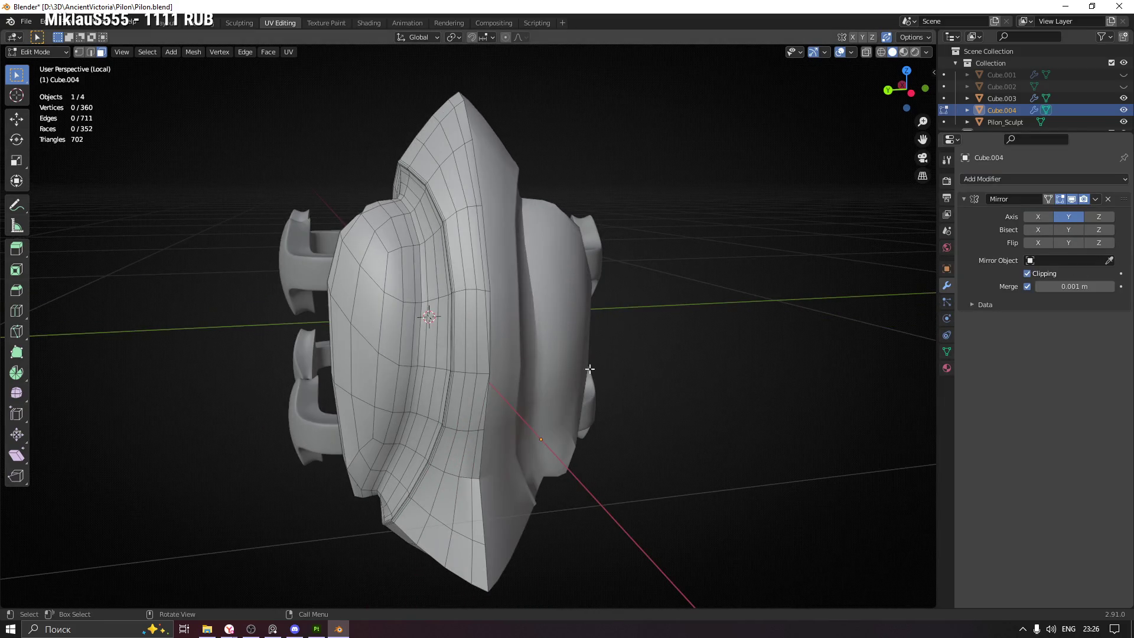
{"action": "scroll", "scroll_direction": "up", "scroll_amount": 3}
{"action": "left_click_drag", "start_coordinate": [469, 272], "coordinate": [506, 314]}
Dissolve the edge loop beside the mirror seam in edge select mode
{"action": "key", "text": "2"}
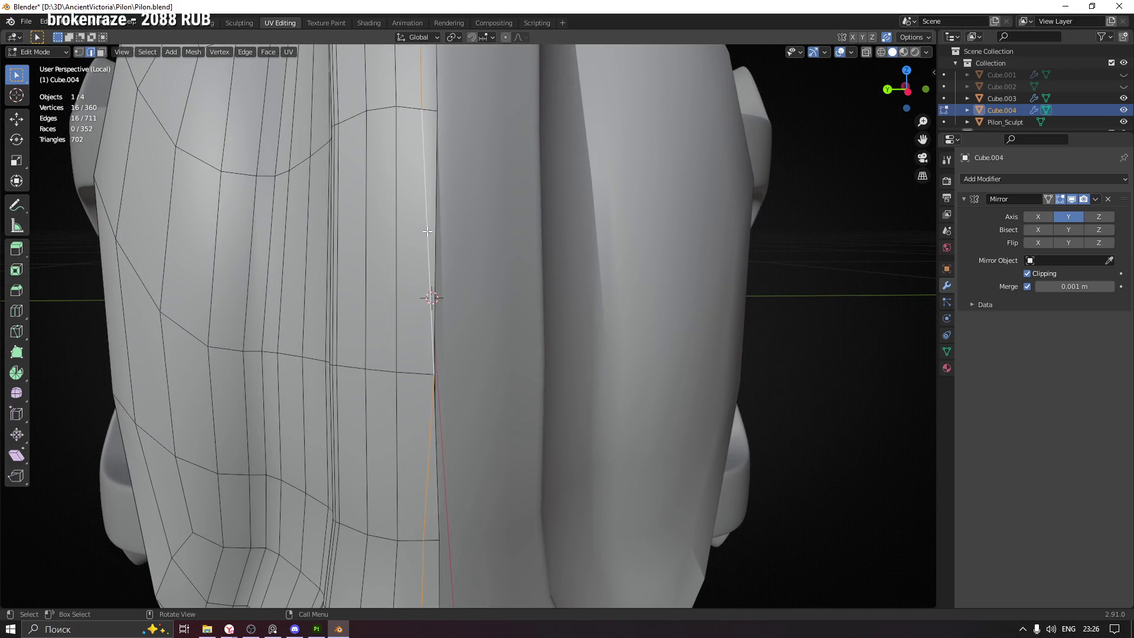
{"action": "key", "text": "x"}
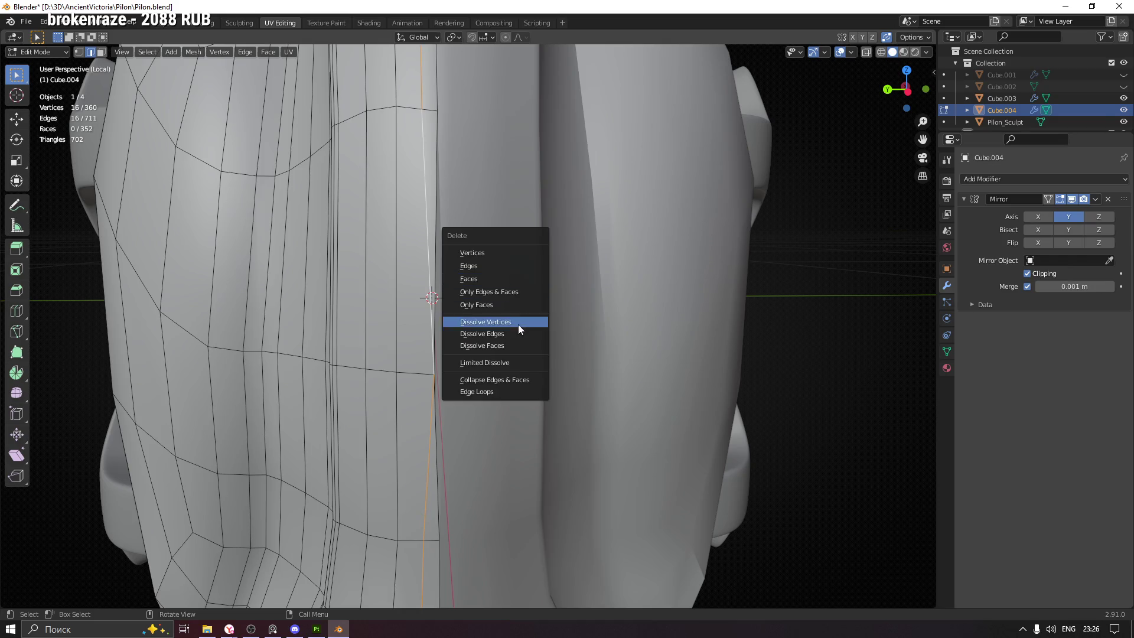
{"action": "left_click", "coordinate": [517, 330]}
Move the selected seam vertex along the Y axis to tidy it
{"action": "key", "text": "1"}
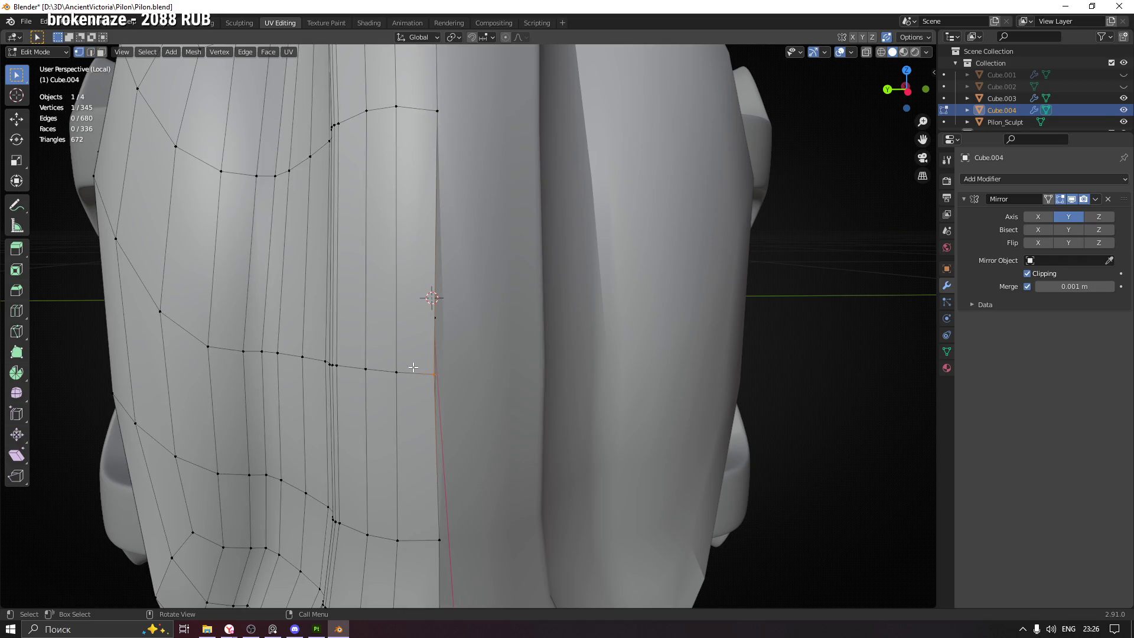
{"action": "key", "text": "g"}
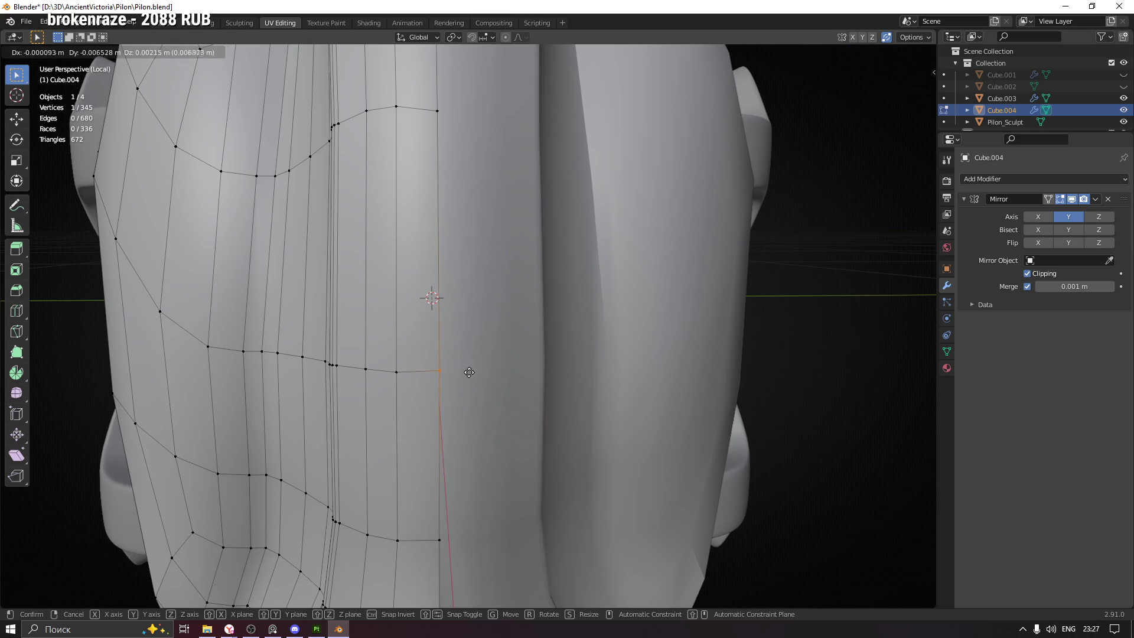
{"action": "key", "text": "g"}
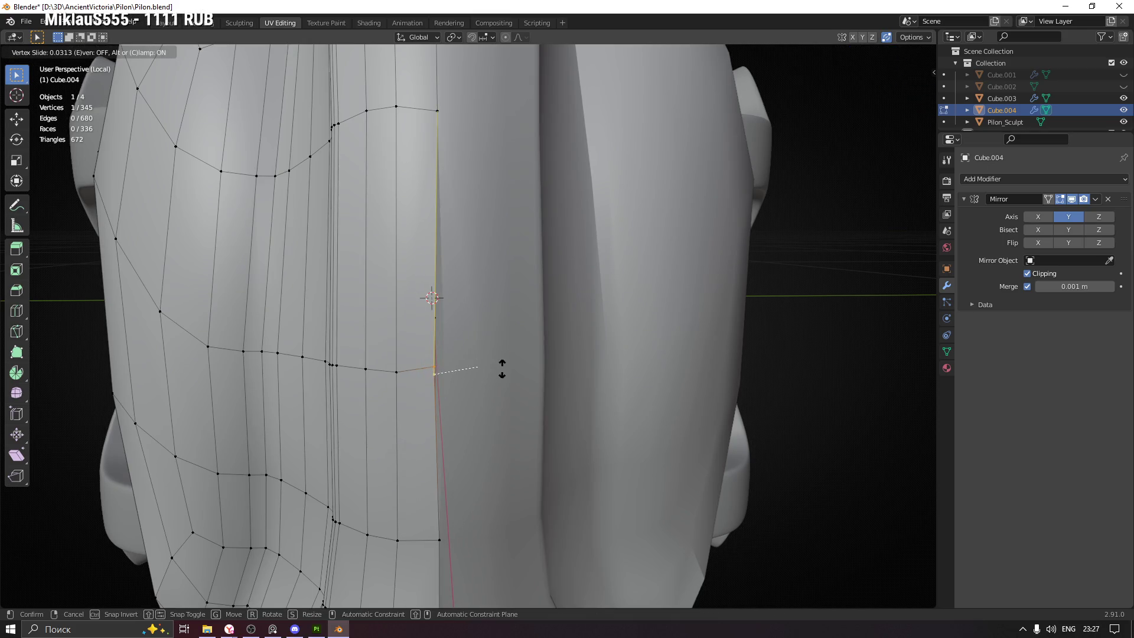
{"action": "key", "text": "Escape"}
{"action": "key", "text": "g"}
{"action": "key", "text": "y"}
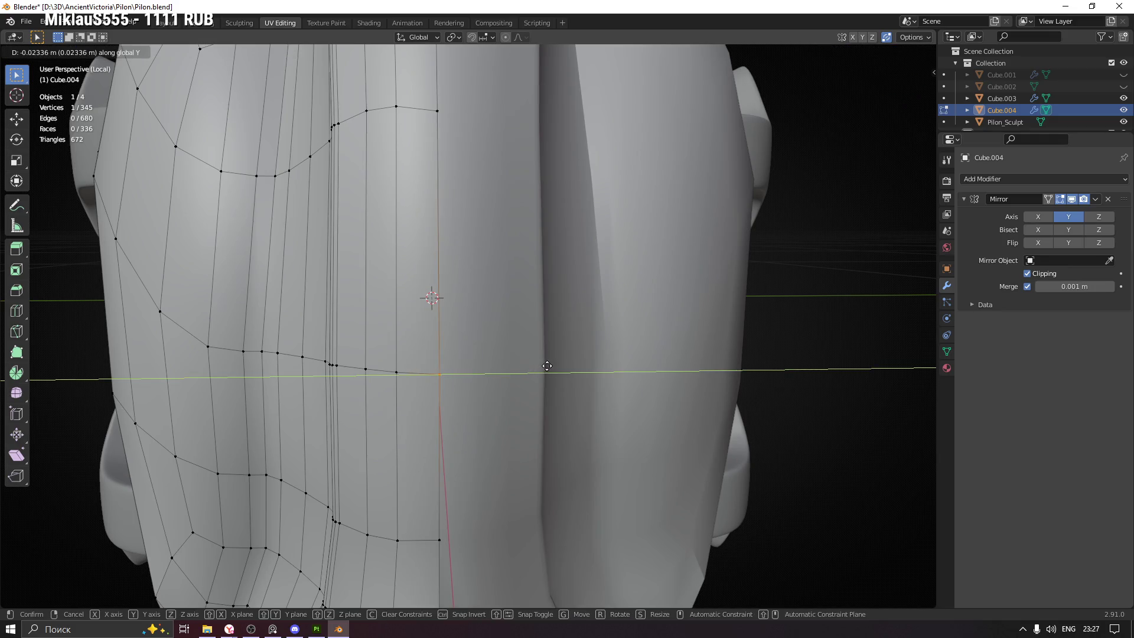
{"action": "left_click", "coordinate": [547, 366]}
{"action": "left_click_drag", "start_coordinate": [471, 472], "coordinate": [461, 302]}
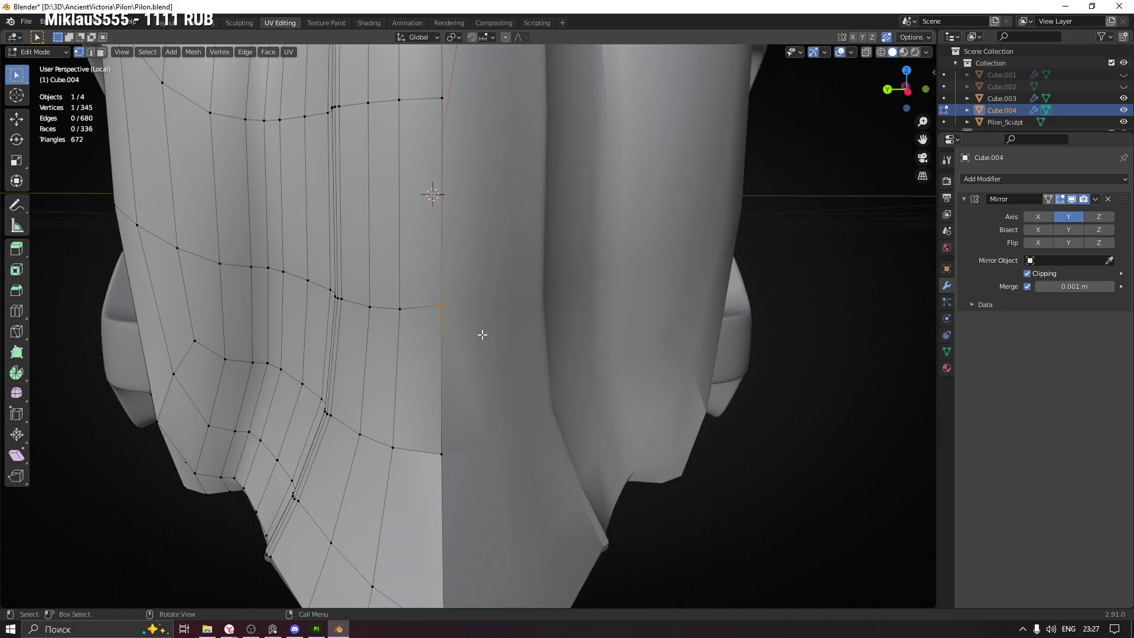
Raise the Mirror merge distance to 0.003 m and nudge and slide nearby seam vertices
{"action": "left_click", "coordinate": [1109, 287]}
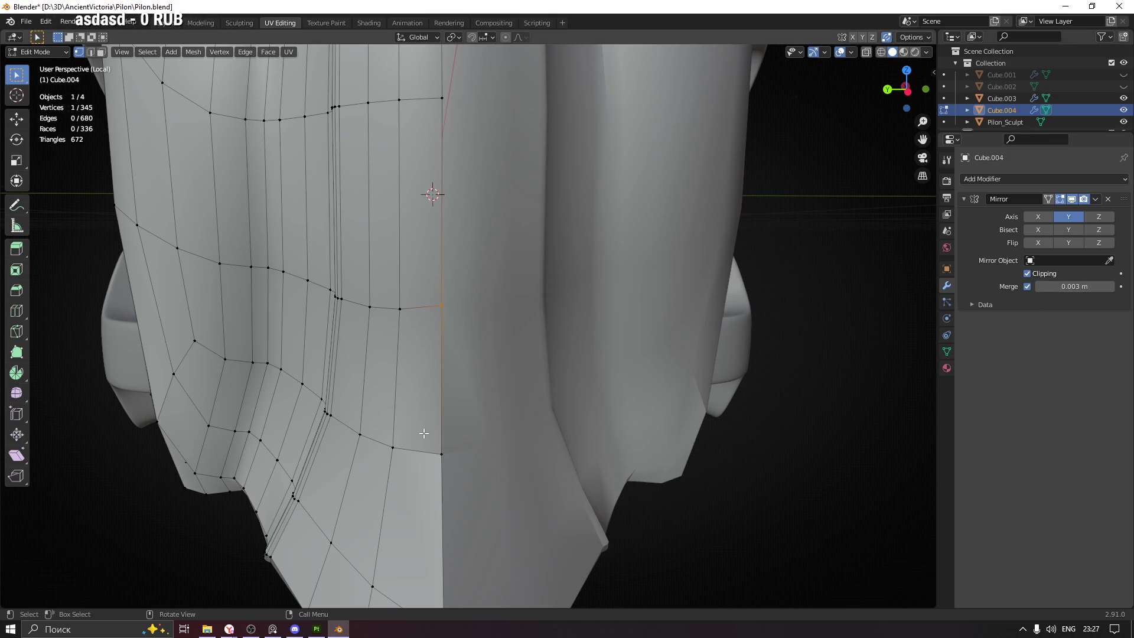
{"action": "key", "text": "g"}
{"action": "left_click", "coordinate": [448, 351]}
{"action": "key", "text": "g"}
{"action": "key", "text": "g"}
{"action": "left_click", "coordinate": [473, 336]}
{"action": "left_click_drag", "start_coordinate": [468, 482], "coordinate": [468, 481]}
{"action": "left_click_drag", "start_coordinate": [468, 476], "coordinate": [463, 534]}
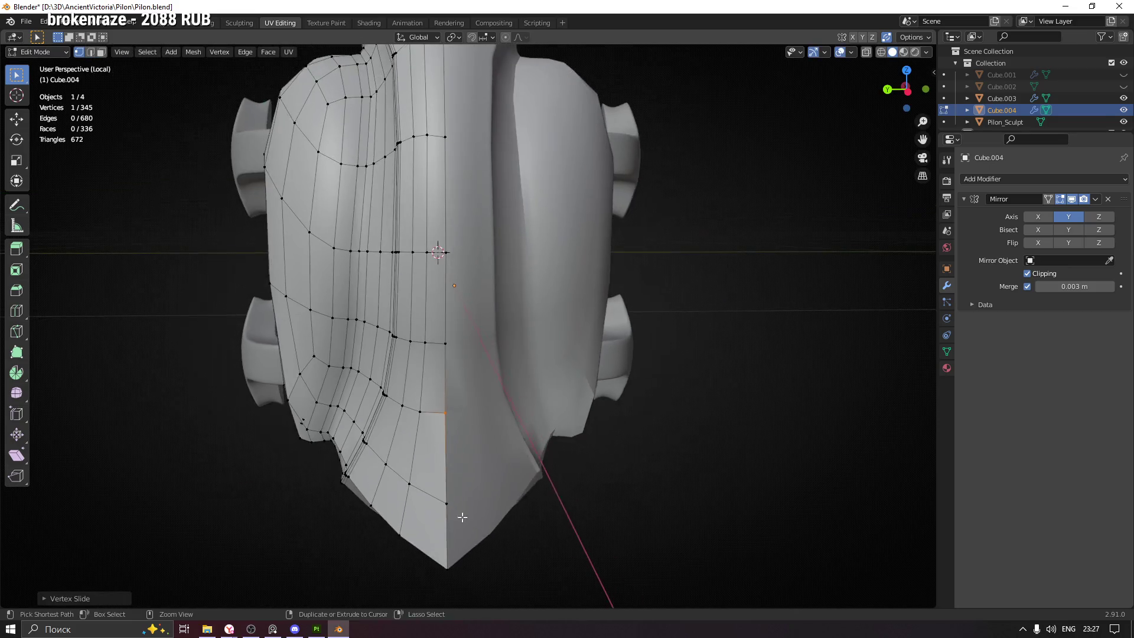
{"action": "left_click_drag", "start_coordinate": [512, 440], "coordinate": [413, 383]}
{"action": "left_click_drag", "start_coordinate": [309, 299], "coordinate": [510, 321]}
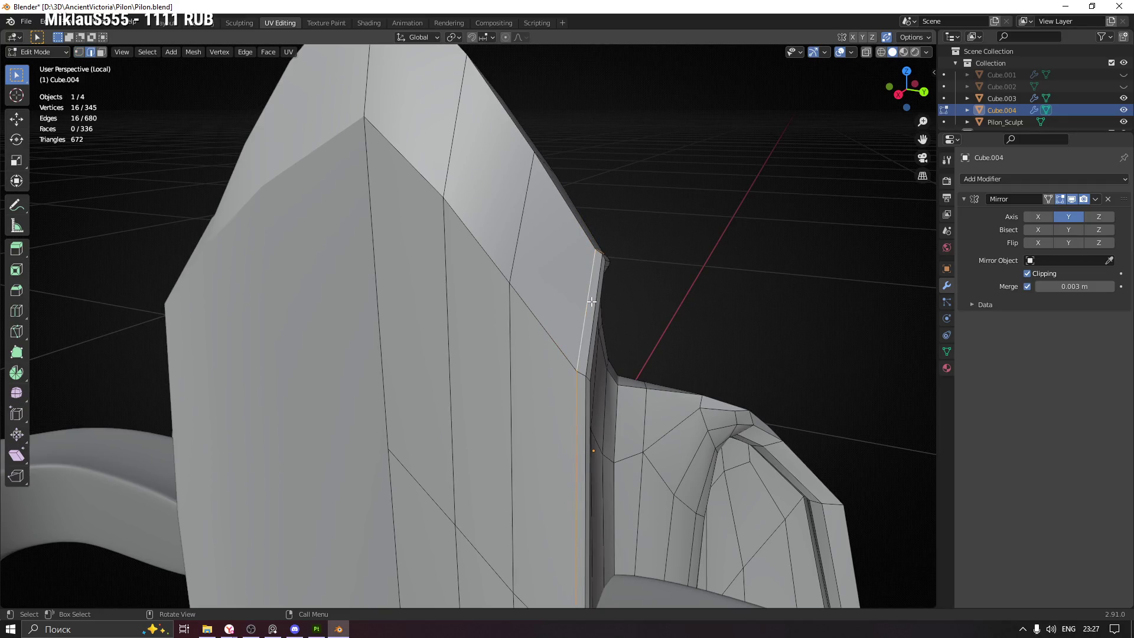
Slide the selected edge loop along the surface and inspect the result
{"action": "key", "text": "g"}
{"action": "key", "text": "g"}
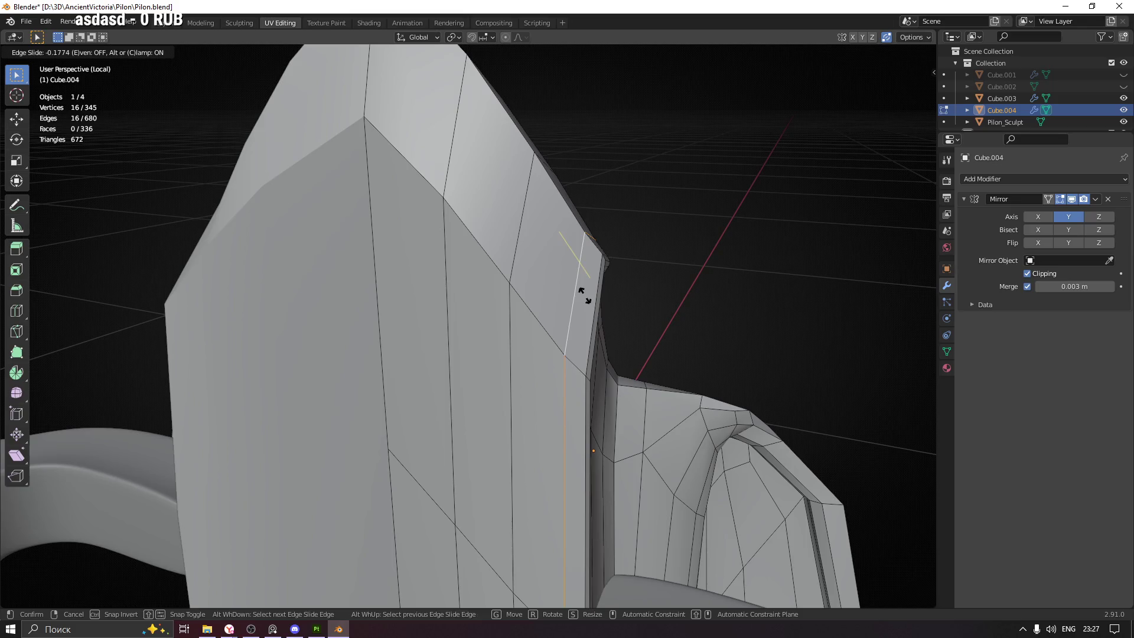
{"action": "left_click", "coordinate": [584, 293]}
{"action": "left_click_drag", "start_coordinate": [583, 294], "coordinate": [551, 152]}
{"action": "left_click_drag", "start_coordinate": [519, 244], "coordinate": [474, 246]}
{"action": "left_click_drag", "start_coordinate": [328, 178], "coordinate": [381, 230]}
{"action": "left_click_drag", "start_coordinate": [458, 230], "coordinate": [494, 239]}
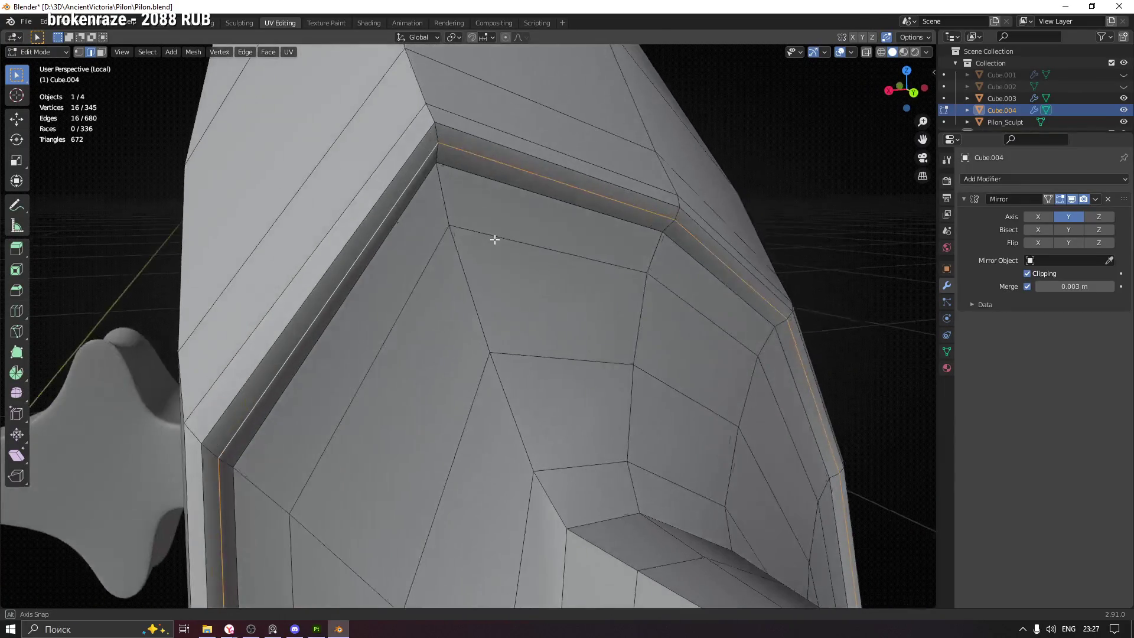
Dissolve the first redundant edge loop
{"action": "right_click", "coordinate": [480, 212]}
{"action": "key", "text": "x"}
{"action": "left_click", "coordinate": [540, 275]}
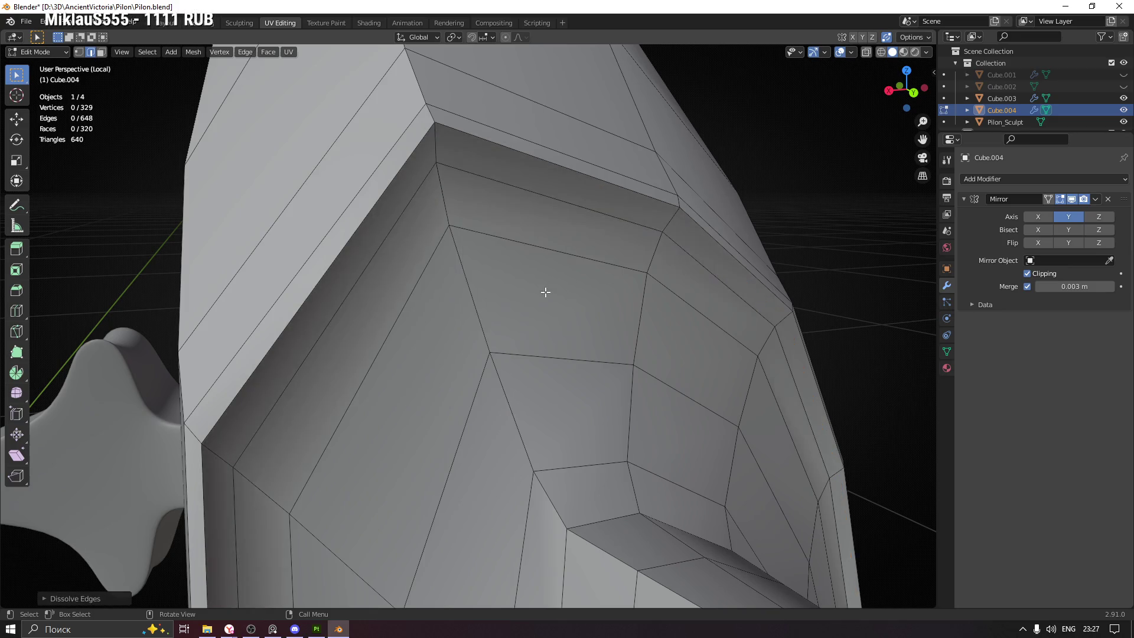
{"action": "scroll", "scroll_direction": "down", "scroll_amount": 3}
Select and dissolve a second redundant edge loop, then inspect the remaining topology
{"action": "left_click", "coordinate": [416, 202]}
{"action": "left_click_drag", "start_coordinate": [415, 202], "coordinate": [494, 267]}
{"action": "left_click_drag", "start_coordinate": [456, 234], "coordinate": [466, 382]}
{"action": "key", "text": "x"}
{"action": "left_click", "coordinate": [497, 289]}
{"action": "scroll", "scroll_direction": "down", "scroll_amount": 3}
{"action": "left_click_drag", "start_coordinate": [446, 445], "coordinate": [476, 262]}
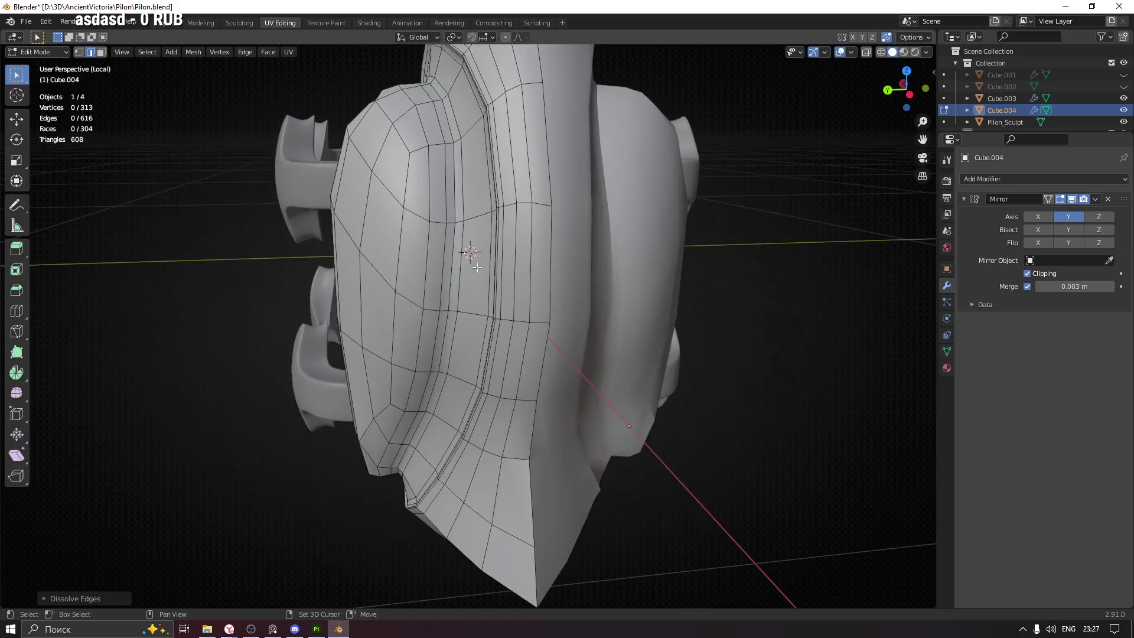
{"action": "left_click_drag", "start_coordinate": [489, 369], "coordinate": [448, 209]}
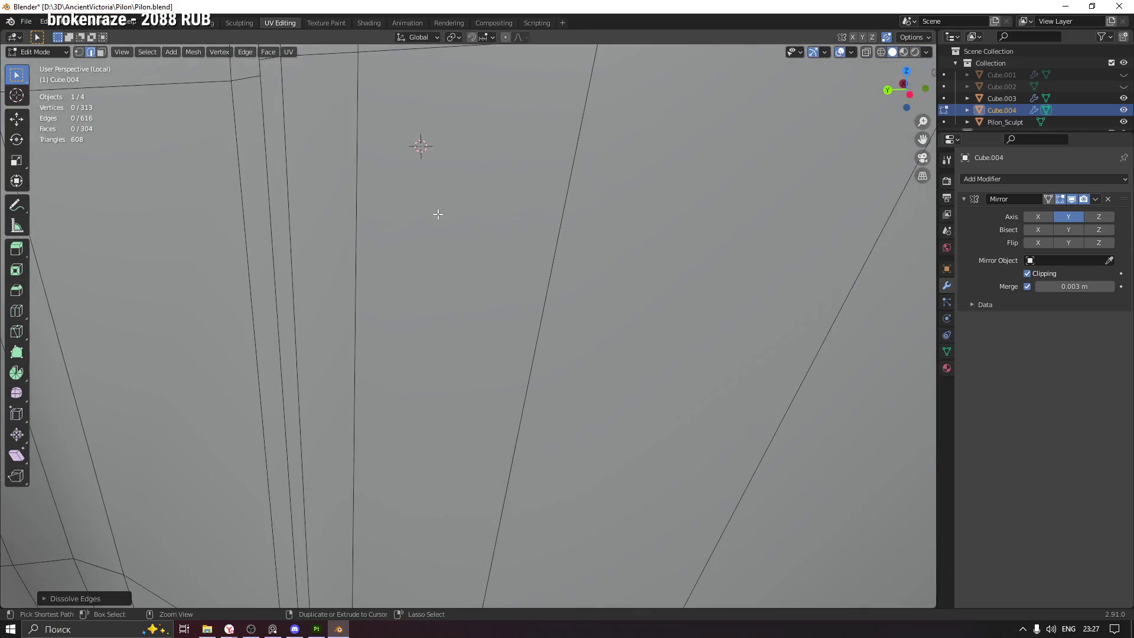
{"action": "left_click_drag", "start_coordinate": [291, 238], "coordinate": [338, 247]}
{"action": "left_click_drag", "start_coordinate": [518, 239], "coordinate": [395, 290]}
Dissolve the selected vertical edge loop and clear the selection
{"action": "key", "text": "x"}
{"action": "left_click", "coordinate": [476, 264]}
{"action": "key", "text": "alt+a"}
{"action": "key", "text": "alt+z"}
Select vertices at the inner notch and inspect them from several angles
{"action": "left_click", "coordinate": [355, 239]}
{"action": "left_click_drag", "start_coordinate": [355, 239], "coordinate": [496, 261]}
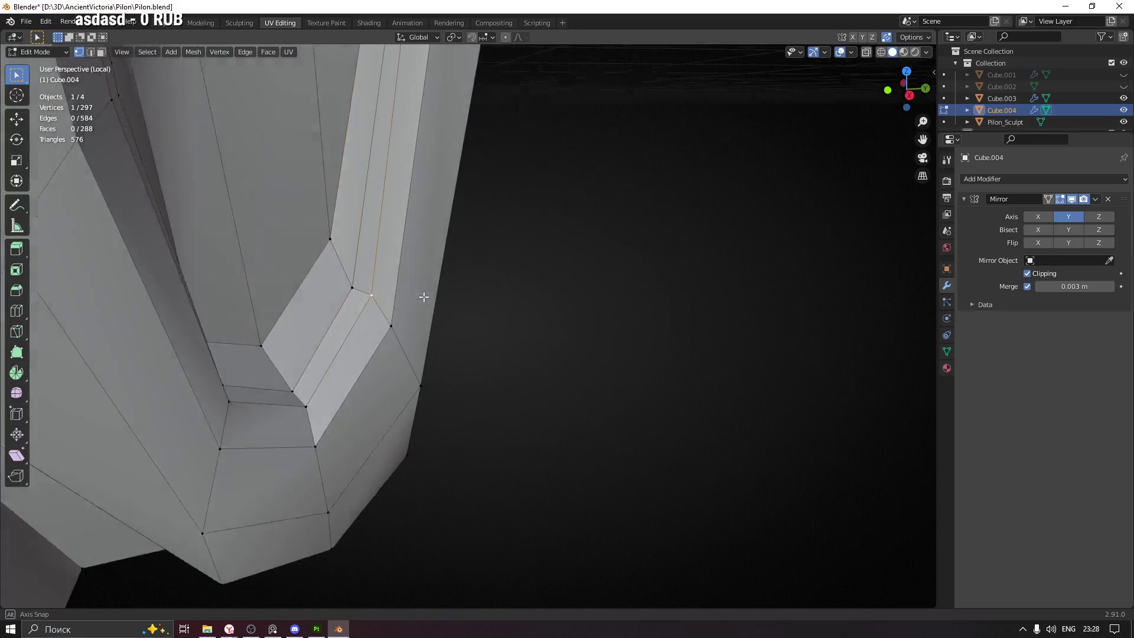
{"action": "left_click_drag", "start_coordinate": [350, 307], "coordinate": [353, 299]}
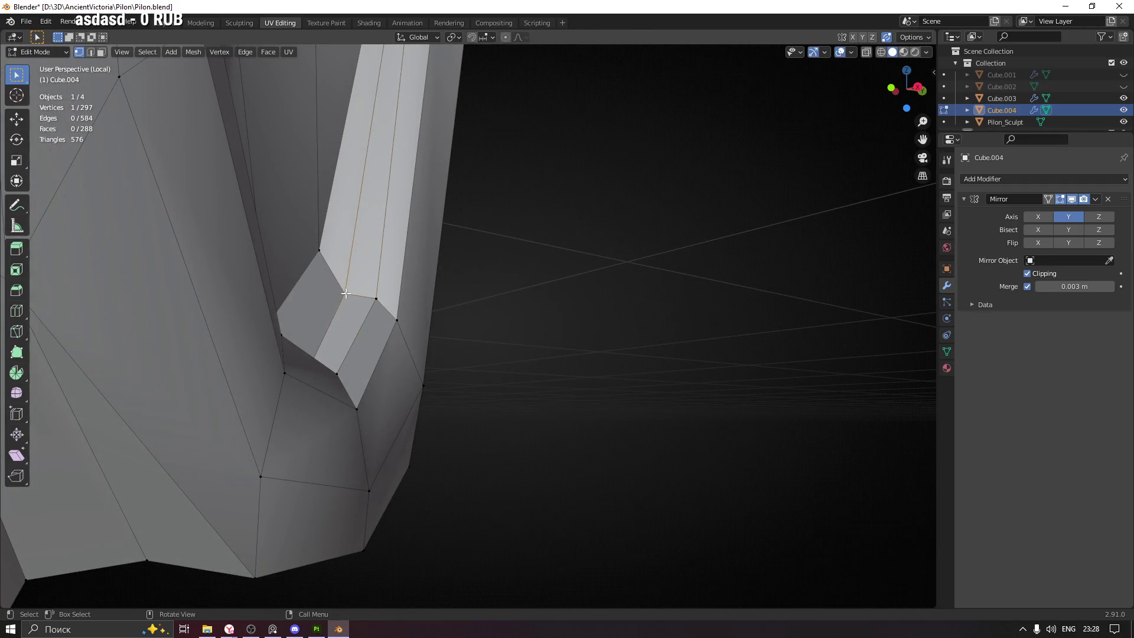
{"action": "left_click_drag", "start_coordinate": [547, 293], "coordinate": [371, 282]}
{"action": "left_click_drag", "start_coordinate": [444, 148], "coordinate": [478, 171]}
{"action": "left_click_drag", "start_coordinate": [530, 310], "coordinate": [502, 369]}
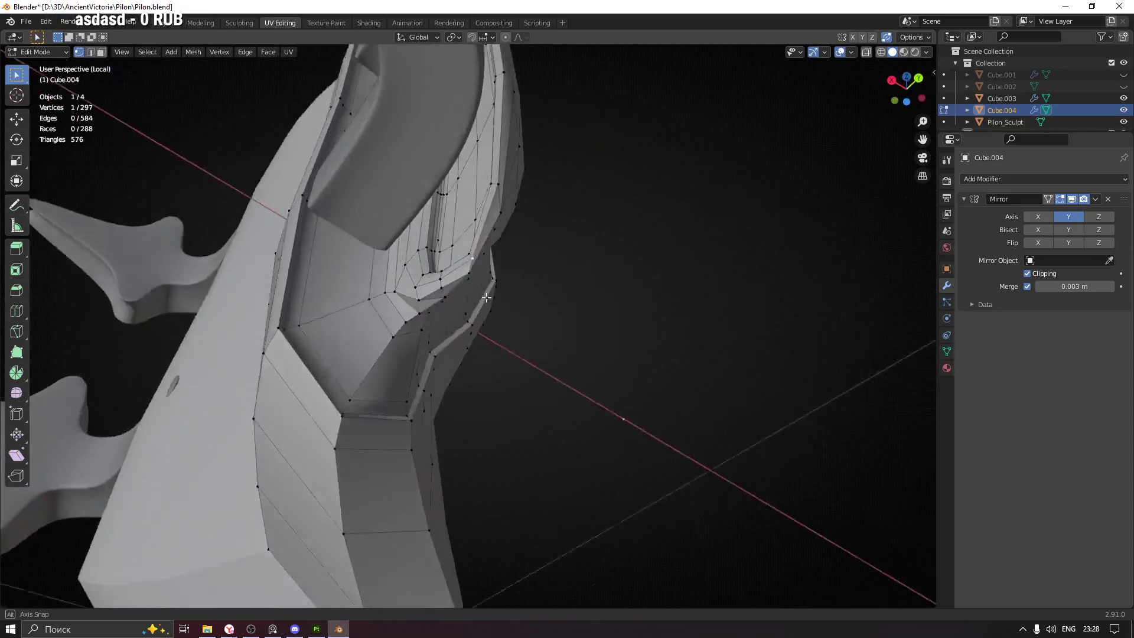
Leave local view, zoom in on the side piece, and select the notch corner vertex
{"action": "key", "text": "KP_Divide"}
{"action": "key", "text": "KP_Divide"}
{"action": "left_click_drag", "start_coordinate": [514, 329], "coordinate": [483, 295]}
{"action": "scroll", "scroll_direction": "up", "scroll_amount": 3}
{"action": "scroll", "scroll_direction": "up", "scroll_amount": 3}
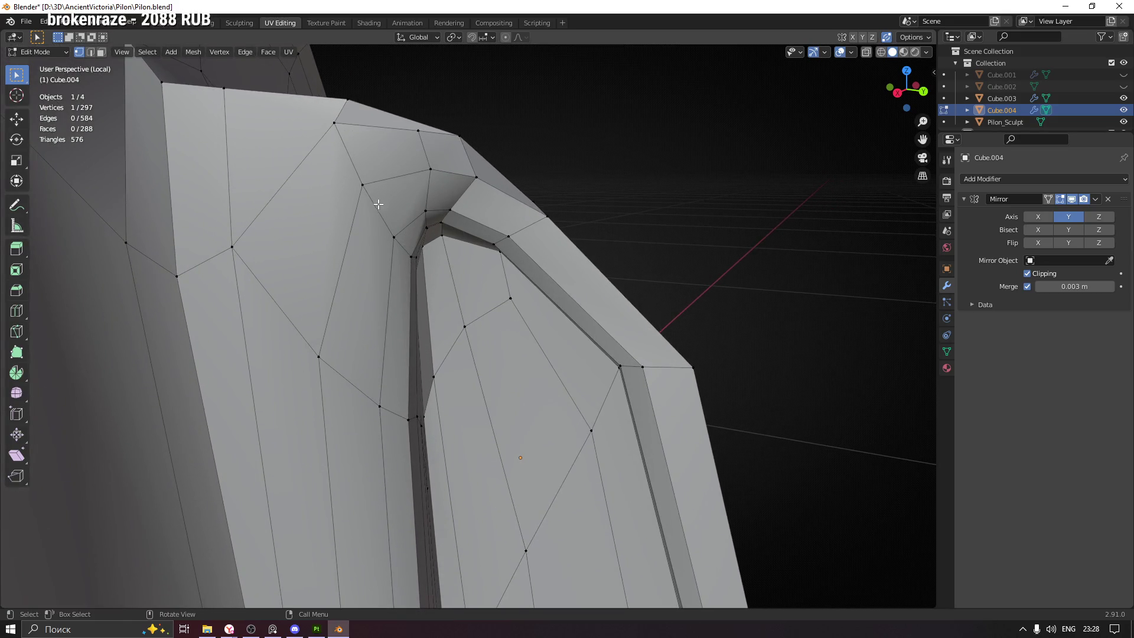
{"action": "left_click_drag", "start_coordinate": [528, 206], "coordinate": [247, 184]}
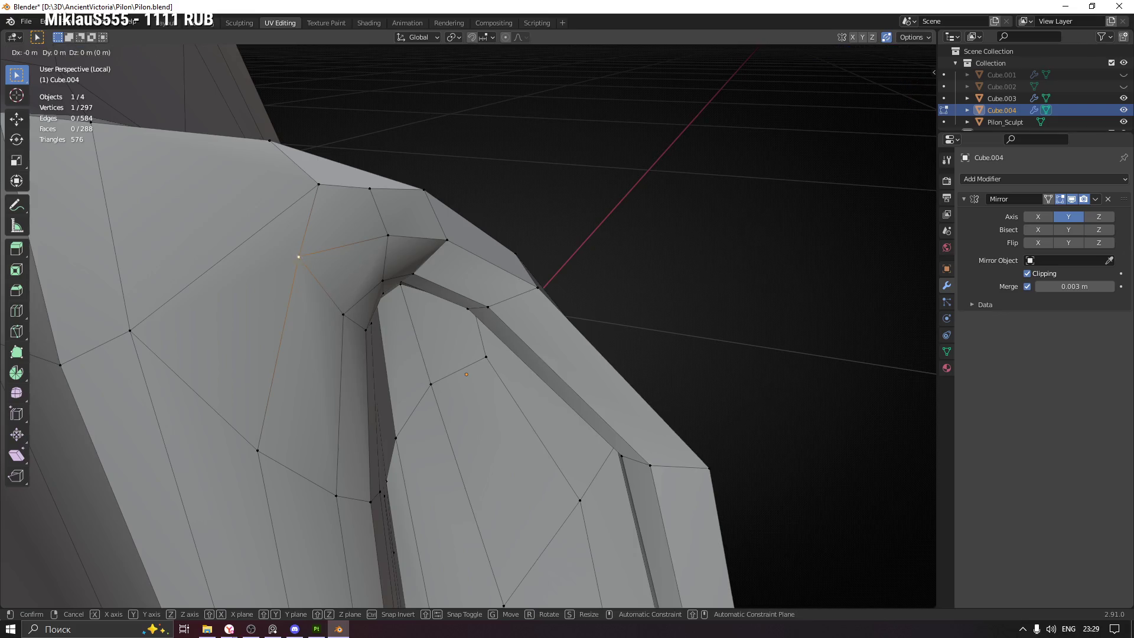
{"action": "left_click", "coordinate": [375, 191]}
{"action": "left_click_drag", "start_coordinate": [375, 191], "coordinate": [430, 236]}
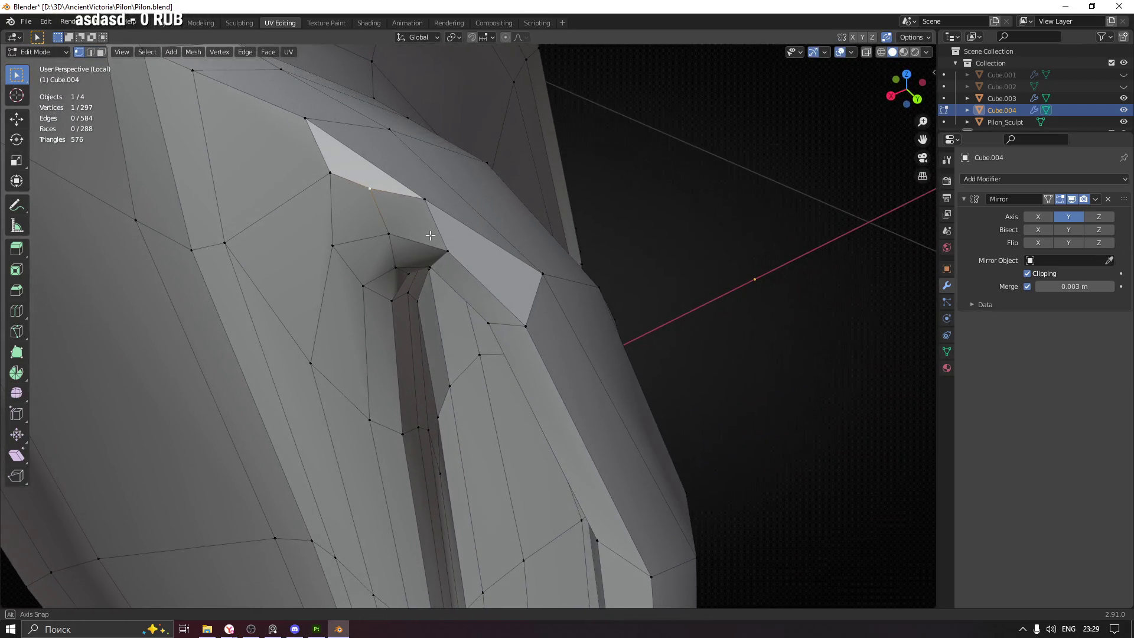
Orbit and zoom around the side piece to look along the inner groove edge loop
{"action": "left_click_drag", "start_coordinate": [426, 176], "coordinate": [564, 330]}
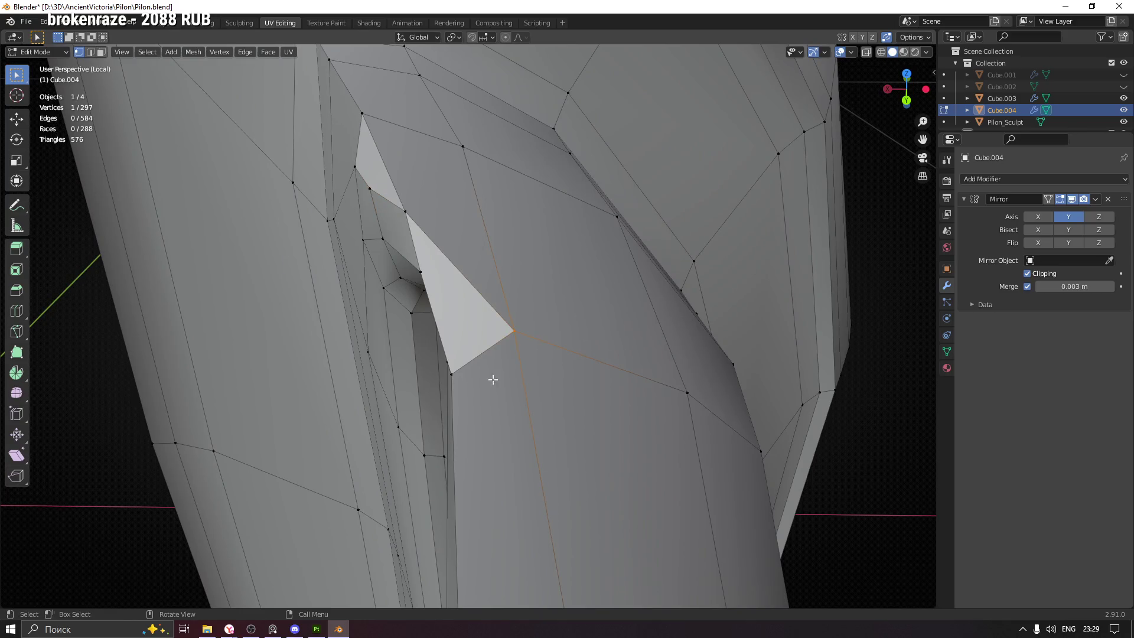
{"action": "left_click_drag", "start_coordinate": [497, 373], "coordinate": [425, 326]}
{"action": "left_click_drag", "start_coordinate": [358, 349], "coordinate": [425, 388]}
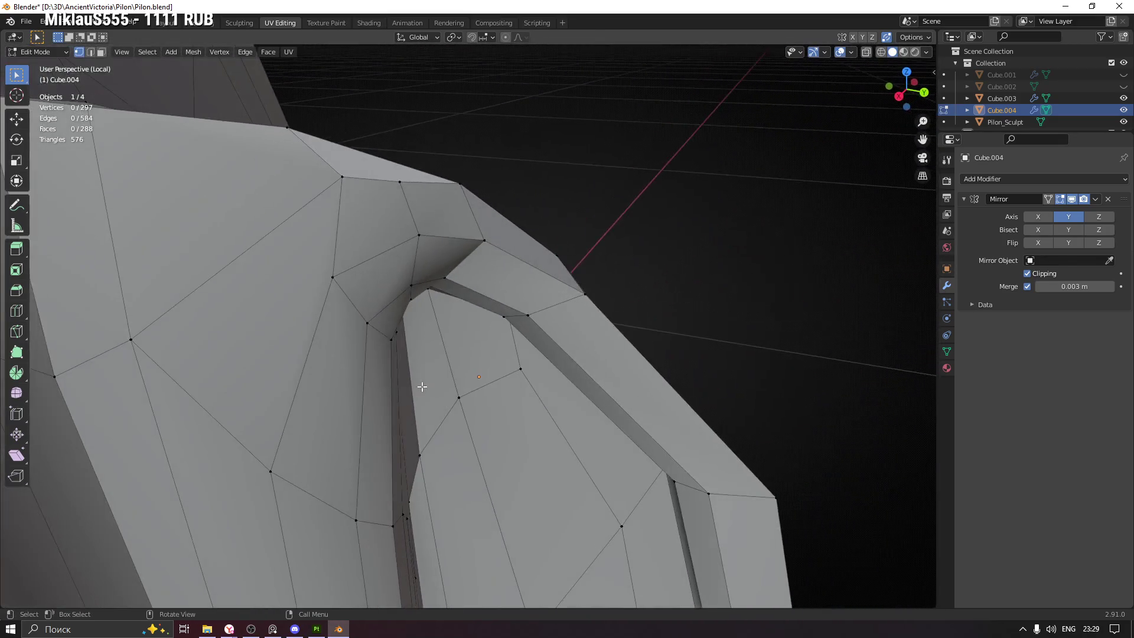
{"action": "scroll", "scroll_direction": "down", "scroll_amount": 3}
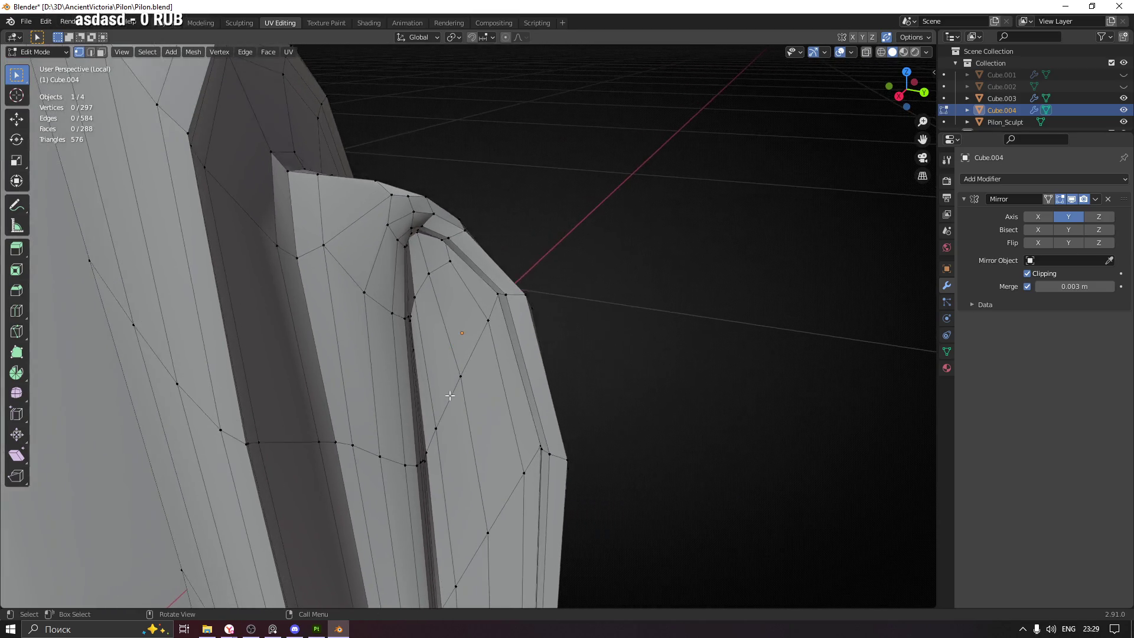
{"action": "scroll", "scroll_direction": "up", "scroll_amount": 3}
{"action": "left_click_drag", "start_coordinate": [469, 375], "coordinate": [413, 291]}
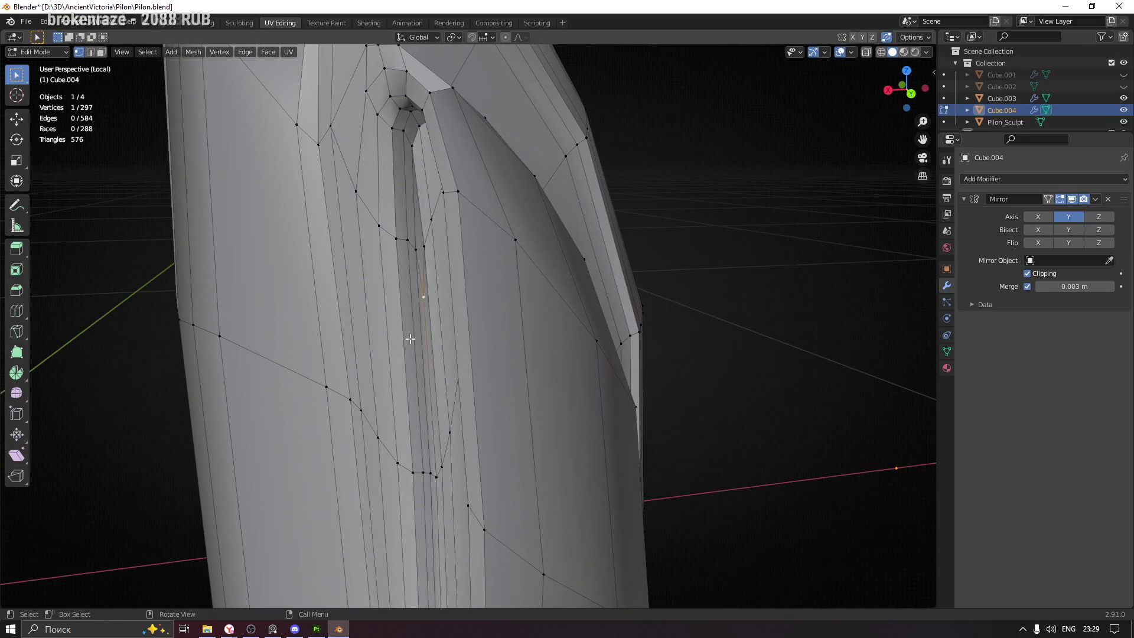
{"action": "left_click_drag", "start_coordinate": [408, 335], "coordinate": [462, 197]}
{"action": "left_click_drag", "start_coordinate": [449, 402], "coordinate": [381, 348]}
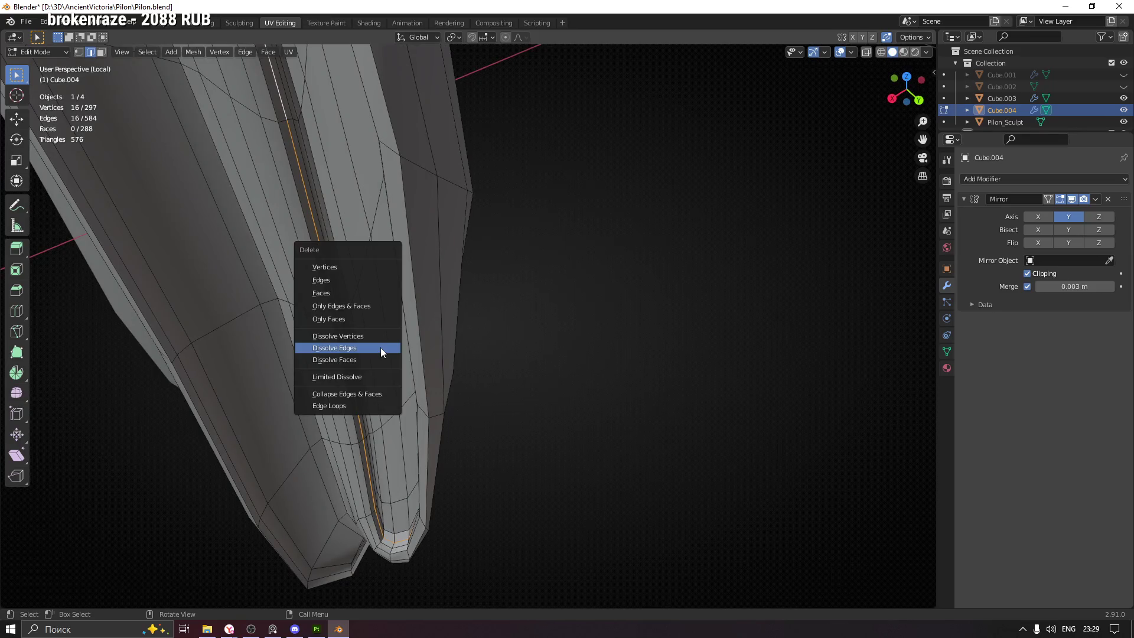
Dissolve the selected groove edge loop
{"action": "left_click", "coordinate": [381, 348]}
{"action": "scroll", "scroll_direction": "up", "scroll_amount": 3}
{"action": "left_click_drag", "start_coordinate": [366, 298], "coordinate": [378, 361]}
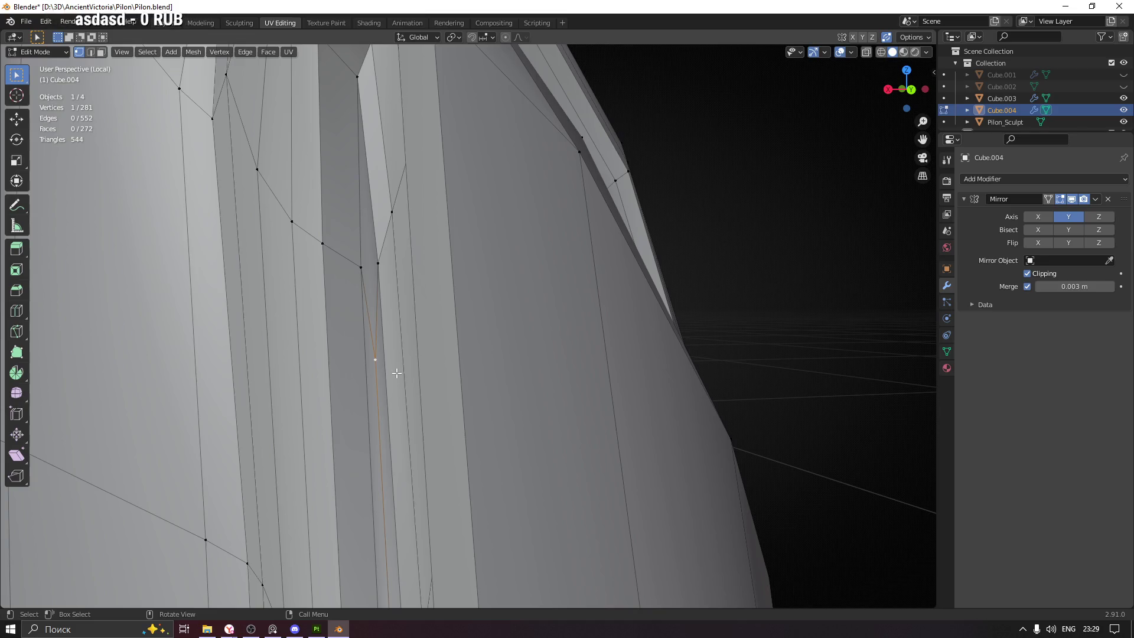
{"action": "left_click_drag", "start_coordinate": [395, 230], "coordinate": [407, 319]}
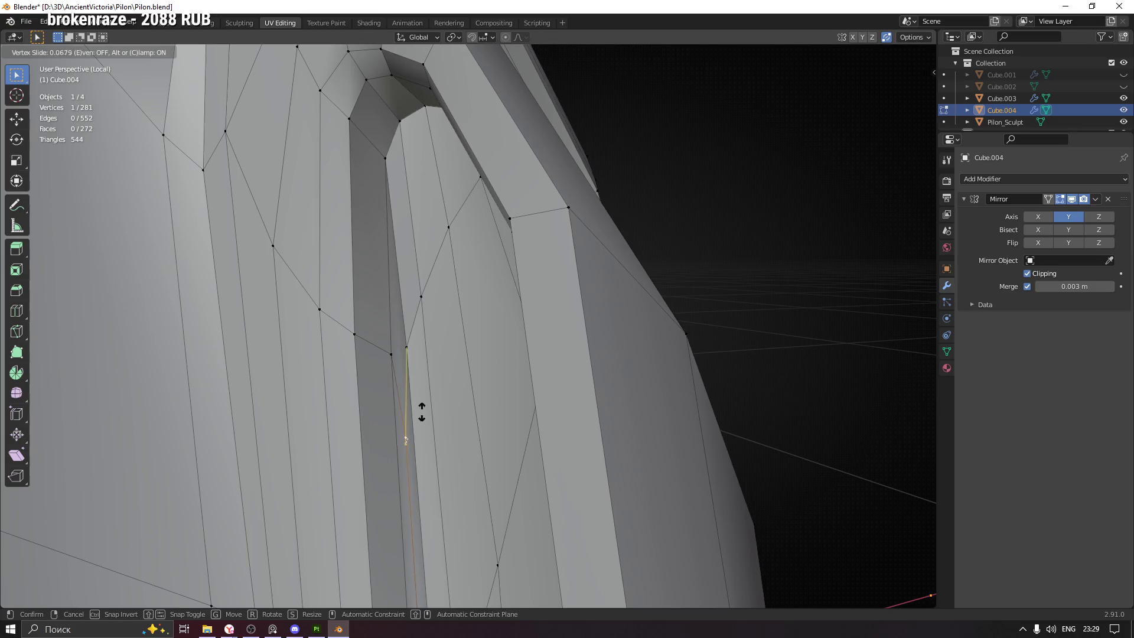
Raise a vertex slightly along Z and review the mesh around the arch
{"action": "left_click_drag", "start_coordinate": [428, 442], "coordinate": [441, 421]}
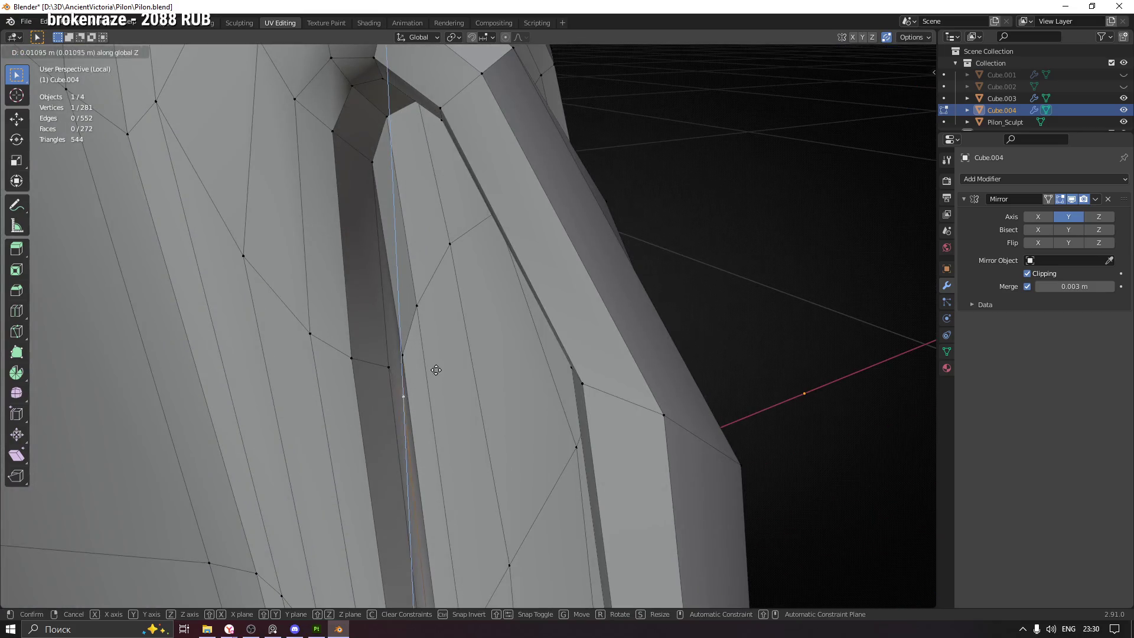
{"action": "left_click", "coordinate": [422, 348]}
{"action": "left_click_drag", "start_coordinate": [421, 349], "coordinate": [407, 358]}
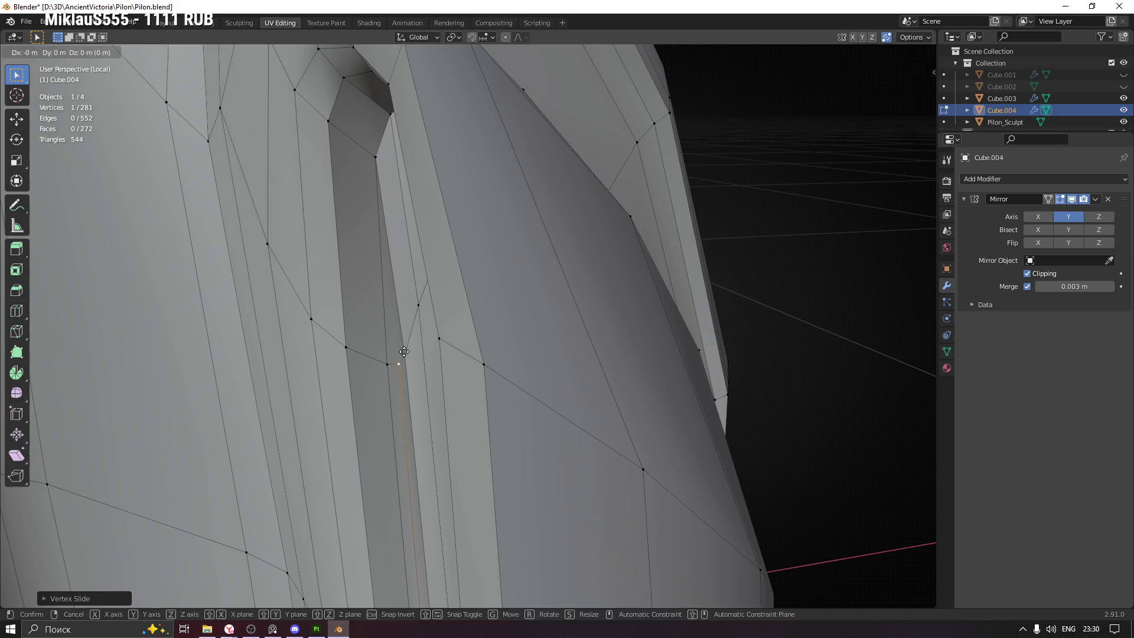
{"action": "scroll", "scroll_direction": "down", "scroll_amount": 3}
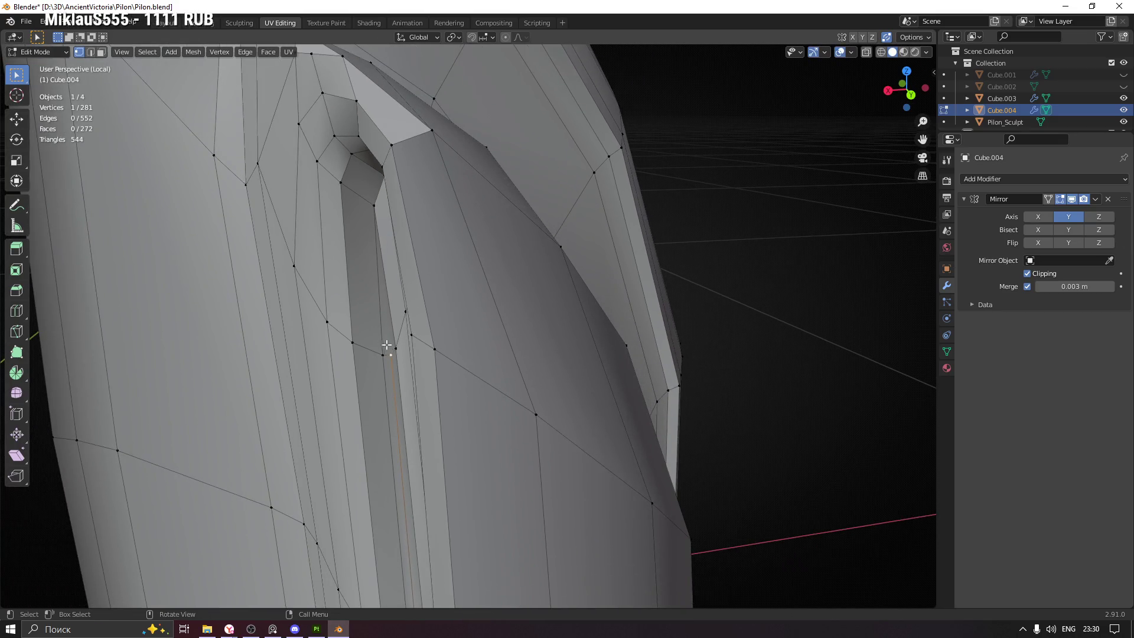
{"action": "left_click_drag", "start_coordinate": [389, 349], "coordinate": [396, 343]}
{"action": "left_click_drag", "start_coordinate": [370, 220], "coordinate": [434, 263]}
{"action": "left_click_drag", "start_coordinate": [375, 160], "coordinate": [343, 337]}
Select the faces and corner vertex around the arch
{"action": "left_click", "coordinate": [372, 324]}
{"action": "left_click_drag", "start_coordinate": [559, 348], "coordinate": [357, 360]}
{"action": "left_click", "coordinate": [455, 362]}
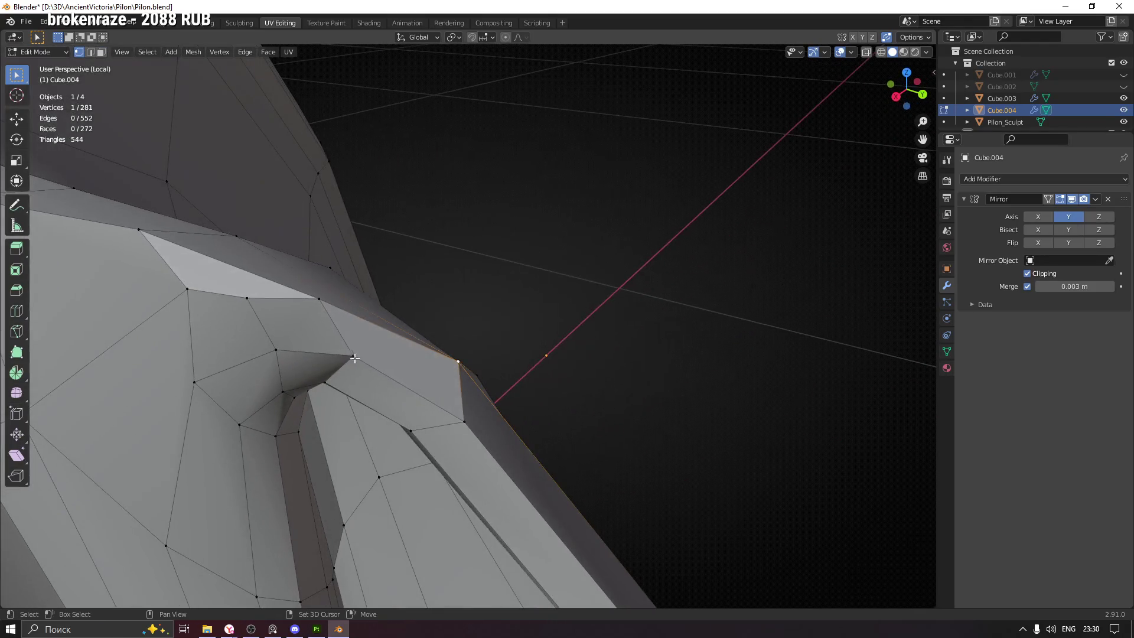
{"action": "left_click_drag", "start_coordinate": [474, 377], "coordinate": [413, 382]}
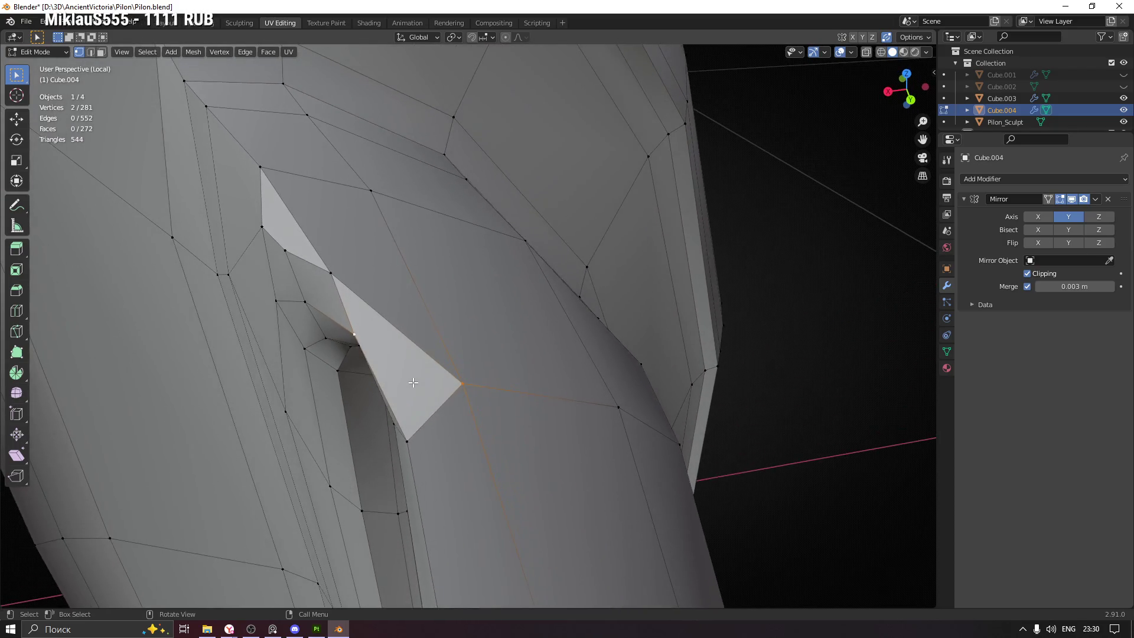
{"action": "left_click_drag", "start_coordinate": [314, 306], "coordinate": [316, 309]}
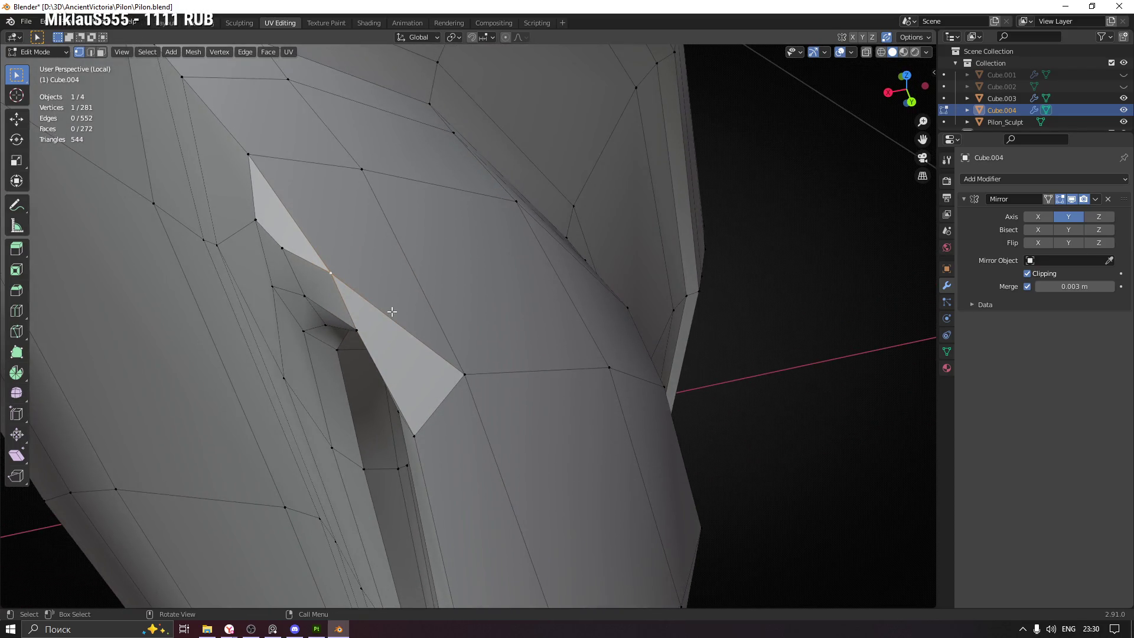
{"action": "left_click_drag", "start_coordinate": [512, 316], "coordinate": [470, 448]}
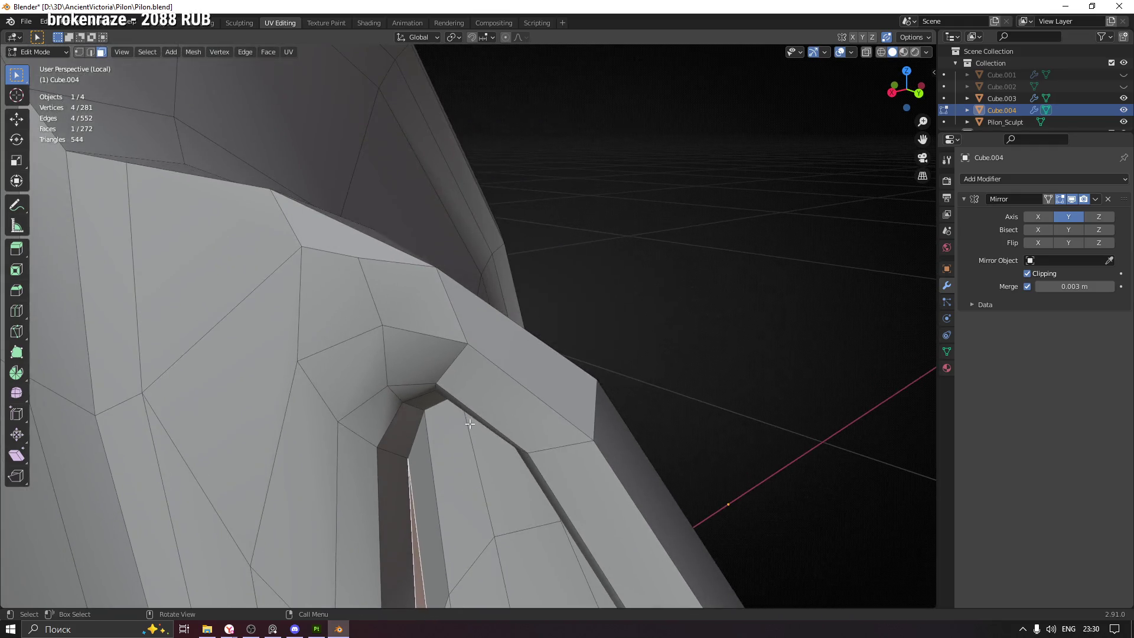
{"action": "left_click_drag", "start_coordinate": [473, 357], "coordinate": [511, 411]}
{"action": "left_click_drag", "start_coordinate": [362, 428], "coordinate": [399, 430]}
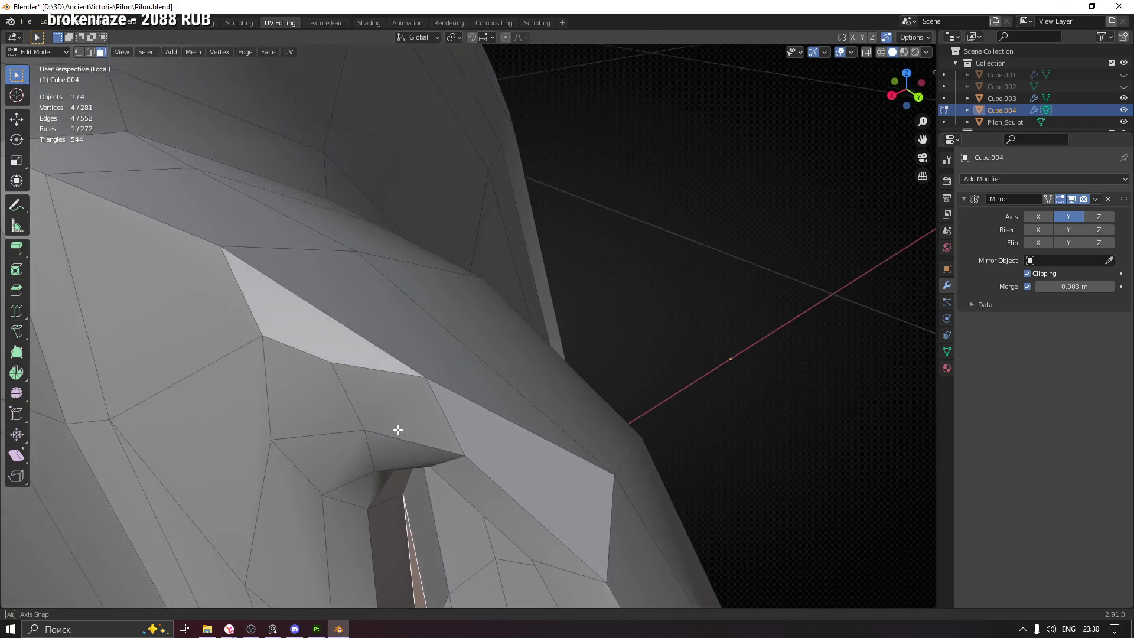
Dissolve the edges between the selected arch faces, leaving 280 vertices
{"action": "key", "text": "x"}
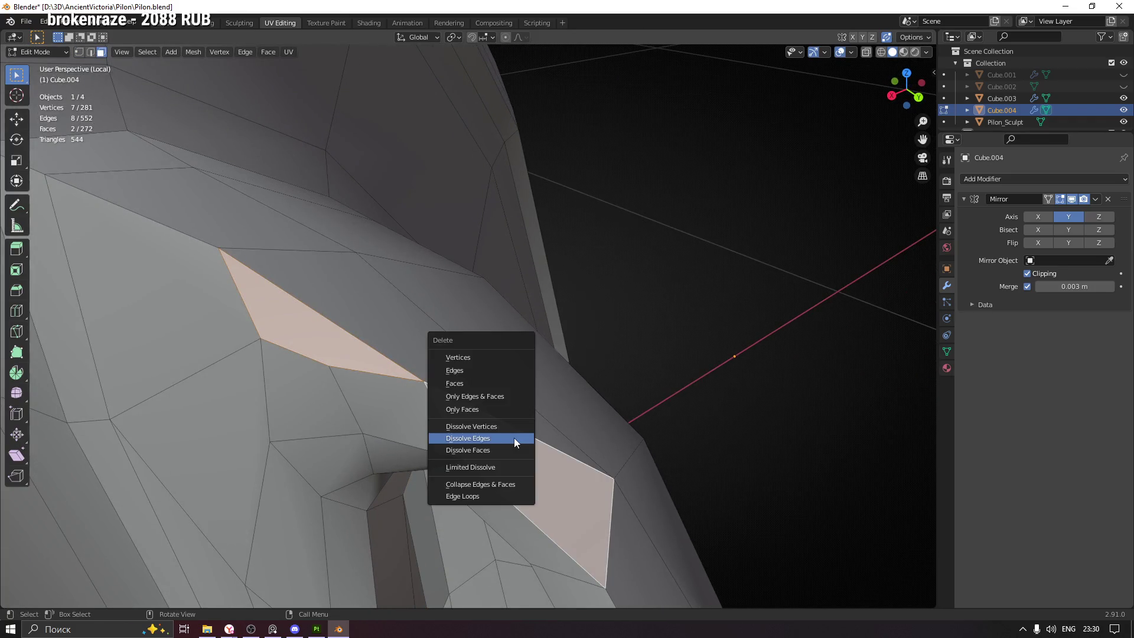
{"action": "left_click", "coordinate": [517, 384]}
{"action": "scroll", "scroll_direction": "down", "scroll_amount": 3}
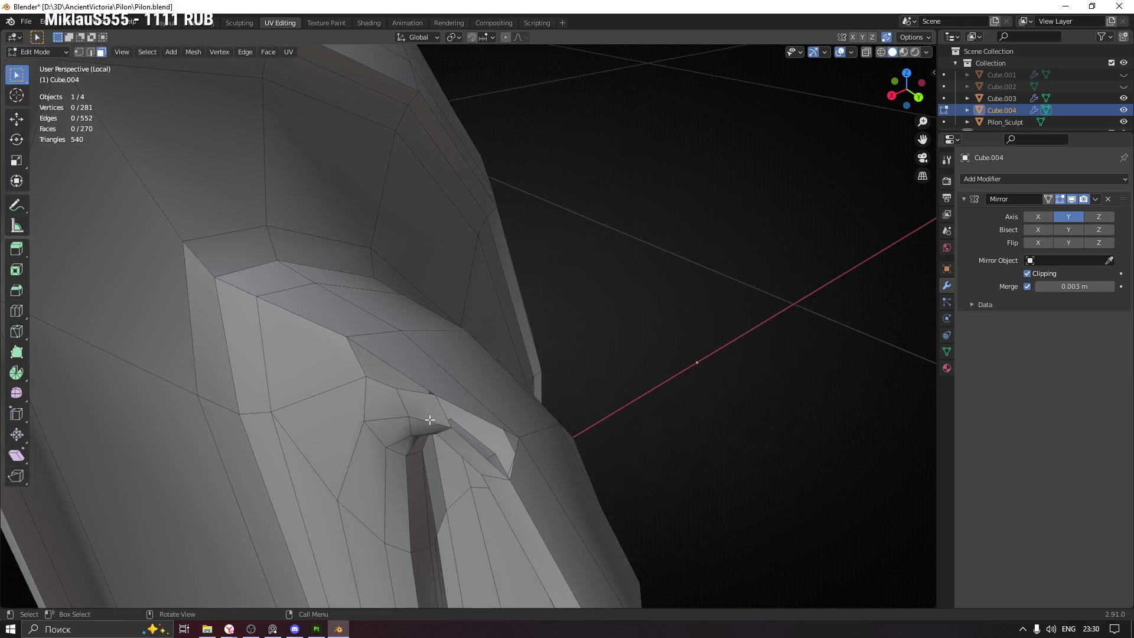
{"action": "left_click_drag", "start_coordinate": [450, 433], "coordinate": [373, 456]}
{"action": "left_click_drag", "start_coordinate": [414, 375], "coordinate": [435, 357]}
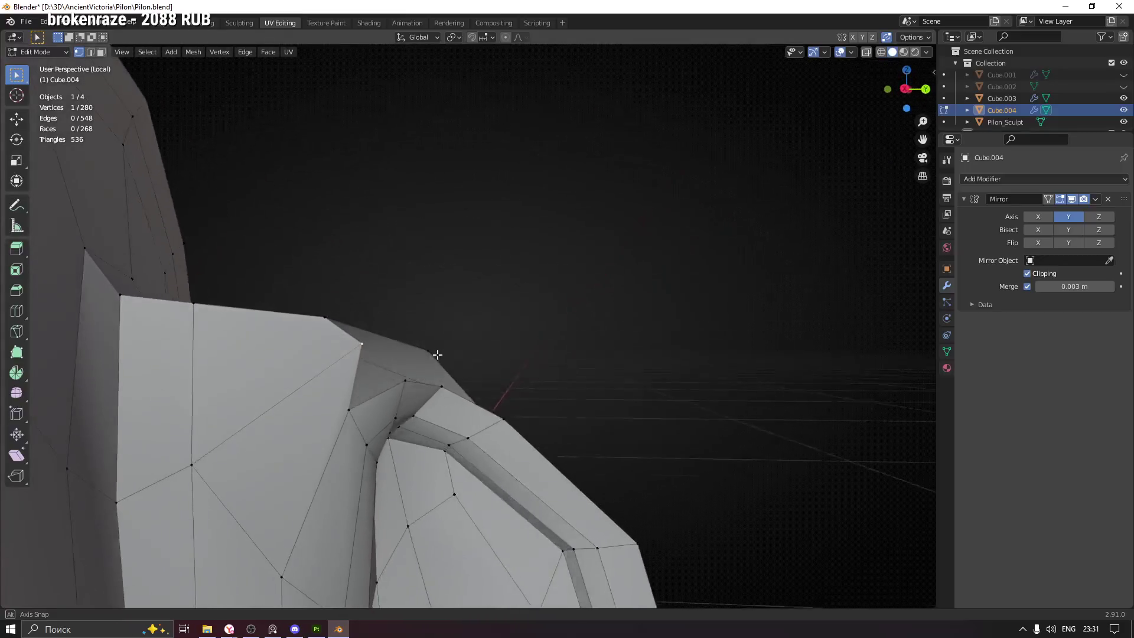
Slide a notch vertex along its edge
{"action": "key", "text": "ctrl+z"}
{"action": "key", "text": "shift+v"}
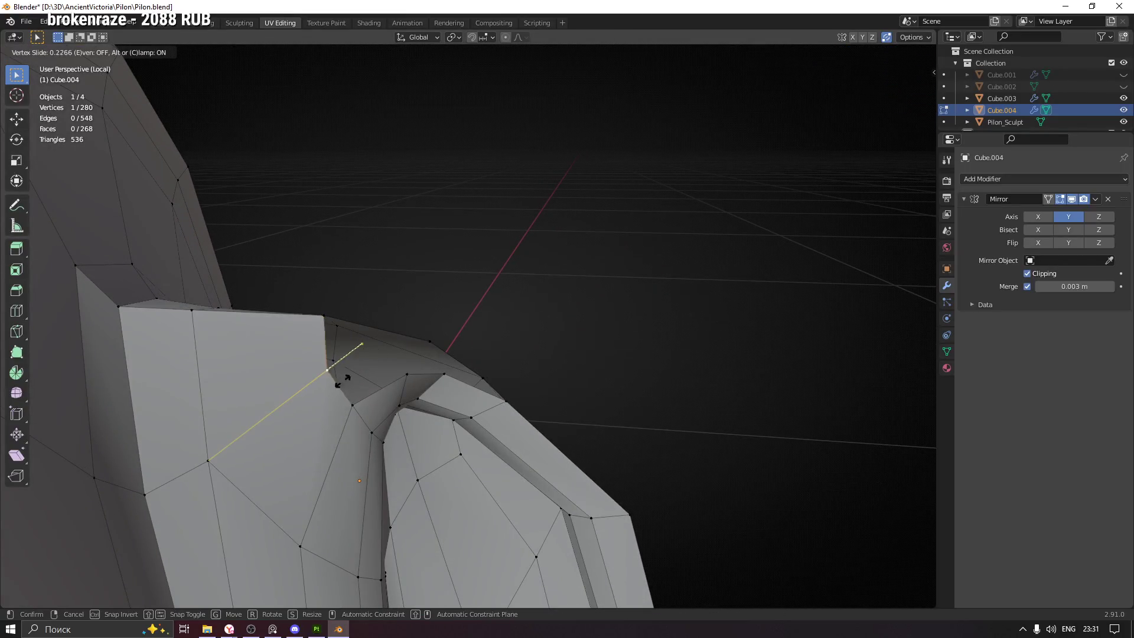
{"action": "left_click", "coordinate": [335, 390]}
{"action": "left_click_drag", "start_coordinate": [335, 390], "coordinate": [348, 415]}
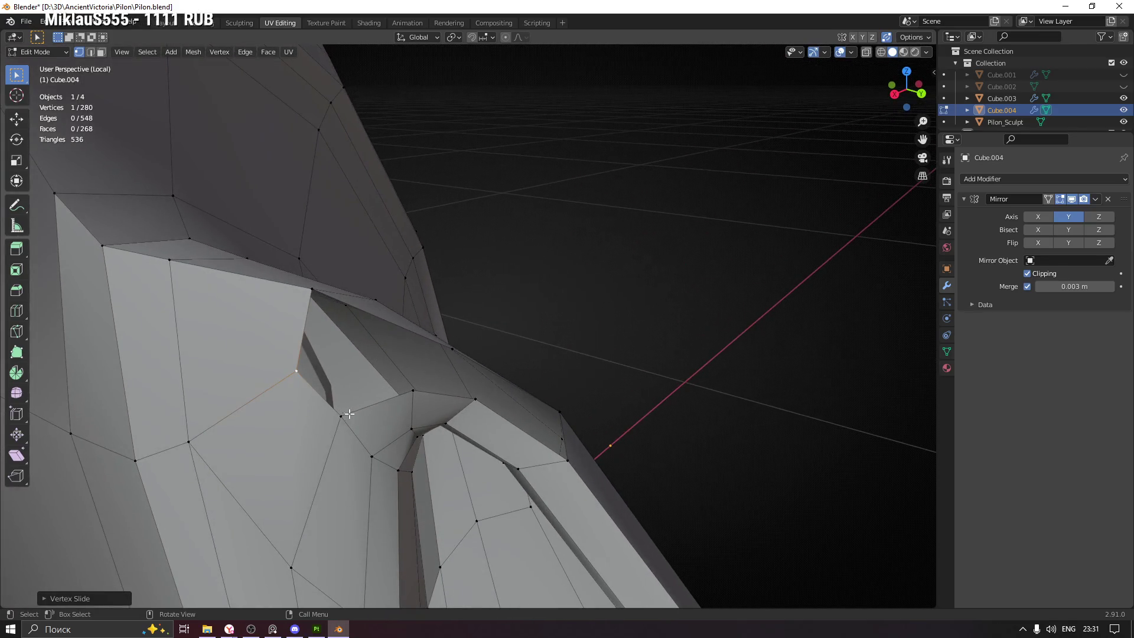
Add a second vertex to the selection and slide it toward the inner corner
{"action": "left_click", "coordinate": [407, 391]}
{"action": "left_click_drag", "start_coordinate": [407, 391], "coordinate": [328, 286]}
{"action": "left_click_drag", "start_coordinate": [522, 481], "coordinate": [510, 510]}
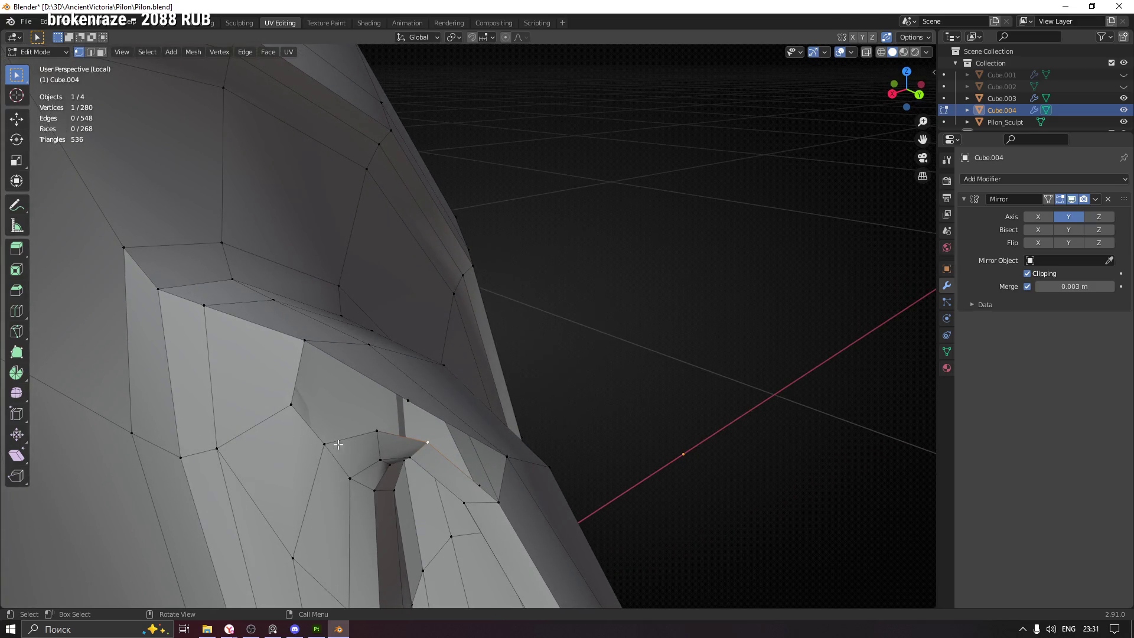
{"action": "left_click_drag", "start_coordinate": [336, 445], "coordinate": [489, 473]}
{"action": "left_click_drag", "start_coordinate": [494, 402], "coordinate": [495, 375]}
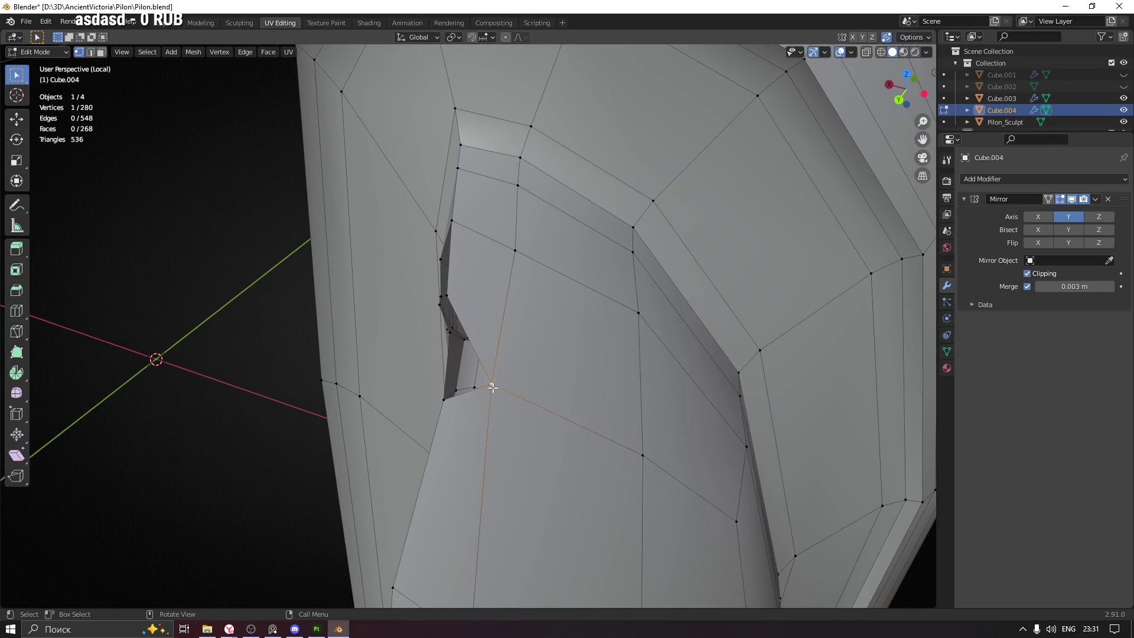
{"action": "key", "text": "shift+v"}
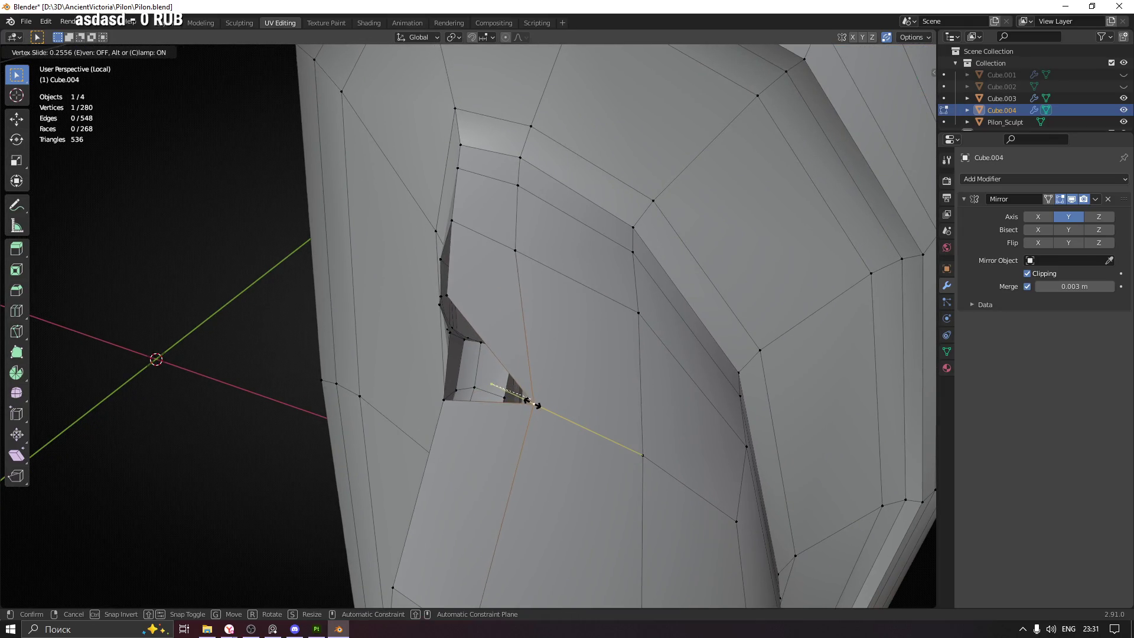
{"action": "left_click", "coordinate": [535, 405]}
{"action": "left_click_drag", "start_coordinate": [529, 394], "coordinate": [443, 422]}
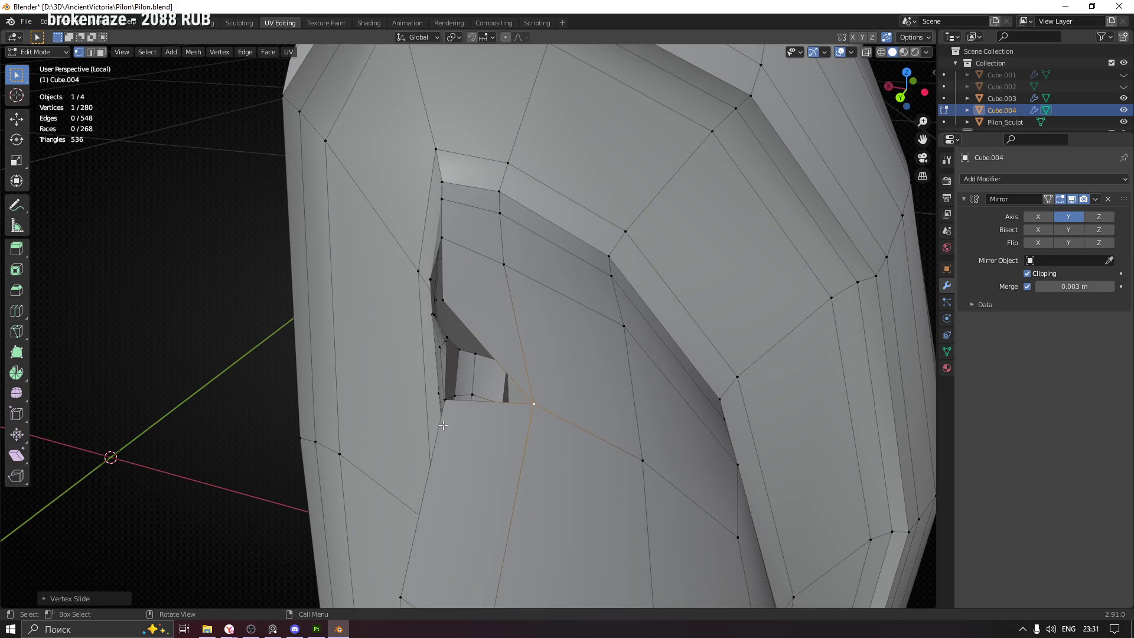
{"action": "left_click_drag", "start_coordinate": [440, 353], "coordinate": [491, 381]}
{"action": "left_click_drag", "start_coordinate": [503, 437], "coordinate": [457, 399]}
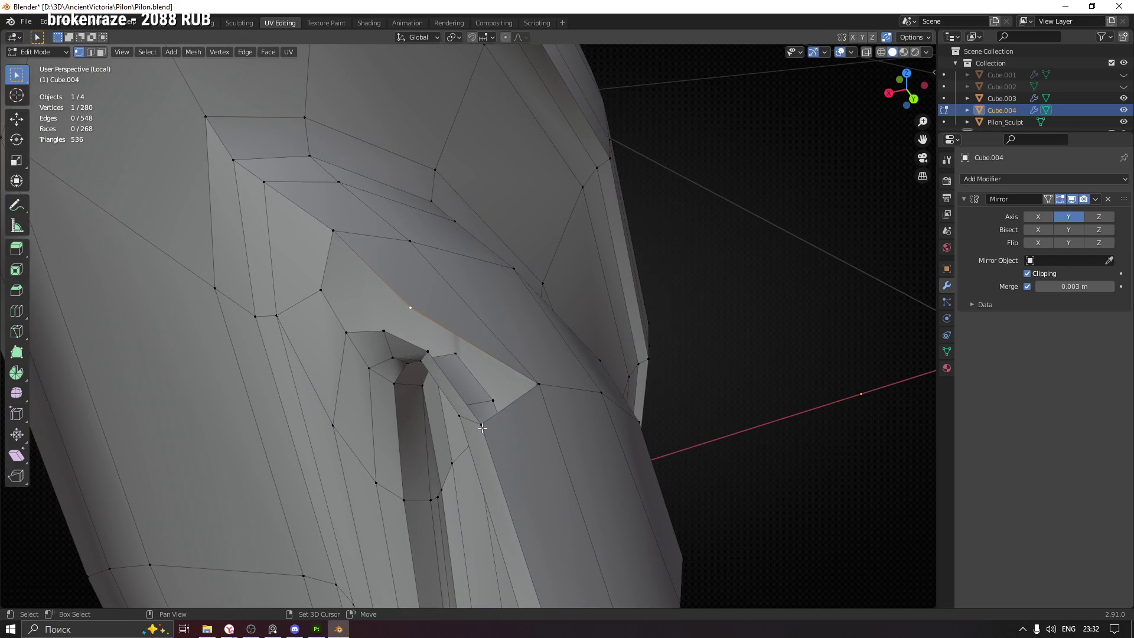
Merge the two notch vertices At Last, leaving 279 vertices
{"action": "key", "text": "m"}
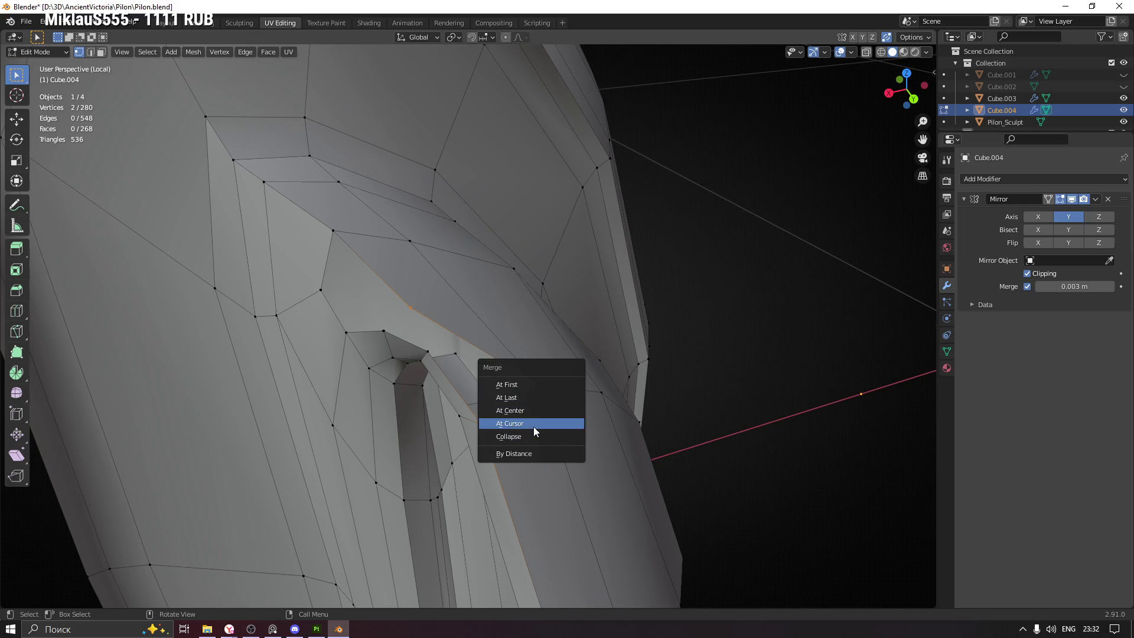
{"action": "left_click", "coordinate": [530, 398]}
{"action": "left_click_drag", "start_coordinate": [529, 398], "coordinate": [490, 431]}
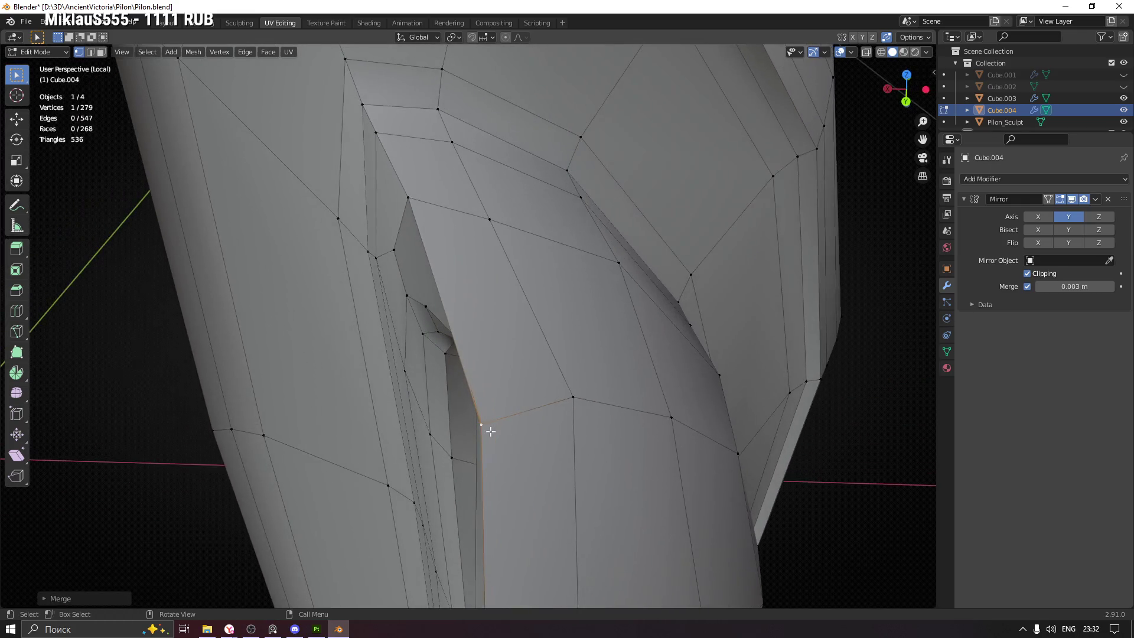
{"action": "key", "text": "alt+a"}
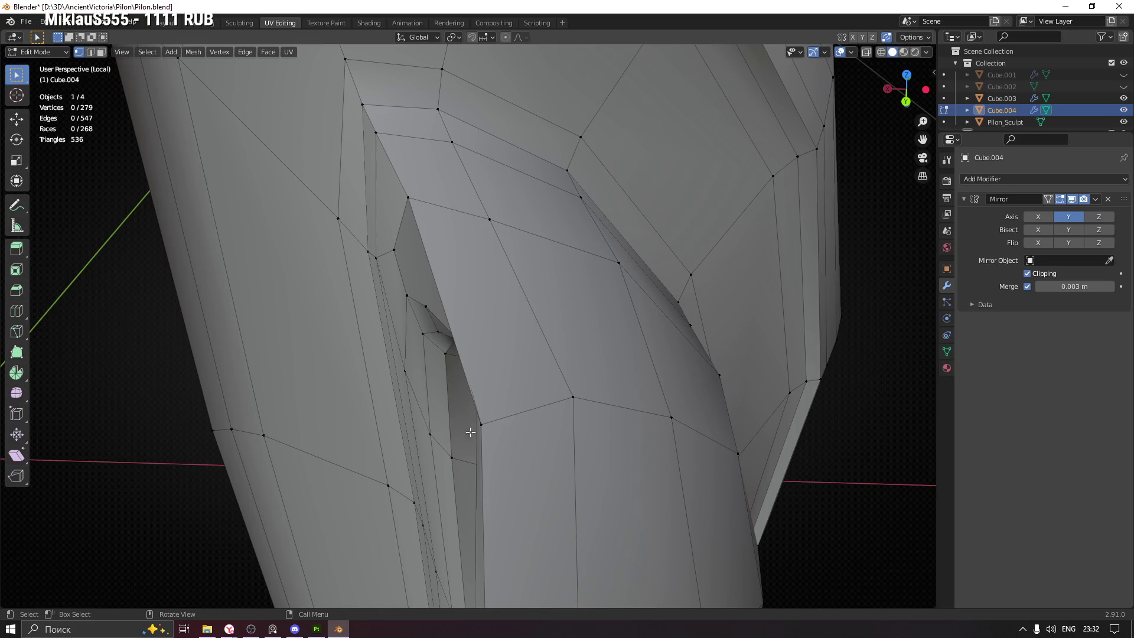
{"action": "left_click_drag", "start_coordinate": [539, 406], "coordinate": [589, 394]}
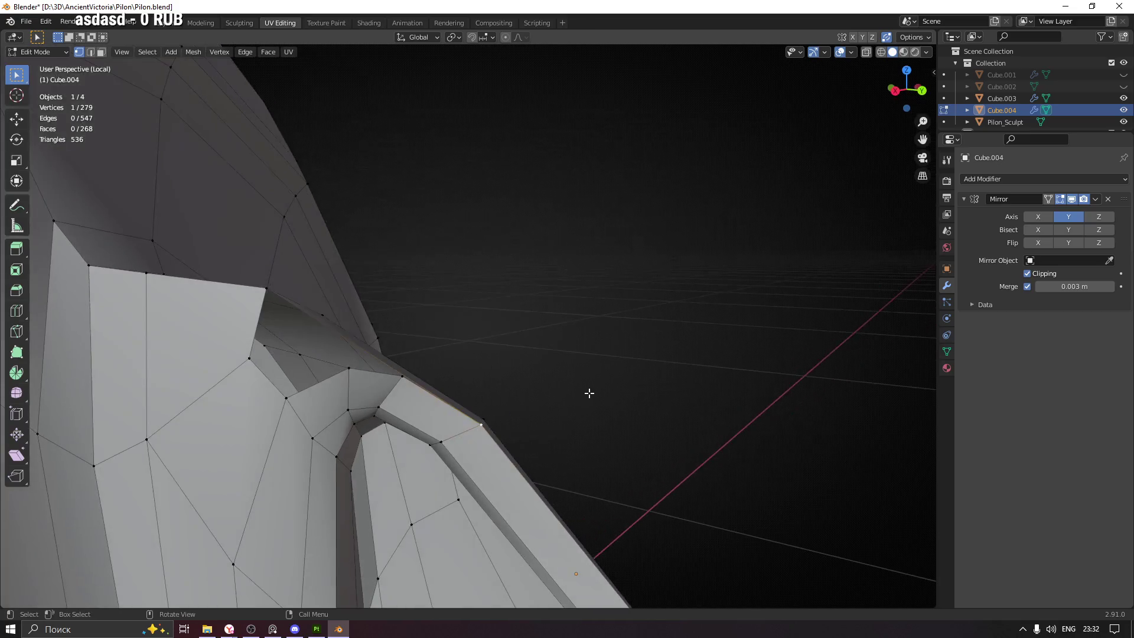
Slide one vertex along its edge and move another to tidy the notch corner
{"action": "key", "text": "shift+v"}
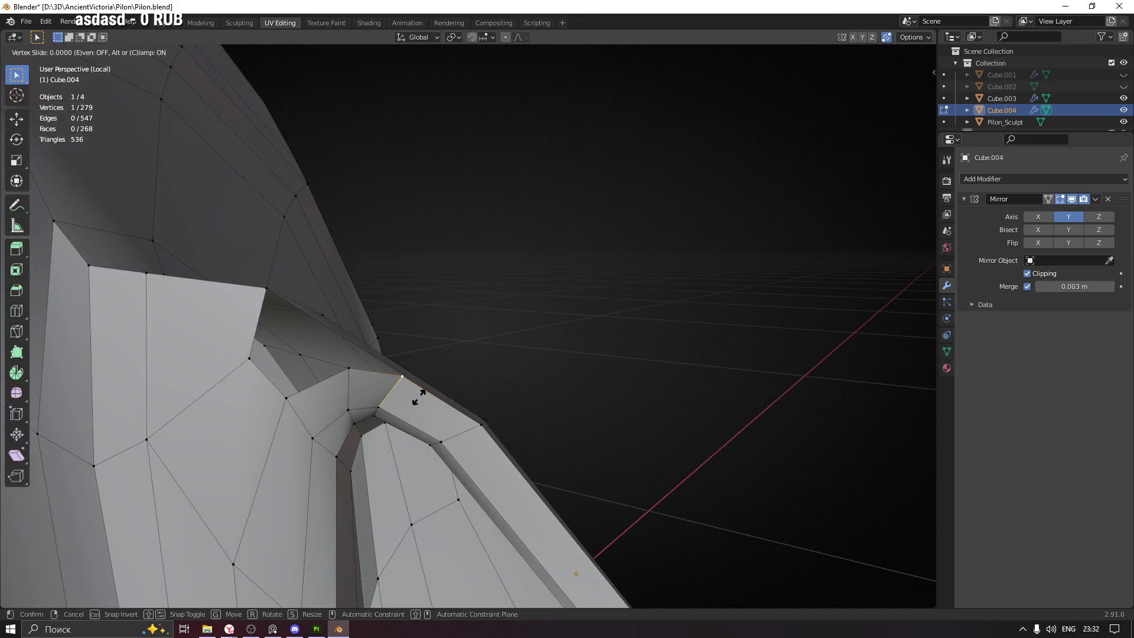
{"action": "left_click", "coordinate": [414, 412]}
{"action": "left_click_drag", "start_coordinate": [414, 411], "coordinate": [400, 375]}
{"action": "key", "text": "g"}
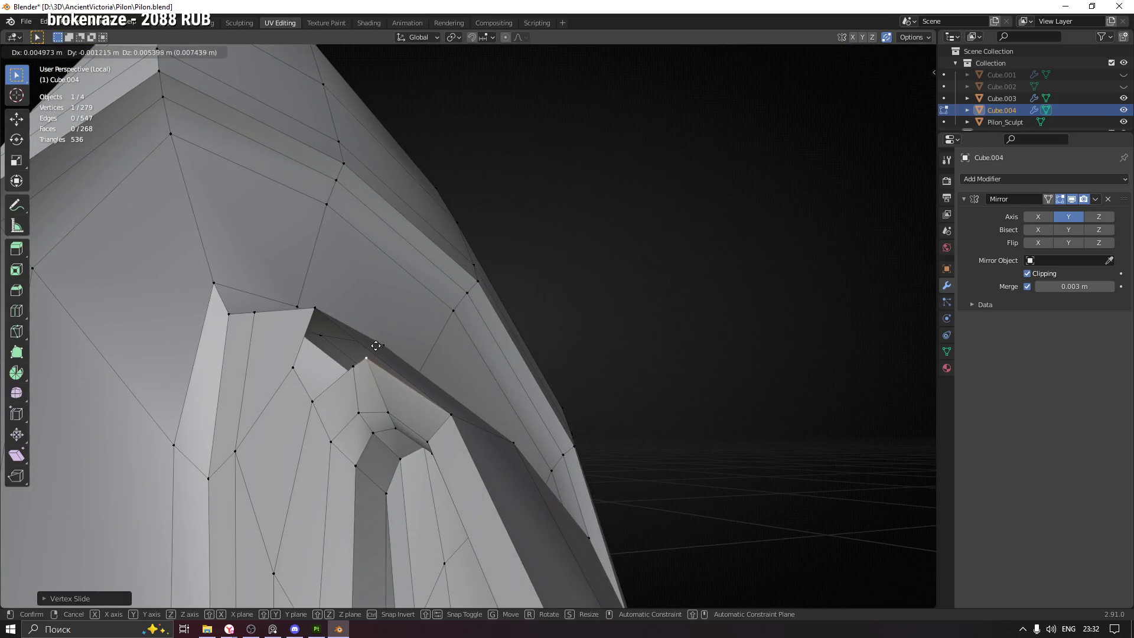
{"action": "left_click", "coordinate": [375, 353]}
{"action": "left_click_drag", "start_coordinate": [375, 353], "coordinate": [476, 421]}
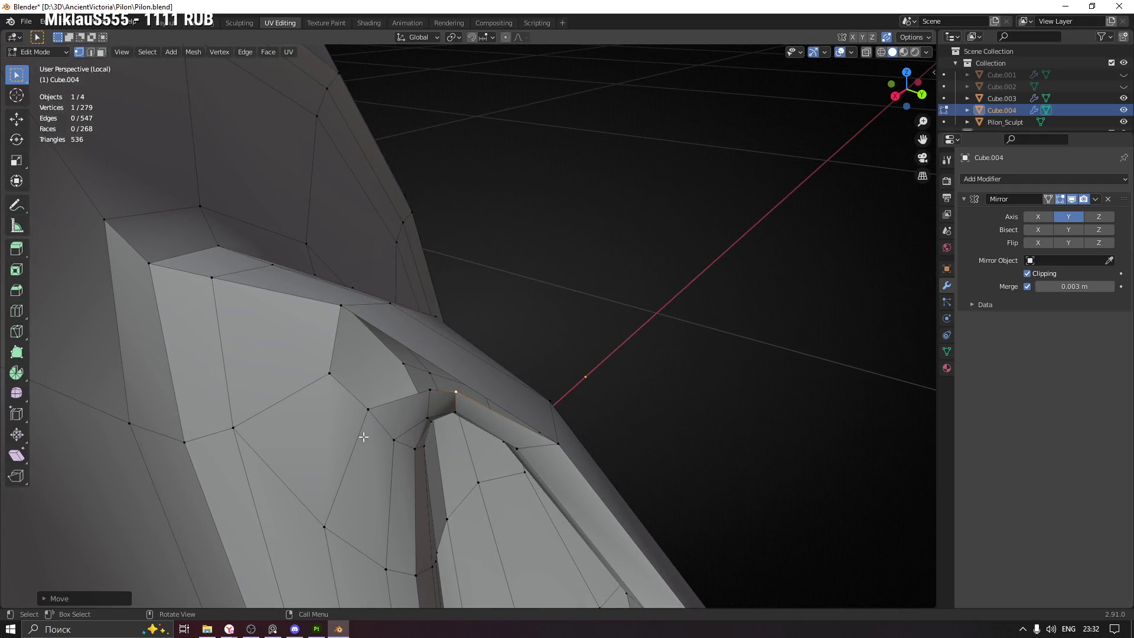
{"action": "left_click_drag", "start_coordinate": [403, 447], "coordinate": [449, 454]}
{"action": "left_click_drag", "start_coordinate": [612, 417], "coordinate": [551, 320]}
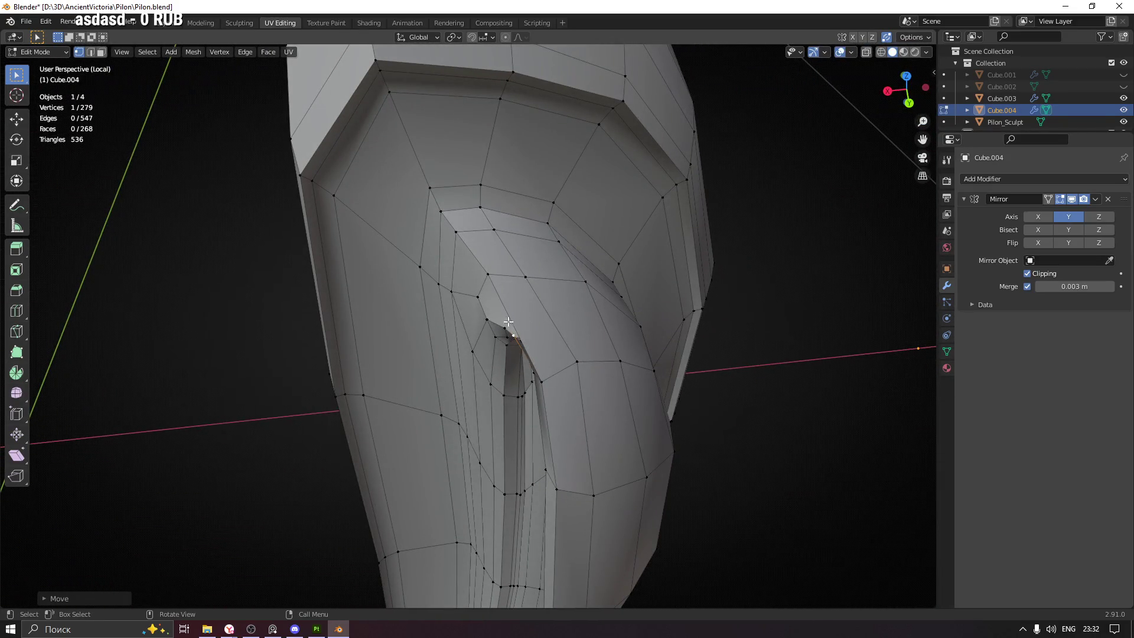
{"action": "key", "text": "ctrl+r"}
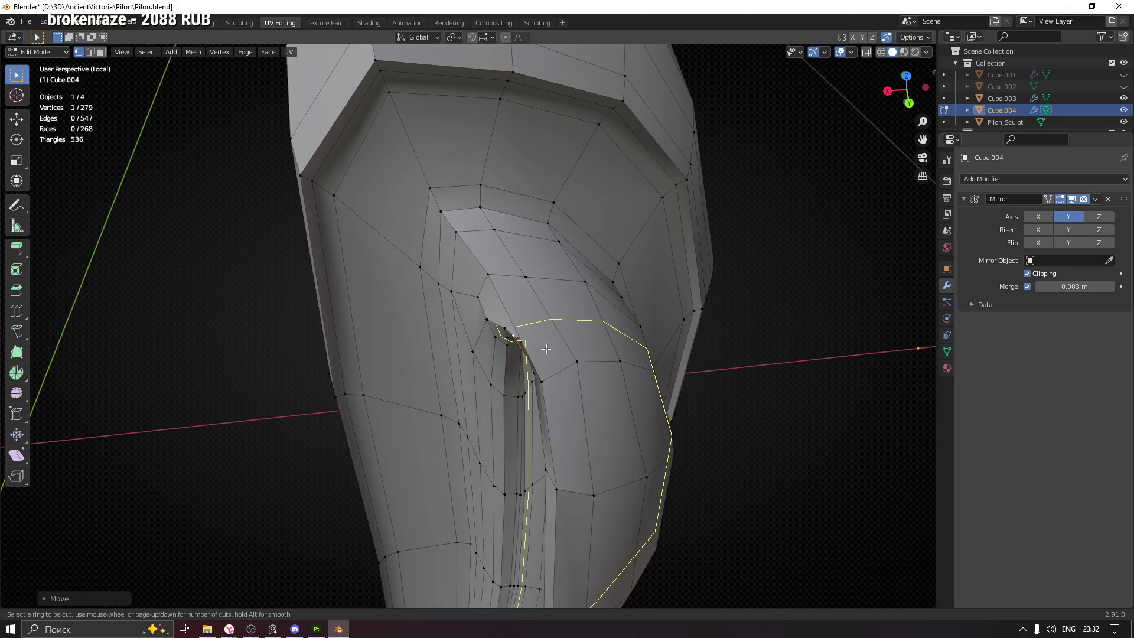
Knife-cut across the faces beside the notch through three points, giving 281 vertices
{"action": "key", "text": "Escape"}
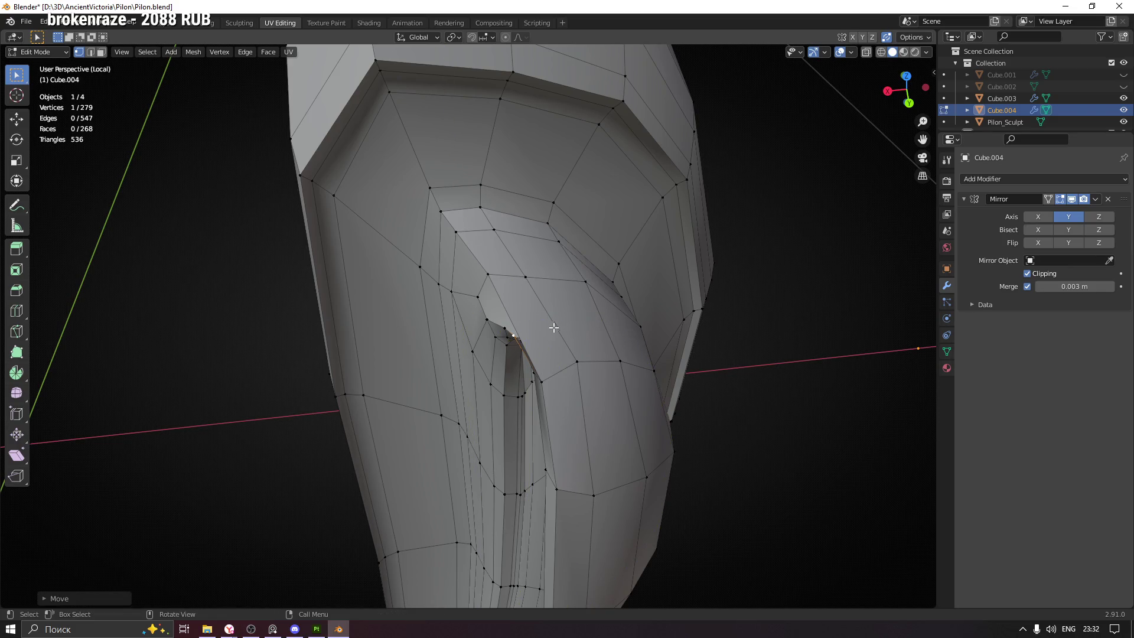
{"action": "scroll", "scroll_direction": "up", "scroll_amount": 3}
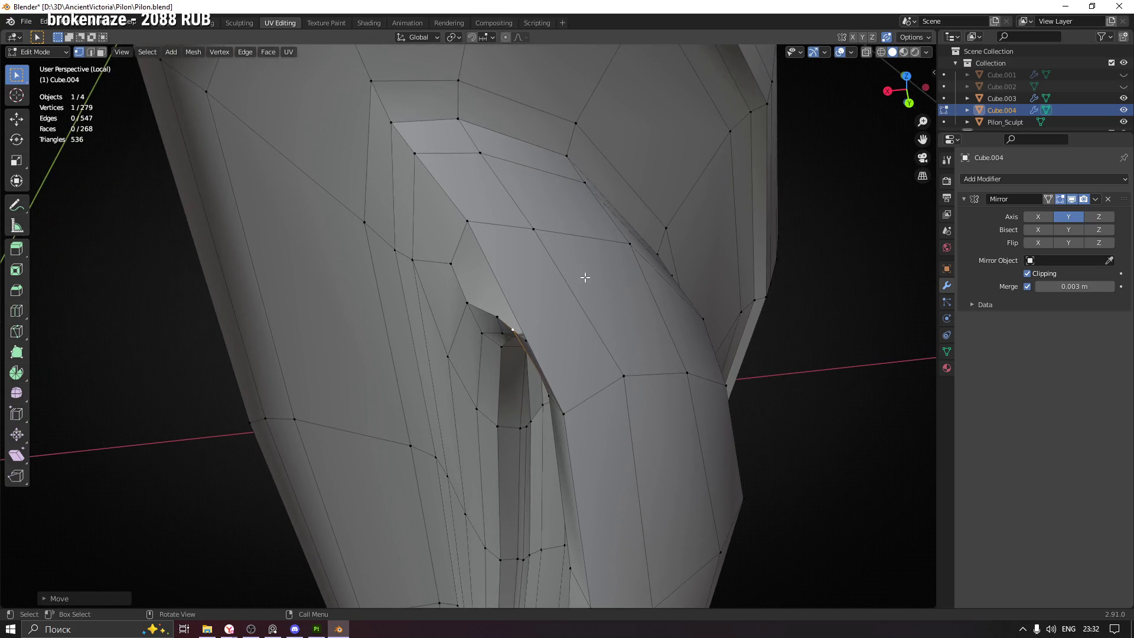
{"action": "key", "text": "k"}
{"action": "left_click_drag", "start_coordinate": [562, 286], "coordinate": [623, 354]}
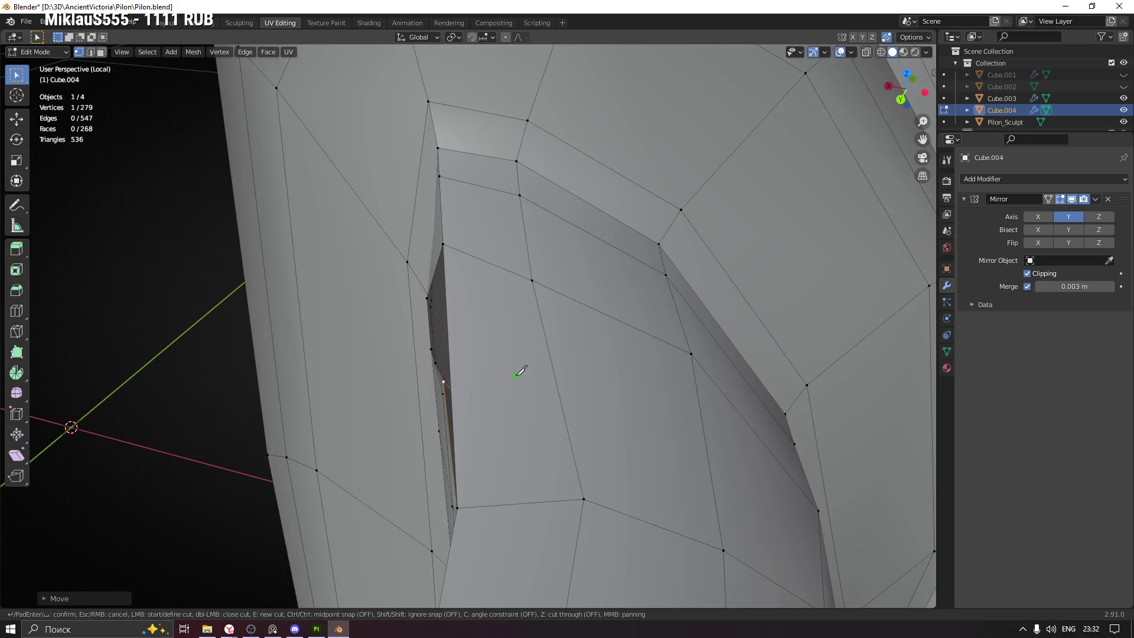
{"action": "left_click_drag", "start_coordinate": [461, 328], "coordinate": [450, 365]}
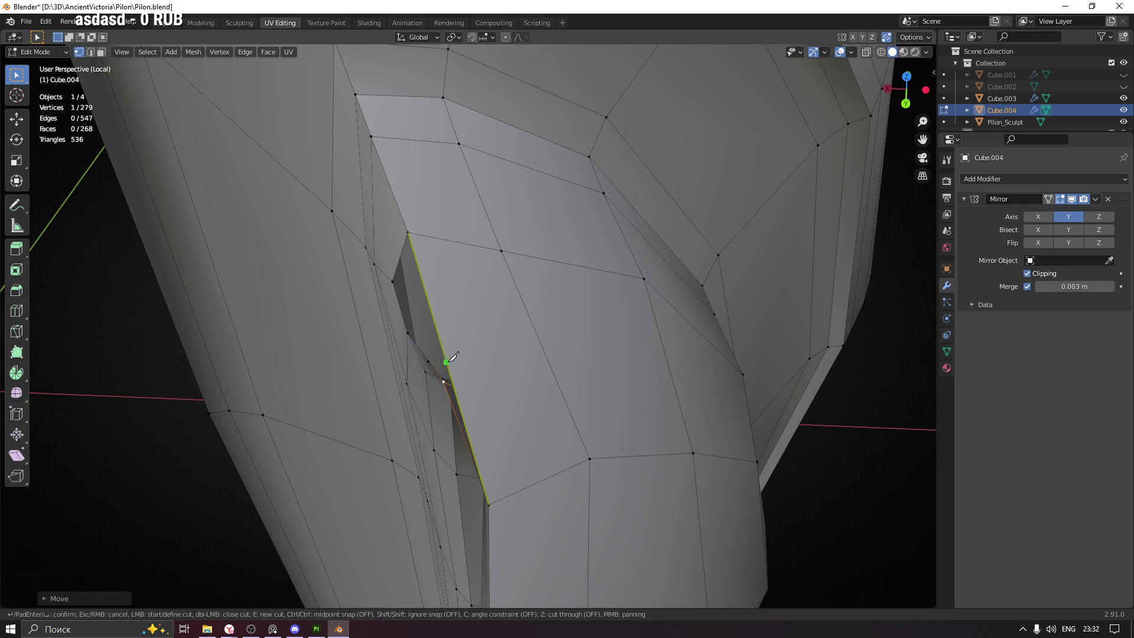
{"action": "left_click", "coordinate": [452, 358]}
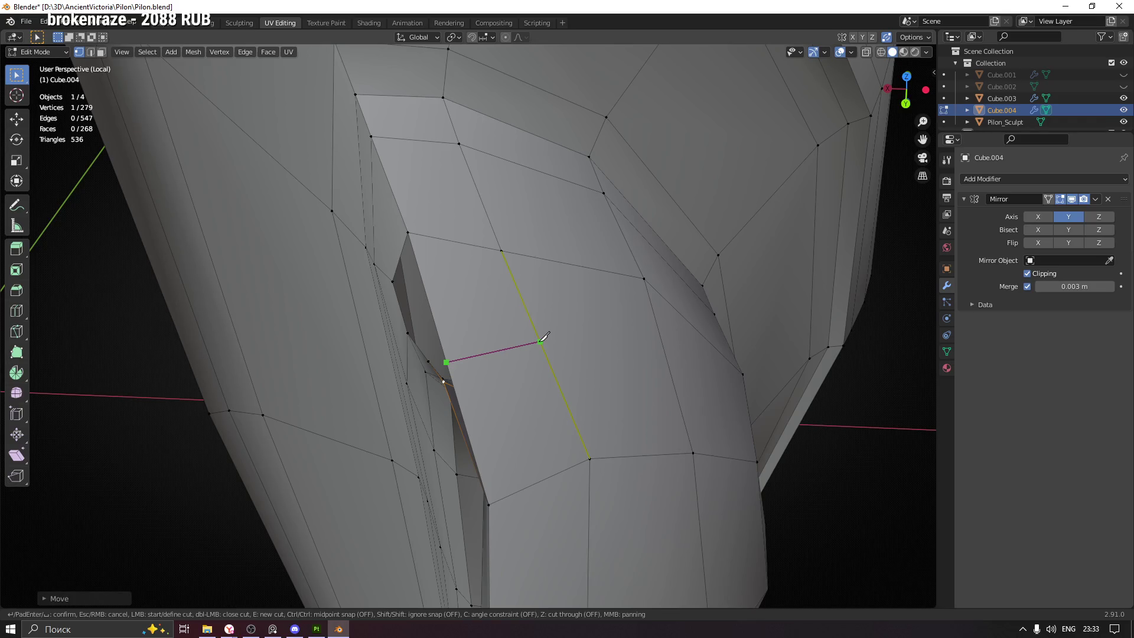
{"action": "left_click", "coordinate": [540, 342]}
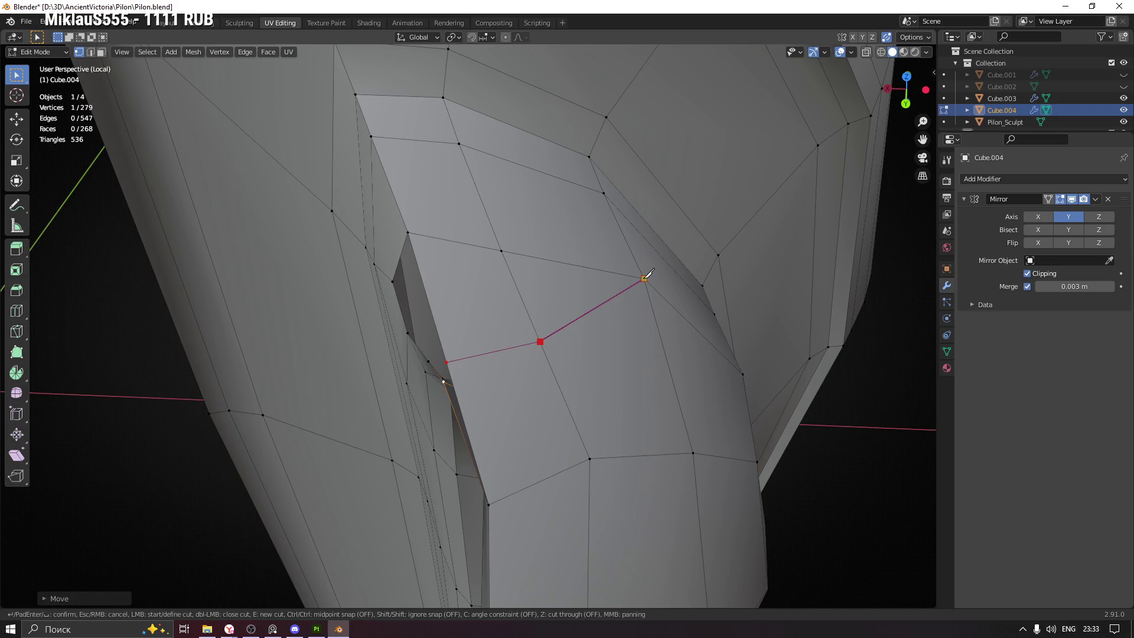
{"action": "left_click", "coordinate": [644, 278]}
{"action": "key", "text": "Return"}
Select the new cut vertex, then a single vertex on the notch rim
{"action": "left_click_drag", "start_coordinate": [644, 278], "coordinate": [453, 395]}
{"action": "left_click", "coordinate": [529, 345]}
{"action": "left_click_drag", "start_coordinate": [529, 345], "coordinate": [517, 269]}
{"action": "left_click_drag", "start_coordinate": [727, 470], "coordinate": [733, 431]}
{"action": "left_click", "coordinate": [495, 285]}
{"action": "left_click_drag", "start_coordinate": [434, 373], "coordinate": [576, 375]}
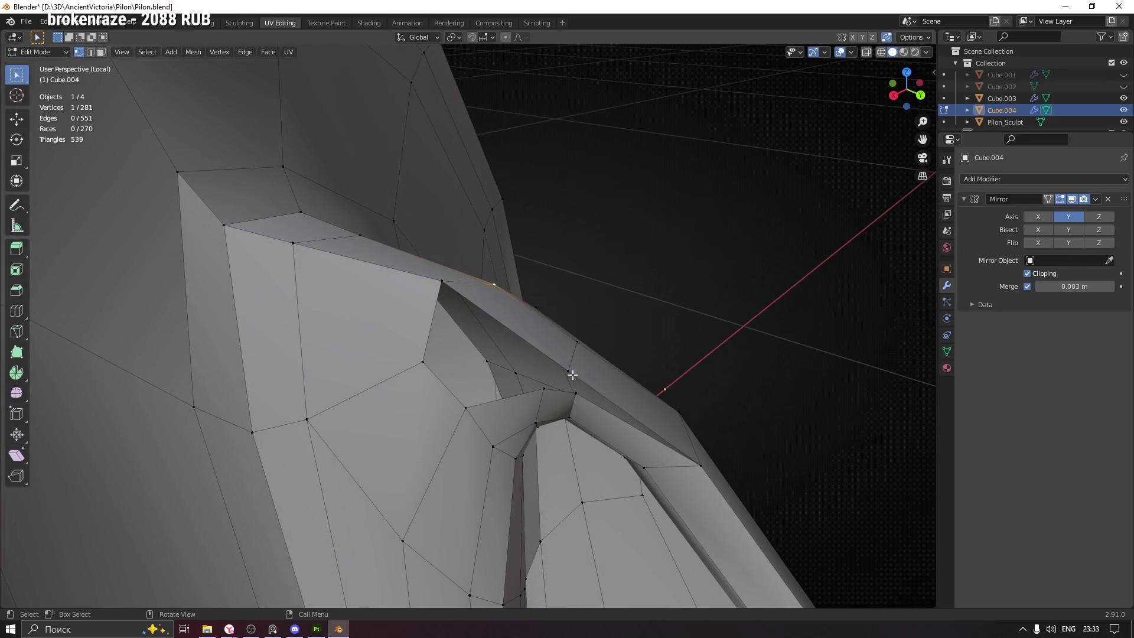
Slide the selected notch vertex along its edge to a new position
{"action": "left_click_drag", "start_coordinate": [592, 436], "coordinate": [587, 439]}
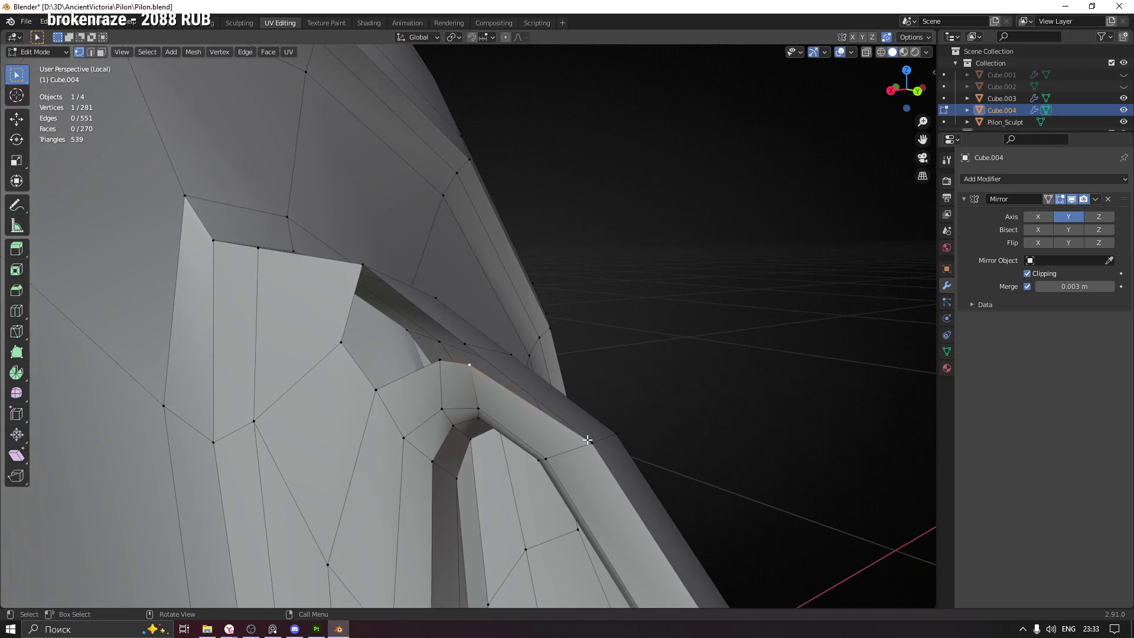
{"action": "left_click_drag", "start_coordinate": [443, 364], "coordinate": [486, 382]}
{"action": "key", "text": "shift+v"}
{"action": "left_click", "coordinate": [492, 426]}
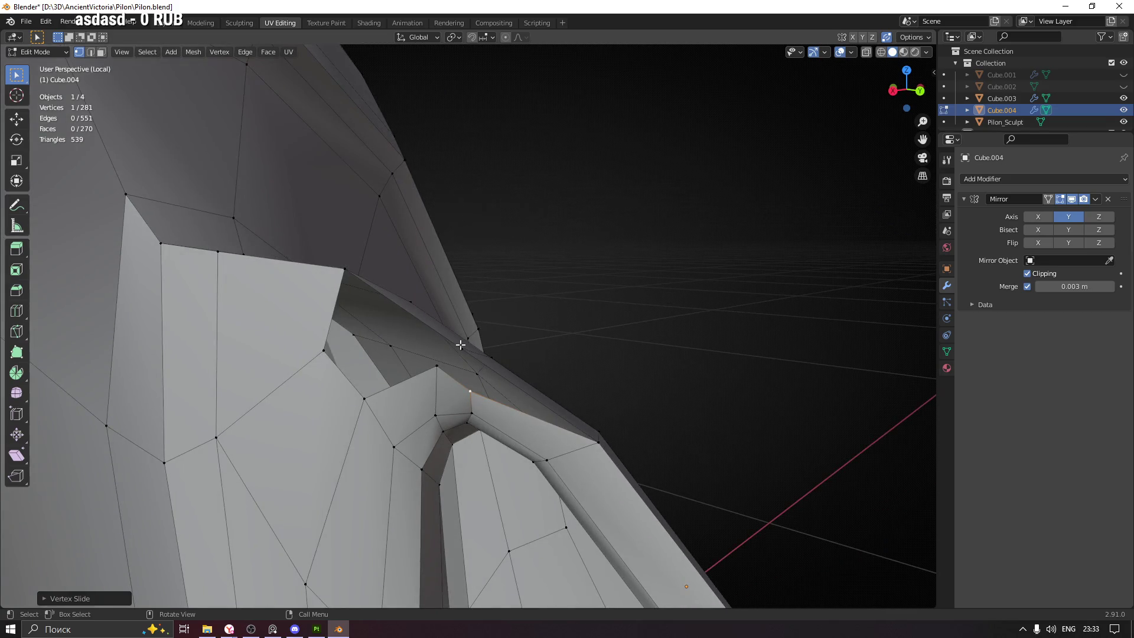
Select a neighbouring rim vertex and move it freely into place
{"action": "left_click", "coordinate": [461, 344]}
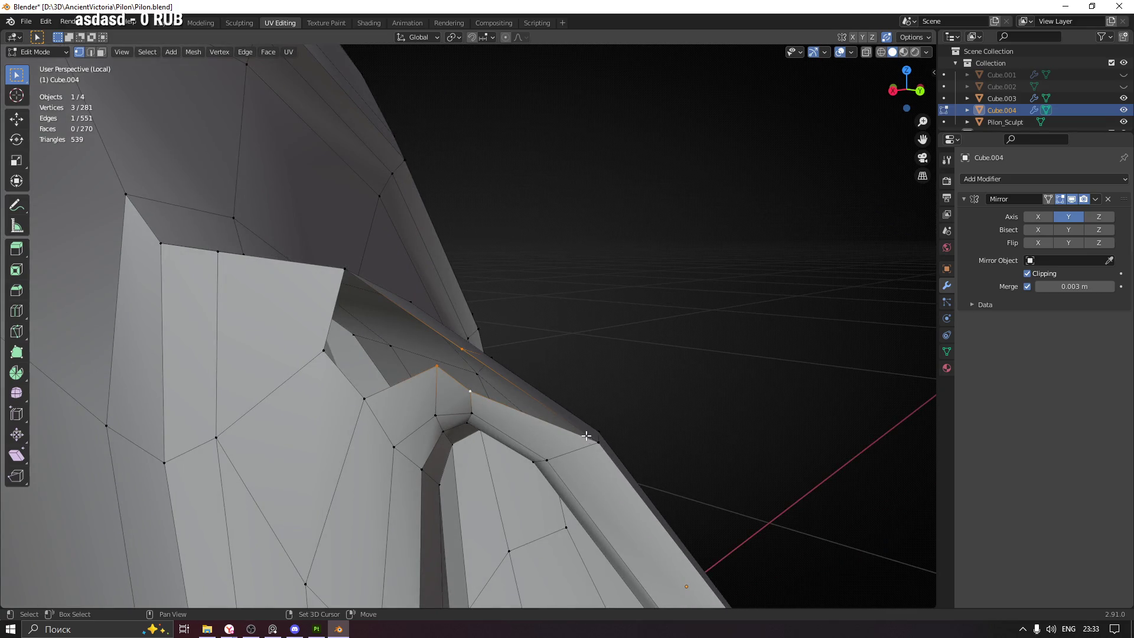
{"action": "left_click_drag", "start_coordinate": [579, 408], "coordinate": [585, 385]}
{"action": "left_click", "coordinate": [511, 394]}
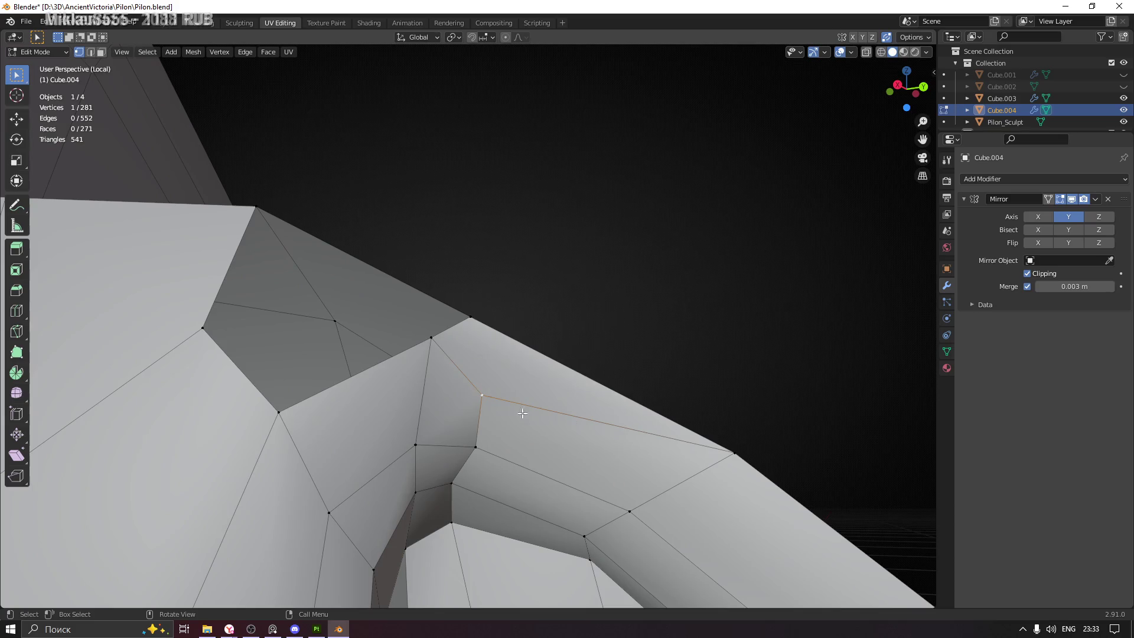
{"action": "left_click_drag", "start_coordinate": [678, 476], "coordinate": [443, 435]}
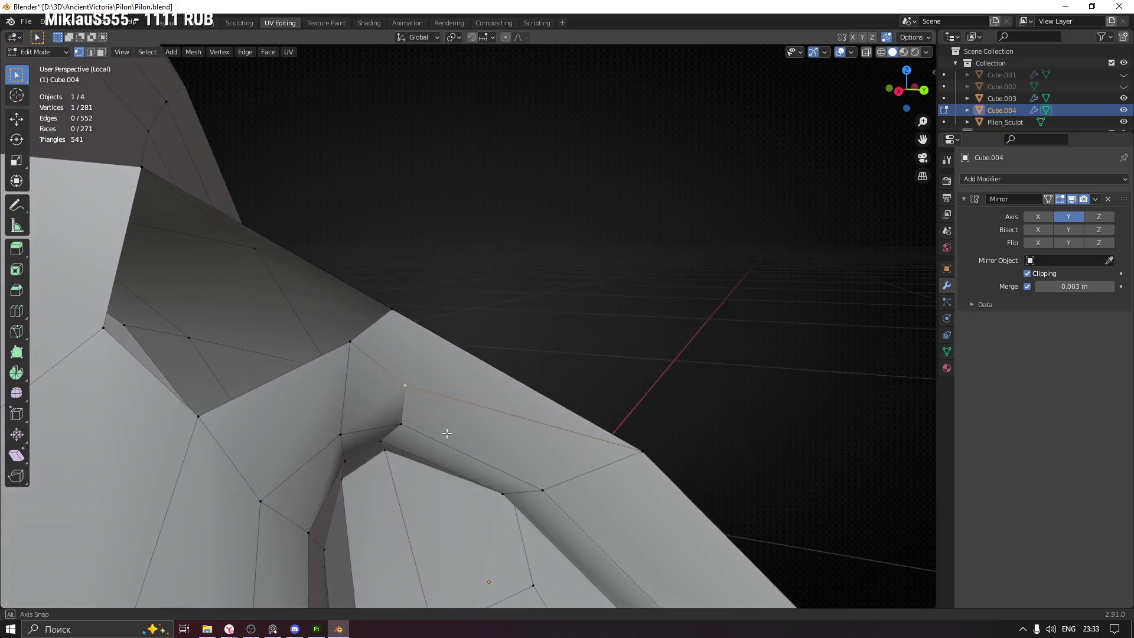
{"action": "key", "text": "g"}
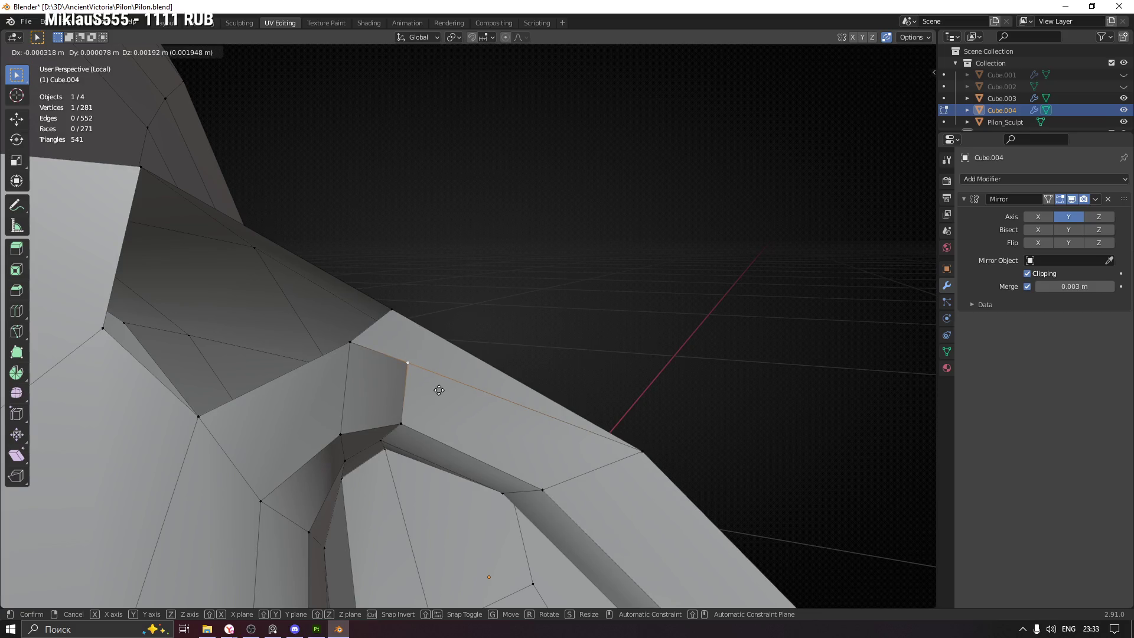
{"action": "left_click", "coordinate": [439, 390]}
Slide another rim vertex along its edge and select the adjacent vertex
{"action": "left_click_drag", "start_coordinate": [445, 390], "coordinate": [479, 517]}
{"action": "key", "text": "shift+v"}
{"action": "left_click", "coordinate": [421, 413]}
{"action": "left_click_drag", "start_coordinate": [507, 475], "coordinate": [453, 439]}
{"action": "left_click", "coordinate": [348, 353]}
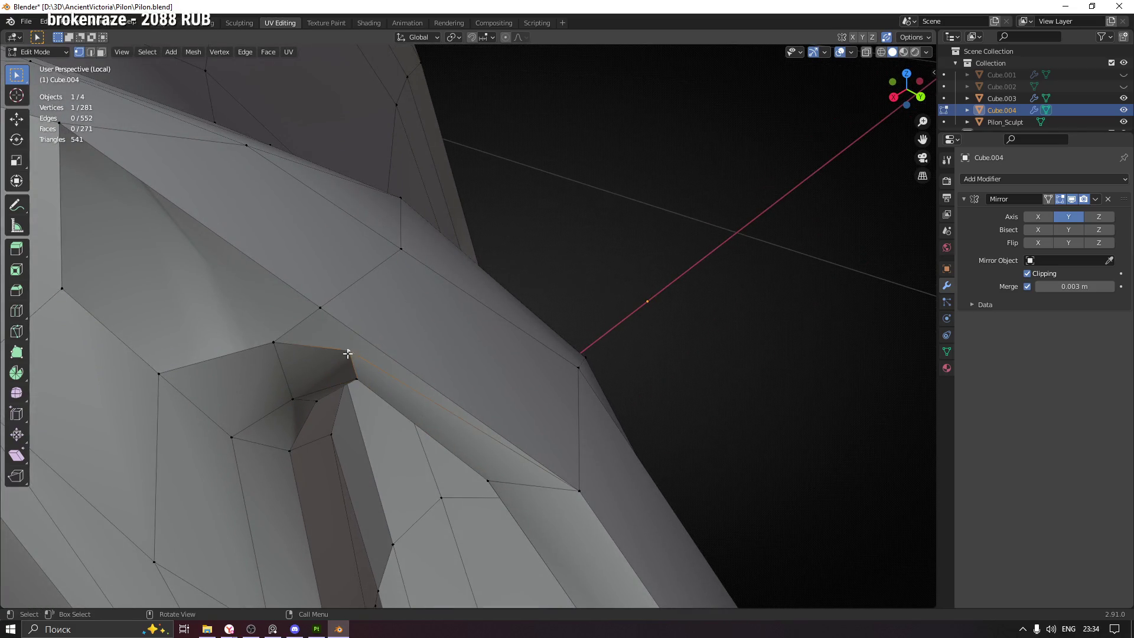
{"action": "left_click_drag", "start_coordinate": [436, 281], "coordinate": [488, 304]}
{"action": "key", "text": "k"}
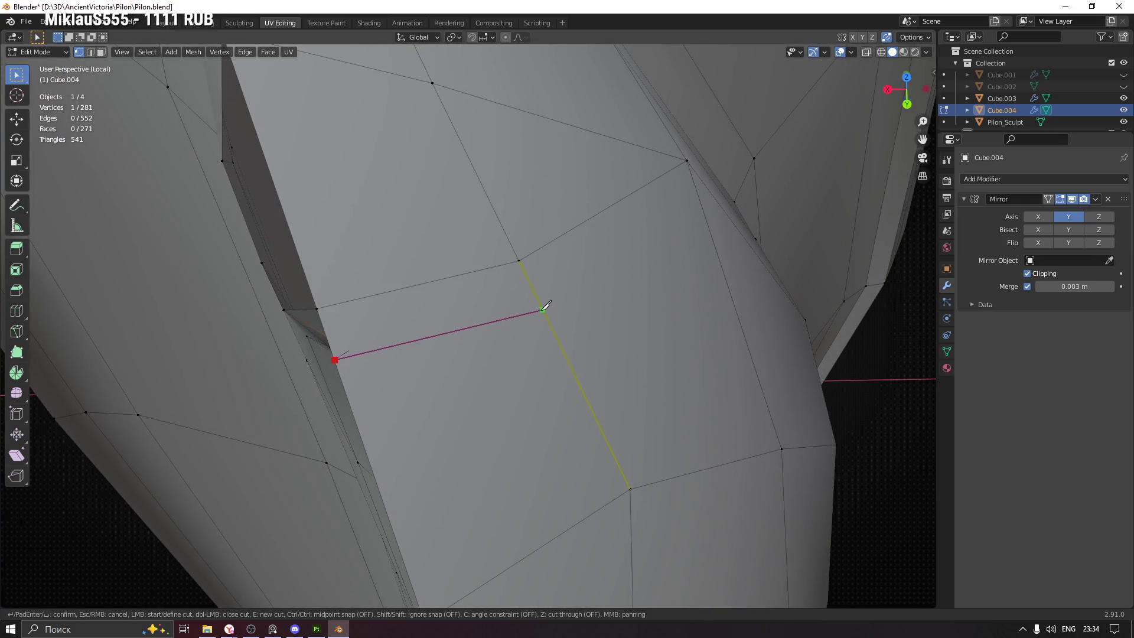
Knife-cut a new edge from the rim edge to the lower-right vertex
{"action": "left_click", "coordinate": [546, 308]}
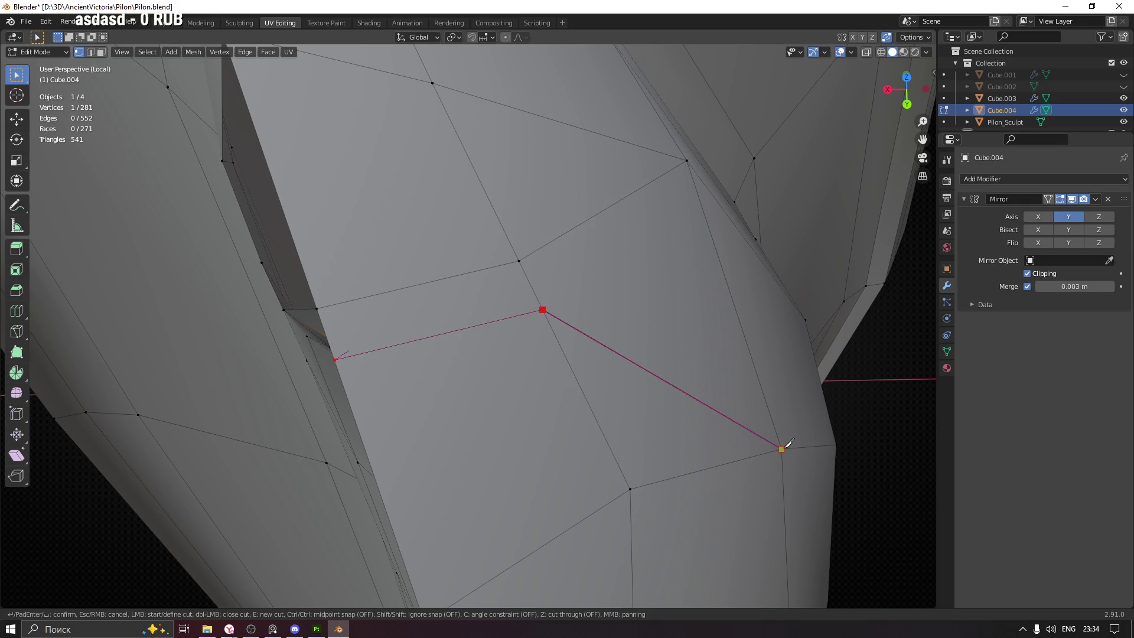
{"action": "left_click", "coordinate": [782, 448]}
{"action": "key", "text": "Return"}
{"action": "left_click_drag", "start_coordinate": [444, 420], "coordinate": [461, 316]}
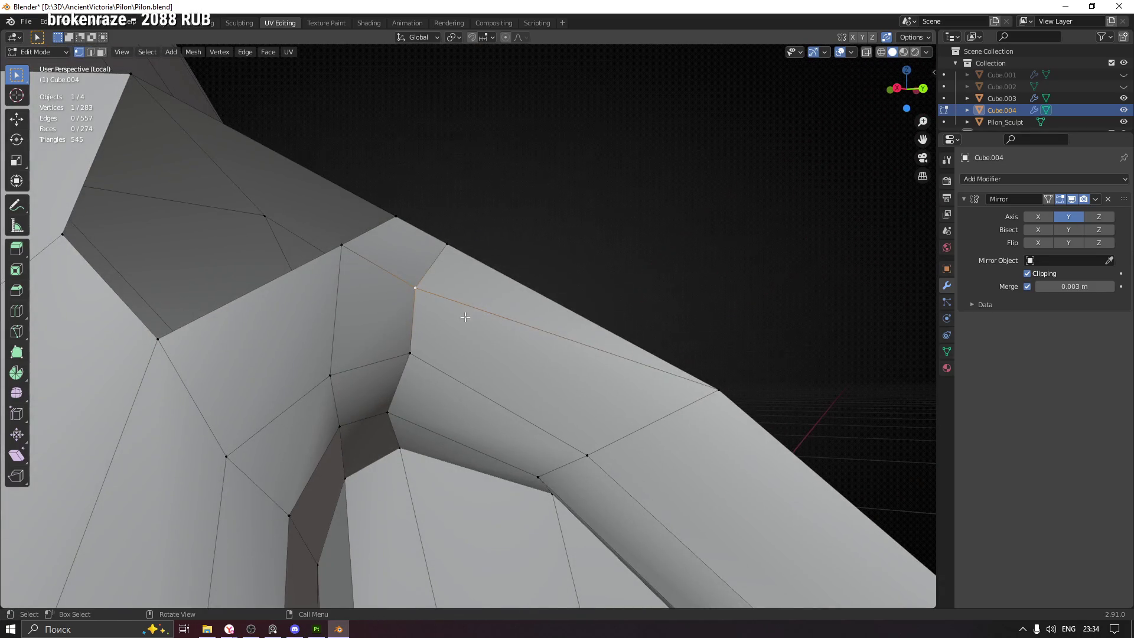
Slide the new vertex along its edge, then nudge it along X into place
{"action": "key", "text": "shift+v"}
{"action": "left_click", "coordinate": [562, 310]}
{"action": "left_click_drag", "start_coordinate": [597, 296], "coordinate": [697, 382]}
{"action": "key", "text": "g"}
{"action": "key", "text": "x"}
{"action": "left_click", "coordinate": [552, 307]}
{"action": "left_click_drag", "start_coordinate": [623, 327], "coordinate": [566, 332]}
{"action": "left_click_drag", "start_coordinate": [453, 342], "coordinate": [539, 254]}
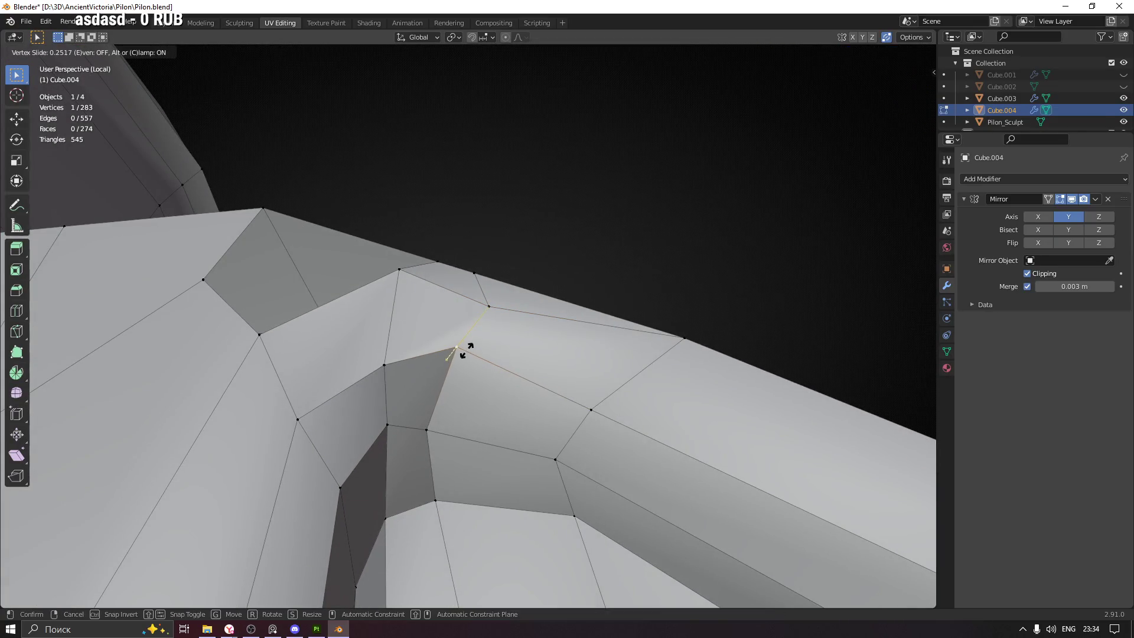
{"action": "left_click_drag", "start_coordinate": [599, 414], "coordinate": [689, 408]}
{"action": "key", "text": "shift+v"}
Finish the vertex slide, nudge the vertex along X, then slide it along its edge
{"action": "left_click", "coordinate": [630, 387]}
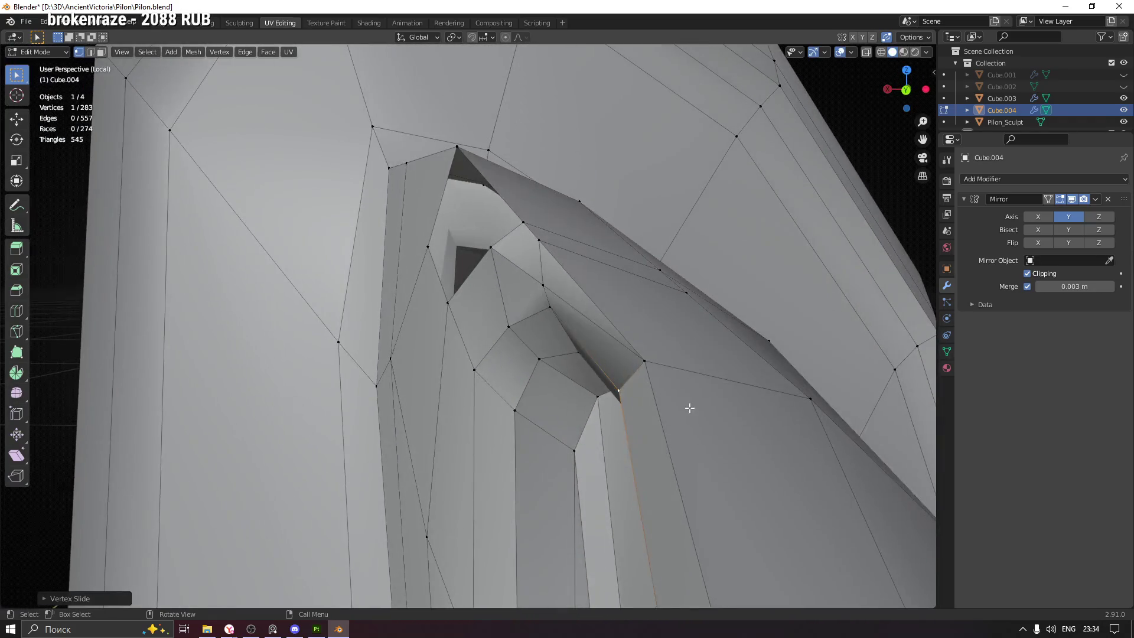
{"action": "key", "text": "g"}
{"action": "key", "text": "x"}
{"action": "left_click", "coordinate": [678, 406]}
{"action": "left_click_drag", "start_coordinate": [546, 308], "coordinate": [609, 347]}
{"action": "key", "text": "g"}
{"action": "key", "text": "x"}
{"action": "key", "text": "g"}
{"action": "left_click", "coordinate": [676, 291]}
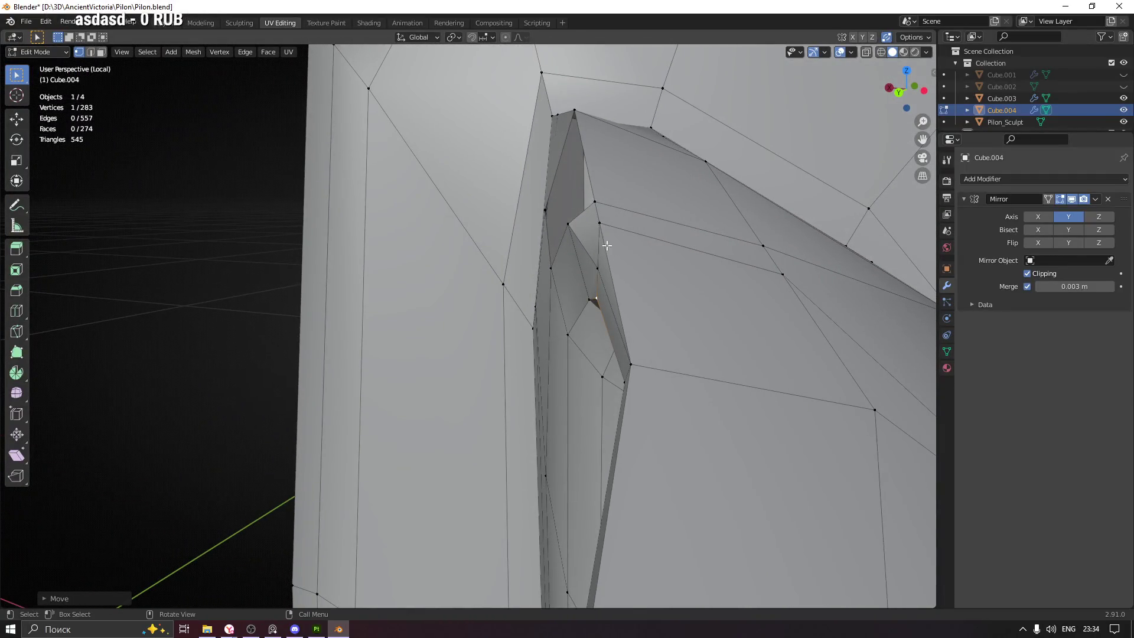
Fill a new face between the four selected vertices by the groove
{"action": "left_click_drag", "start_coordinate": [602, 254], "coordinate": [583, 332]}
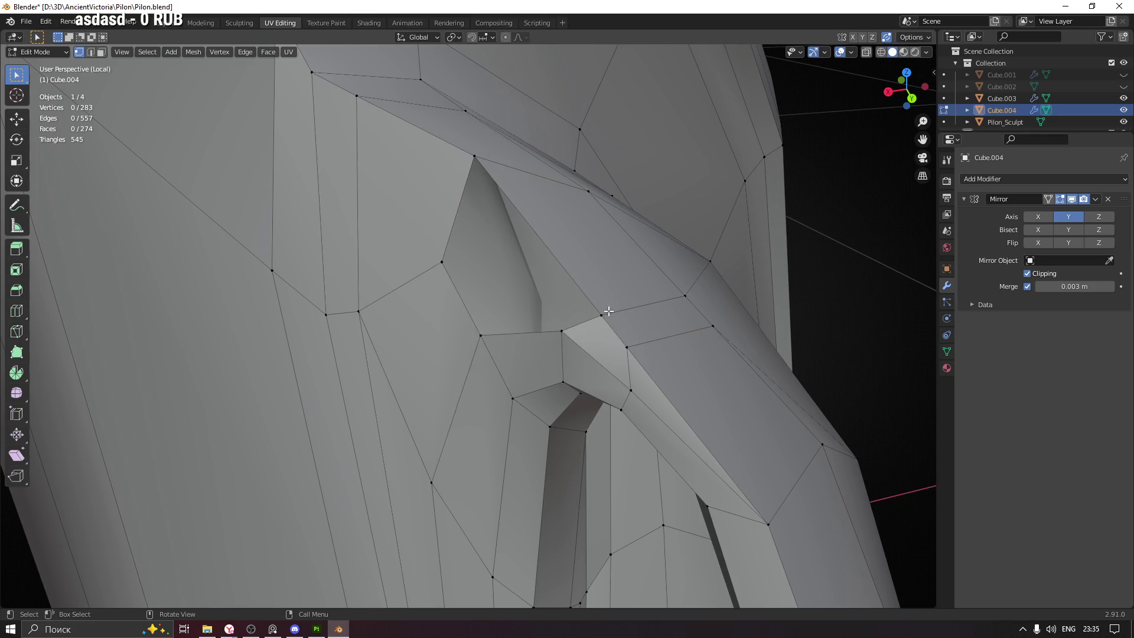
{"action": "left_click_drag", "start_coordinate": [596, 317], "coordinate": [539, 247]}
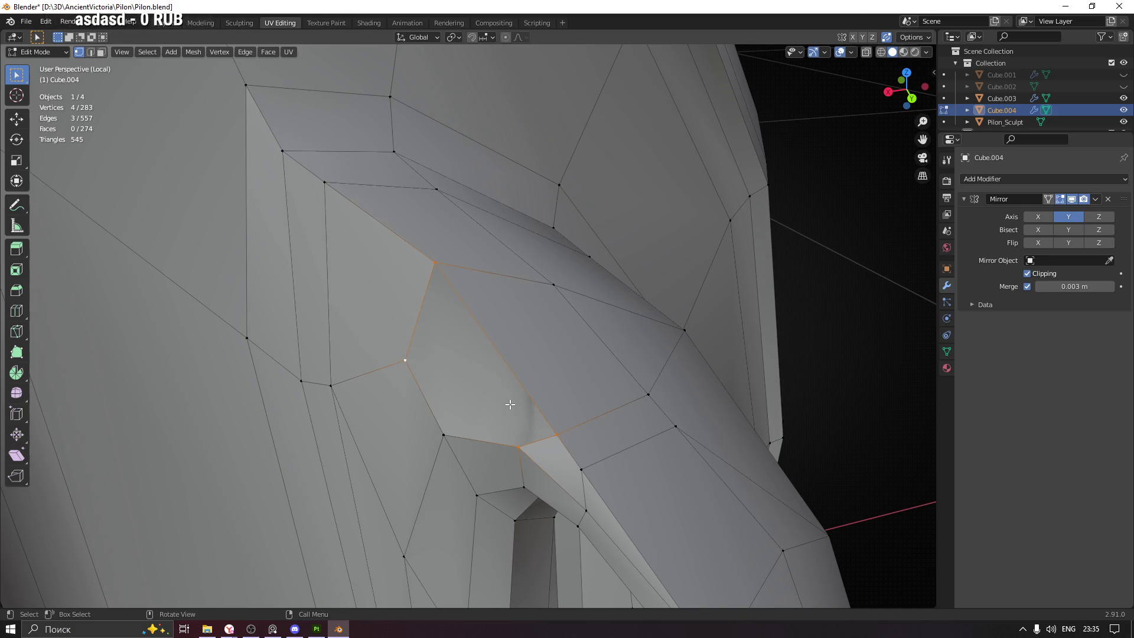
{"action": "key", "text": "f"}
{"action": "left_click_drag", "start_coordinate": [496, 410], "coordinate": [483, 368]}
{"action": "left_click_drag", "start_coordinate": [429, 423], "coordinate": [447, 264]}
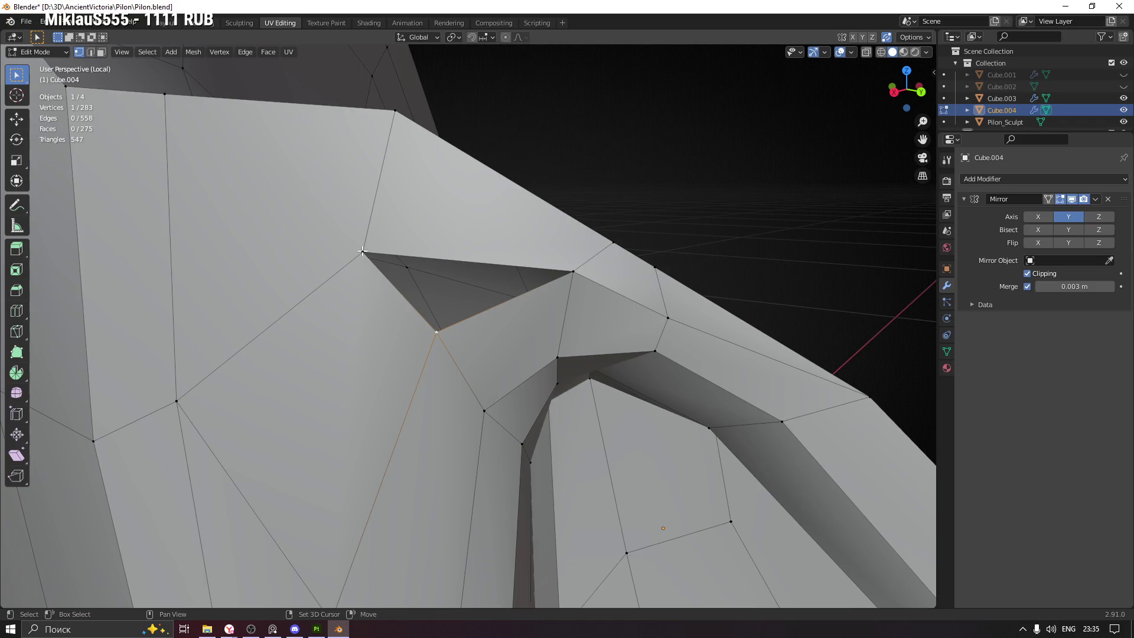
{"action": "left_click_drag", "start_coordinate": [577, 276], "coordinate": [543, 281]}
{"action": "left_click_drag", "start_coordinate": [411, 338], "coordinate": [465, 311]}
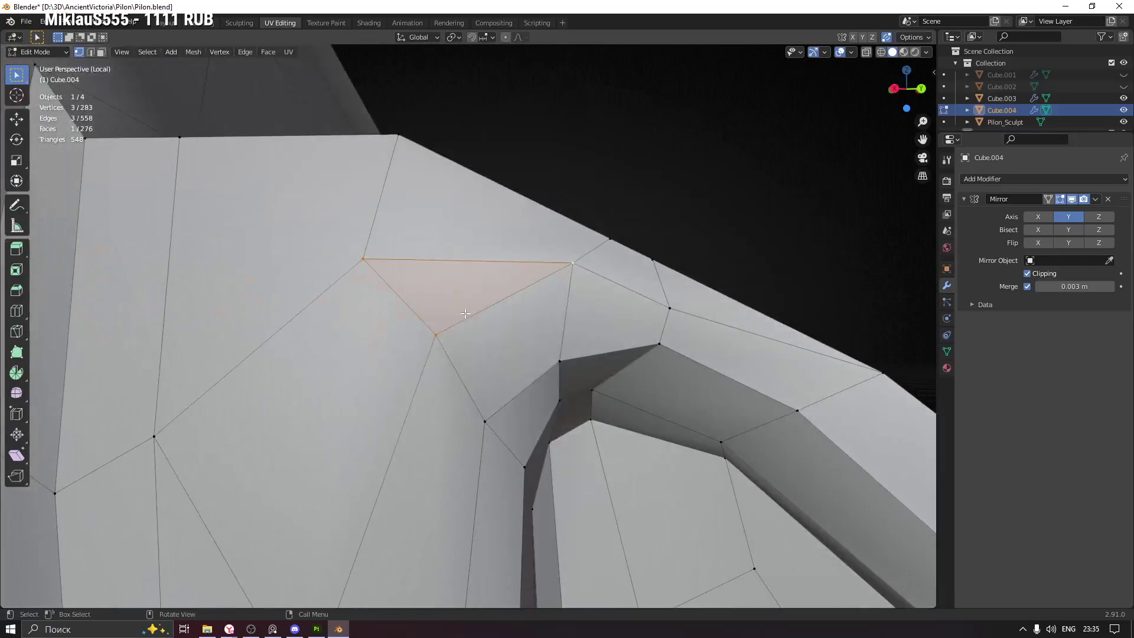
Slide and reposition a vertex beside the new face
{"action": "key", "text": "shift+v"}
{"action": "left_click", "coordinate": [445, 347]}
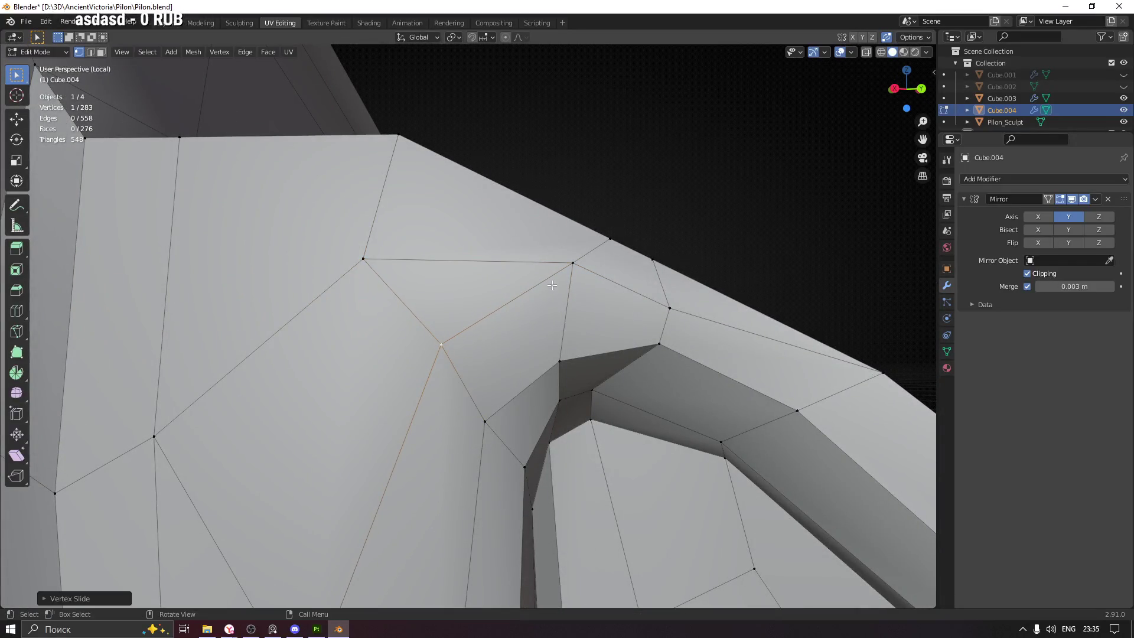
{"action": "key", "text": "g"}
{"action": "left_click", "coordinate": [575, 274]}
{"action": "left_click_drag", "start_coordinate": [575, 274], "coordinate": [528, 115]}
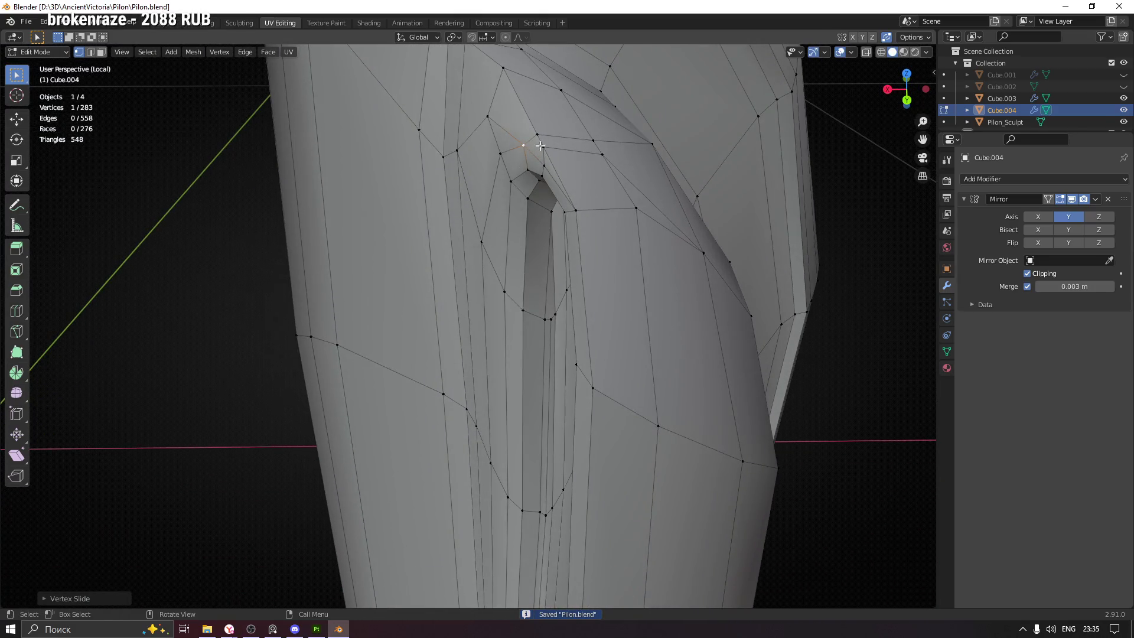
{"action": "left_click_drag", "start_coordinate": [547, 189], "coordinate": [516, 346]}
Inspect the pillar's lower end and select a face there
{"action": "scroll", "scroll_direction": "up", "scroll_amount": 3}
{"action": "scroll", "scroll_direction": "up", "scroll_amount": 3}
{"action": "scroll", "scroll_direction": "down", "scroll_amount": 3}
{"action": "left_click_drag", "start_coordinate": [497, 408], "coordinate": [447, 341]}
{"action": "left_click", "coordinate": [465, 274]}
{"action": "left_click_drag", "start_coordinate": [464, 274], "coordinate": [614, 319]}
{"action": "left_click_drag", "start_coordinate": [321, 419], "coordinate": [297, 363]}
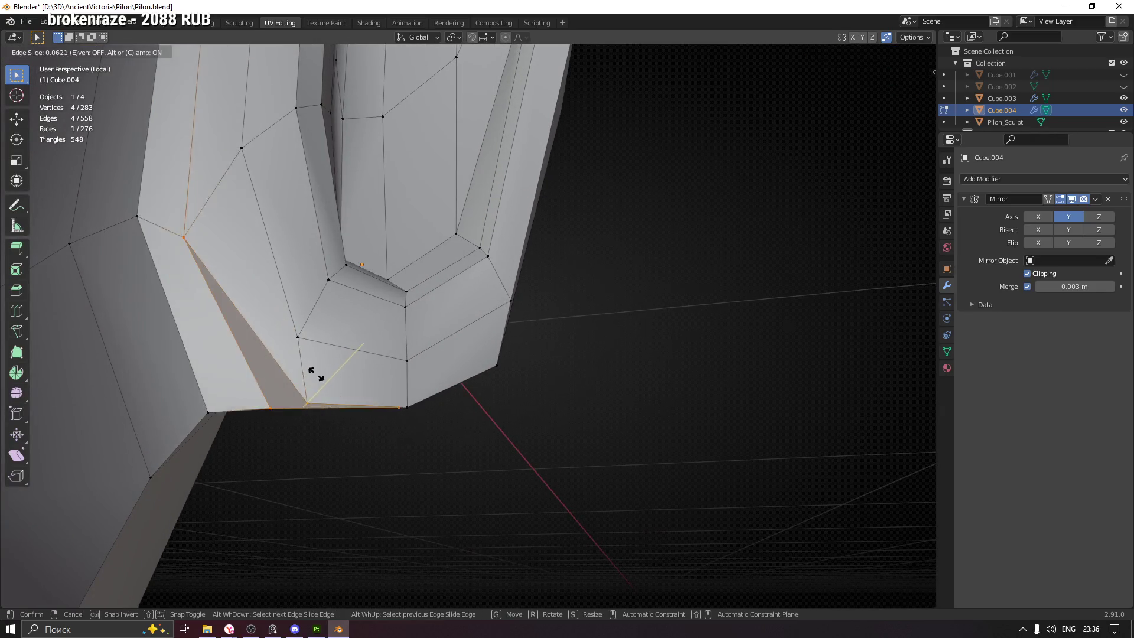
Slide a lower-end vertex up, then settle it lower along its edge
{"action": "key", "text": "g"}
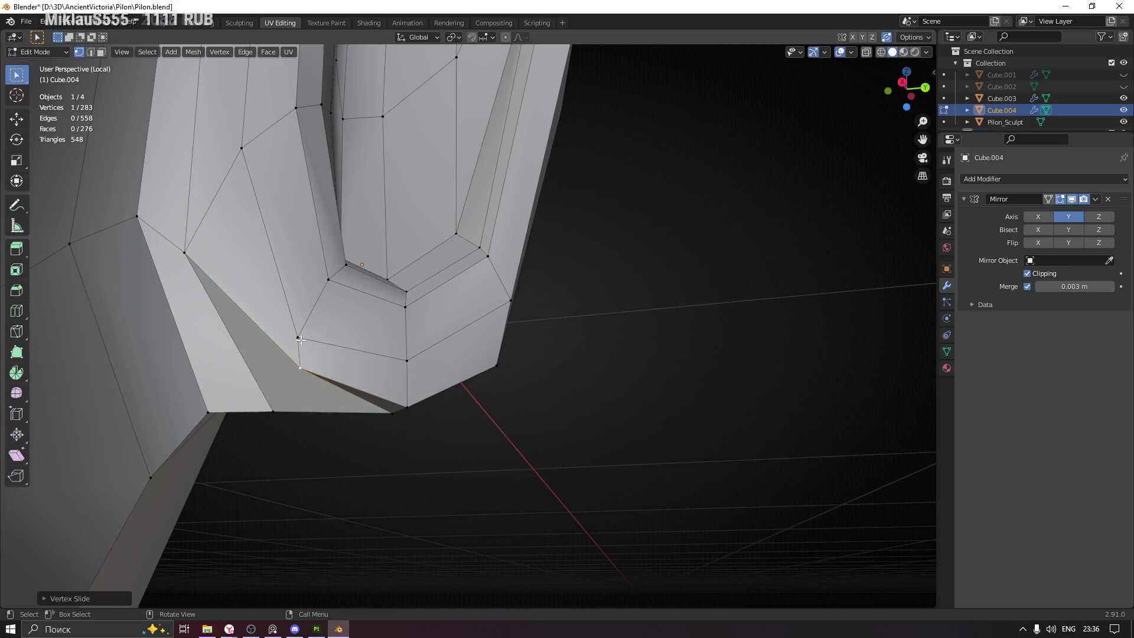
{"action": "left_click", "coordinate": [317, 300]}
{"action": "key", "text": "g"}
{"action": "key", "text": "g"}
{"action": "left_click", "coordinate": [411, 402]}
{"action": "left_click_drag", "start_coordinate": [424, 401], "coordinate": [415, 394]}
{"action": "key", "text": "g"}
{"action": "key", "text": "g"}
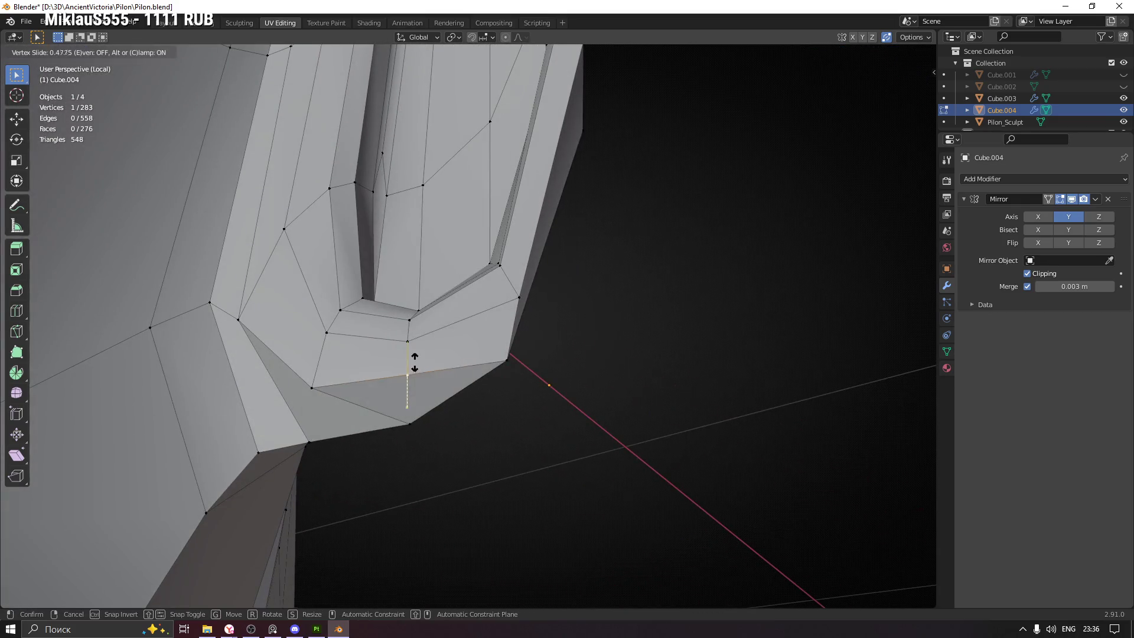
{"action": "left_click", "coordinate": [295, 394]}
{"action": "left_click_drag", "start_coordinate": [312, 392], "coordinate": [296, 469]}
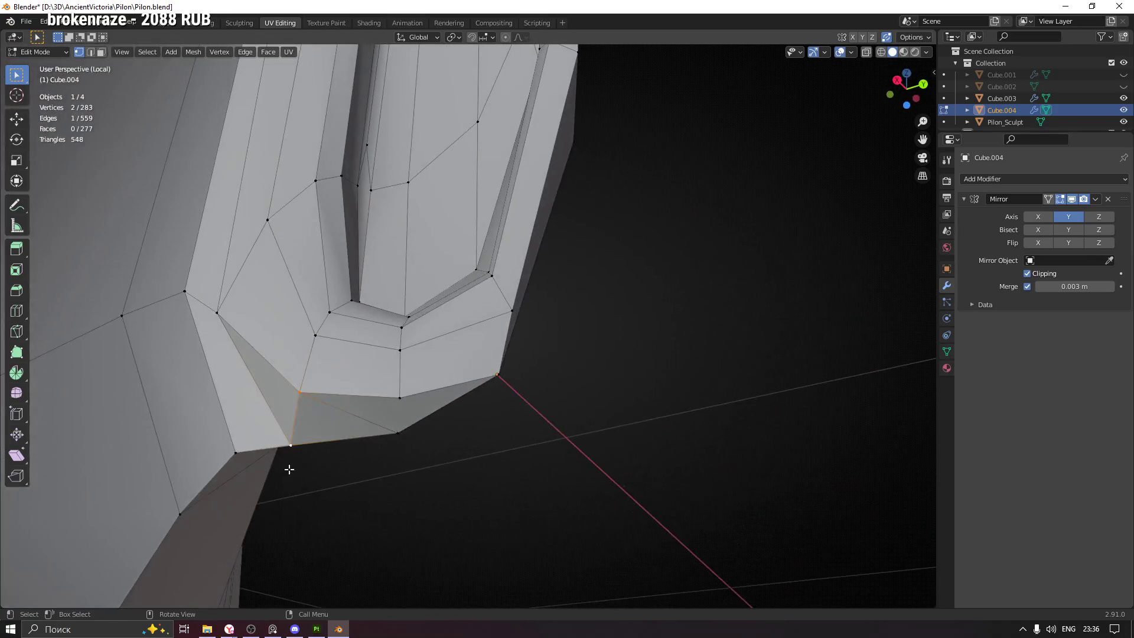
{"action": "left_click_drag", "start_coordinate": [233, 387], "coordinate": [272, 388]}
Slide two more lower-end vertices along their edges into place
{"action": "key", "text": "shift+v"}
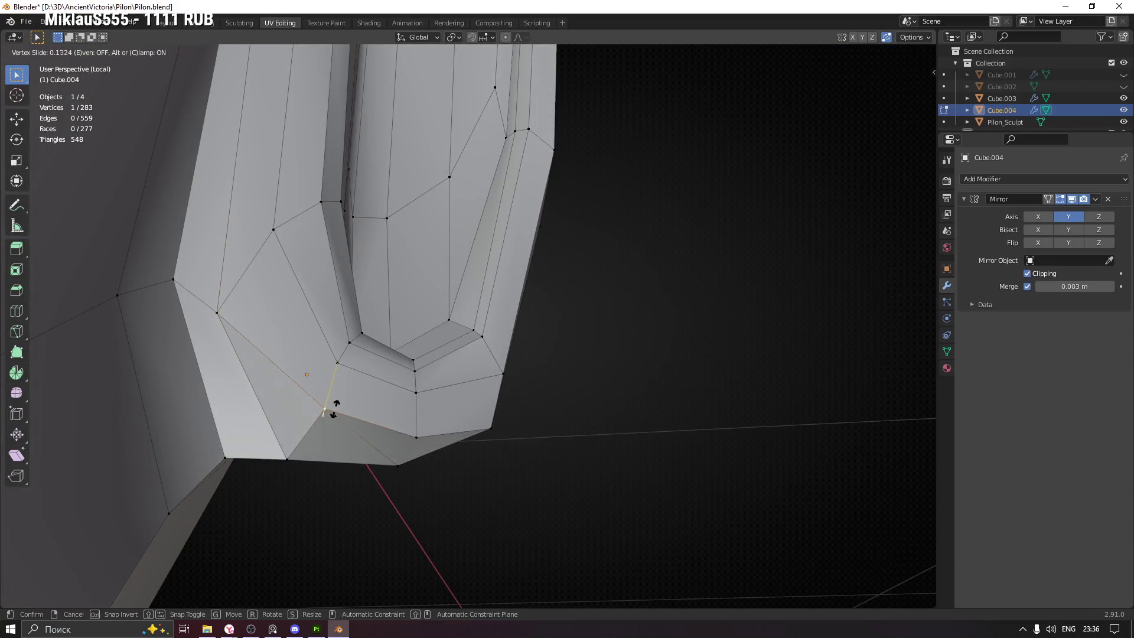
{"action": "left_click", "coordinate": [338, 414]}
{"action": "left_click", "coordinate": [333, 414]}
{"action": "left_click_drag", "start_coordinate": [333, 413], "coordinate": [425, 393]}
{"action": "left_click_drag", "start_coordinate": [452, 434], "coordinate": [561, 436]}
{"action": "left_click", "coordinate": [430, 408]}
{"action": "key", "text": "shift+v"}
{"action": "left_click", "coordinate": [425, 410]}
Move one last vertex, then return the side-piece to Object Mode
{"action": "left_click_drag", "start_coordinate": [525, 345], "coordinate": [278, 467]}
{"action": "key", "text": "g"}
{"action": "left_click", "coordinate": [480, 386]}
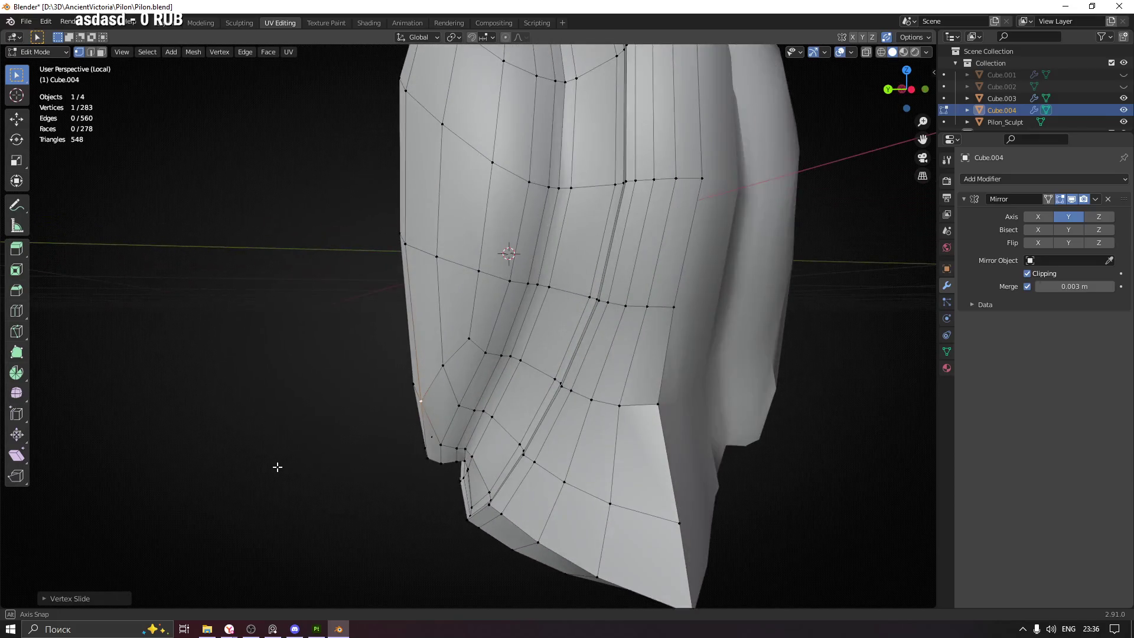
{"action": "left_click_drag", "start_coordinate": [634, 432], "coordinate": [367, 341]}
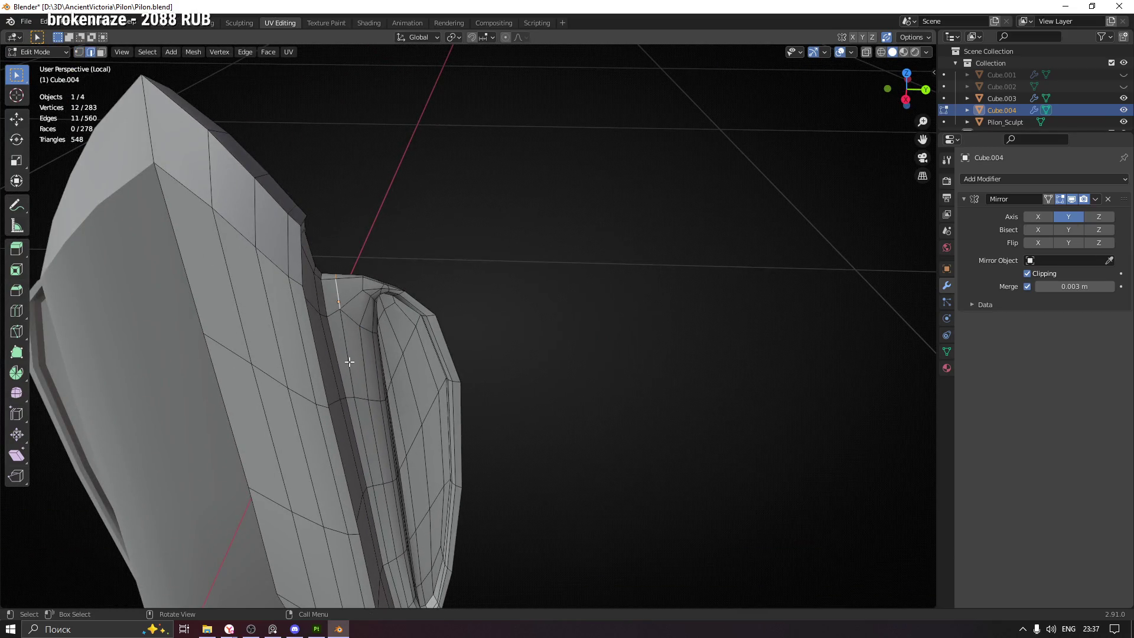
{"action": "left_click_drag", "start_coordinate": [430, 385], "coordinate": [527, 293]}
{"action": "key", "text": "Tab"}
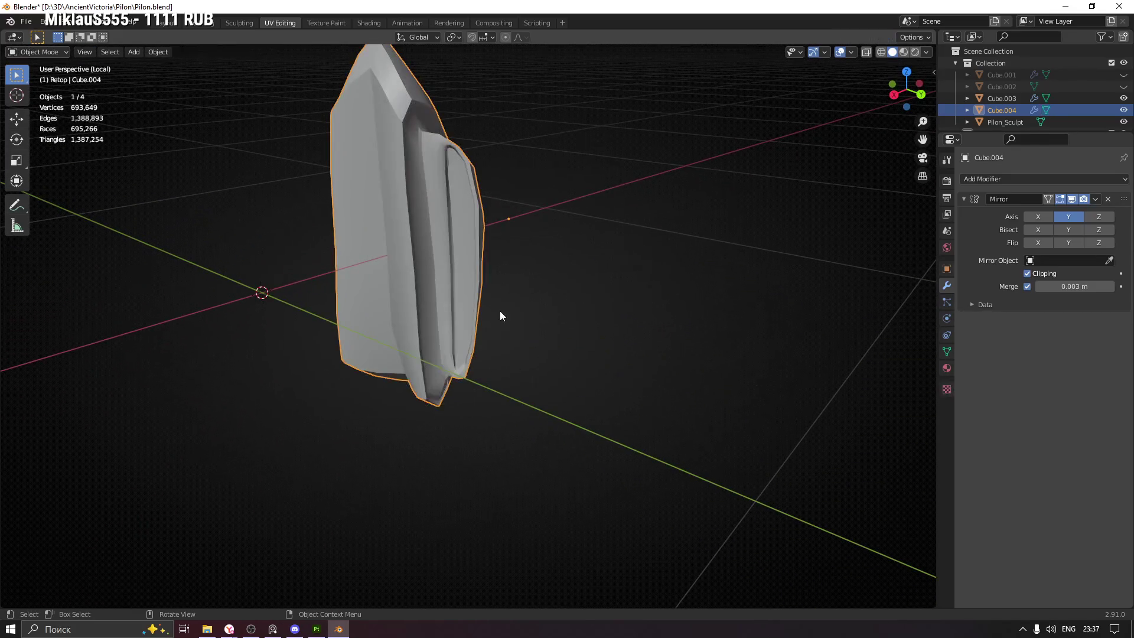
Re-enter Edit Mode and slide a groove vertex along its edge
{"action": "left_click_drag", "start_coordinate": [495, 253], "coordinate": [455, 185]}
{"action": "scroll", "scroll_direction": "up", "scroll_amount": 3}
{"action": "left_click_drag", "start_coordinate": [441, 126], "coordinate": [441, 203]}
{"action": "key", "text": "Tab"}
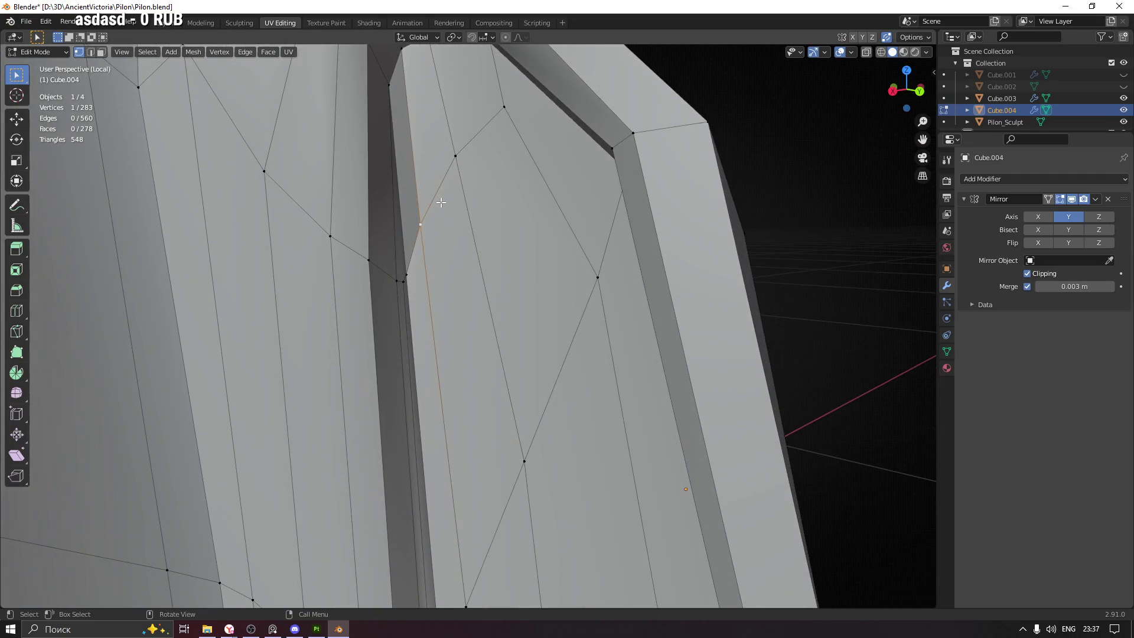
{"action": "key", "text": "shift+v"}
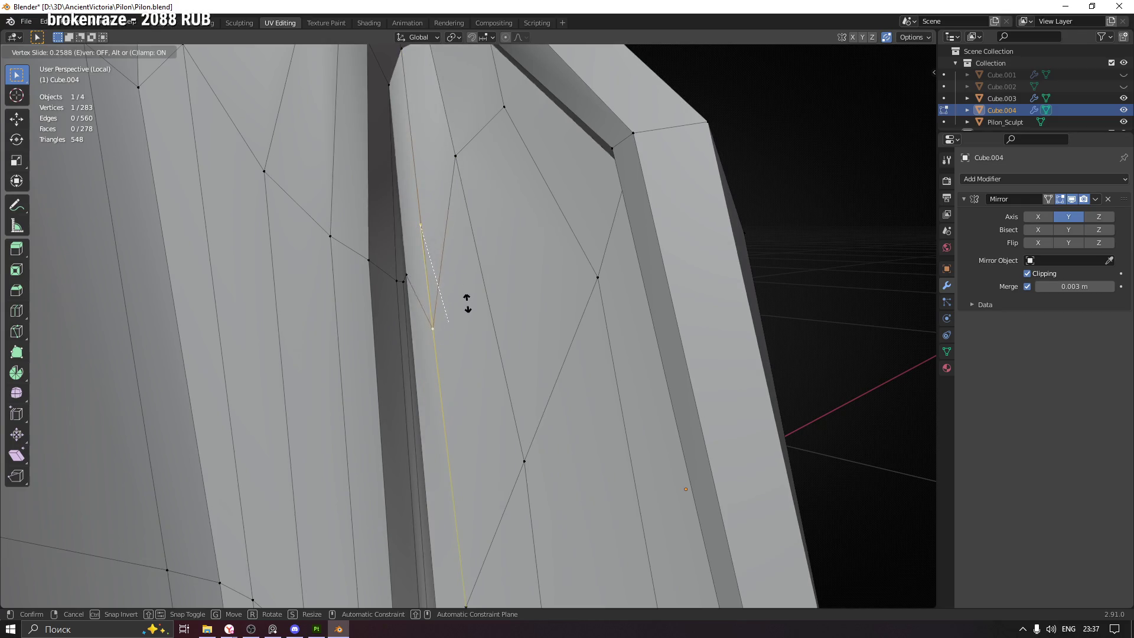
{"action": "left_click", "coordinate": [461, 255]}
{"action": "left_click_drag", "start_coordinate": [460, 255], "coordinate": [425, 283]}
Refine the groove vertex with repeated edge slides, then return to Object Mode
{"action": "key", "text": "shift+v"}
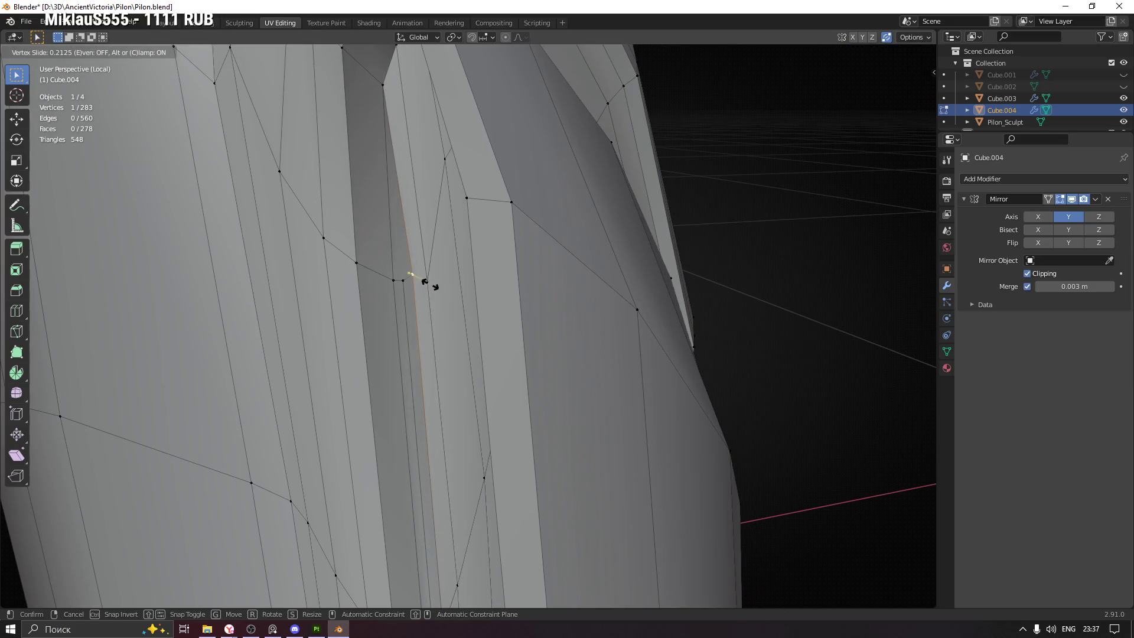
{"action": "right_click", "coordinate": [425, 284]}
{"action": "left_click_drag", "start_coordinate": [404, 280], "coordinate": [413, 307]}
{"action": "key", "text": "shift+v"}
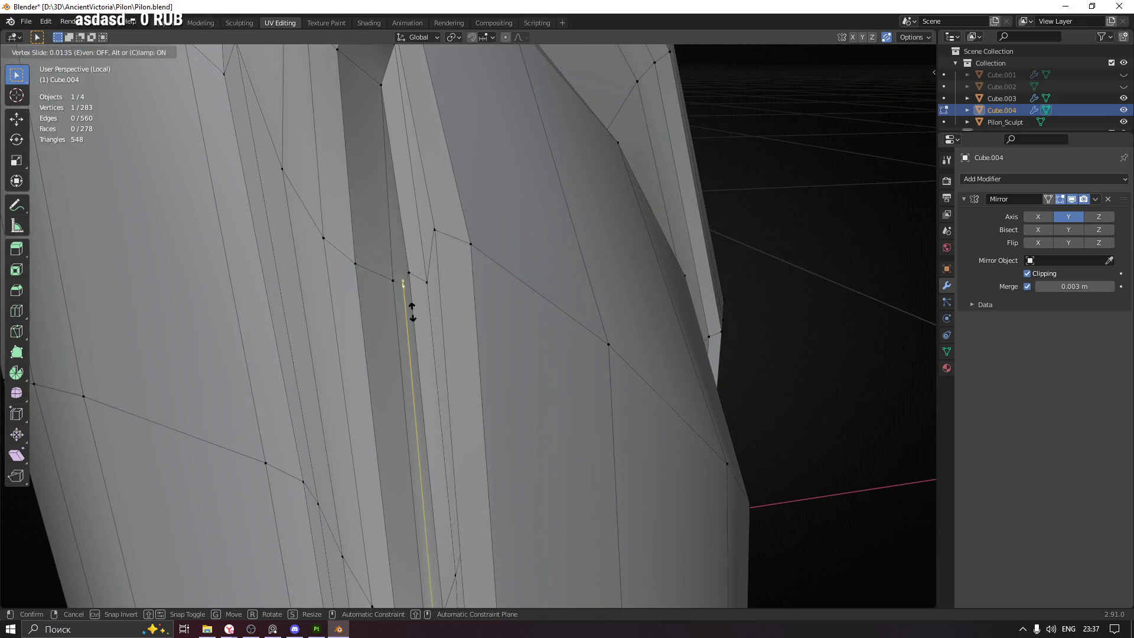
{"action": "left_click", "coordinate": [410, 313]}
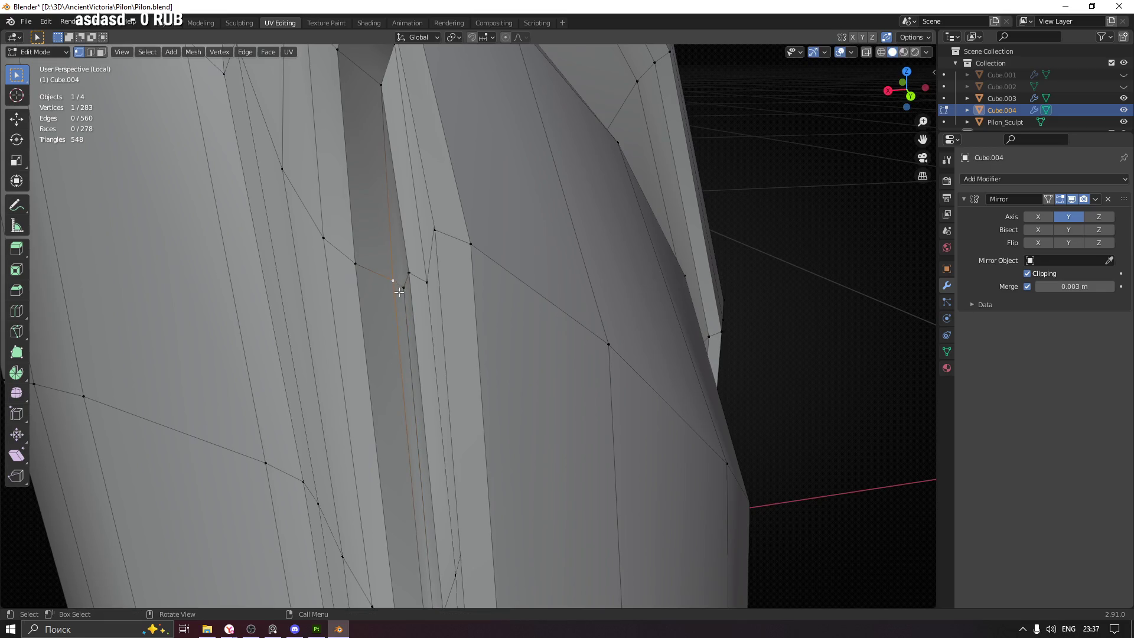
{"action": "key", "text": "shift+v"}
{"action": "left_click", "coordinate": [404, 288]}
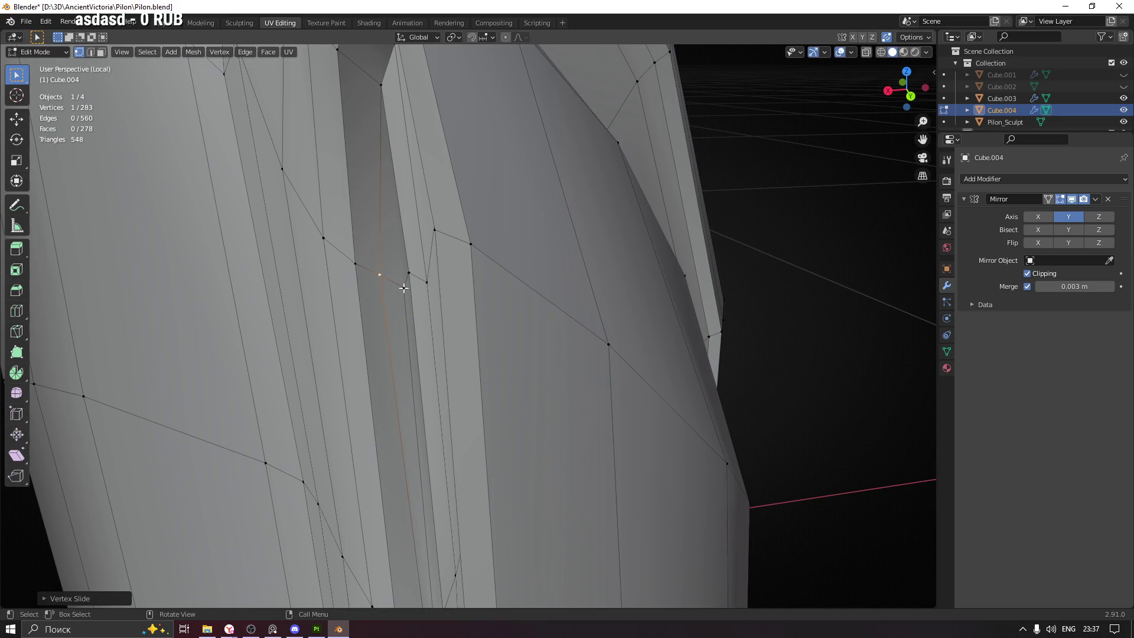
{"action": "key", "text": "g"}
{"action": "left_click", "coordinate": [396, 284]}
{"action": "left_click_drag", "start_coordinate": [413, 273], "coordinate": [627, 235]}
{"action": "key", "text": "Tab"}
Box-select vertices near the groove edge in Edit Mode, then go back to Object Mode
{"action": "left_click_drag", "start_coordinate": [479, 258], "coordinate": [290, 275]}
{"action": "left_click_drag", "start_coordinate": [311, 361], "coordinate": [392, 351]}
{"action": "scroll", "scroll_direction": "up", "scroll_amount": 3}
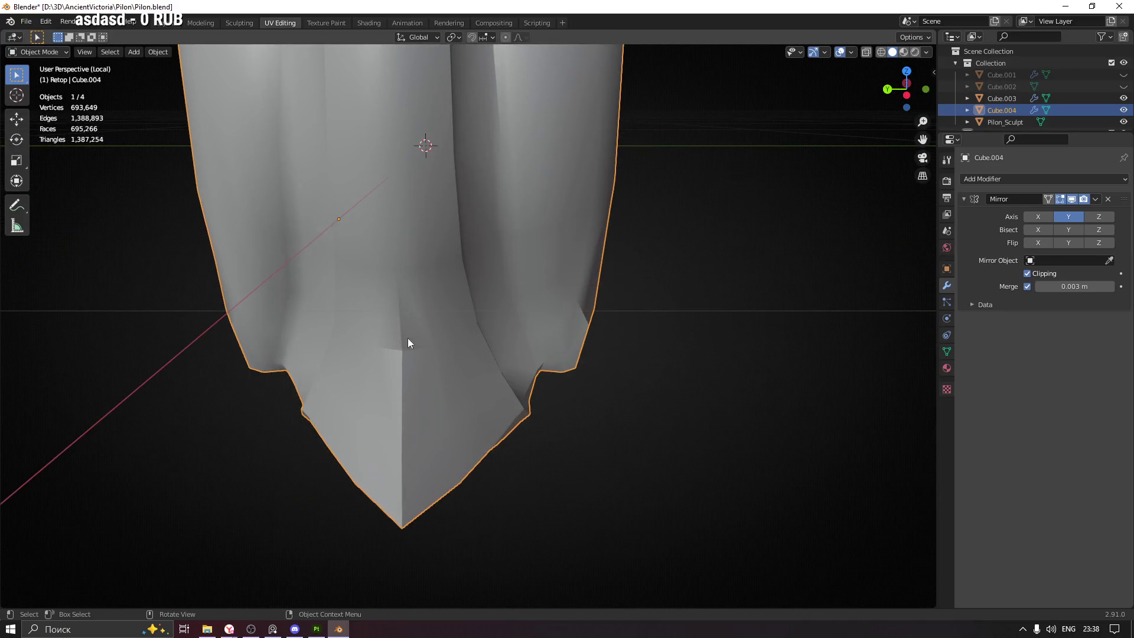
{"action": "key", "text": "Tab"}
{"action": "left_click_drag", "start_coordinate": [447, 337], "coordinate": [364, 276]}
{"action": "left_click_drag", "start_coordinate": [375, 318], "coordinate": [340, 304]}
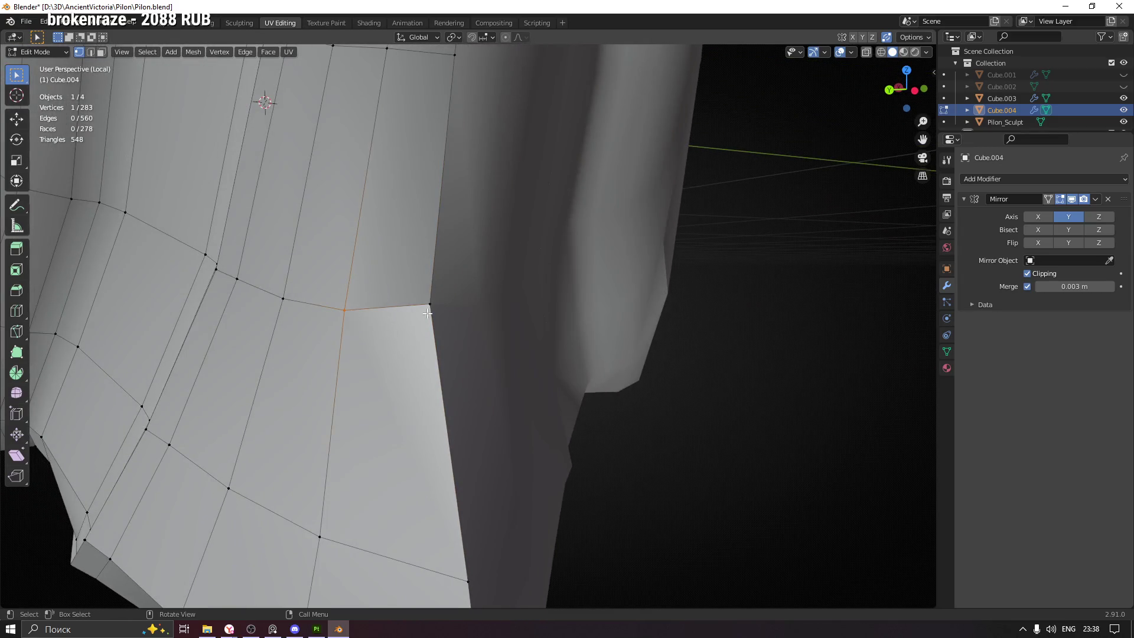
{"action": "left_click_drag", "start_coordinate": [473, 323], "coordinate": [408, 287]}
{"action": "left_click_drag", "start_coordinate": [407, 287], "coordinate": [432, 314]}
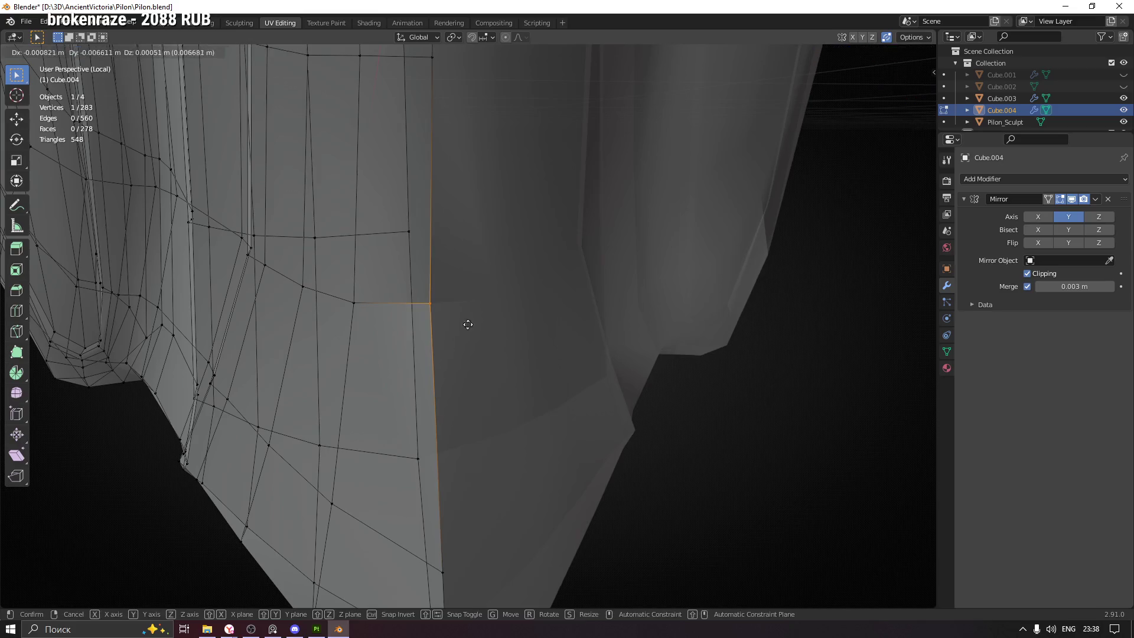
{"action": "left_click_drag", "start_coordinate": [479, 325], "coordinate": [428, 331]}
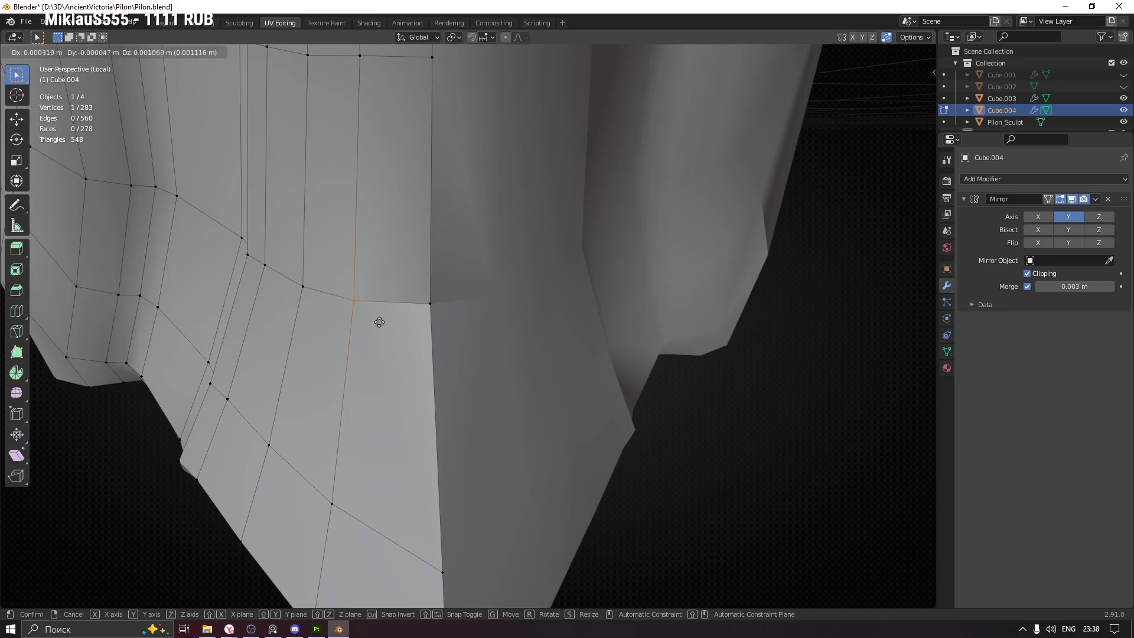
{"action": "left_click_drag", "start_coordinate": [450, 297], "coordinate": [442, 259]}
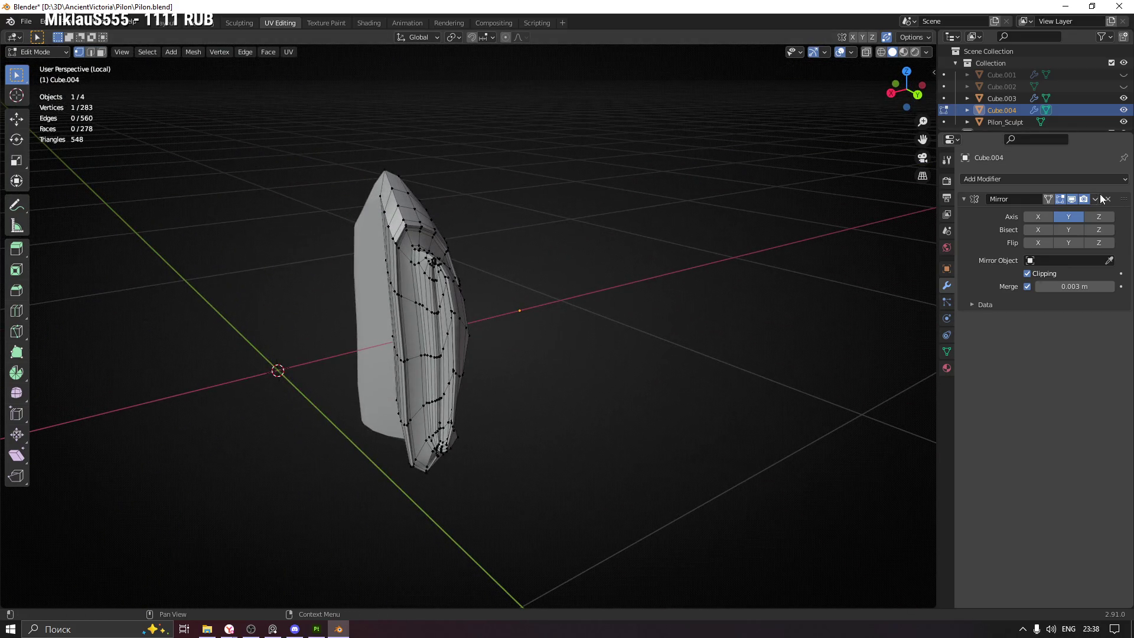
{"action": "key", "text": "Tab"}
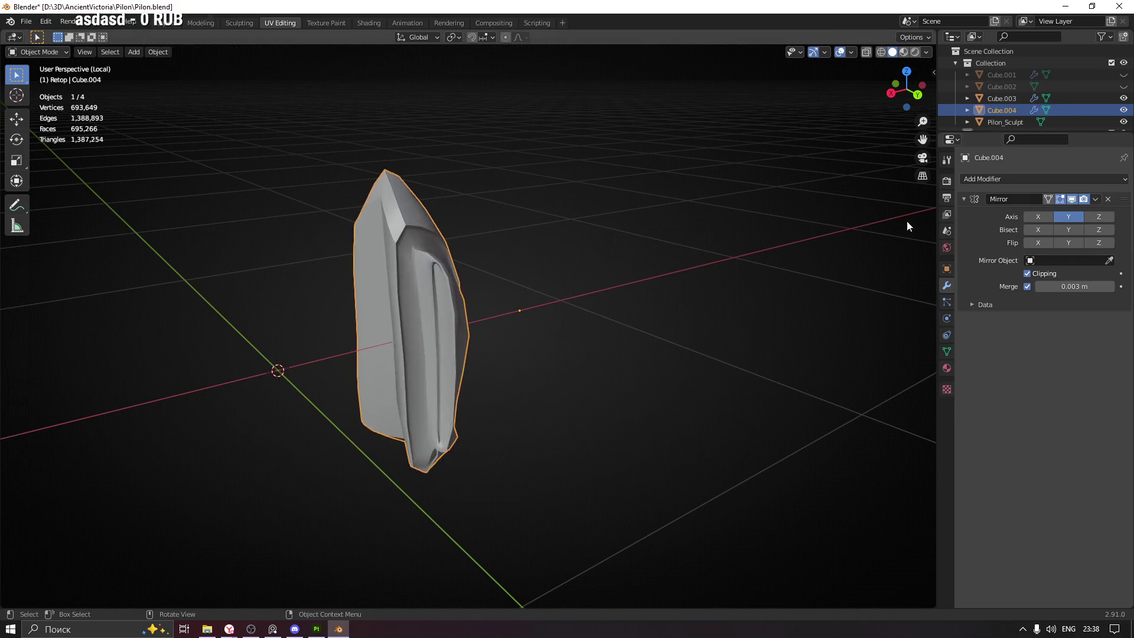
Apply the Mirror modifier so the side-piece mesh is whole
{"action": "left_click", "coordinate": [1097, 204]}
{"action": "left_click", "coordinate": [1086, 213]}
{"action": "left_click_drag", "start_coordinate": [536, 227], "coordinate": [555, 235]}
Shade the side-piece smooth with Auto Smooth at 30°, and split the viewport in two
{"action": "right_click", "coordinate": [413, 259]}
{"action": "left_click", "coordinate": [413, 258]}
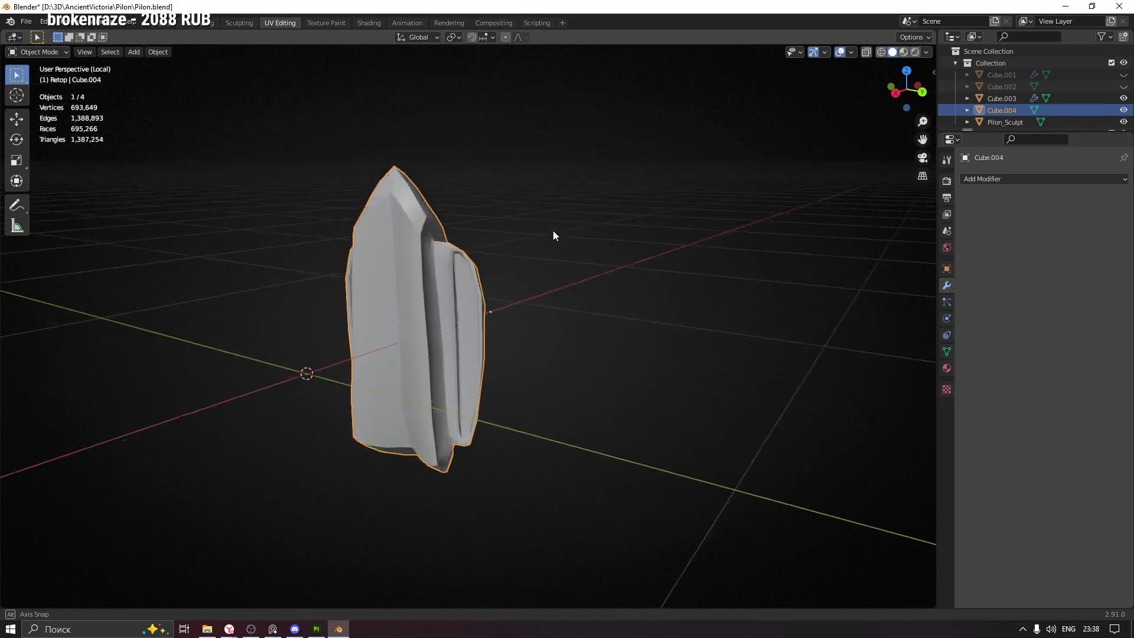
{"action": "left_click", "coordinate": [947, 349]}
{"action": "left_click", "coordinate": [999, 440]}
{"action": "left_click", "coordinate": [979, 409]}
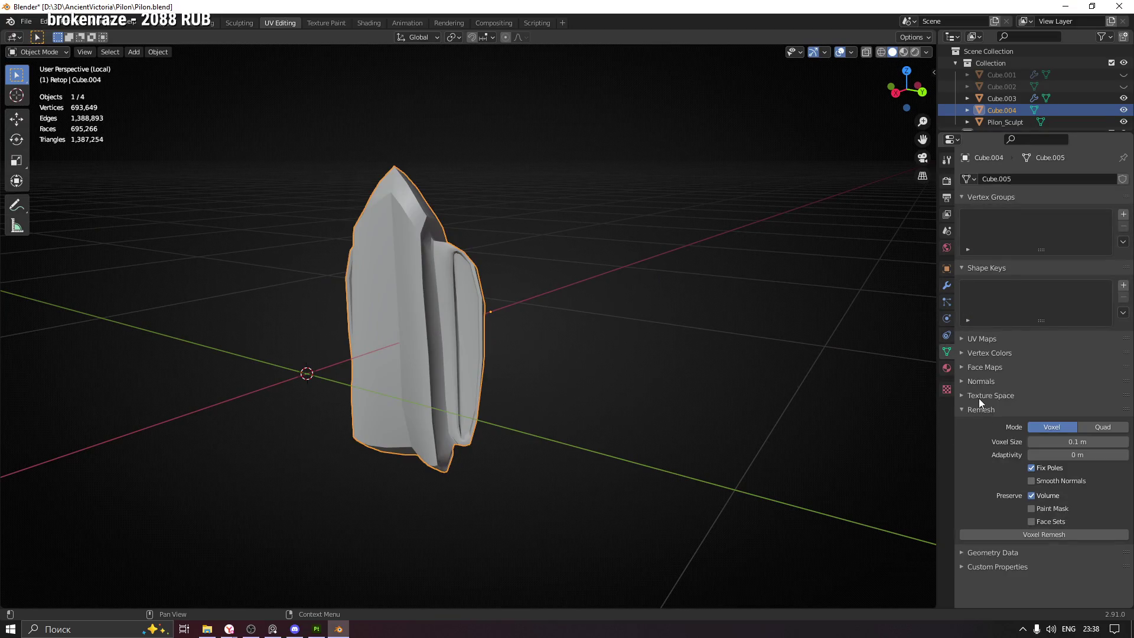
{"action": "left_click", "coordinate": [980, 397]}
{"action": "left_click", "coordinate": [978, 382]}
{"action": "left_click_drag", "start_coordinate": [477, 358], "coordinate": [290, 377]}
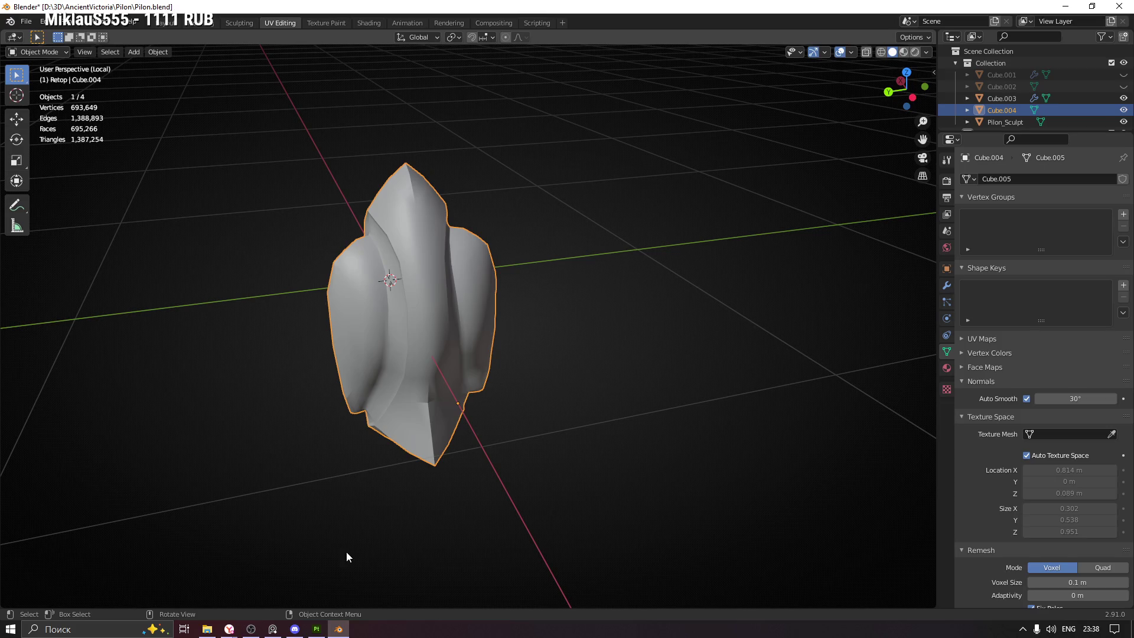
{"action": "left_click_drag", "start_coordinate": [2, 33], "coordinate": [365, 36]}
Turn the left area into a UV Editor
{"action": "left_click", "coordinate": [14, 37]}
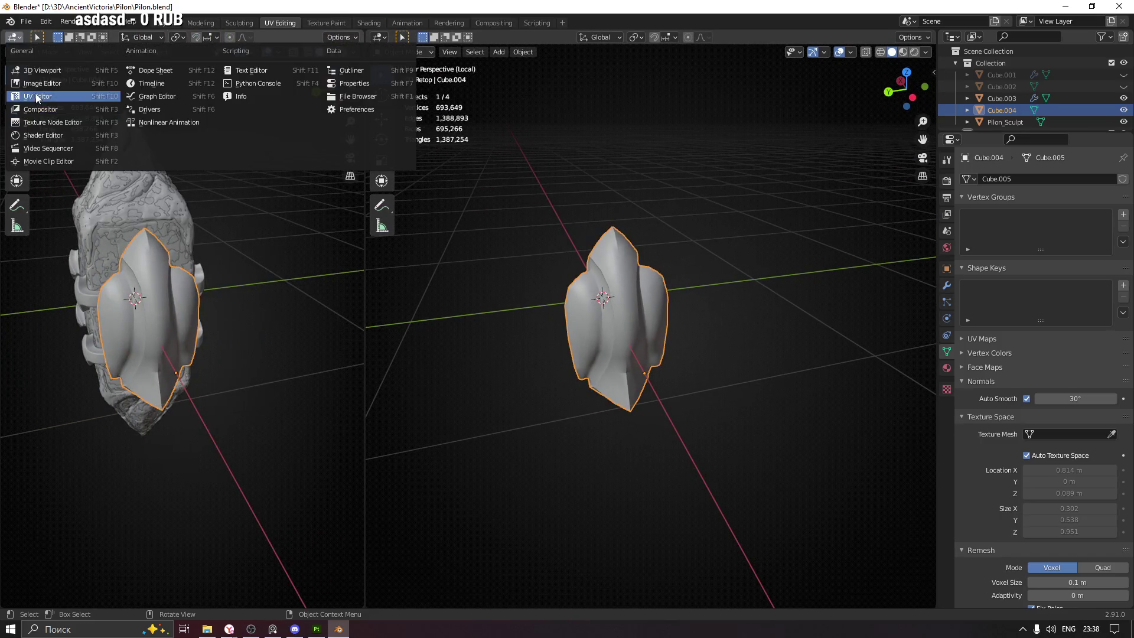
{"action": "left_click", "coordinate": [38, 97]}
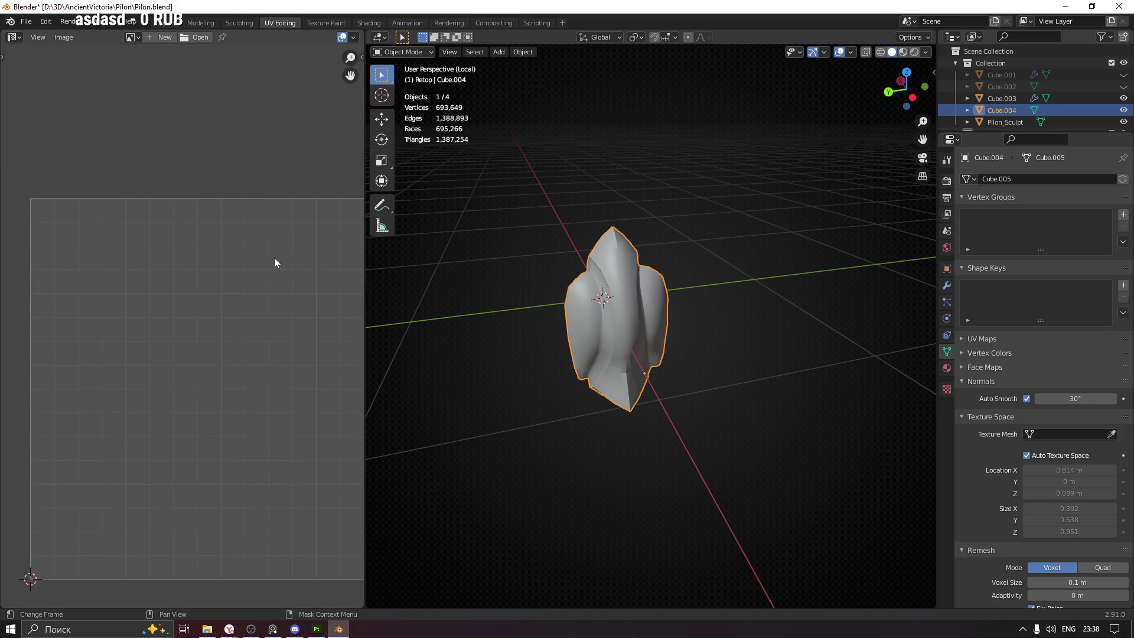
{"action": "scroll", "scroll_direction": "down", "scroll_amount": 3}
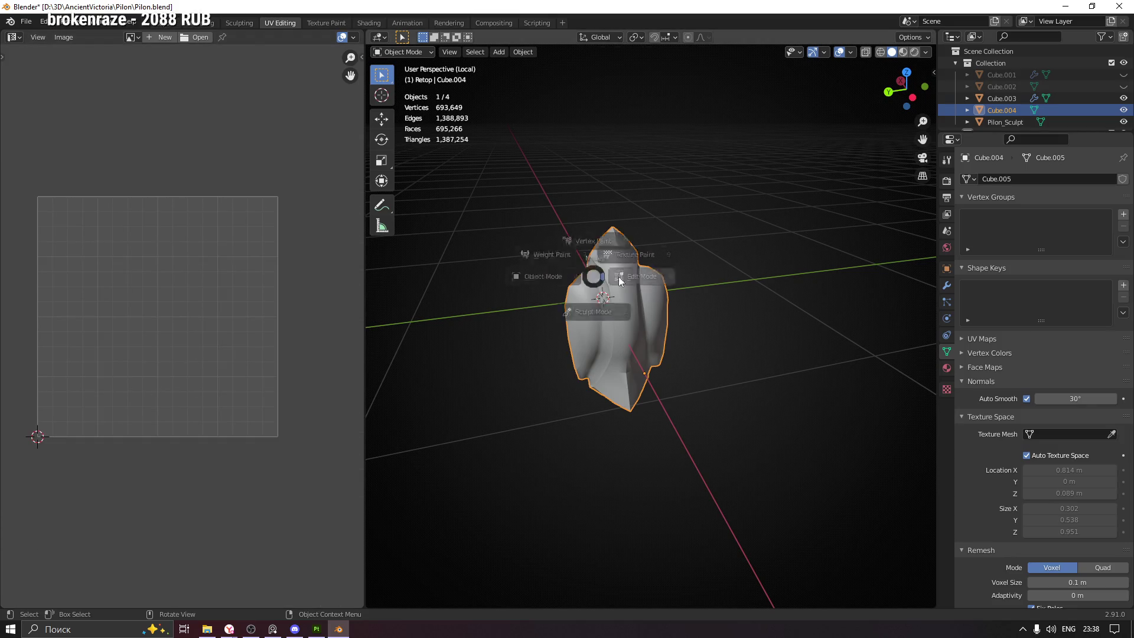
Enter Edit Mode on Cube.004 to display its UV layout, viewing the whole mesh
{"action": "key", "text": "Tab"}
{"action": "left_click_drag", "start_coordinate": [616, 326], "coordinate": [617, 304]}
{"action": "scroll", "scroll_direction": "up", "scroll_amount": 3}
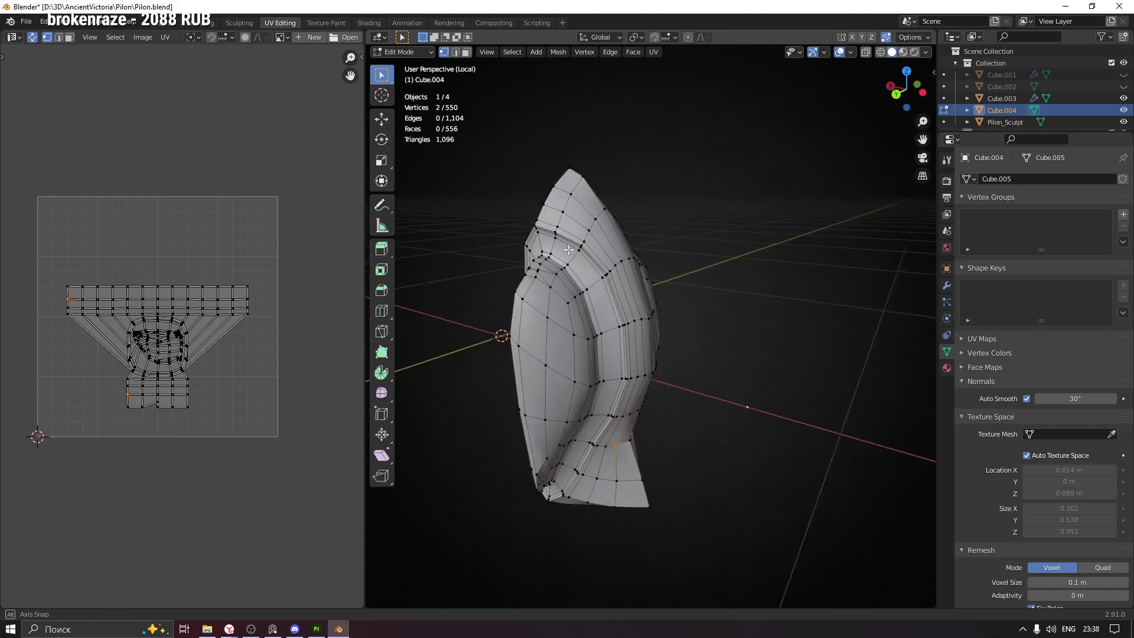
{"action": "scroll", "scroll_direction": "up", "scroll_amount": 3}
{"action": "scroll", "scroll_direction": "up", "scroll_amount": 3}
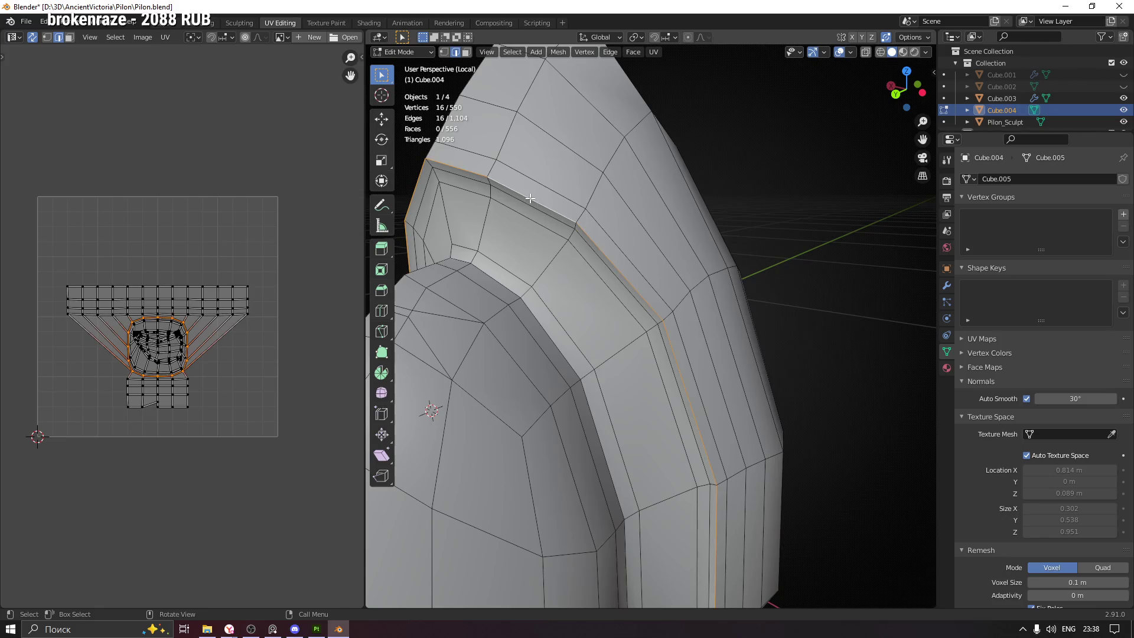
{"action": "scroll", "scroll_direction": "down", "scroll_amount": 3}
{"action": "left_click_drag", "start_coordinate": [531, 198], "coordinate": [590, 224]}
Mark the currently selected ridge edges as a seam, then clear the selection
{"action": "right_click", "coordinate": [603, 207]}
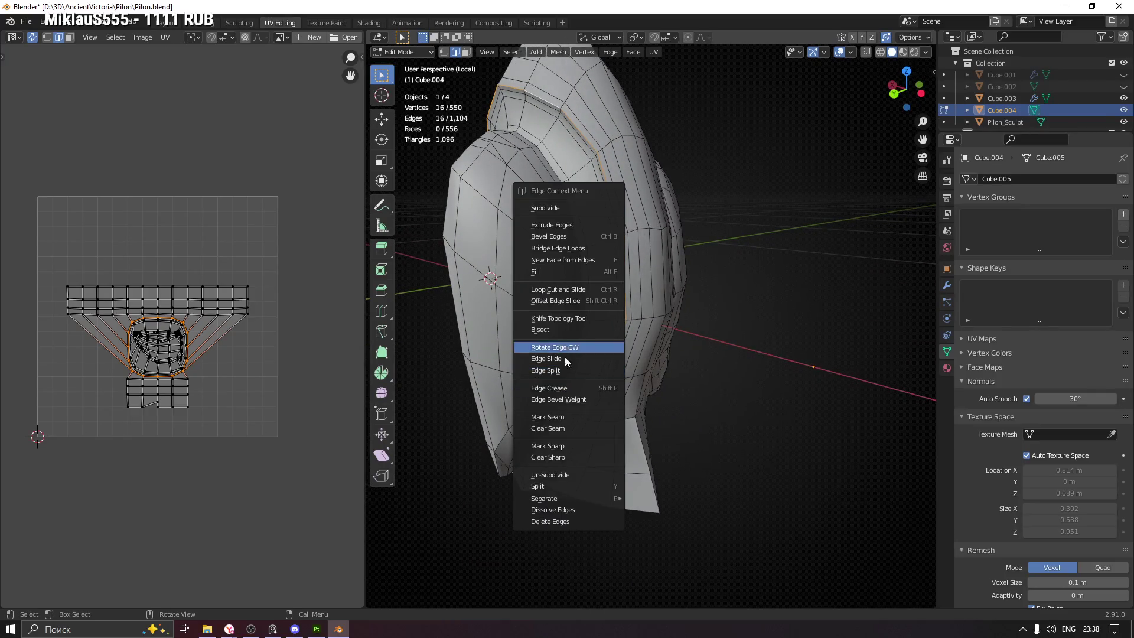
{"action": "left_click", "coordinate": [573, 416]}
{"action": "key", "text": "alt+a"}
Select an edge loop on the ridge border and mark it as a seam
{"action": "left_click_drag", "start_coordinate": [724, 273], "coordinate": [679, 207]}
{"action": "left_click", "coordinate": [652, 371]}
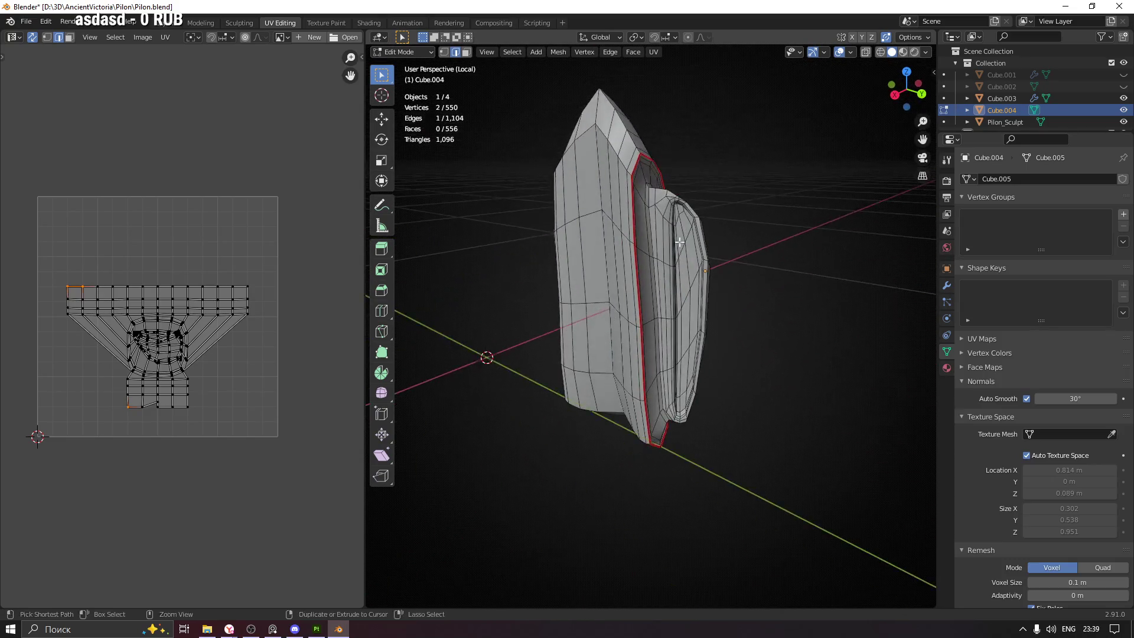
{"action": "scroll", "scroll_direction": "up", "scroll_amount": 3}
{"action": "left_click_drag", "start_coordinate": [736, 300], "coordinate": [650, 199]}
{"action": "right_click", "coordinate": [679, 335]}
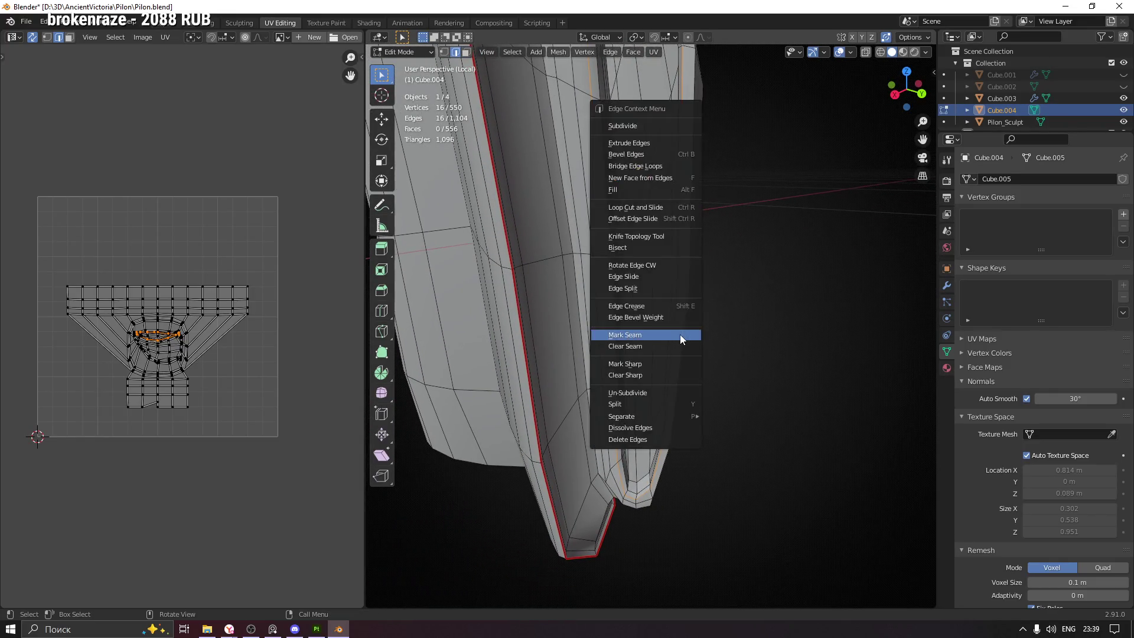
{"action": "left_click", "coordinate": [668, 352]}
Mark another set of selected ridge edges as a seam
{"action": "left_click_drag", "start_coordinate": [669, 353], "coordinate": [628, 294]}
{"action": "scroll", "scroll_direction": "down", "scroll_amount": 3}
{"action": "scroll", "scroll_direction": "up", "scroll_amount": 3}
{"action": "right_click", "coordinate": [628, 294]}
{"action": "left_click", "coordinate": [628, 294]}
Extend a shortest-path edge selection down the ridge to its lower end, dropping a stray vertex
{"action": "left_click_drag", "start_coordinate": [671, 351], "coordinate": [560, 127]}
{"action": "left_click_drag", "start_coordinate": [619, 156], "coordinate": [648, 196]}
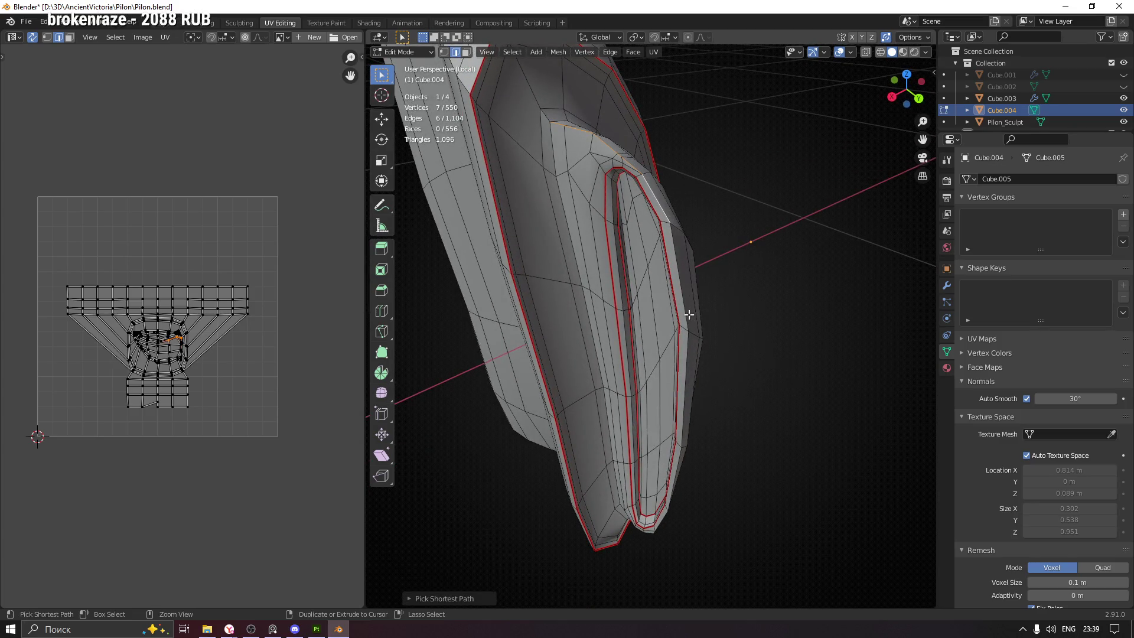
{"action": "left_click", "coordinate": [689, 357]}
{"action": "left_click_drag", "start_coordinate": [688, 357], "coordinate": [577, 330]}
{"action": "left_click", "coordinate": [619, 536]}
{"action": "left_click", "coordinate": [682, 319]}
{"action": "left_click_drag", "start_coordinate": [682, 319], "coordinate": [666, 220]}
{"action": "left_click", "coordinate": [651, 292]}
{"action": "left_click_drag", "start_coordinate": [705, 155], "coordinate": [708, 455]}
{"action": "right_click", "coordinate": [639, 352]}
Mark the shortest-path ridge selection as a seam
{"action": "left_click", "coordinate": [639, 352]}
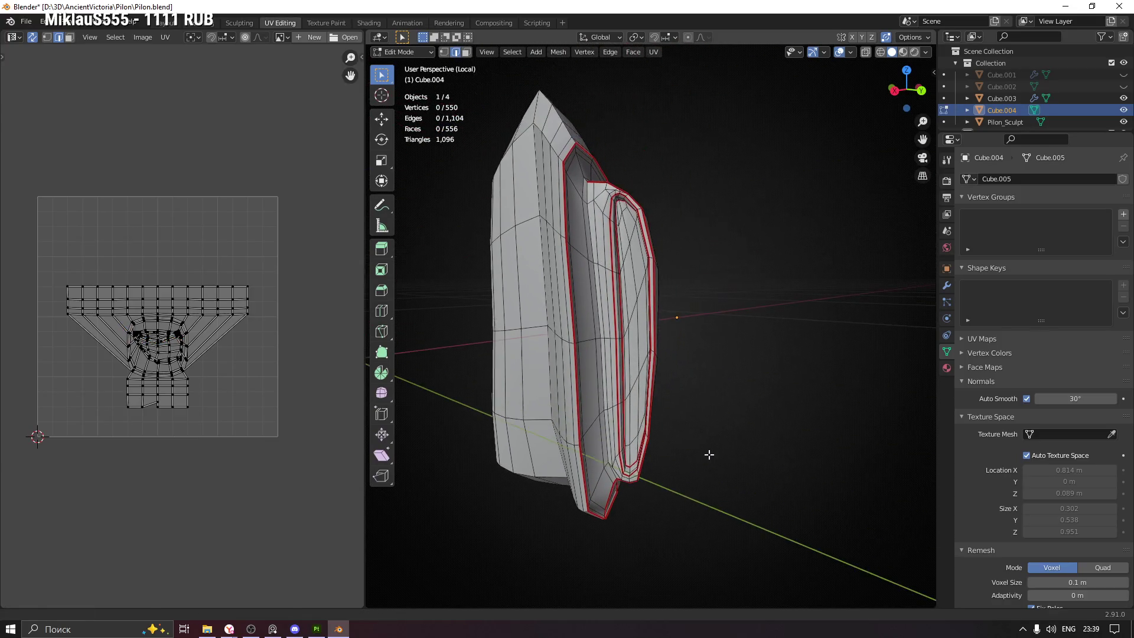
{"action": "left_click_drag", "start_coordinate": [718, 289], "coordinate": [632, 260]}
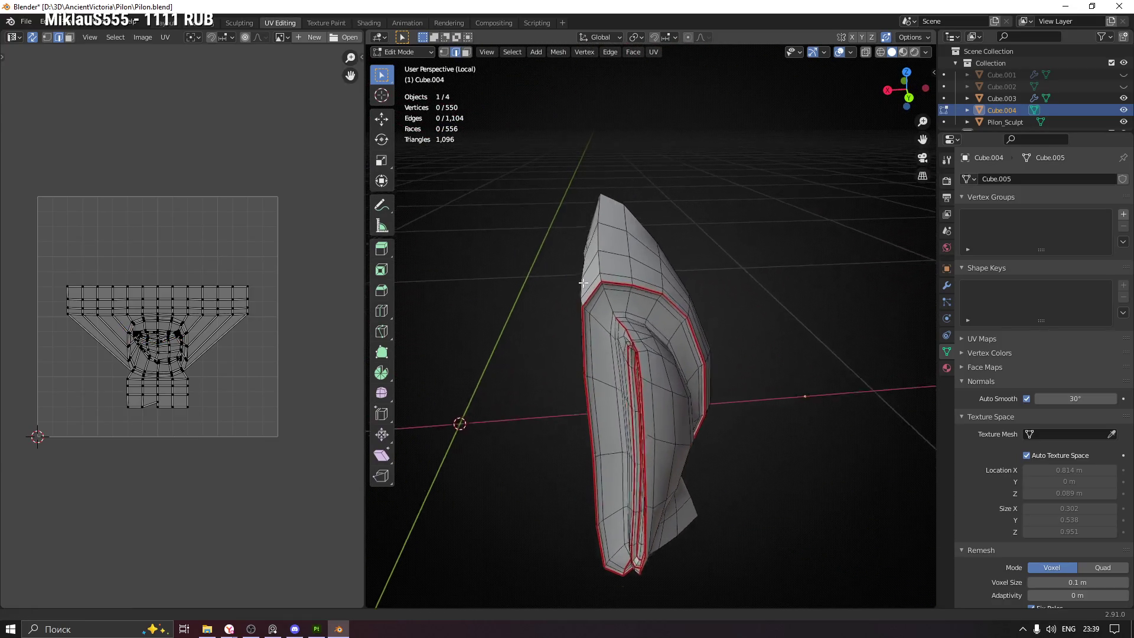
{"action": "scroll", "scroll_direction": "up", "scroll_amount": 3}
Select an edge near the top of the ridge, checking the mesh's left side and front
{"action": "left_click", "coordinate": [668, 334]}
{"action": "left_click_drag", "start_coordinate": [668, 335], "coordinate": [657, 329]}
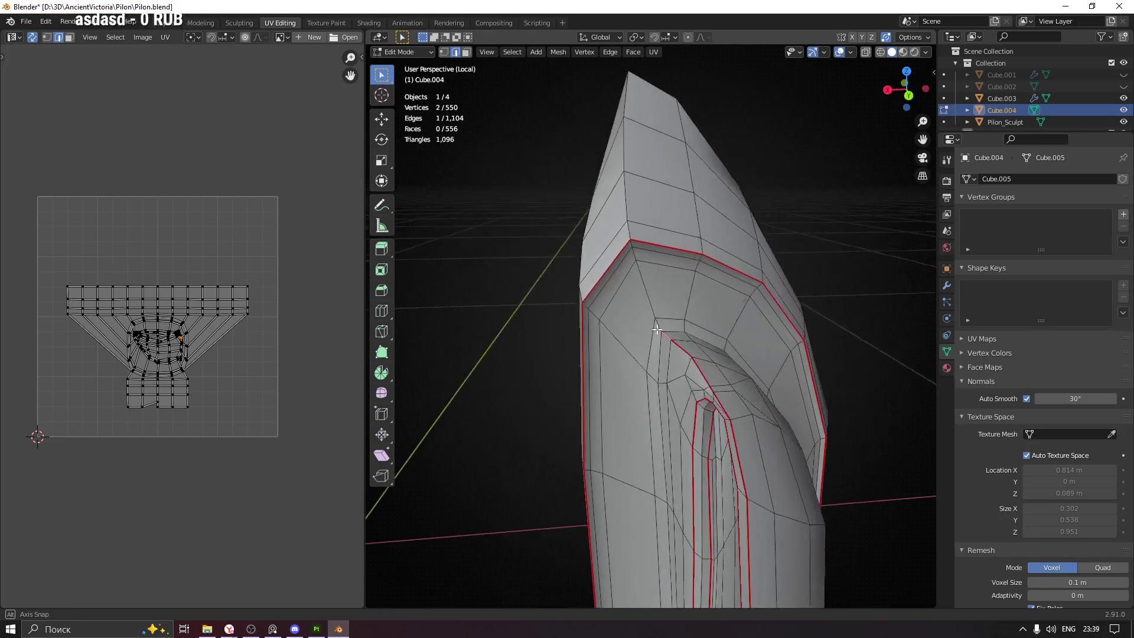
{"action": "left_click_drag", "start_coordinate": [657, 277], "coordinate": [679, 306]}
{"action": "scroll", "scroll_direction": "down", "scroll_amount": 3}
{"action": "left_click_drag", "start_coordinate": [652, 366], "coordinate": [756, 374]}
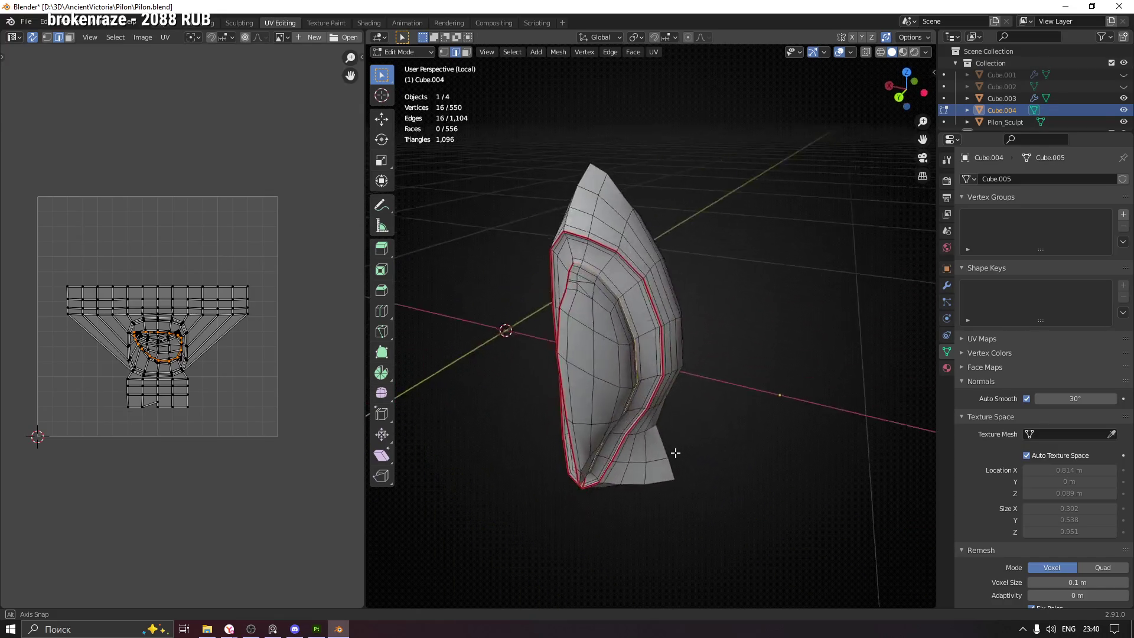
{"action": "left_click_drag", "start_coordinate": [630, 451], "coordinate": [648, 417]}
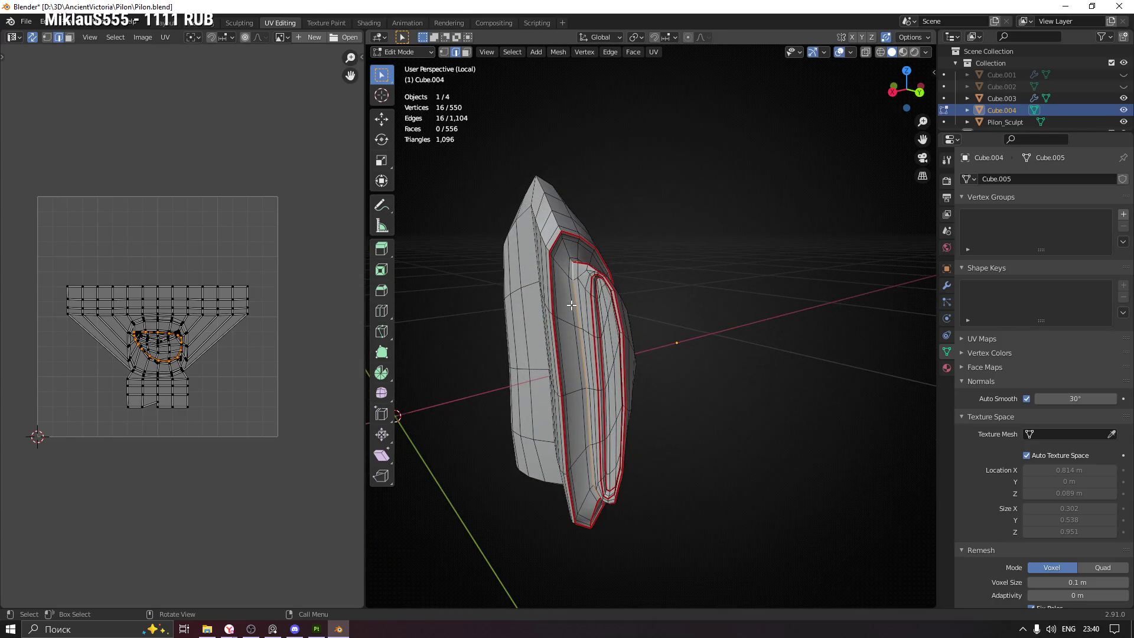
{"action": "left_click_drag", "start_coordinate": [707, 302], "coordinate": [529, 319]}
{"action": "left_click_drag", "start_coordinate": [655, 202], "coordinate": [645, 270]}
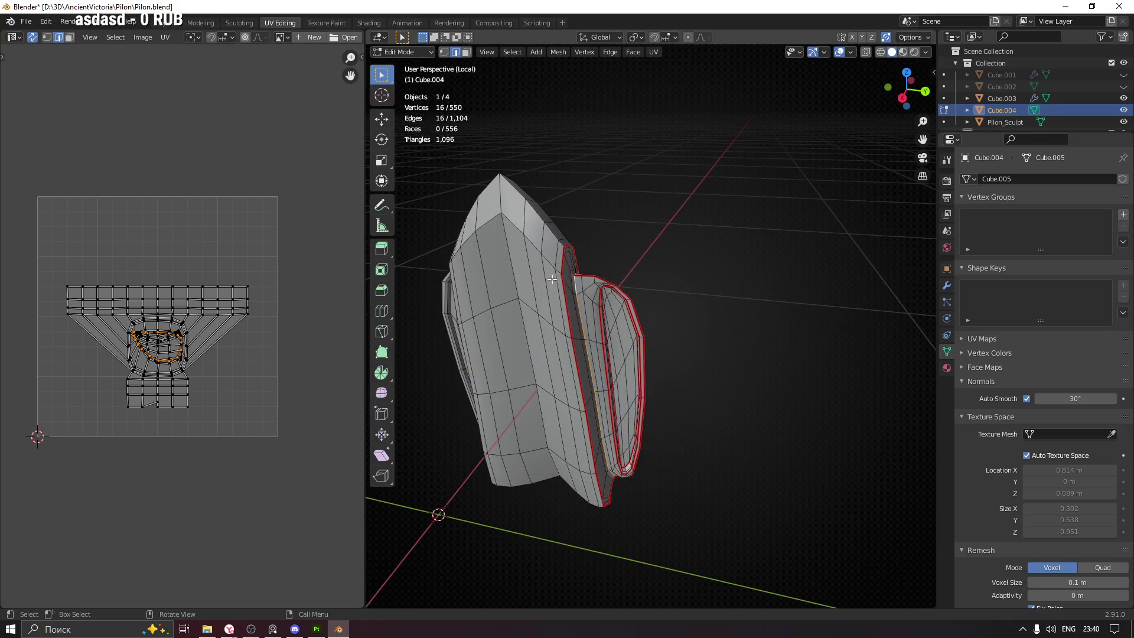
Select a fresh run of edges along the outer rim and mark them as a seam
{"action": "left_click", "coordinate": [562, 244]}
{"action": "left_click_drag", "start_coordinate": [562, 245], "coordinate": [557, 313]}
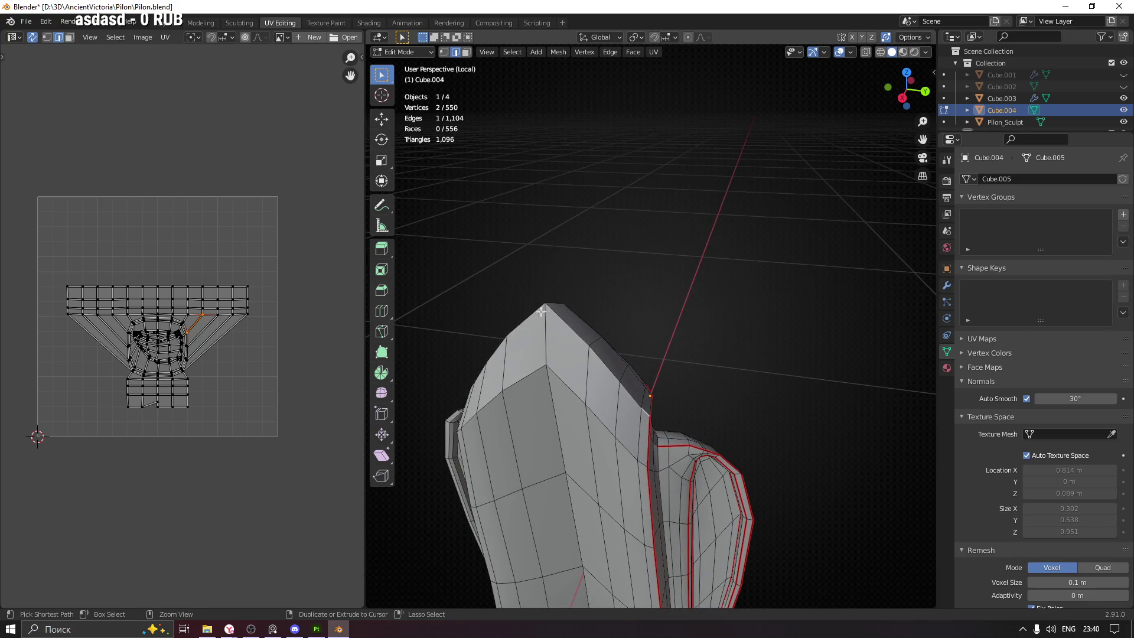
{"action": "left_click_drag", "start_coordinate": [523, 347], "coordinate": [583, 358]}
{"action": "left_click_drag", "start_coordinate": [458, 437], "coordinate": [618, 320]}
{"action": "left_click_drag", "start_coordinate": [759, 310], "coordinate": [549, 338]}
{"action": "left_click_drag", "start_coordinate": [655, 325], "coordinate": [570, 345]}
{"action": "right_click", "coordinate": [730, 323]}
{"action": "left_click", "coordinate": [714, 323]}
Select an edge on the underside and extend the selection along its edge loop
{"action": "left_click_drag", "start_coordinate": [715, 323], "coordinate": [643, 156]}
{"action": "scroll", "scroll_direction": "down", "scroll_amount": 3}
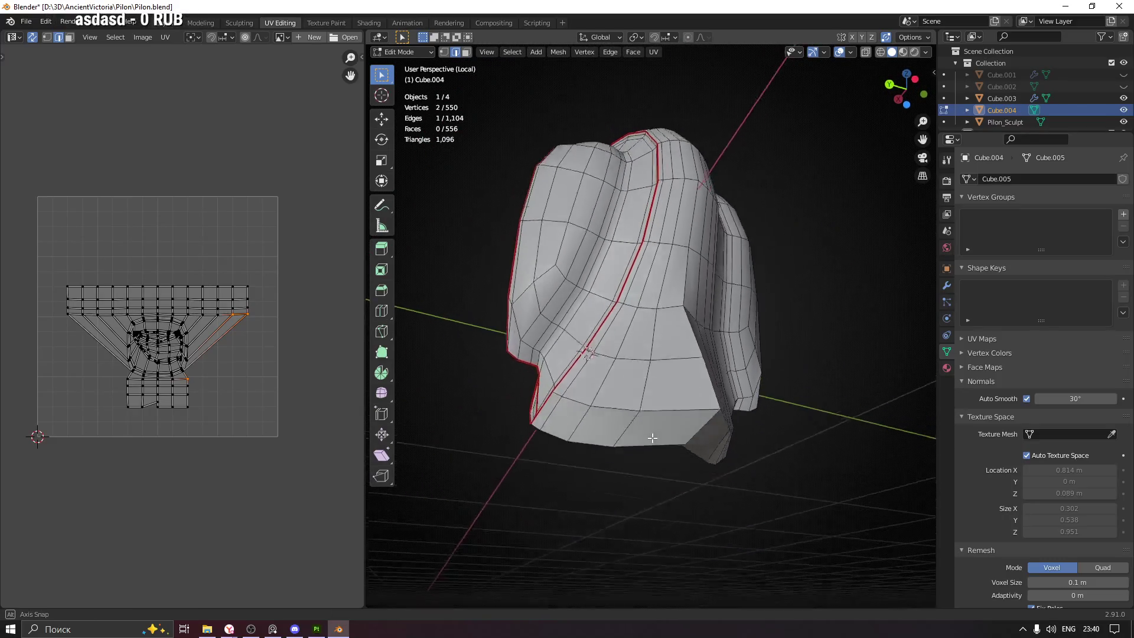
{"action": "left_click", "coordinate": [693, 350]}
{"action": "left_click_drag", "start_coordinate": [692, 350], "coordinate": [693, 445]}
{"action": "left_click_drag", "start_coordinate": [576, 455], "coordinate": [605, 476]}
{"action": "left_click_drag", "start_coordinate": [499, 380], "coordinate": [741, 389]}
{"action": "right_click", "coordinate": [511, 367]}
{"action": "left_click", "coordinate": [576, 376]}
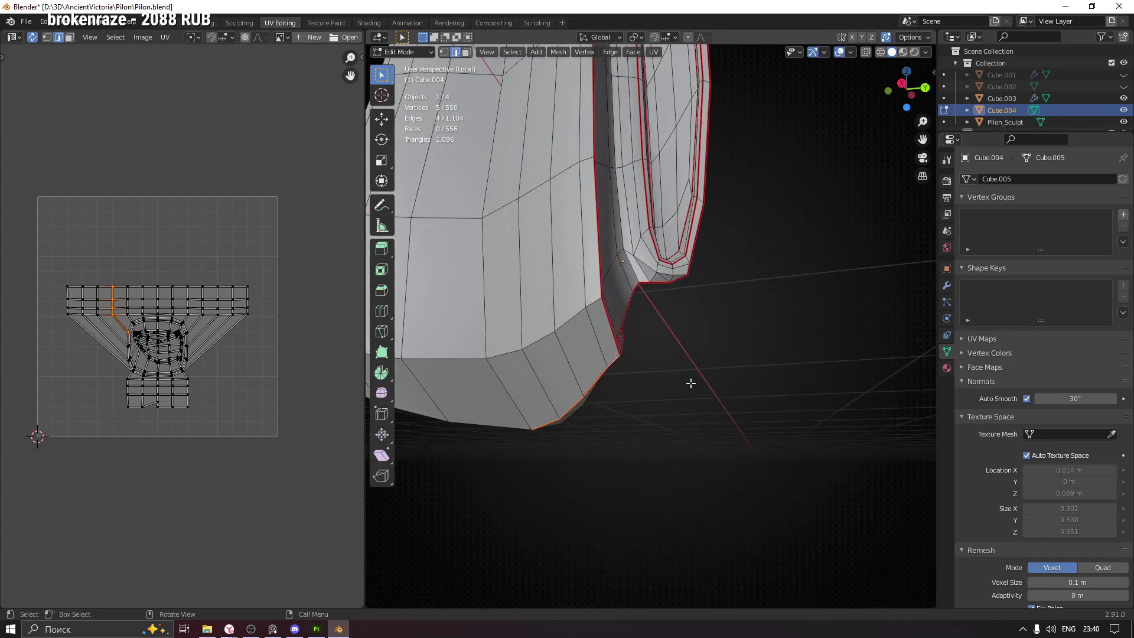
Mark a seam down the lower front ridge to the pointed tip
{"action": "left_click_drag", "start_coordinate": [488, 371], "coordinate": [638, 321]}
{"action": "left_click", "coordinate": [744, 376]}
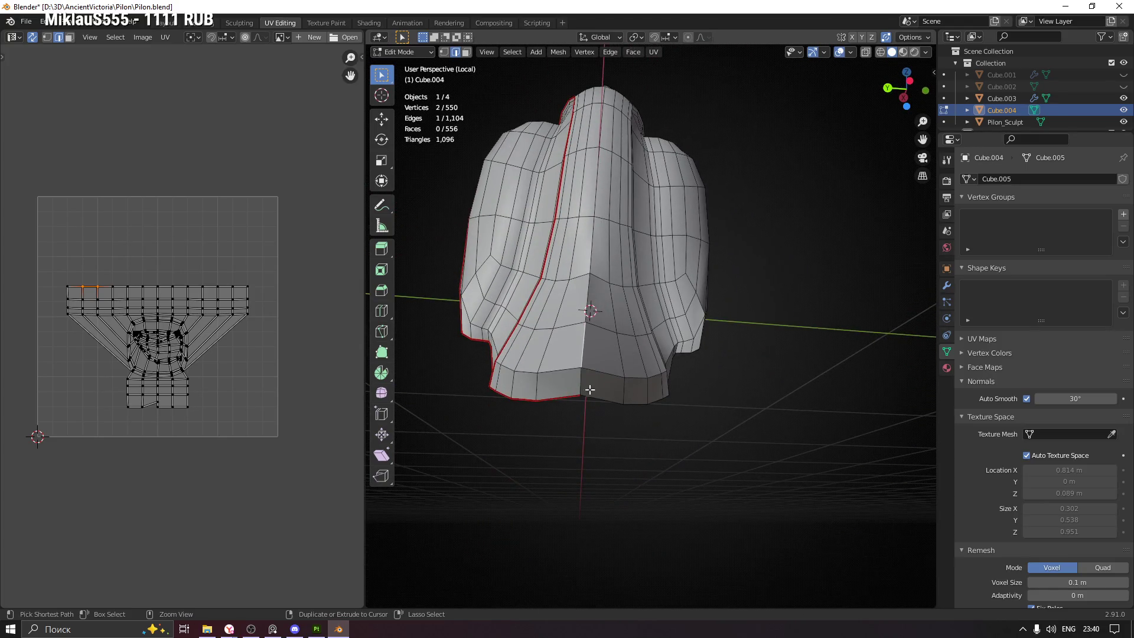
{"action": "left_click_drag", "start_coordinate": [599, 285], "coordinate": [573, 348]}
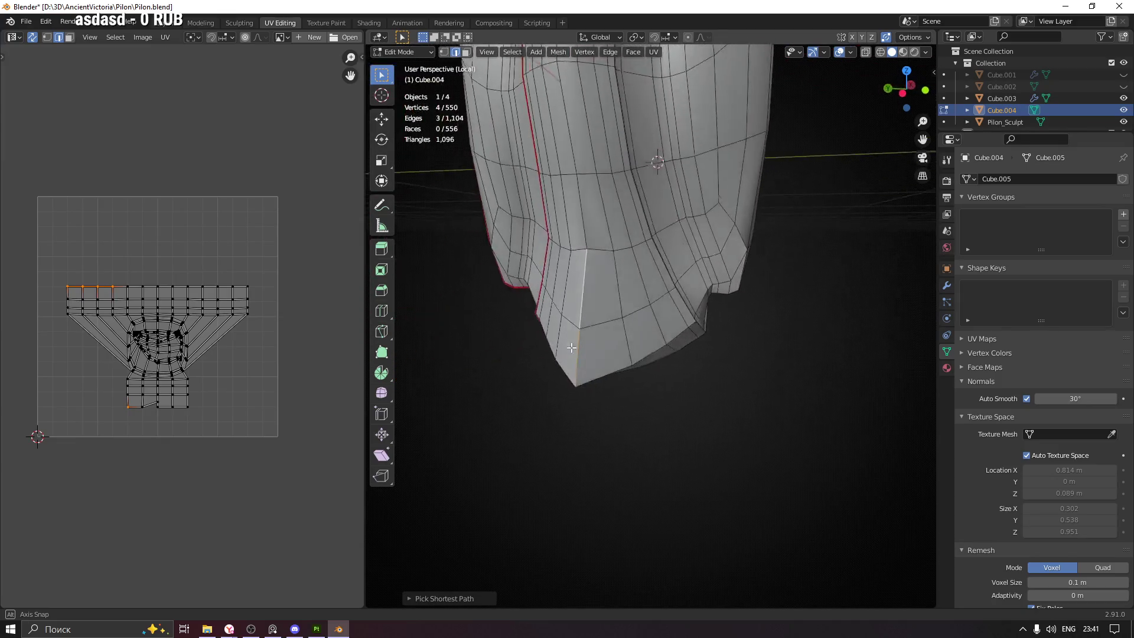
{"action": "left_click_drag", "start_coordinate": [619, 316], "coordinate": [699, 348]}
{"action": "right_click", "coordinate": [699, 348]}
{"action": "left_click", "coordinate": [700, 349]}
Deselect all edges and recentre the view on the mesh
{"action": "left_click_drag", "start_coordinate": [605, 354], "coordinate": [635, 462]}
{"action": "left_click", "coordinate": [594, 493]}
{"action": "left_click_drag", "start_coordinate": [720, 362], "coordinate": [727, 447]}
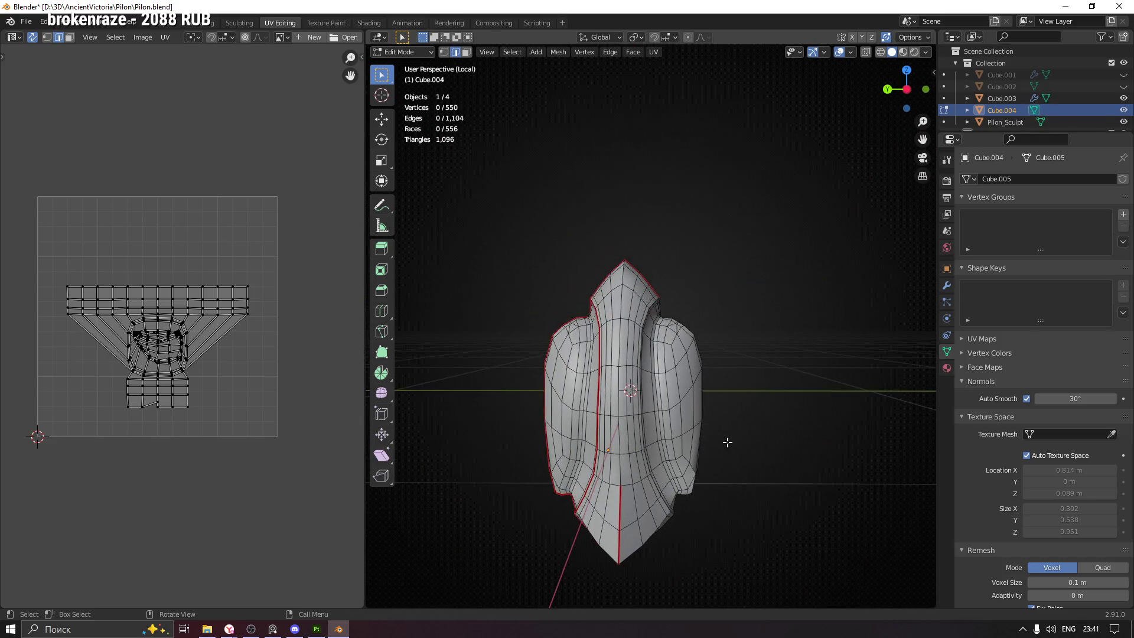
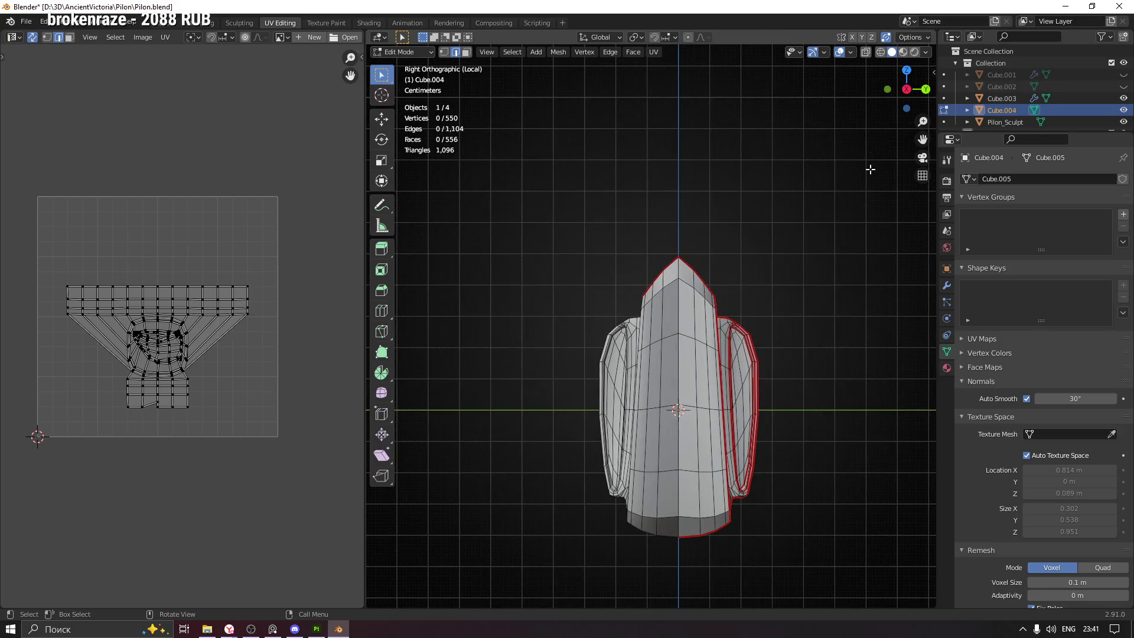
With X-ray on, box-select and delete the left half of Cube.004
{"action": "key", "text": "alt+z"}
{"action": "left_click_drag", "start_coordinate": [785, 354], "coordinate": [670, 319]}
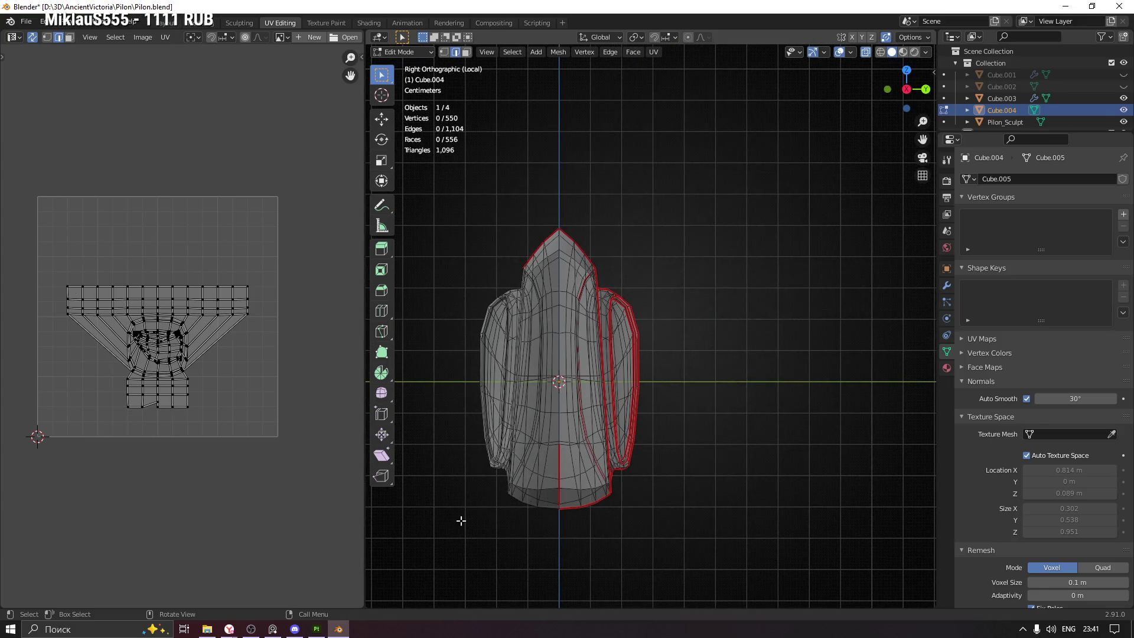
{"action": "left_click_drag", "start_coordinate": [442, 553], "coordinate": [560, 154]}
{"action": "key", "text": "x"}
{"action": "left_click", "coordinate": [569, 173]}
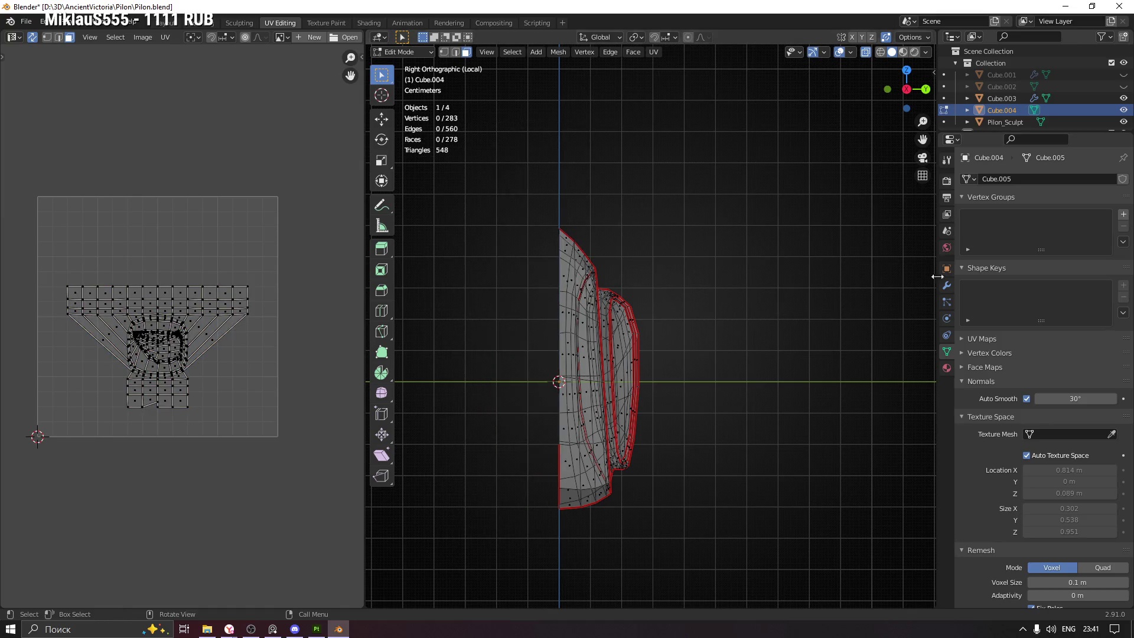
Add a Mirror modifier mirroring on the Y axis only, with Clipping enabled
{"action": "left_click", "coordinate": [947, 286]}
{"action": "left_click", "coordinate": [988, 180]}
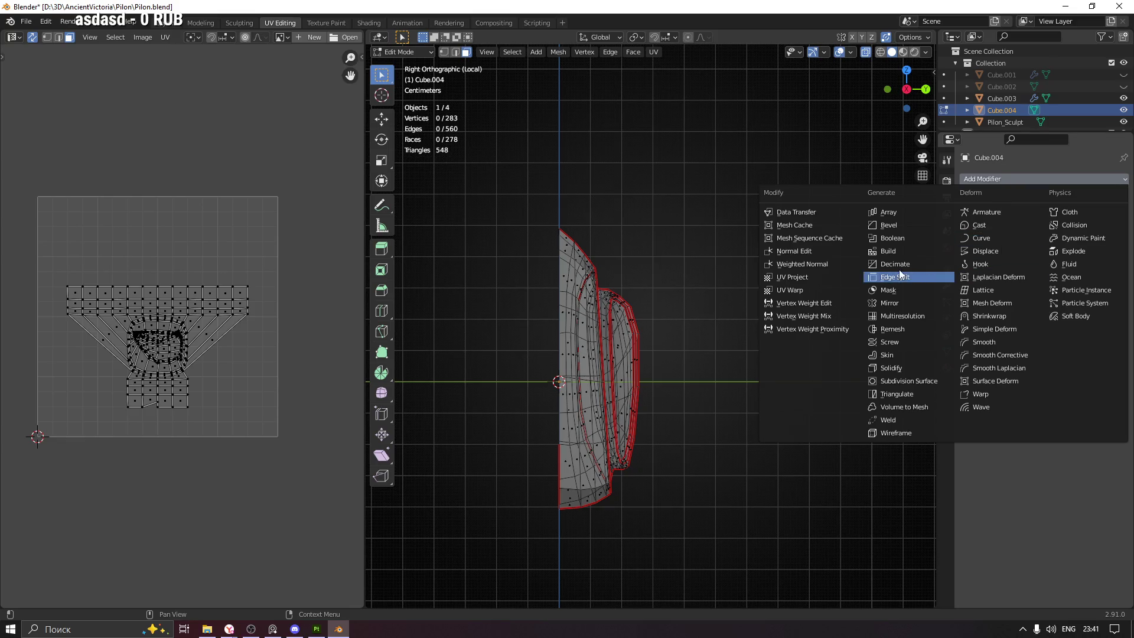
{"action": "left_click", "coordinate": [899, 303]}
{"action": "left_click", "coordinate": [1068, 216]}
{"action": "left_click", "coordinate": [1041, 217]}
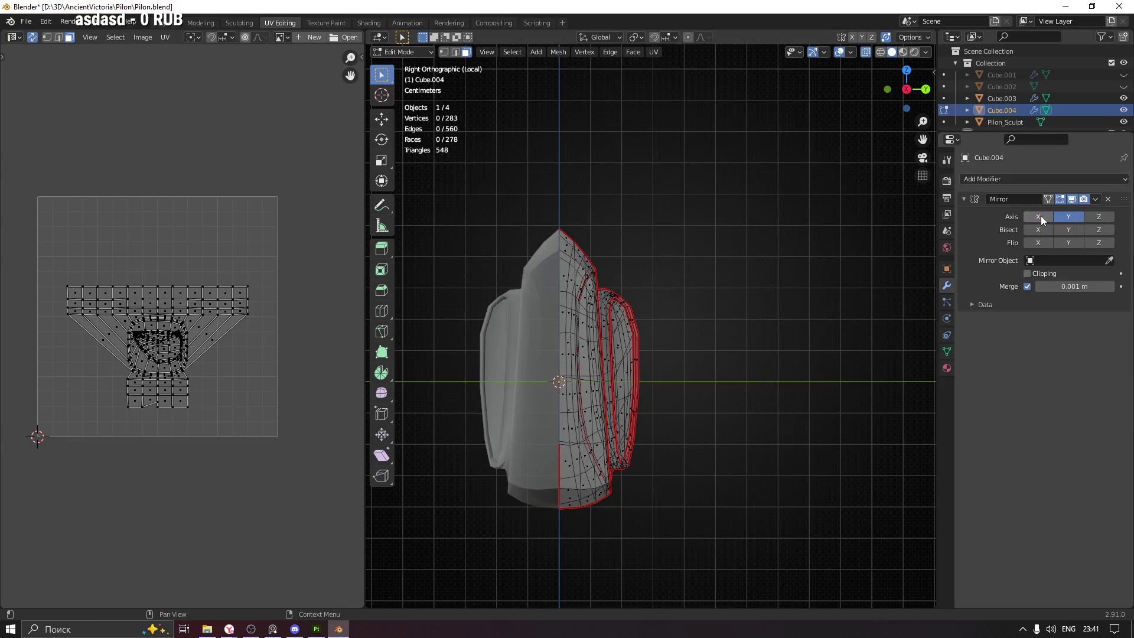
{"action": "left_click", "coordinate": [1028, 274]}
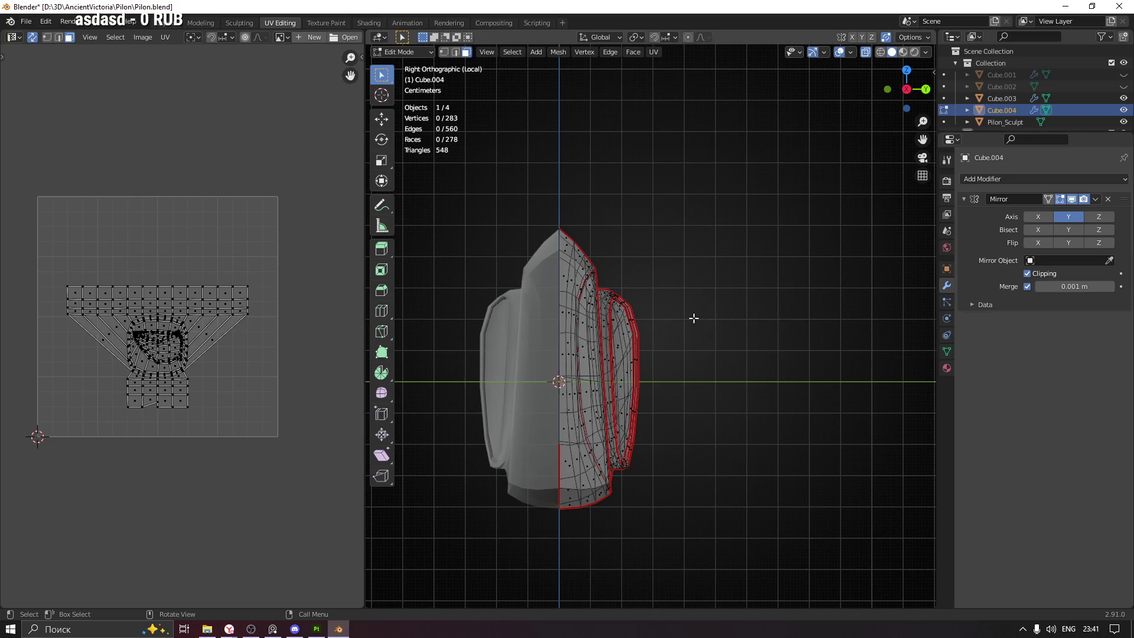
Inspect the mirrored mesh, then apply the Mirror modifier in Object Mode
{"action": "key", "text": "Tab"}
{"action": "left_click_drag", "start_coordinate": [521, 300], "coordinate": [689, 303]}
{"action": "key", "text": "Tab"}
{"action": "left_click_drag", "start_coordinate": [577, 408], "coordinate": [738, 355]}
{"action": "left_click", "coordinate": [1095, 199]}
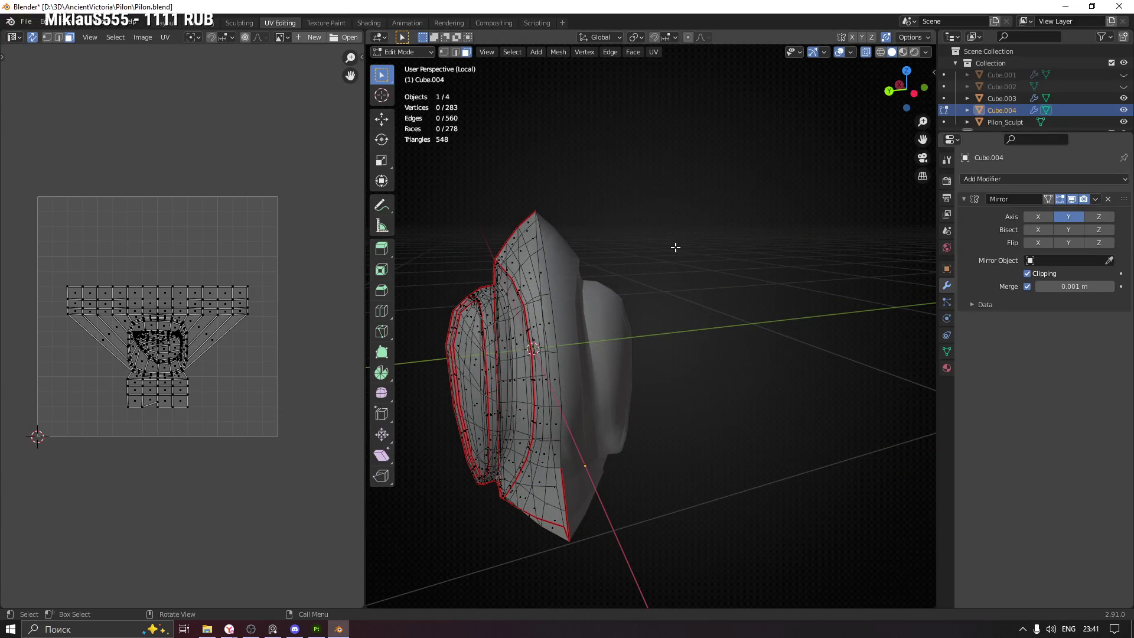
{"action": "key", "text": "Tab"}
{"action": "left_click", "coordinate": [1096, 199]}
{"action": "left_click", "coordinate": [1037, 212]}
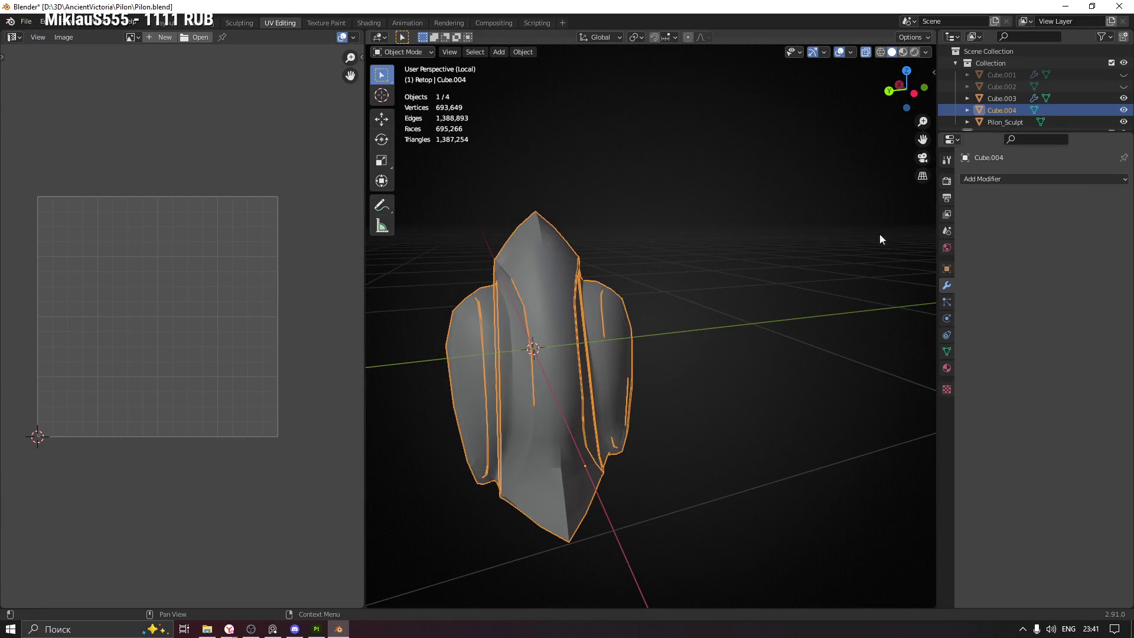
Turn X-ray off, select all of Cube.004 in Edit Mode and merge by distance
{"action": "key", "text": "alt+z"}
{"action": "key", "text": "Tab"}
{"action": "left_click_drag", "start_coordinate": [592, 301], "coordinate": [539, 281]}
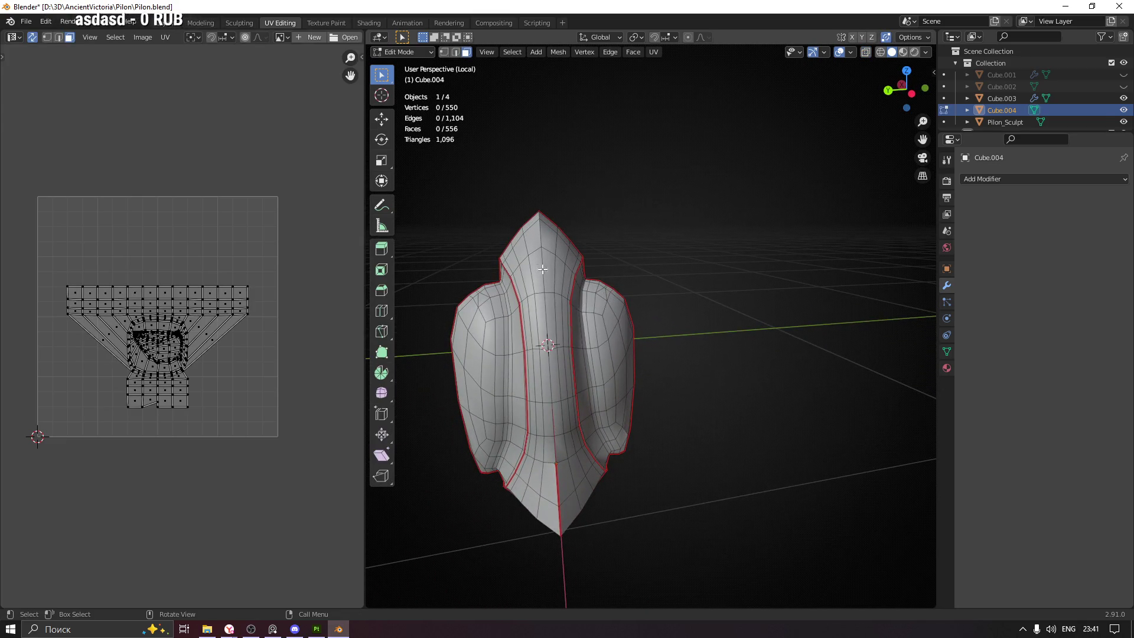
{"action": "key", "text": "a"}
{"action": "left_click_drag", "start_coordinate": [565, 322], "coordinate": [701, 312]}
{"action": "key", "text": "m"}
{"action": "left_click", "coordinate": [685, 357]}
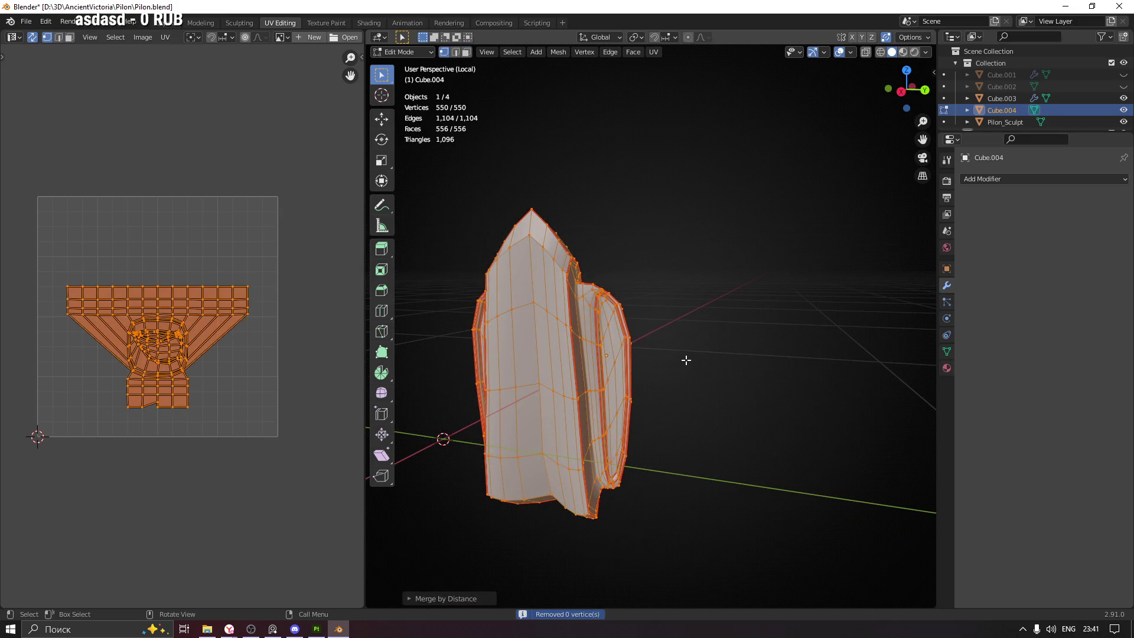
{"action": "left_click", "coordinate": [732, 304]}
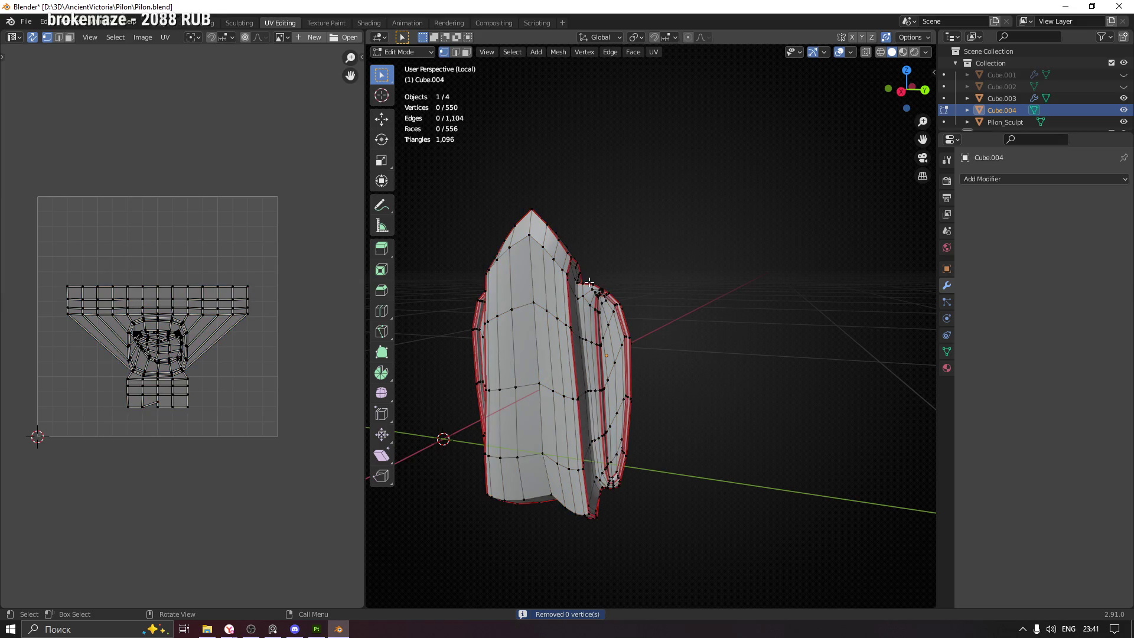
Select all and unwrap Cube.004 into new UV islands, framing them in the UV editor
{"action": "left_click_drag", "start_coordinate": [599, 300], "coordinate": [659, 317]}
{"action": "key", "text": "a"}
{"action": "key", "text": "u"}
{"action": "left_click", "coordinate": [659, 317]}
{"action": "scroll", "scroll_direction": "up", "scroll_amount": 3}
{"action": "left_click", "coordinate": [215, 311]}
{"action": "left_click_drag", "start_coordinate": [215, 311], "coordinate": [288, 320]}
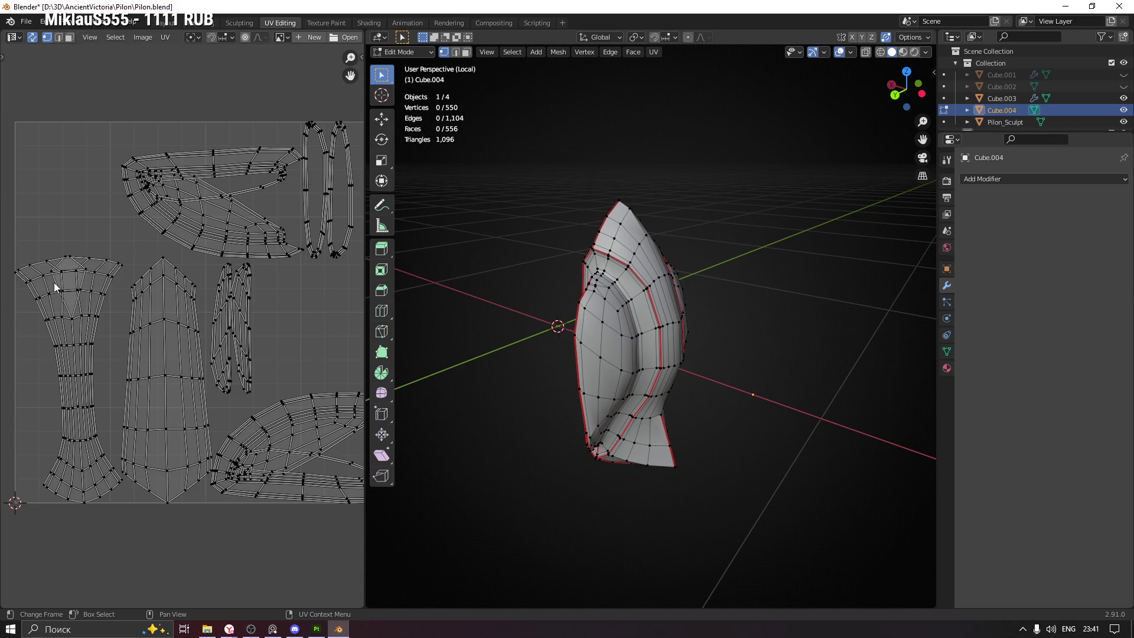
In face mode, select the top and upper faces of the funnel-shaped UV island
{"action": "scroll", "scroll_direction": "up", "scroll_amount": 3}
{"action": "left_click_drag", "start_coordinate": [111, 284], "coordinate": [217, 295]}
{"action": "scroll", "scroll_direction": "up", "scroll_amount": 3}
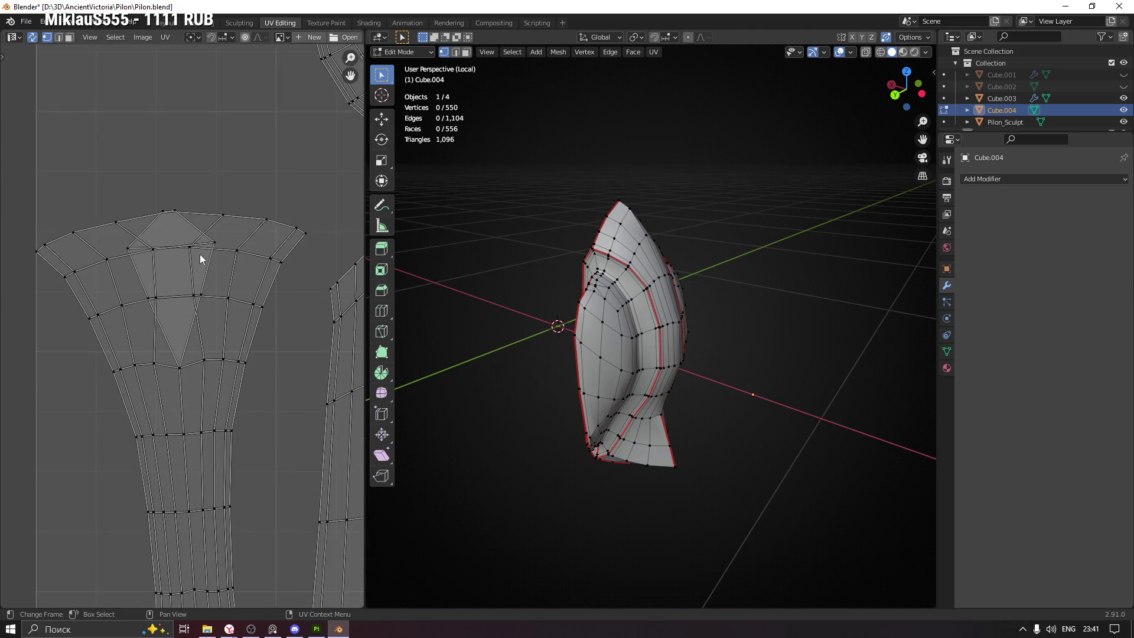
{"action": "key", "text": "3"}
{"action": "left_click", "coordinate": [201, 260]}
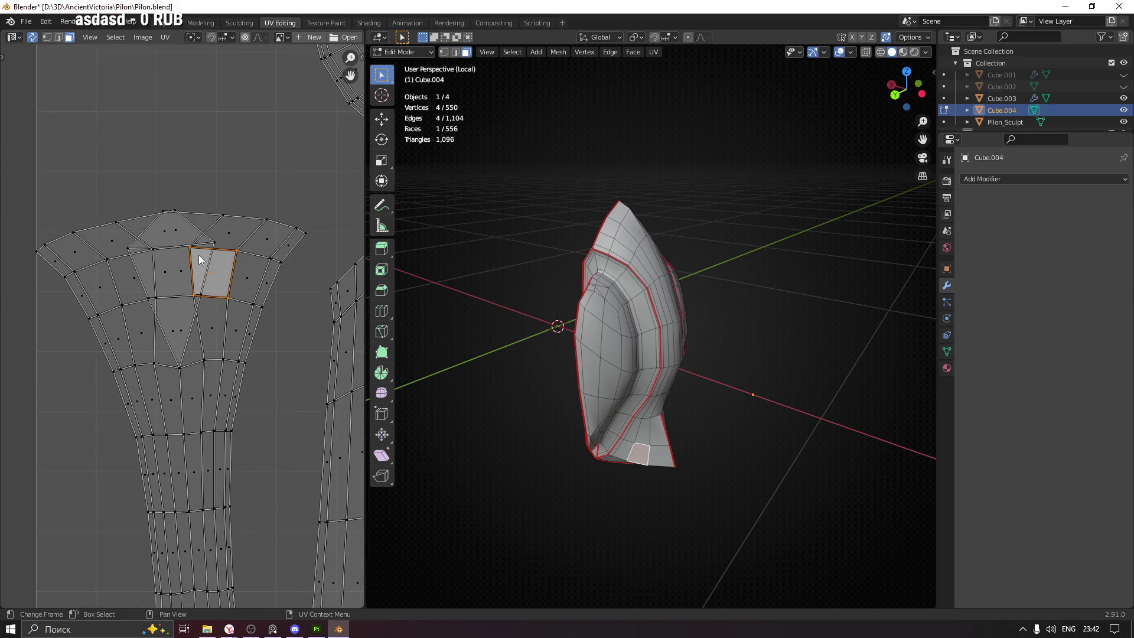
{"action": "left_click", "coordinate": [167, 233]}
{"action": "left_click_drag", "start_coordinate": [550, 367], "coordinate": [659, 234]}
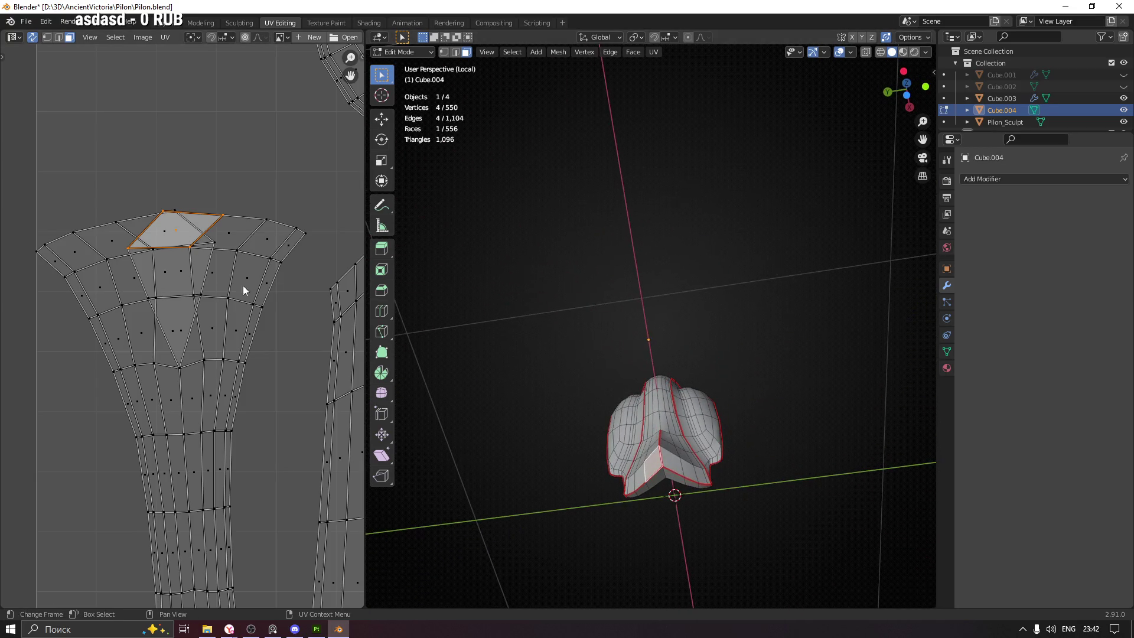
{"action": "left_click", "coordinate": [149, 260]}
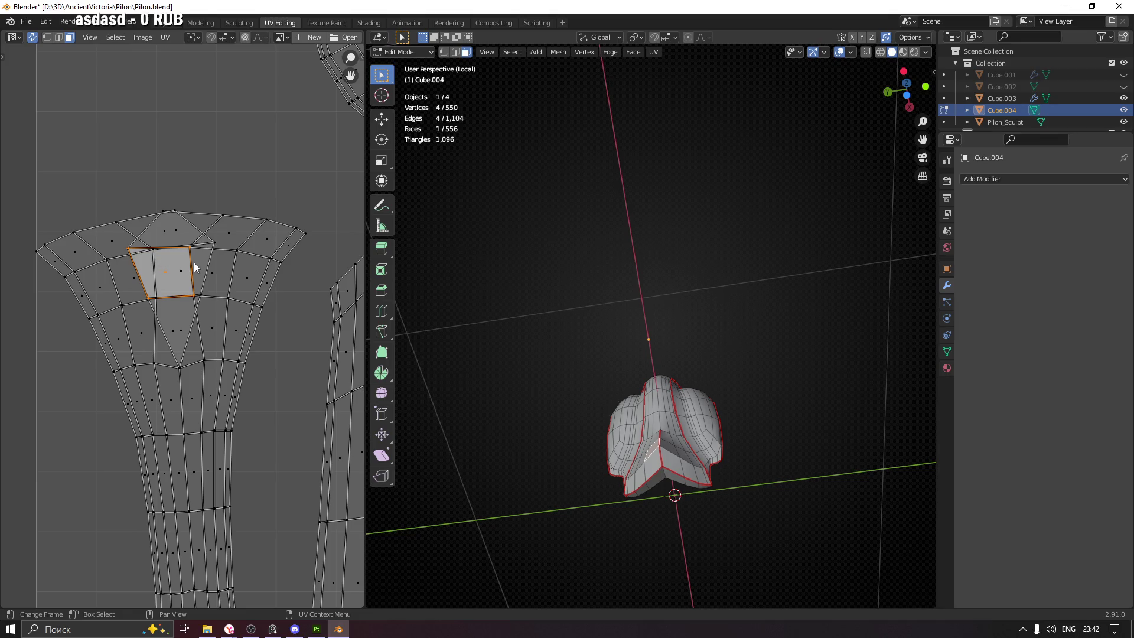
{"action": "left_click", "coordinate": [195, 271]}
{"action": "left_click", "coordinate": [174, 310]}
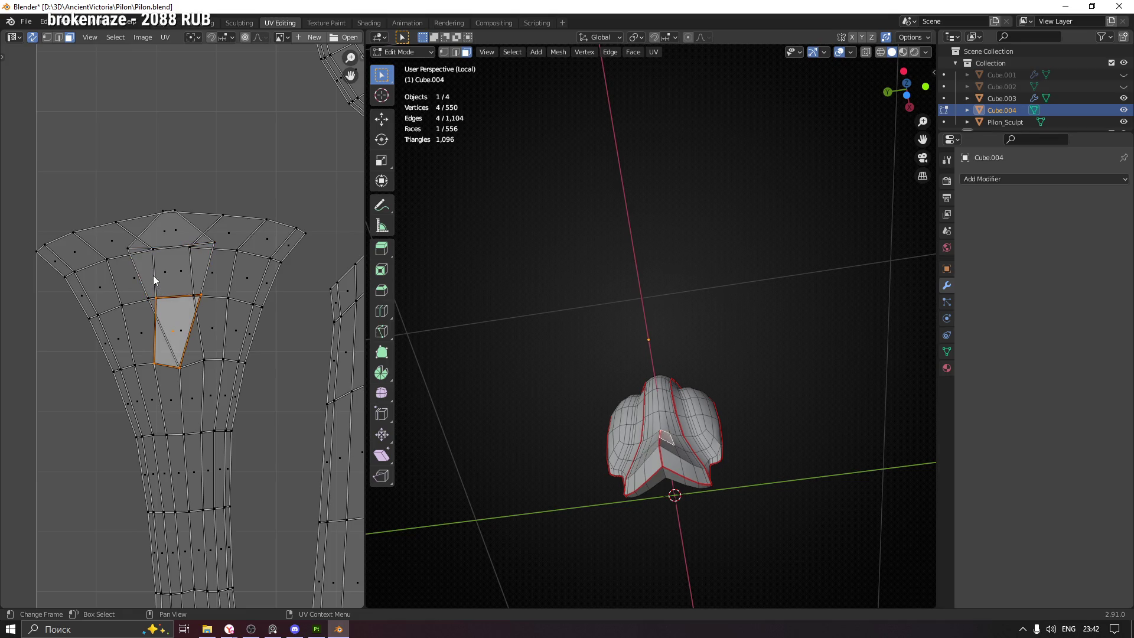
{"action": "left_click", "coordinate": [155, 273]}
{"action": "left_click_drag", "start_coordinate": [650, 355], "coordinate": [591, 346]}
{"action": "scroll", "scroll_direction": "up", "scroll_amount": 3}
{"action": "scroll", "scroll_direction": "up", "scroll_amount": 3}
Move the front-groove vertex near the bottom point to a tighter position, cancelling a second move
{"action": "key", "text": "1"}
{"action": "left_click", "coordinate": [666, 366]}
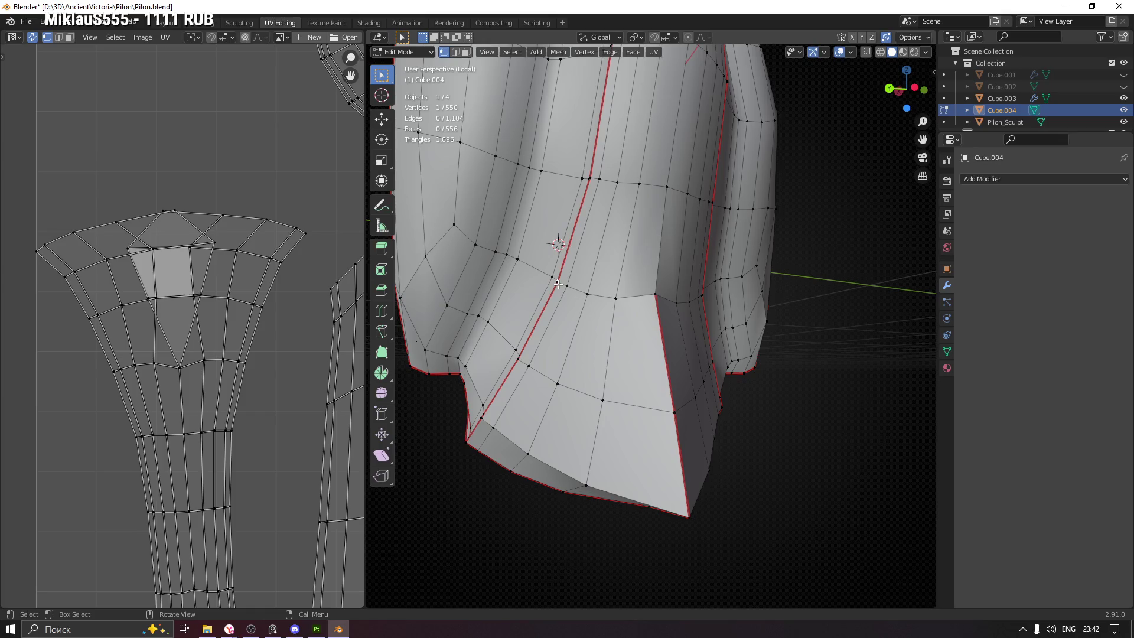
{"action": "key", "text": "g"}
{"action": "left_click", "coordinate": [569, 292]}
{"action": "left_click_drag", "start_coordinate": [569, 292], "coordinate": [660, 311]}
{"action": "key", "text": "g"}
{"action": "right_click", "coordinate": [658, 327]}
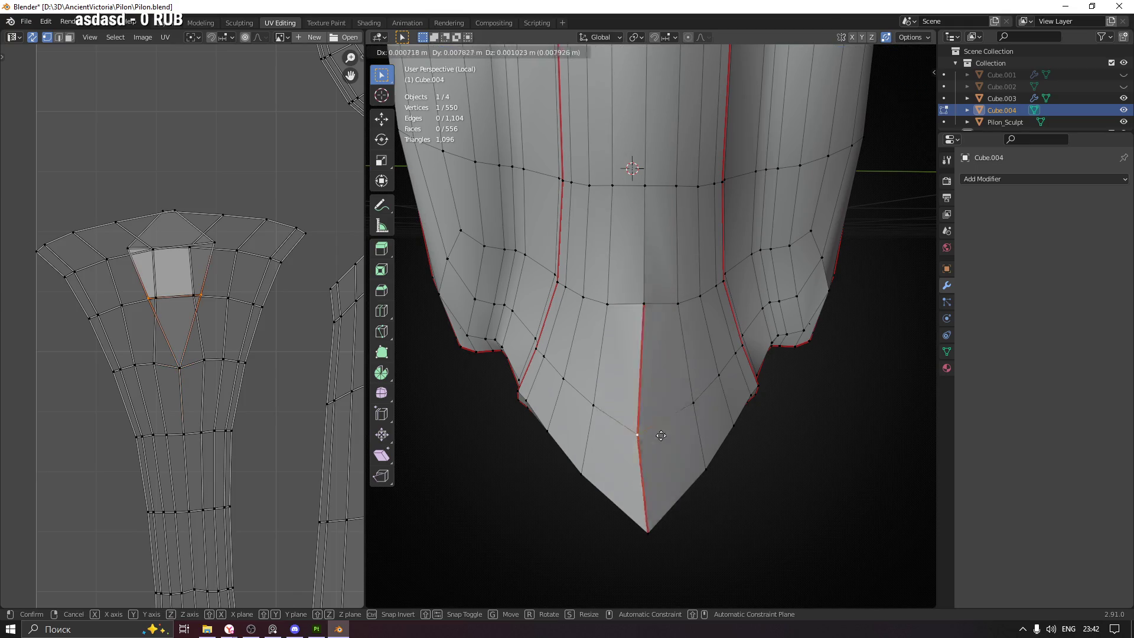
{"action": "left_click_drag", "start_coordinate": [691, 431], "coordinate": [644, 435]}
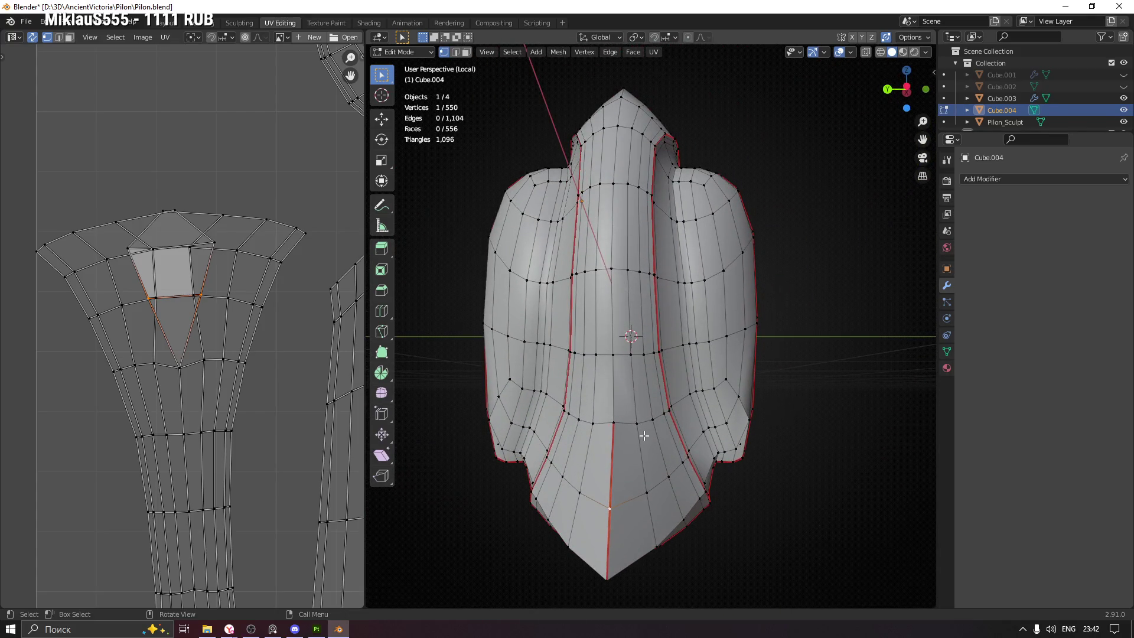
{"action": "key", "text": "alt+a"}
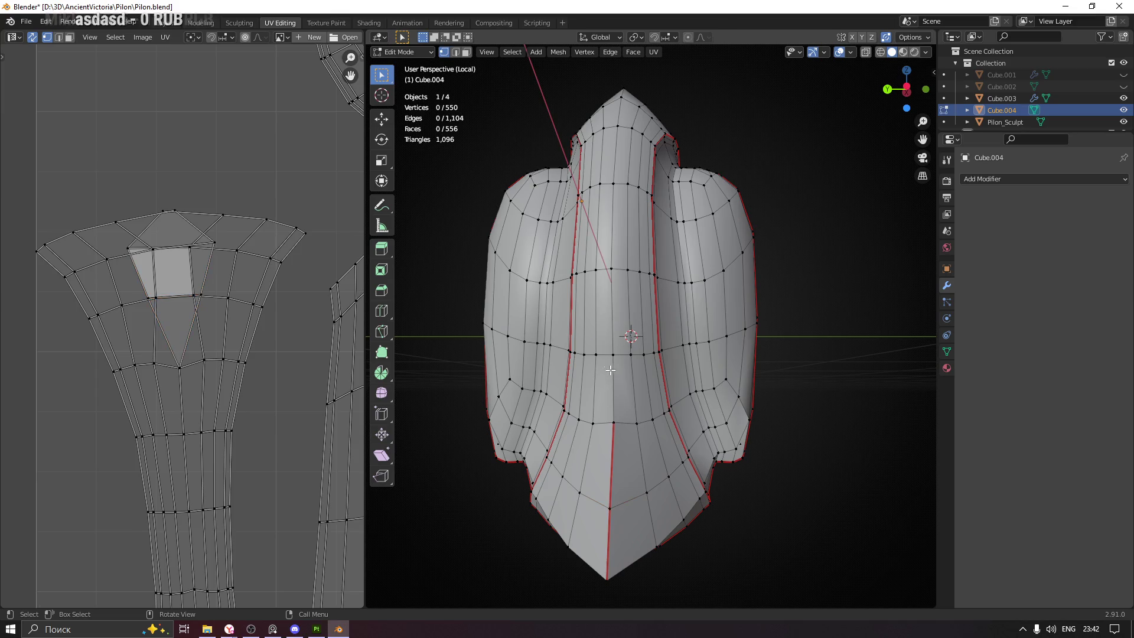
Mark the vertical front edge of Cube.004 as a UV seam
{"action": "key", "text": "2"}
{"action": "left_click", "coordinate": [613, 395]}
{"action": "scroll", "scroll_direction": "down", "scroll_amount": 3}
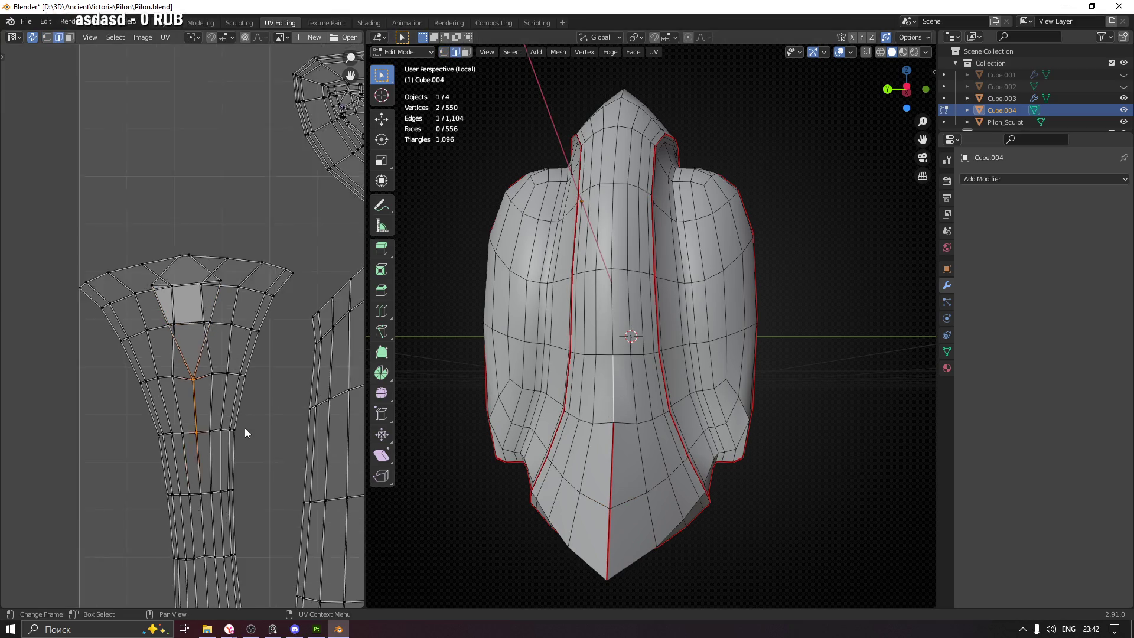
{"action": "left_click_drag", "start_coordinate": [609, 406], "coordinate": [647, 353]}
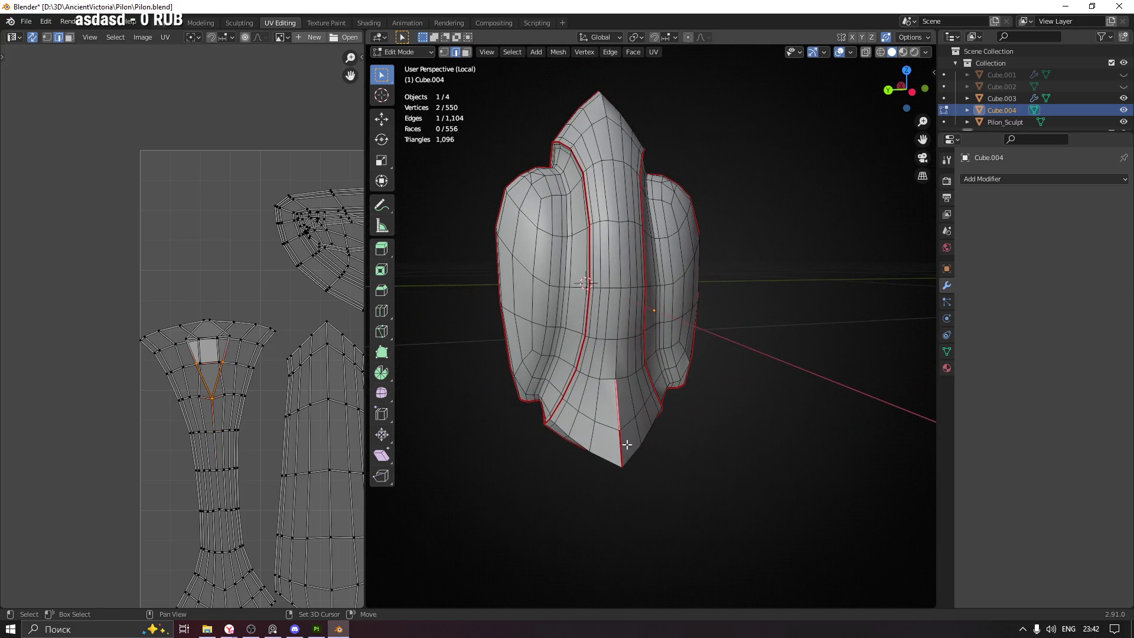
{"action": "right_click", "coordinate": [651, 444]}
{"action": "left_click", "coordinate": [640, 499]}
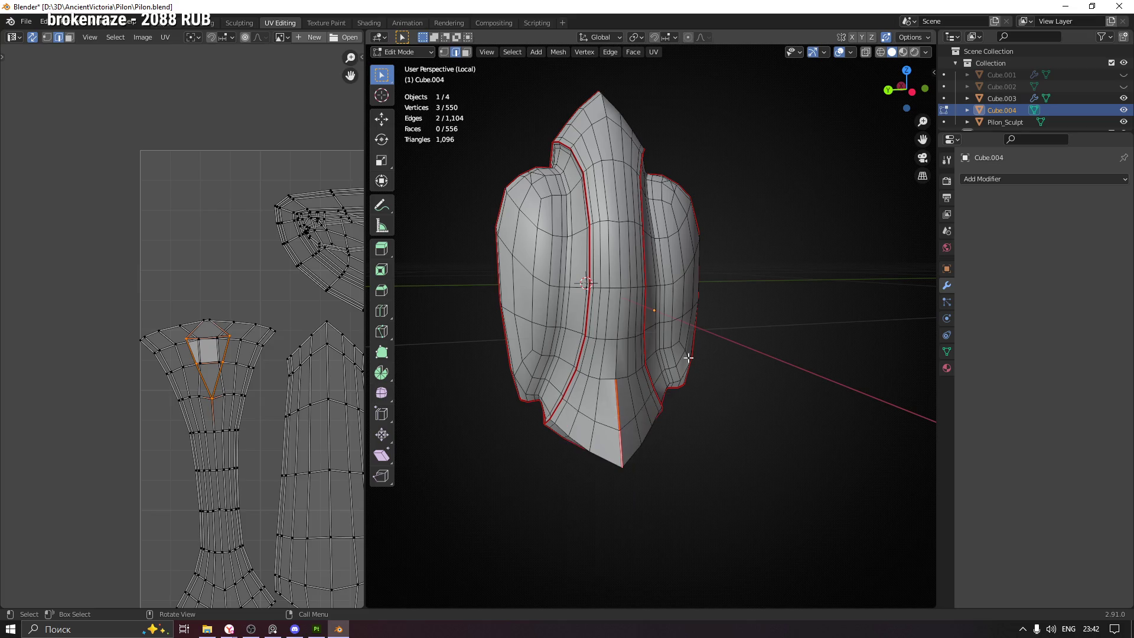
{"action": "key", "text": "p"}
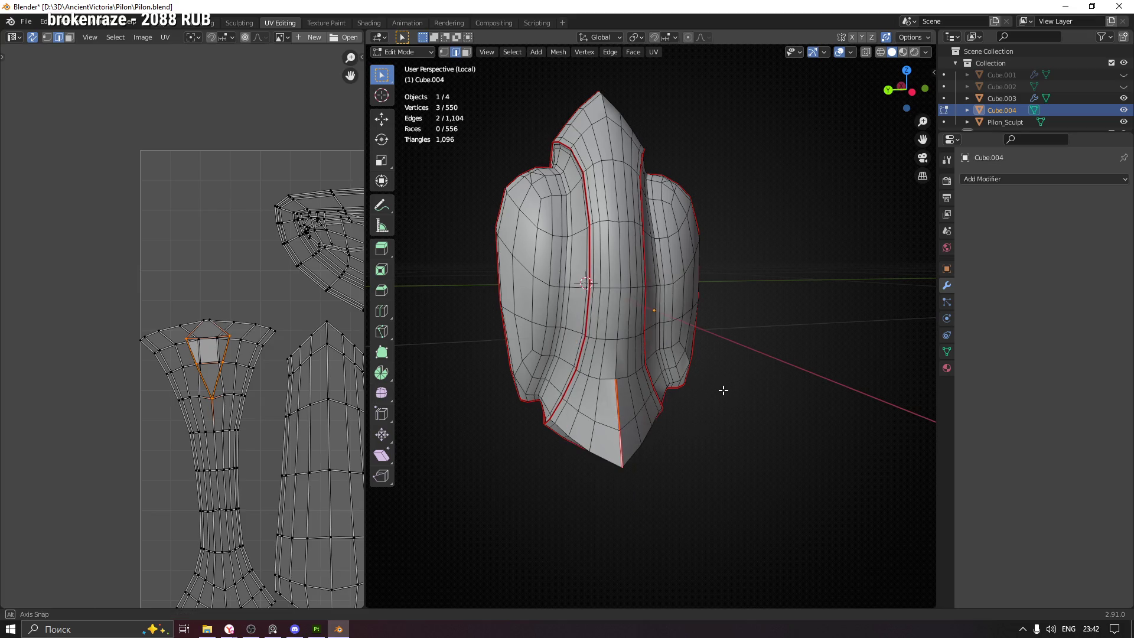
{"action": "right_click", "coordinate": [624, 391]}
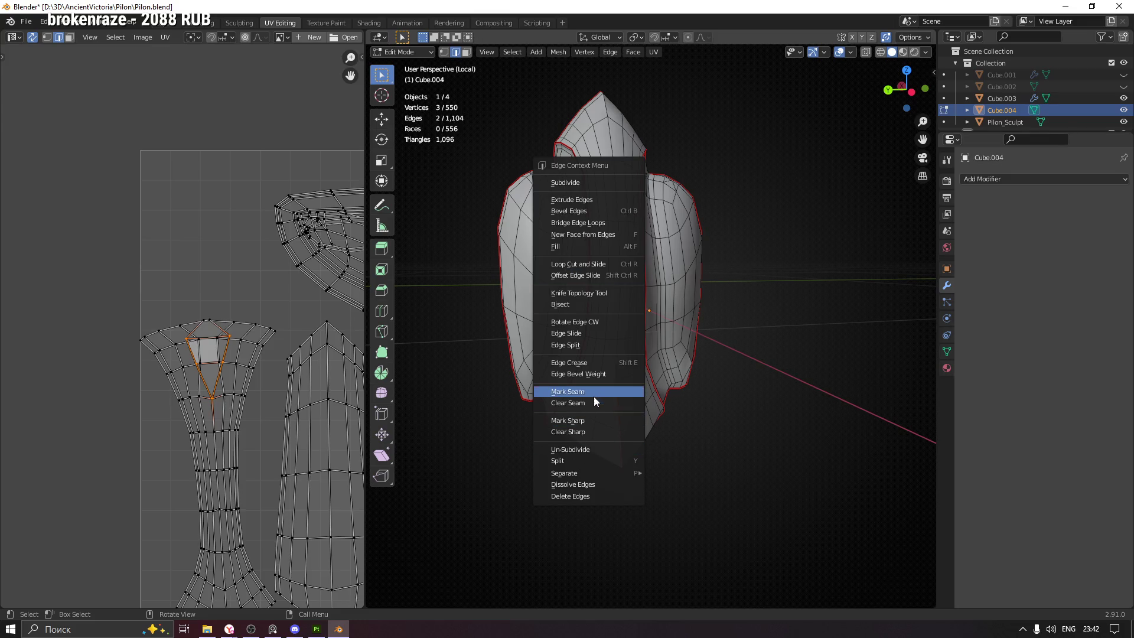
{"action": "left_click", "coordinate": [594, 392]}
{"action": "left_click_drag", "start_coordinate": [594, 392], "coordinate": [658, 450]}
Select the whole mesh and re-unwrap it using the new seam
{"action": "key", "text": "a"}
{"action": "key", "text": "u"}
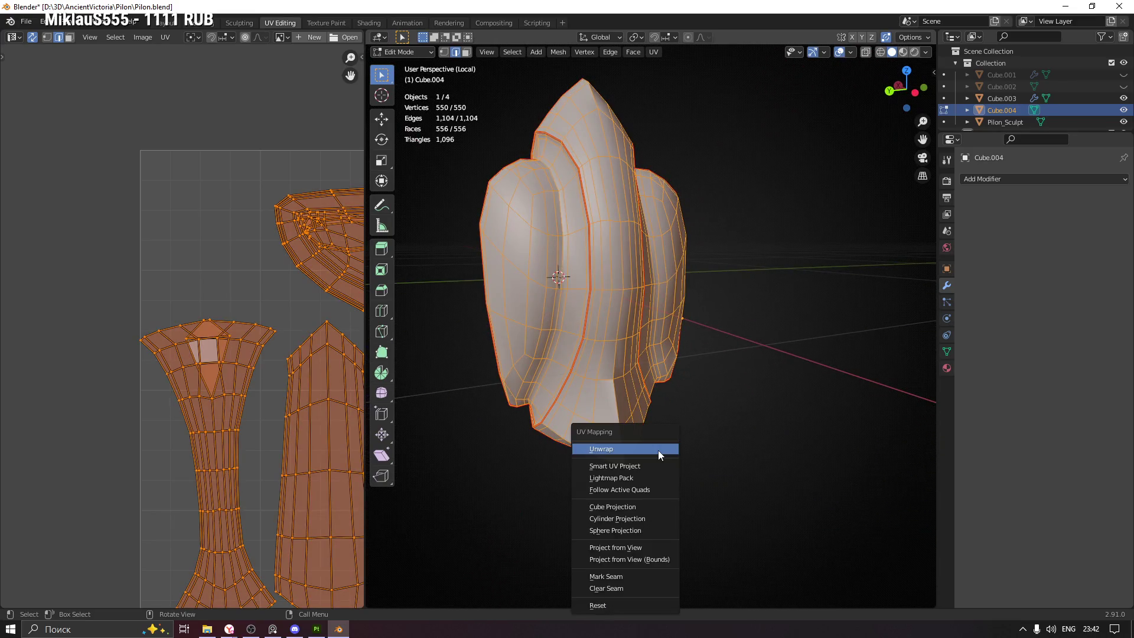
{"action": "left_click", "coordinate": [658, 450]}
{"action": "scroll", "scroll_direction": "down", "scroll_amount": 3}
{"action": "scroll", "scroll_direction": "up", "scroll_amount": 3}
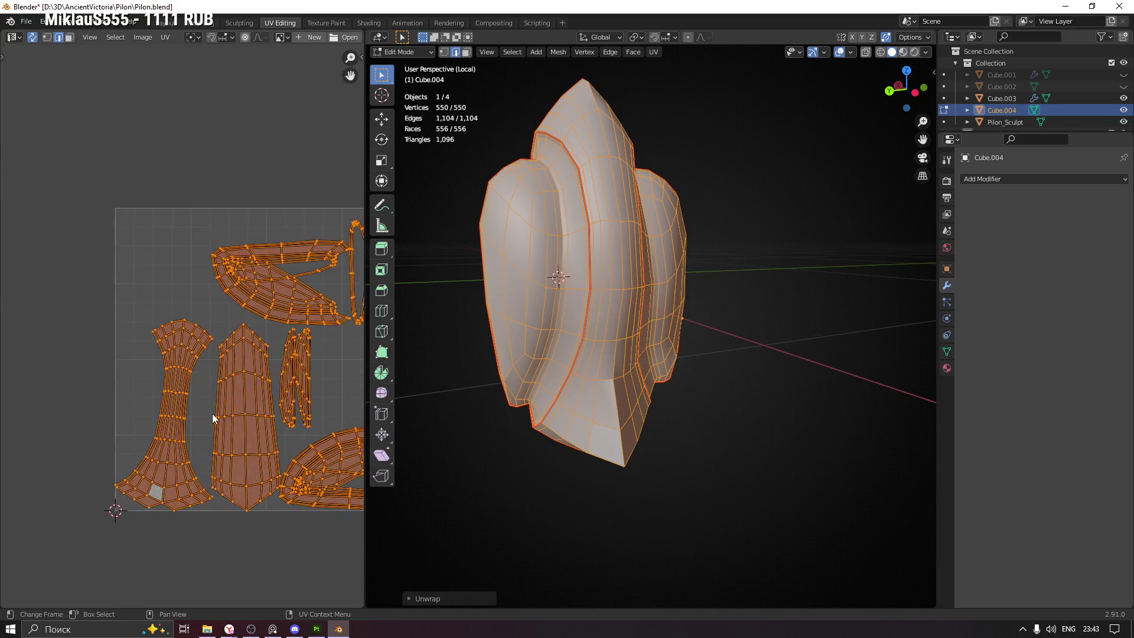
{"action": "left_click", "coordinate": [211, 412]}
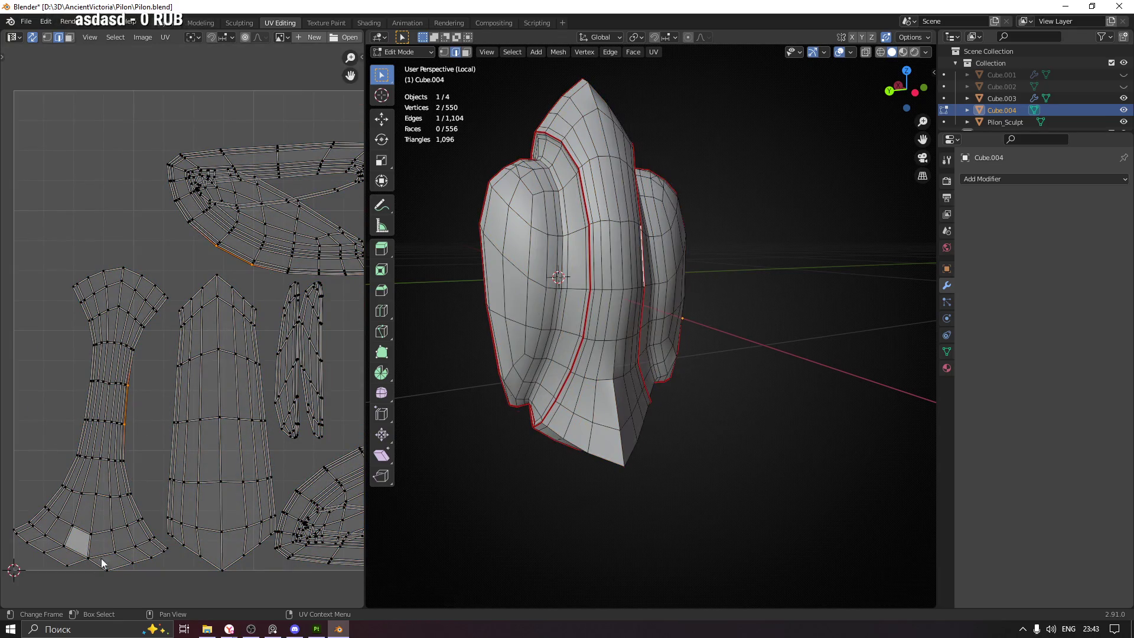
Select the groove ring faces and grow the selection to the connected island
{"action": "scroll", "scroll_direction": "up", "scroll_amount": 3}
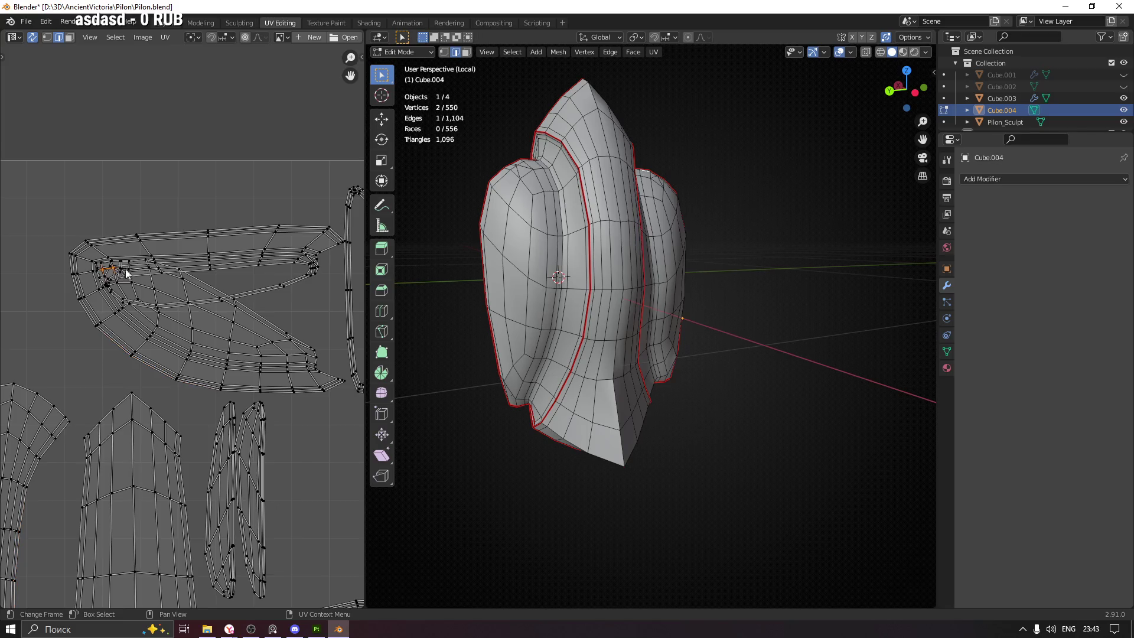
{"action": "key", "text": "3"}
{"action": "left_click", "coordinate": [305, 264]}
{"action": "left_click_drag", "start_coordinate": [693, 327], "coordinate": [610, 366]}
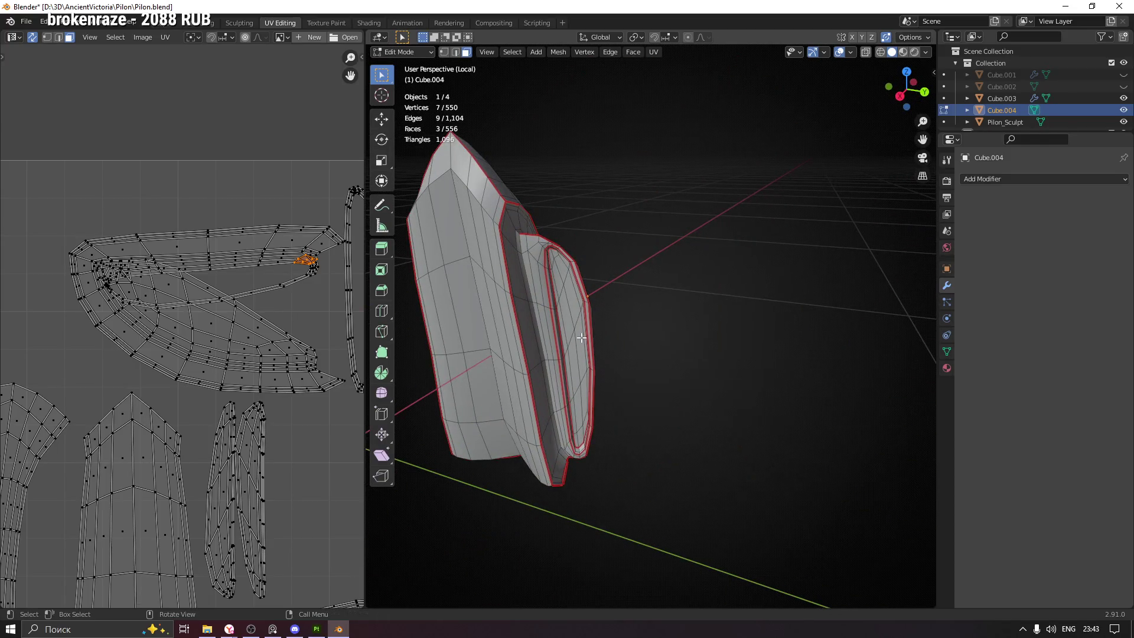
{"action": "scroll", "scroll_direction": "up", "scroll_amount": 3}
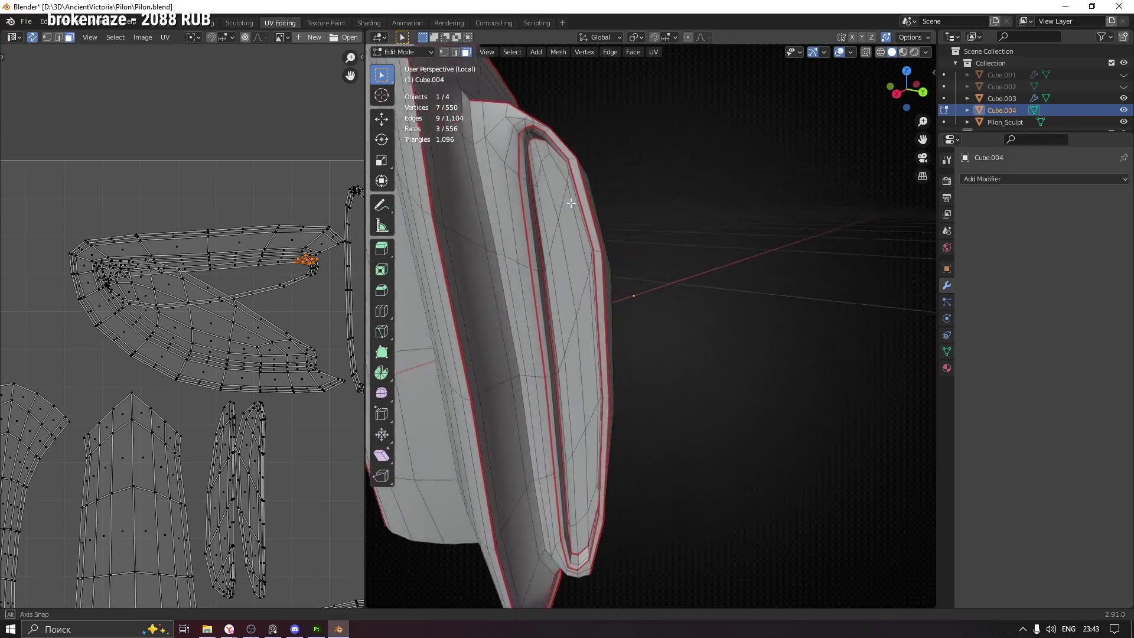
{"action": "scroll", "scroll_direction": "up", "scroll_amount": 3}
{"action": "left_click", "coordinate": [581, 184]}
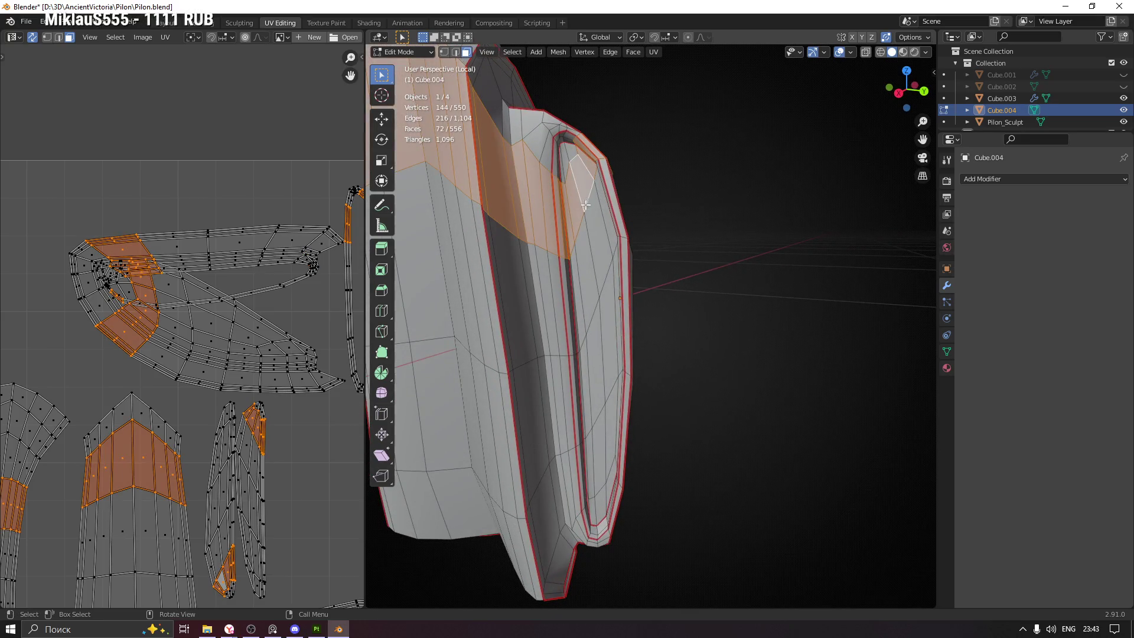
{"action": "left_click", "coordinate": [593, 215]}
{"action": "key", "text": "ctrl+l"}
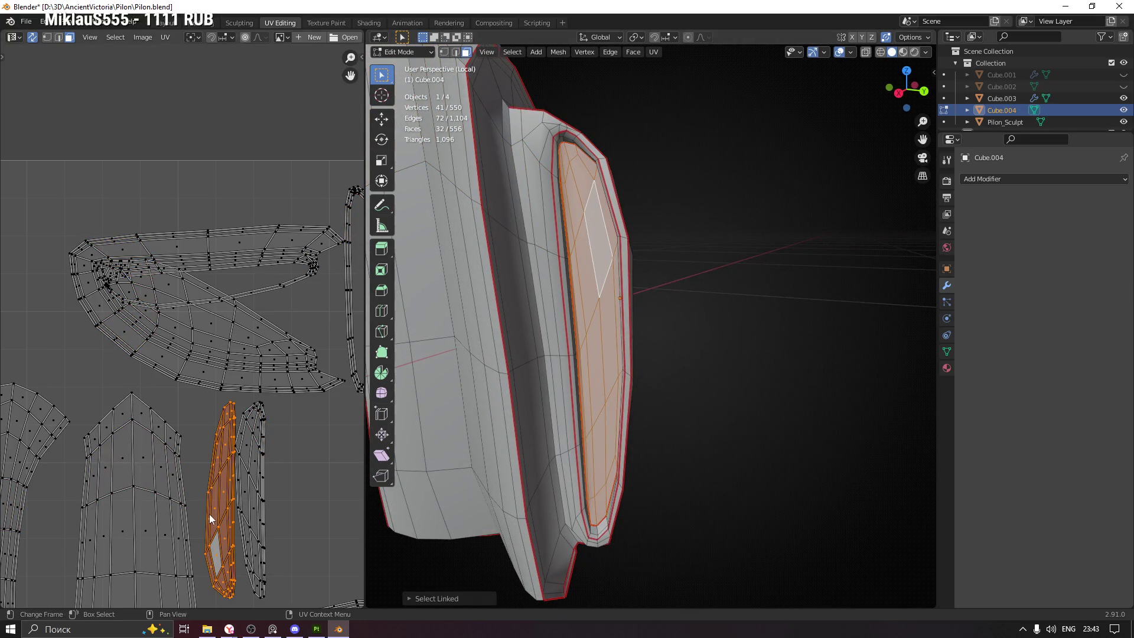
Move the groove ring's narrow UV island to the upper left of the layout
{"action": "scroll", "scroll_direction": "down", "scroll_amount": 3}
{"action": "left_click_drag", "start_coordinate": [244, 484], "coordinate": [111, 176]}
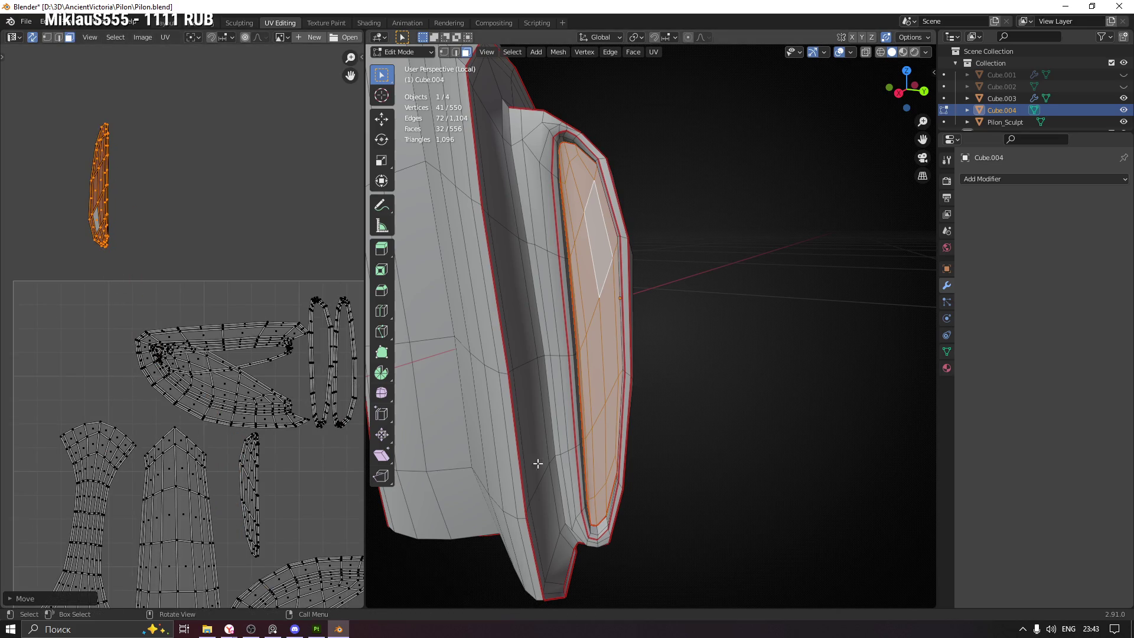
{"action": "left_click", "coordinate": [567, 306]}
{"action": "key", "text": "ctrl+l"}
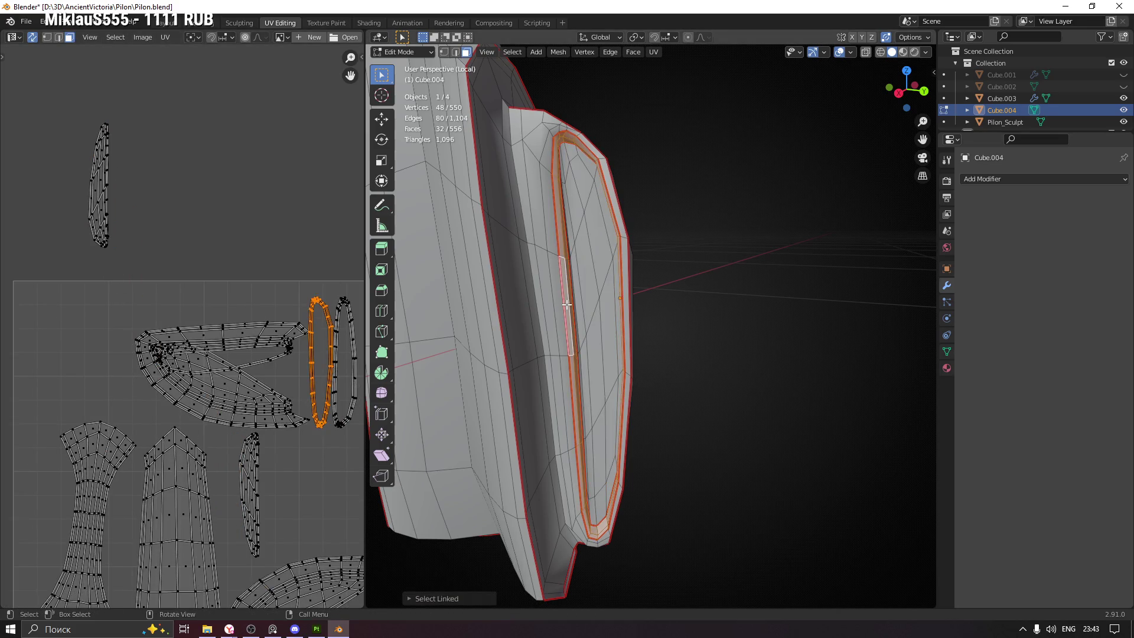
{"action": "key", "text": "g"}
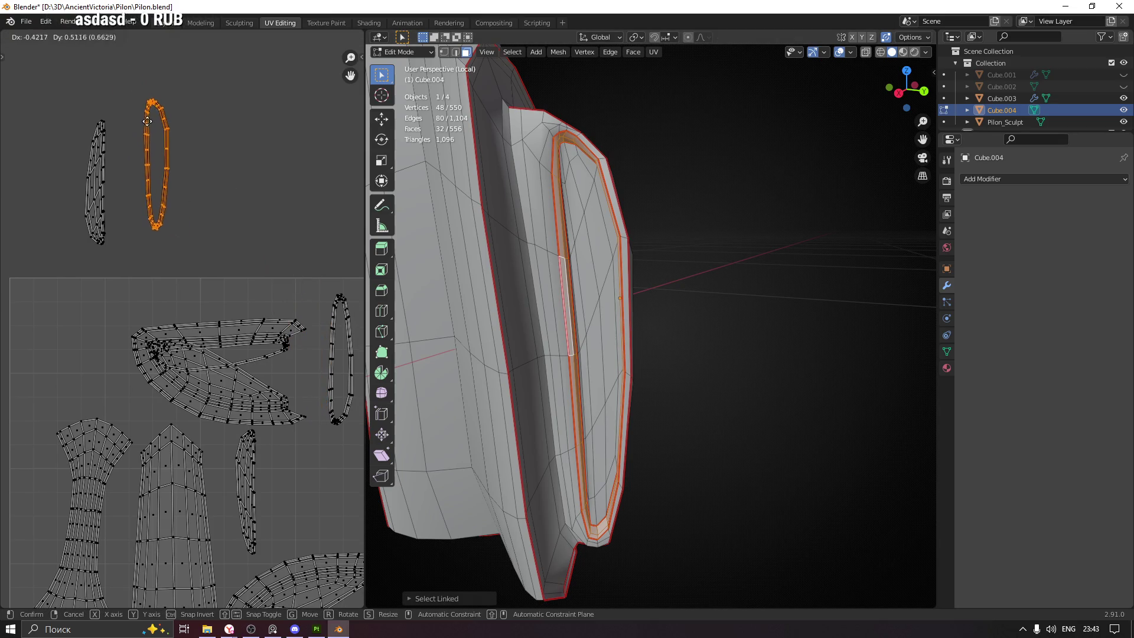
{"action": "left_click", "coordinate": [133, 103]}
Select the 150-face groove wall island and move it down in the UV layout
{"action": "left_click", "coordinate": [541, 164]}
{"action": "key", "text": "ctrl+l"}
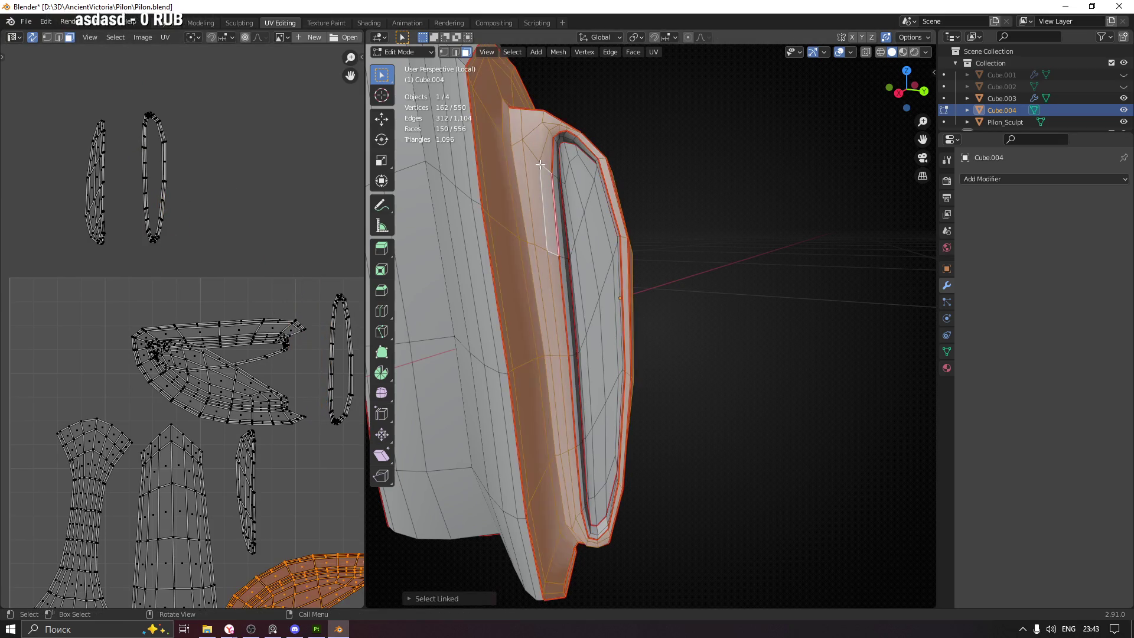
{"action": "scroll", "scroll_direction": "down", "scroll_amount": 3}
{"action": "scroll", "scroll_direction": "down", "scroll_amount": 3}
{"action": "key", "text": "g"}
{"action": "left_click", "coordinate": [288, 529]}
Move the large wrap-around UV island up and to the right
{"action": "left_click_drag", "start_coordinate": [673, 413], "coordinate": [598, 381]}
{"action": "scroll", "scroll_direction": "up", "scroll_amount": 3}
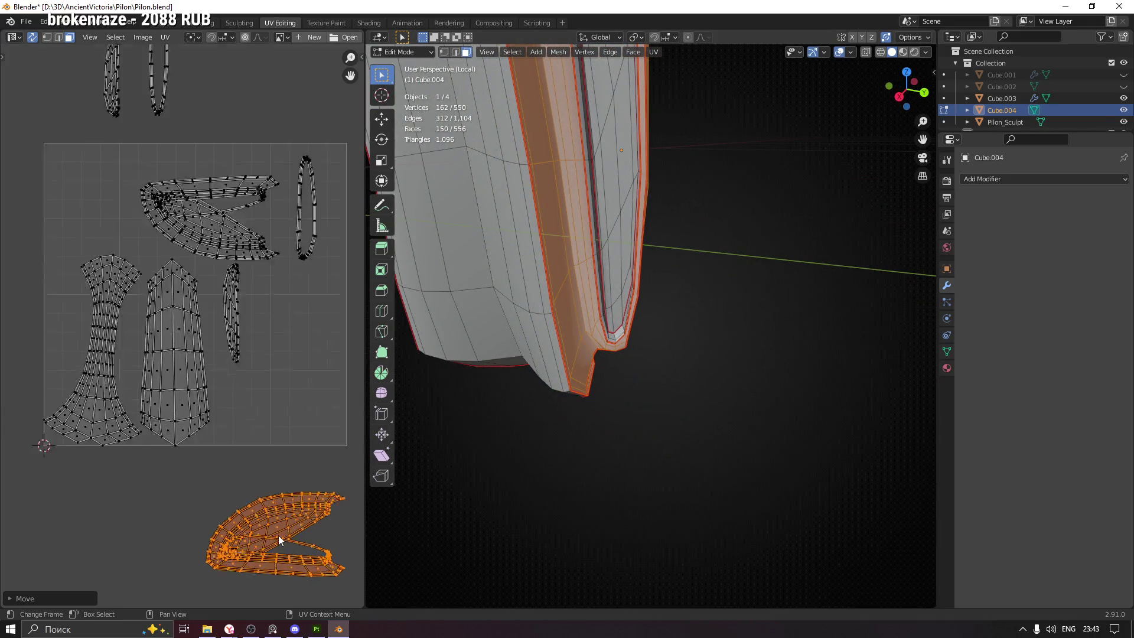
{"action": "key", "text": "g"}
{"action": "left_click", "coordinate": [324, 324]}
{"action": "left_click_drag", "start_coordinate": [323, 324], "coordinate": [194, 452]}
{"action": "left_click_drag", "start_coordinate": [753, 208], "coordinate": [656, 285]}
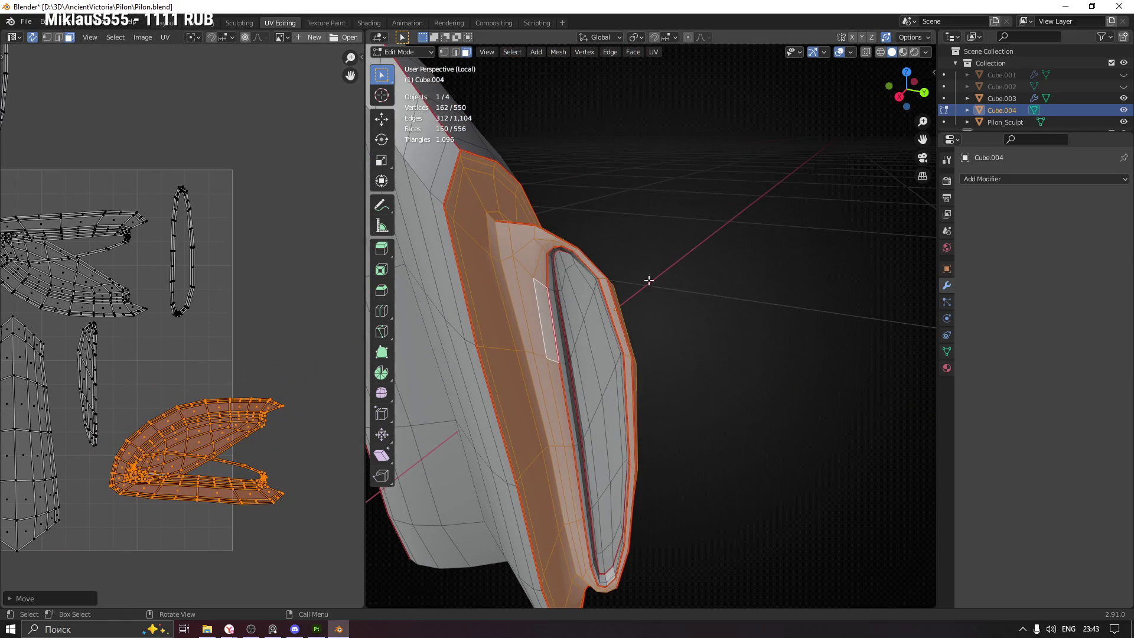
{"action": "key", "text": "2"}
{"action": "left_click", "coordinate": [515, 251]}
Mark the selected cage edge as a UV seam
{"action": "left_click_drag", "start_coordinate": [515, 251], "coordinate": [563, 246]}
{"action": "left_click_drag", "start_coordinate": [687, 373], "coordinate": [661, 203]}
{"action": "left_click_drag", "start_coordinate": [663, 386], "coordinate": [694, 300]}
{"action": "right_click", "coordinate": [541, 349]}
{"action": "left_click", "coordinate": [518, 318]}
{"action": "scroll", "scroll_direction": "up", "scroll_amount": 3}
{"action": "left_click_drag", "start_coordinate": [692, 383], "coordinate": [668, 292]}
{"action": "right_click", "coordinate": [668, 291]}
{"action": "left_click", "coordinate": [668, 292]}
Select all of Cube.004 and re-unwrap it with the new seam
{"action": "left_click_drag", "start_coordinate": [792, 299], "coordinate": [615, 363]}
{"action": "key", "text": "a"}
{"action": "key", "text": "u"}
{"action": "left_click", "coordinate": [614, 363]}
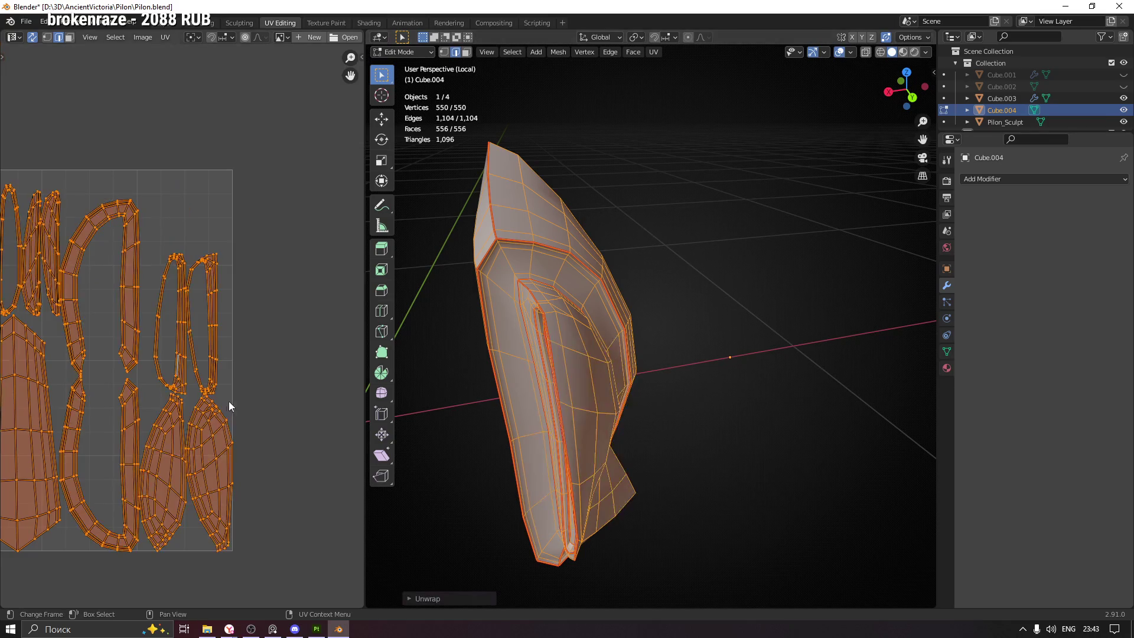
{"action": "scroll", "scroll_direction": "down", "scroll_amount": 3}
{"action": "scroll", "scroll_direction": "up", "scroll_amount": 3}
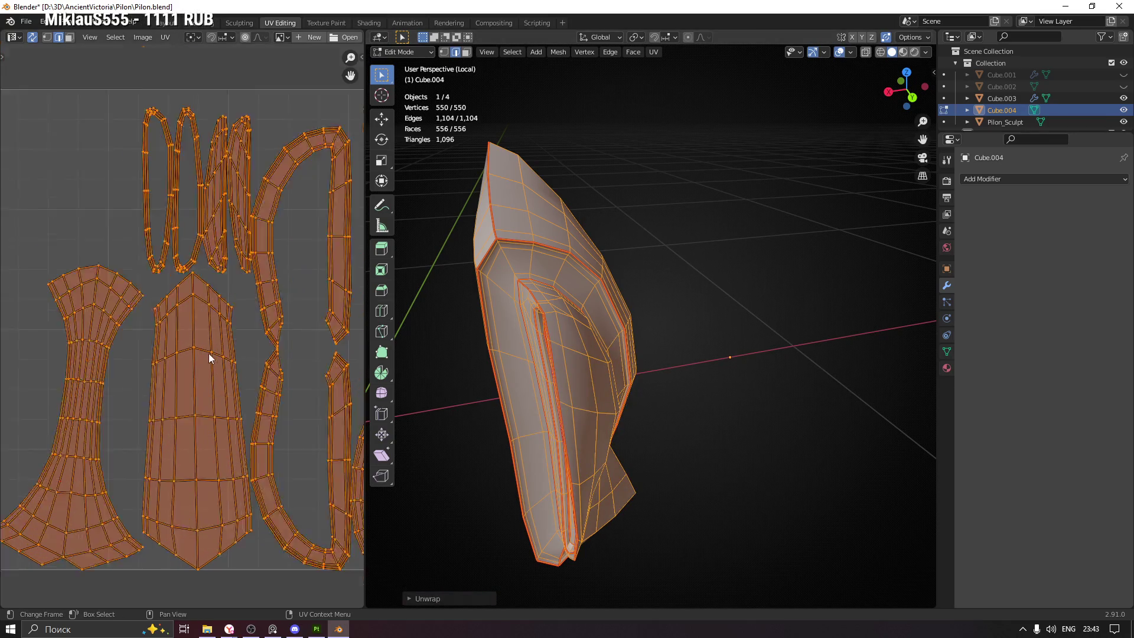
{"action": "scroll", "scroll_direction": "down", "scroll_amount": 3}
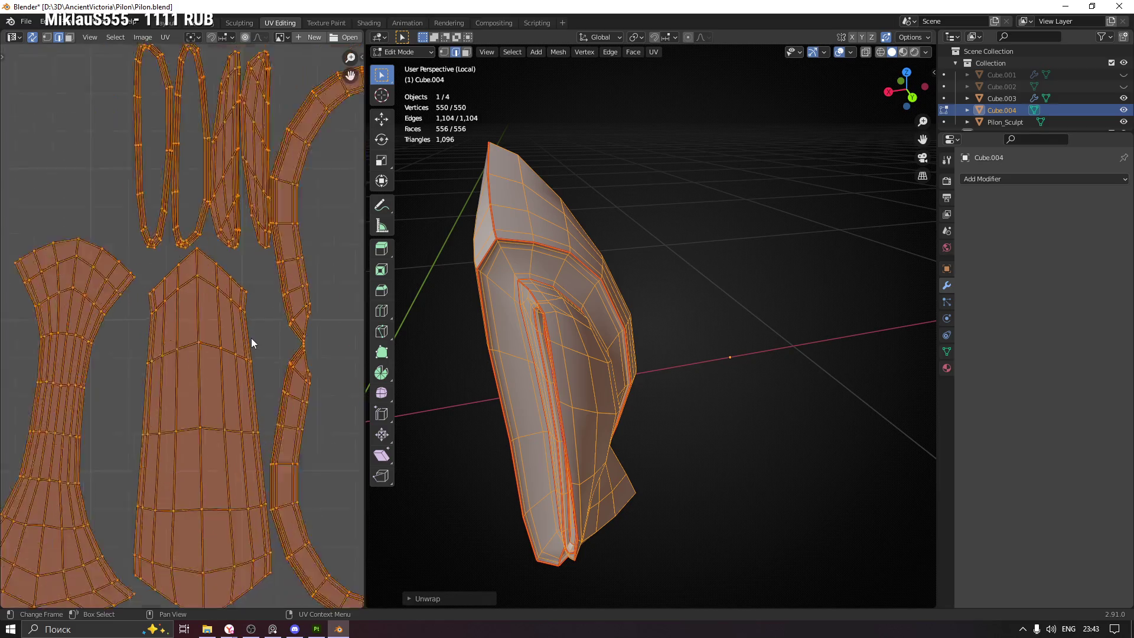
In face mode, select several front strip and top faces of the model
{"action": "left_click", "coordinate": [230, 407]}
{"action": "key", "text": "3"}
{"action": "left_click", "coordinate": [225, 381]}
{"action": "left_click_drag", "start_coordinate": [443, 377], "coordinate": [550, 324]}
{"action": "left_click", "coordinate": [550, 325]}
{"action": "left_click", "coordinate": [560, 367]}
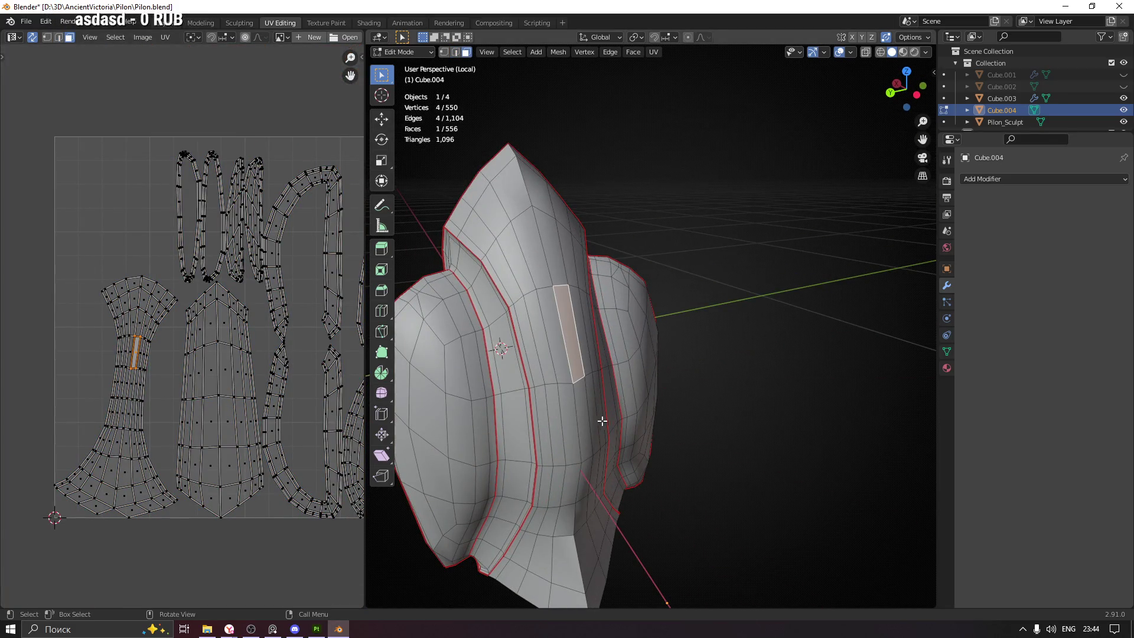
{"action": "left_click", "coordinate": [488, 185]}
{"action": "left_click", "coordinate": [539, 180]}
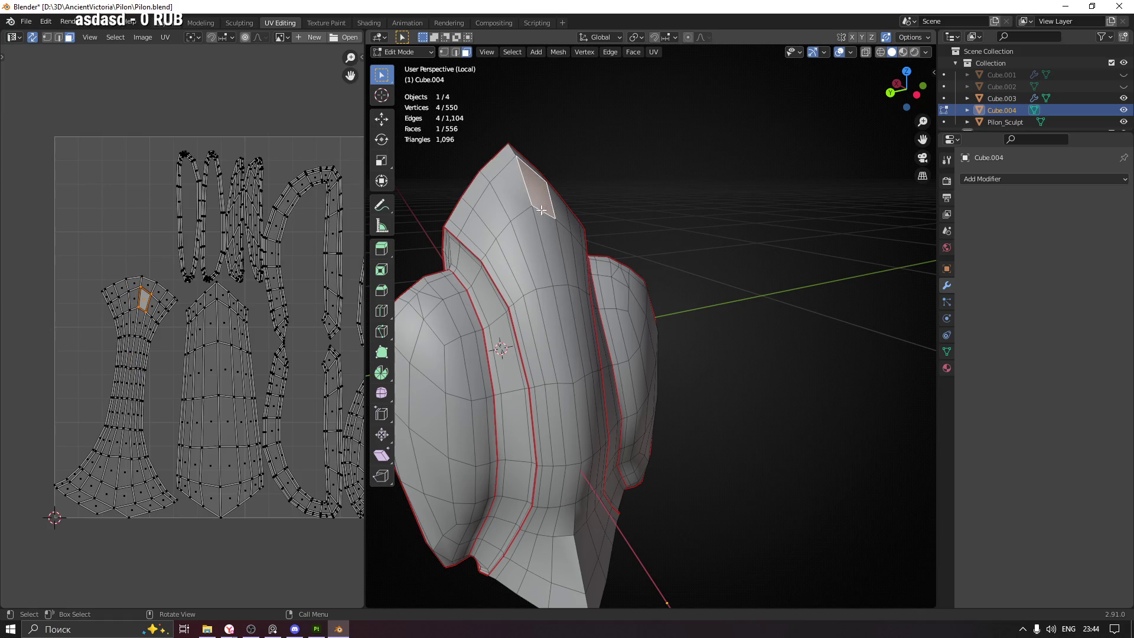
Select the front strip's hourglass UV island and rotate it upright
{"action": "left_click", "coordinate": [500, 158]}
{"action": "left_click", "coordinate": [532, 290]}
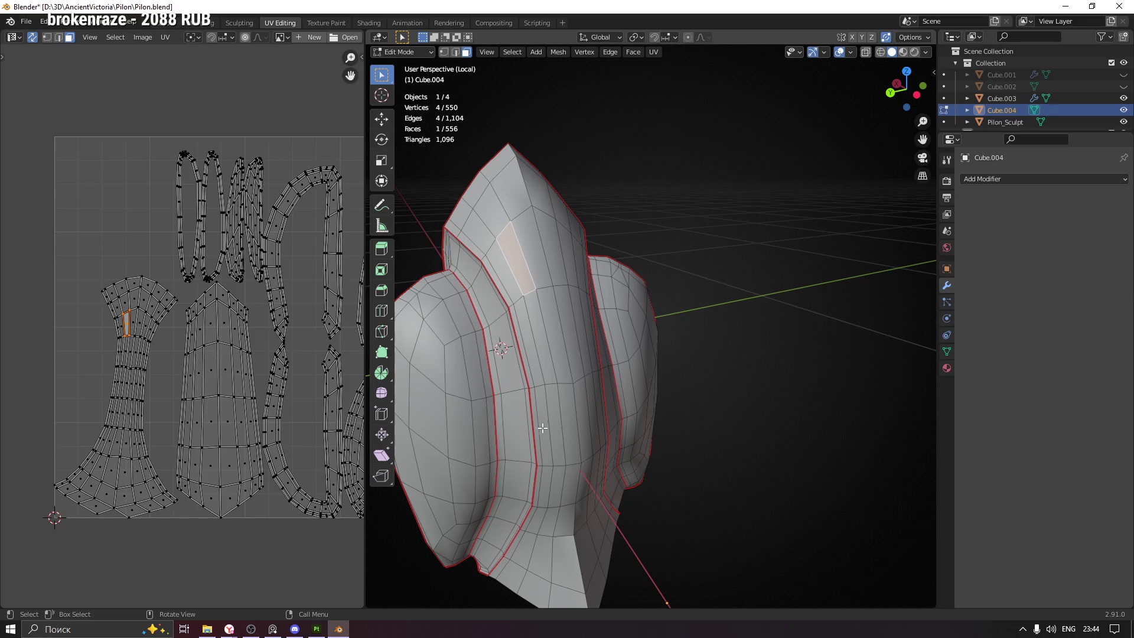
{"action": "left_click", "coordinate": [560, 414]}
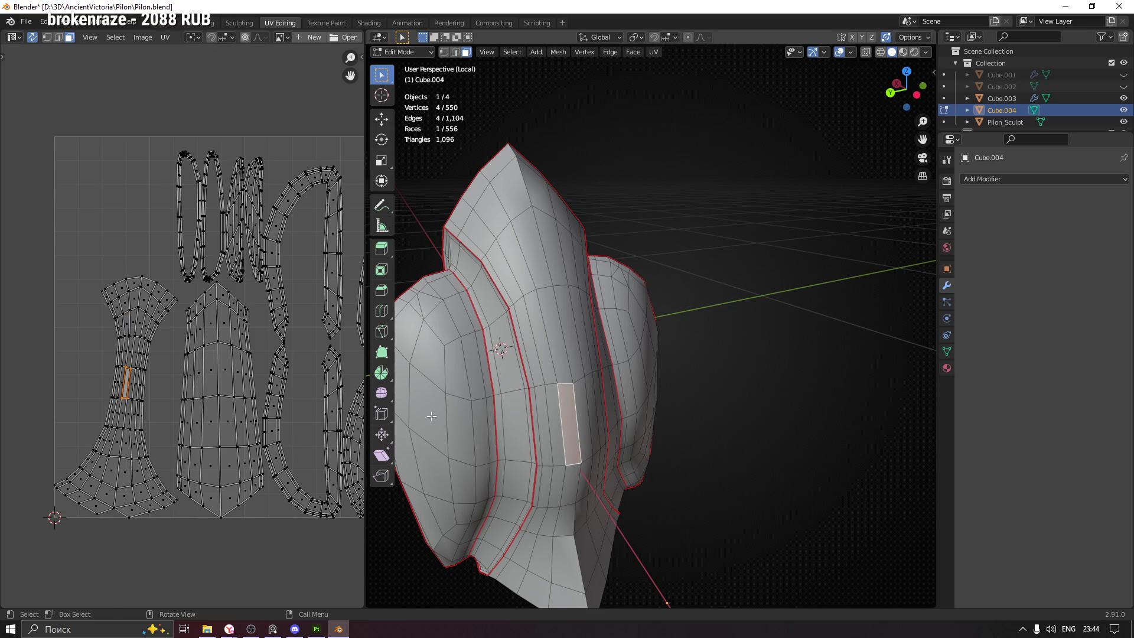
{"action": "scroll", "scroll_direction": "up", "scroll_amount": 3}
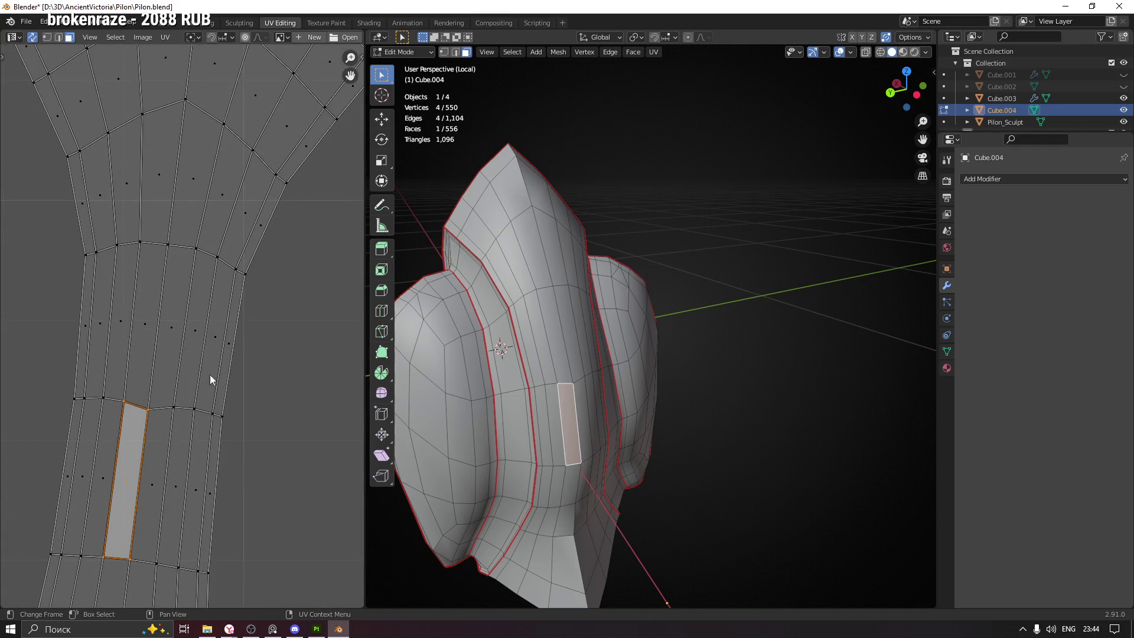
{"action": "scroll", "scroll_direction": "down", "scroll_amount": 3}
{"action": "key", "text": "l"}
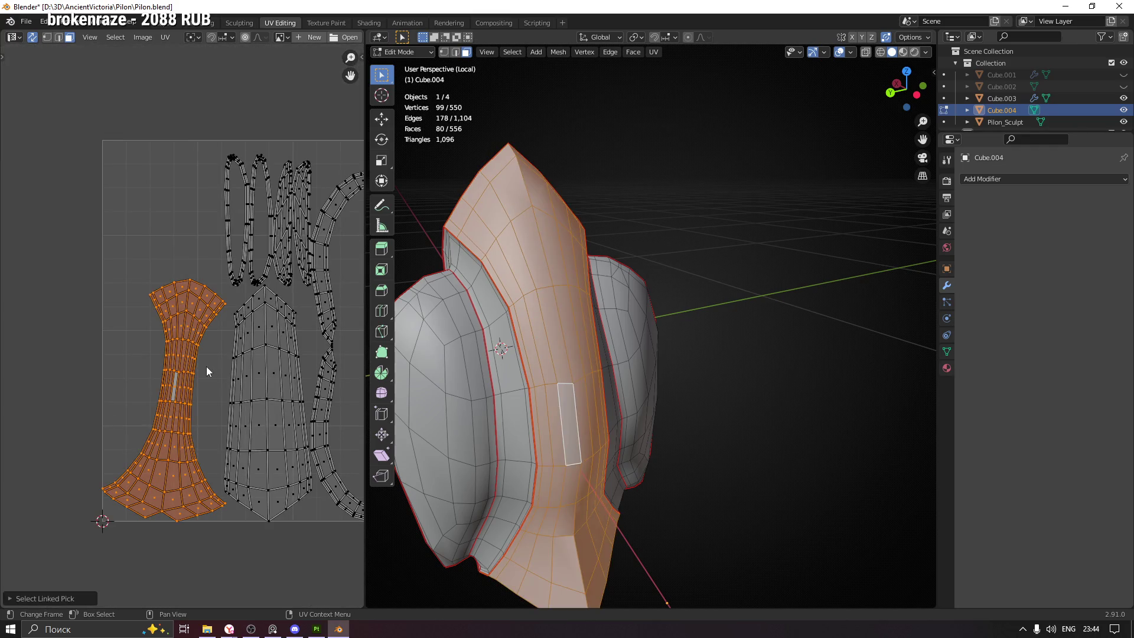
{"action": "key", "text": "r"}
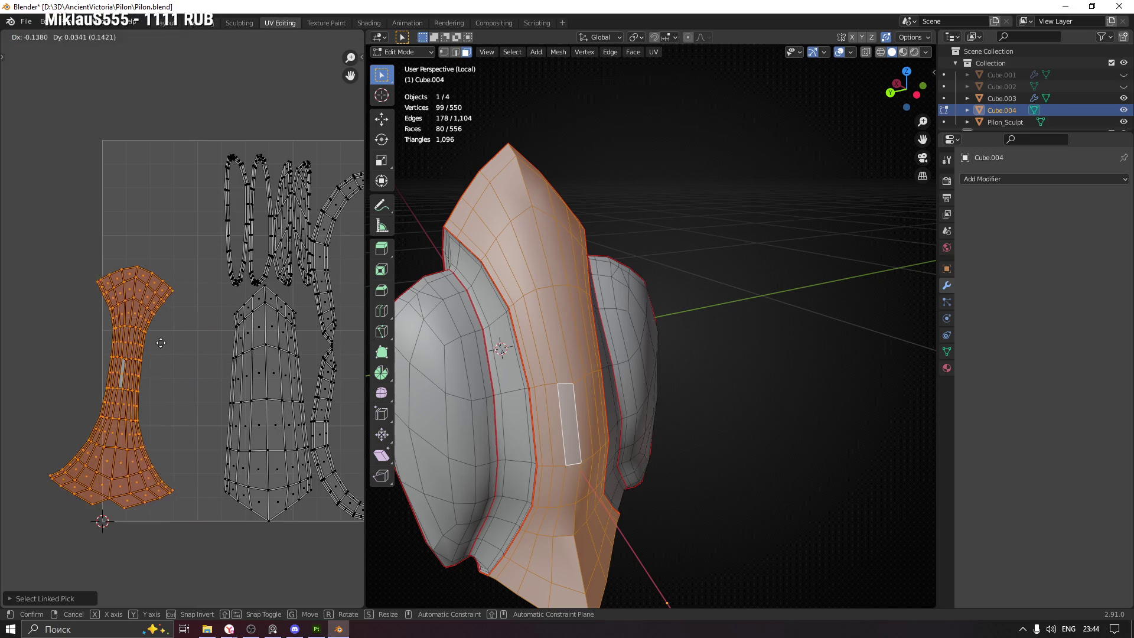
{"action": "left_click", "coordinate": [202, 290]}
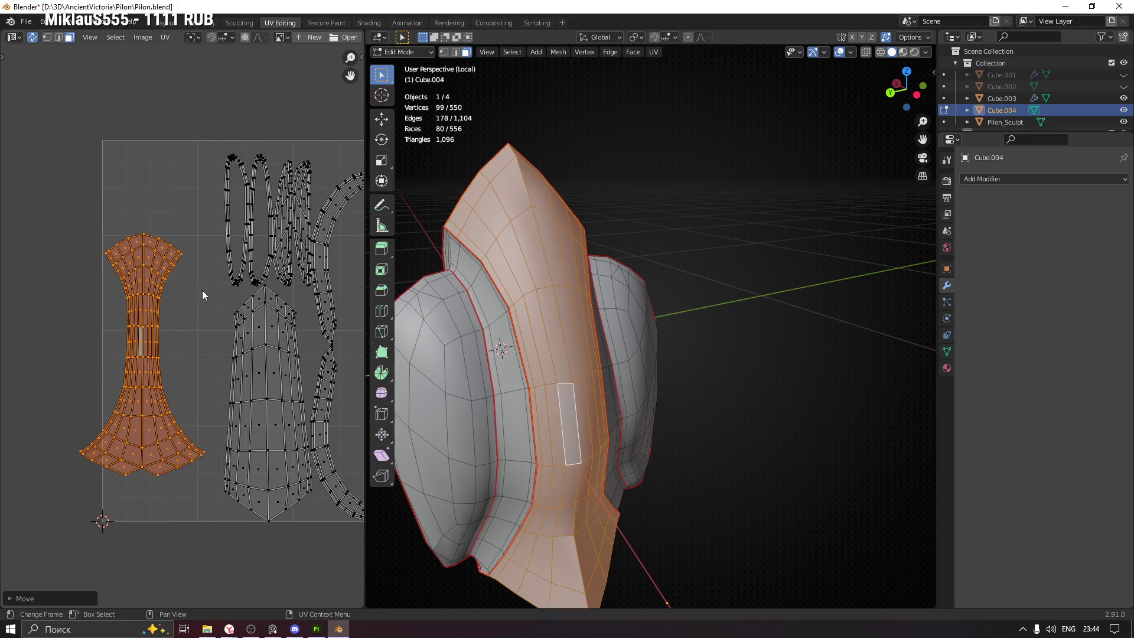
{"action": "scroll", "scroll_direction": "up", "scroll_amount": 3}
{"action": "left_click", "coordinate": [235, 312]}
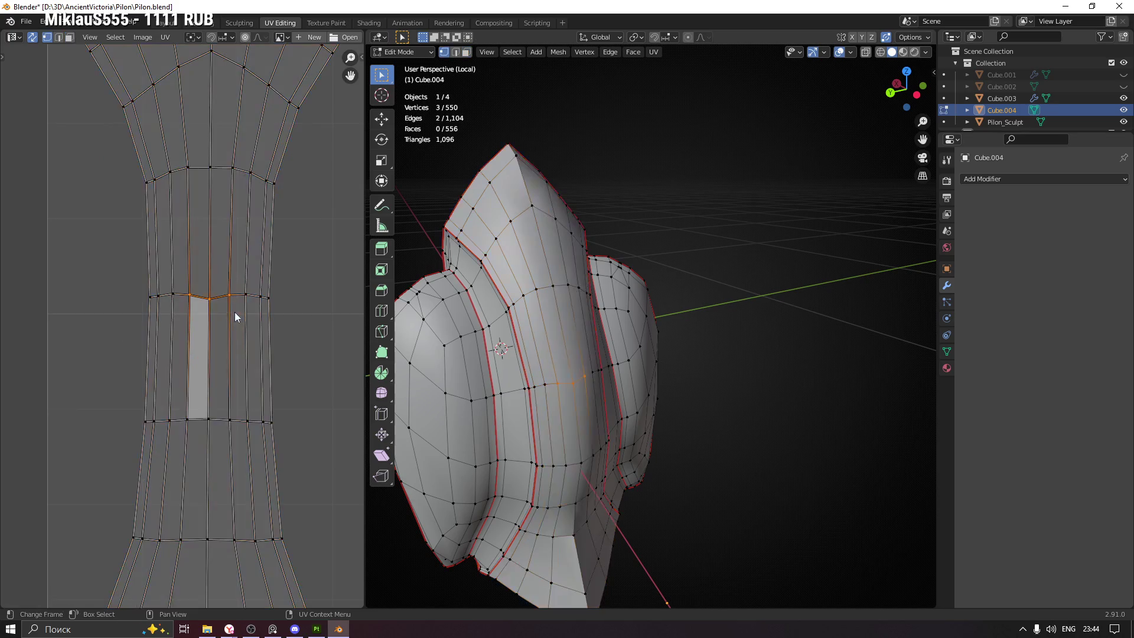
Align the selected UV edges of Cube.004's strip vertically and horizontally
{"action": "left_click_drag", "start_coordinate": [215, 306], "coordinate": [216, 306]}
{"action": "right_click", "coordinate": [215, 306]}
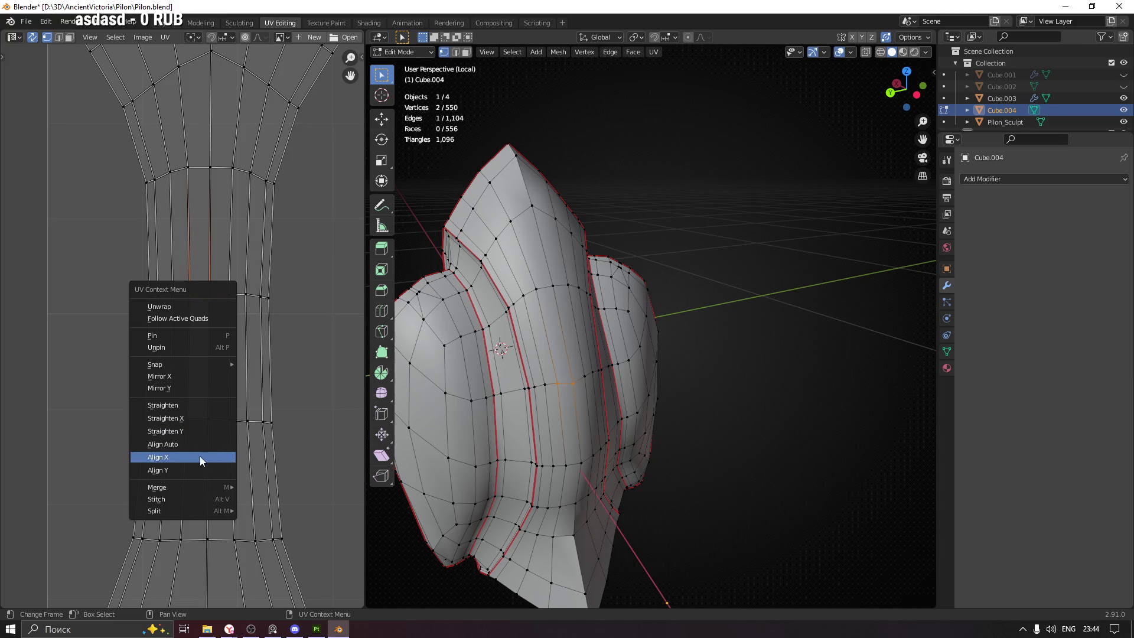
{"action": "left_click", "coordinate": [200, 456]}
{"action": "right_click", "coordinate": [229, 377]}
{"action": "left_click", "coordinate": [204, 392]}
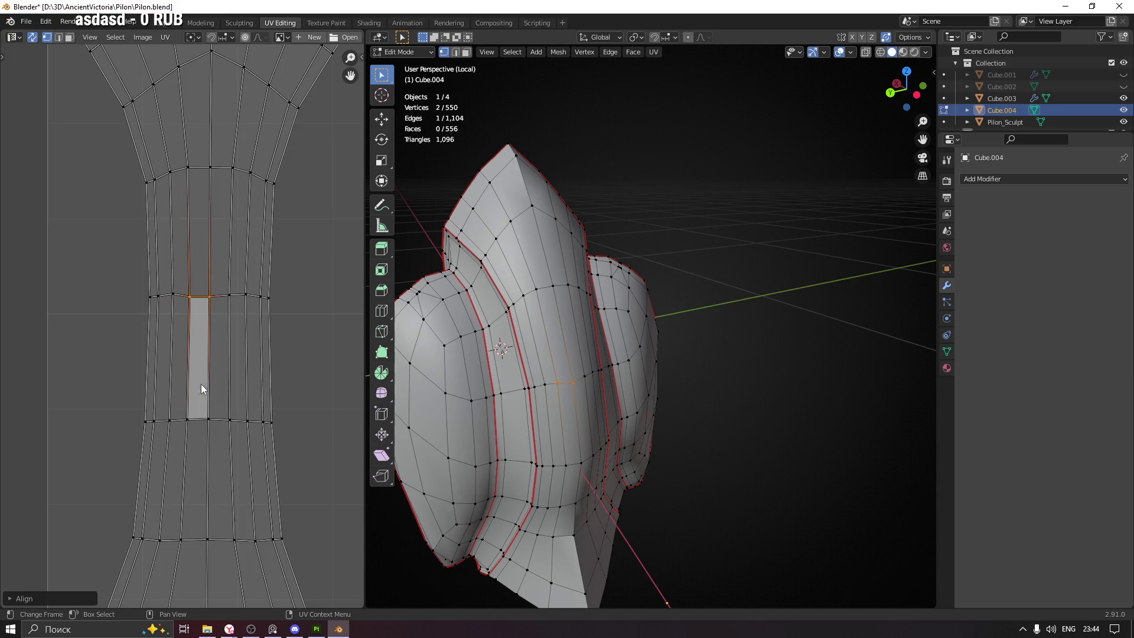
{"action": "right_click", "coordinate": [221, 436]}
{"action": "left_click", "coordinate": [214, 427]}
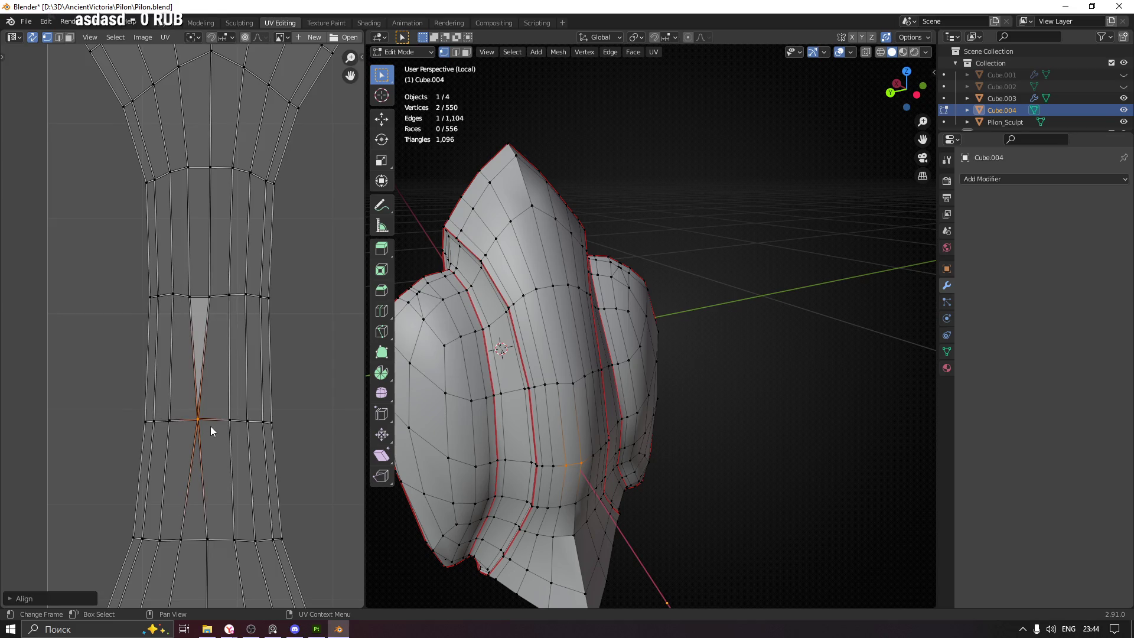
{"action": "right_click", "coordinate": [213, 427]}
{"action": "left_click", "coordinate": [211, 424]}
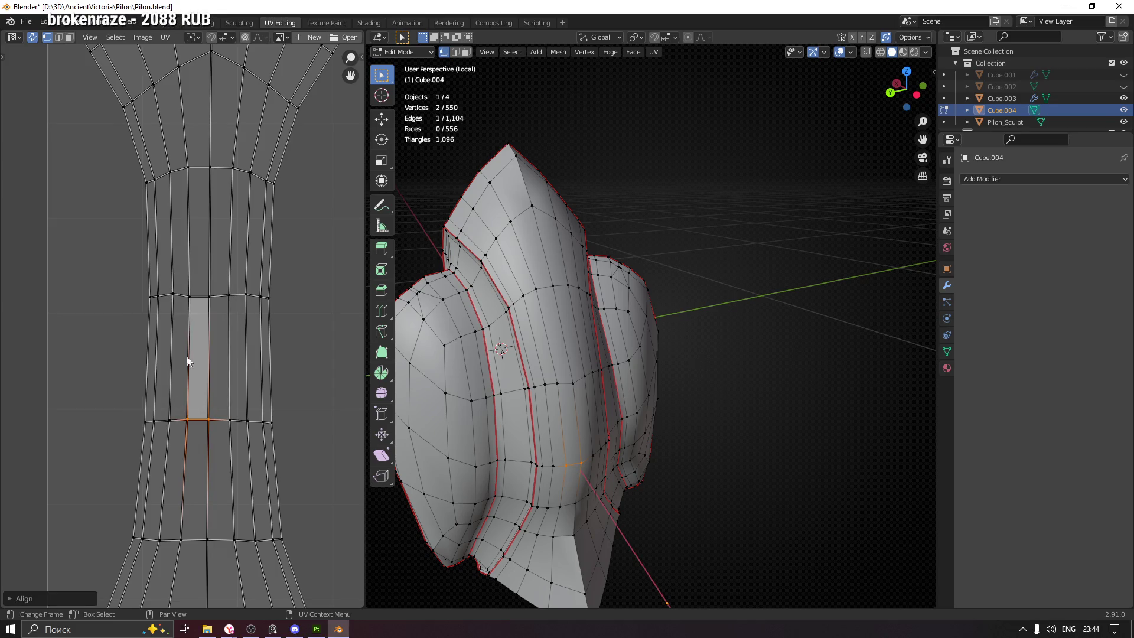
{"action": "left_click_drag", "start_coordinate": [177, 282], "coordinate": [197, 434]}
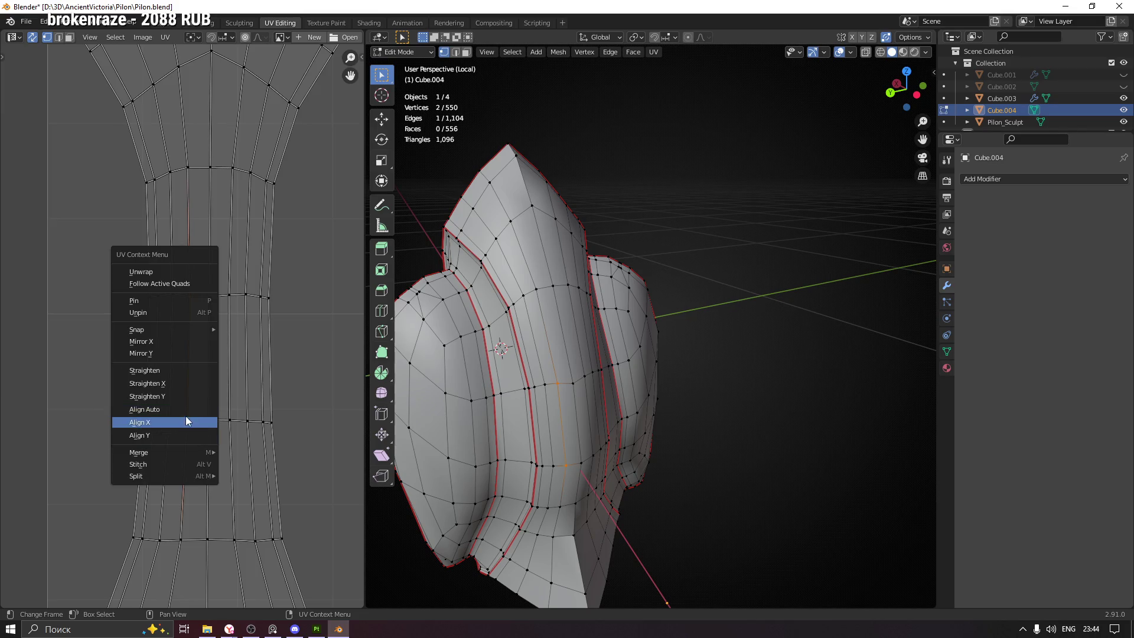
{"action": "left_click", "coordinate": [185, 420]}
Straighten the whole hourglass UV island with Follow Active Quads and frame all UVs
{"action": "key", "text": "3"}
{"action": "left_click", "coordinate": [202, 349]}
{"action": "key", "text": "l"}
{"action": "right_click", "coordinate": [200, 346]}
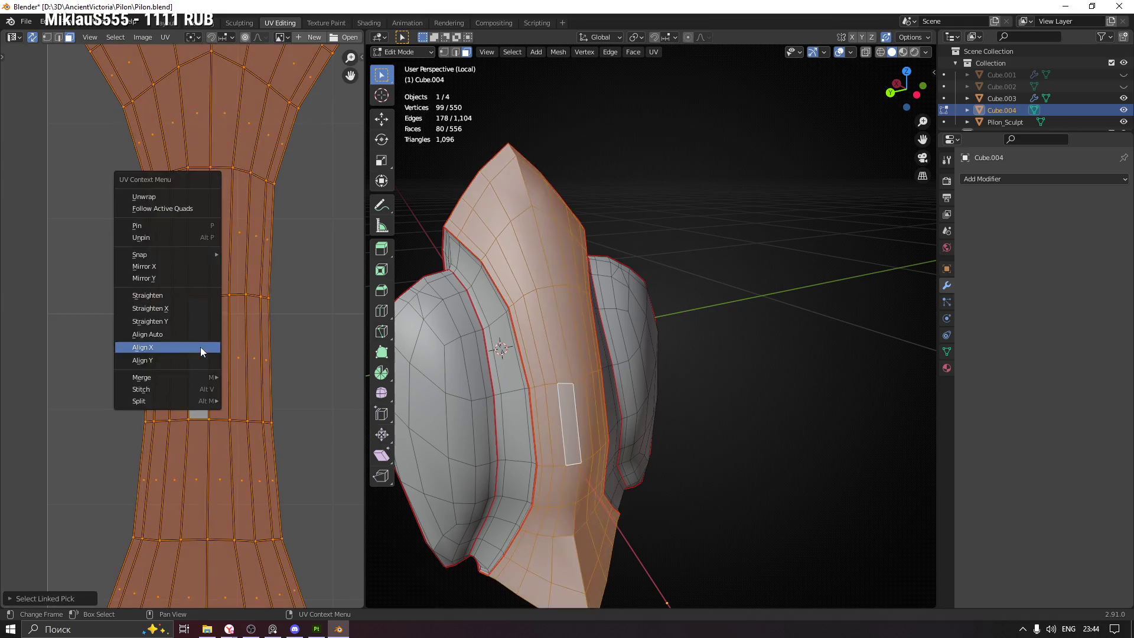
{"action": "left_click", "coordinate": [169, 209]}
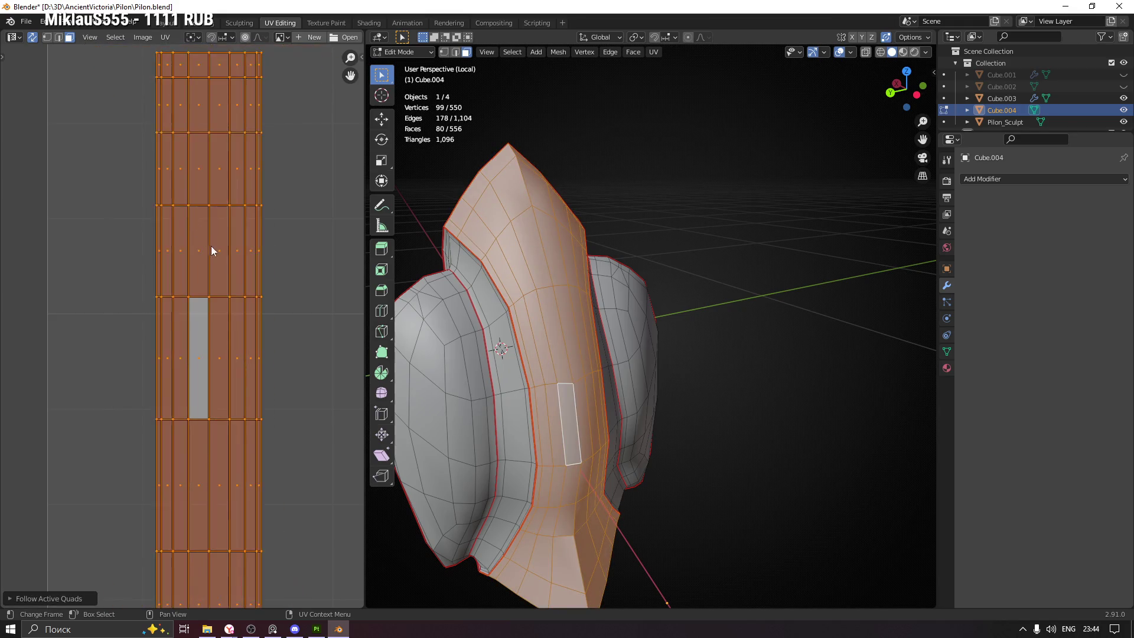
{"action": "scroll", "scroll_direction": "down", "scroll_amount": 3}
{"action": "left_click", "coordinate": [261, 327]}
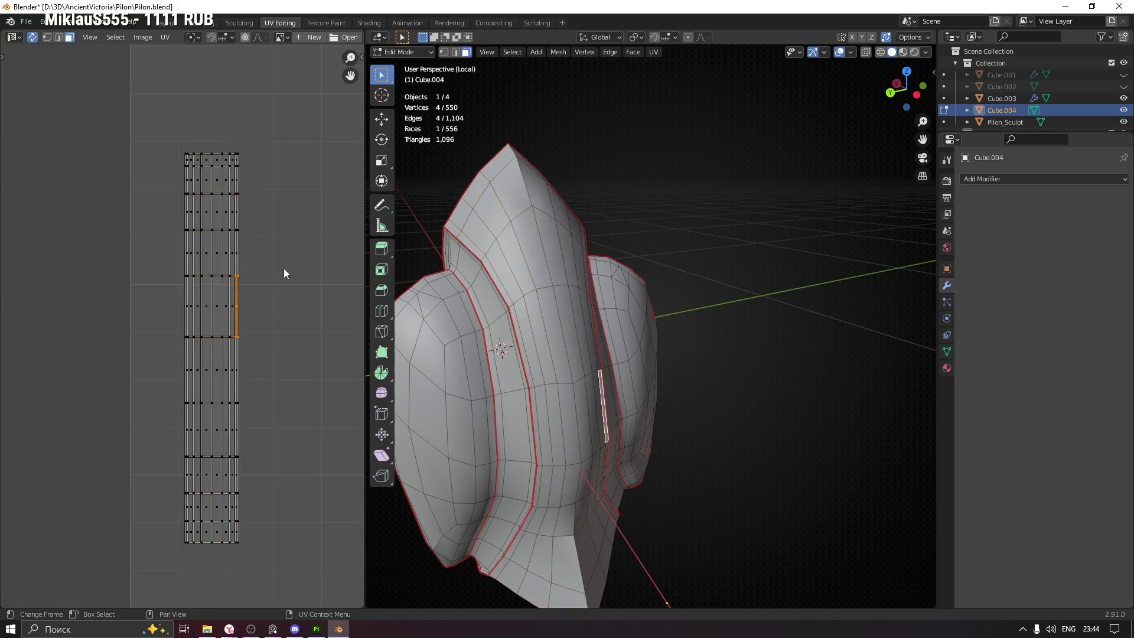
{"action": "key", "text": "Home"}
{"action": "scroll", "scroll_direction": "down", "scroll_amount": 3}
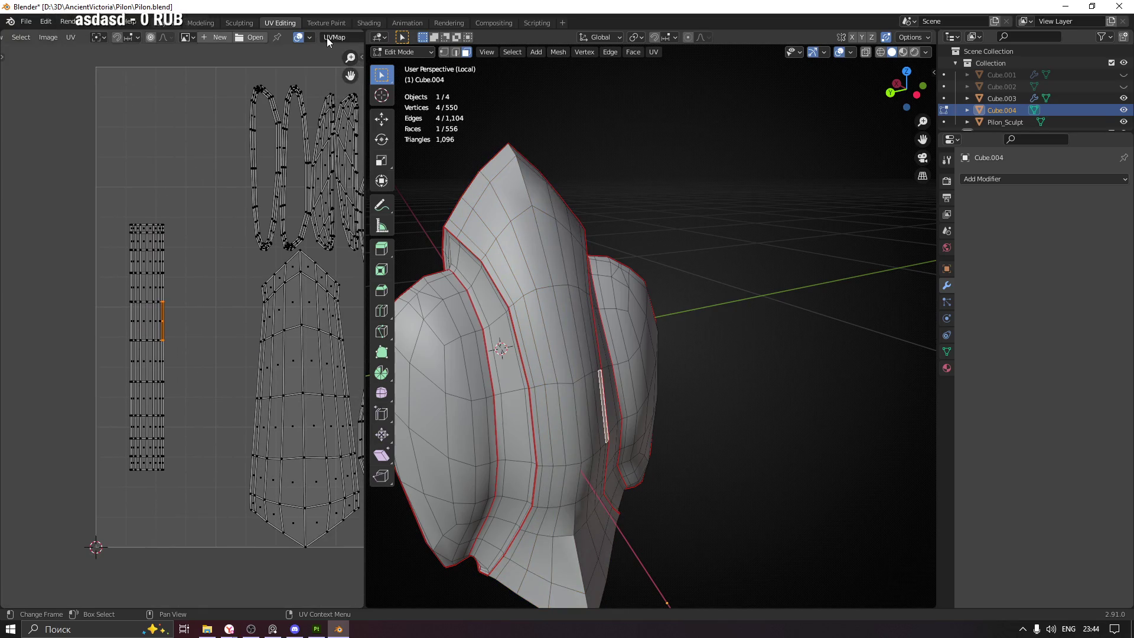
Turn on UV stretch display in the overlays, set to Area
{"action": "left_click", "coordinate": [272, 38]}
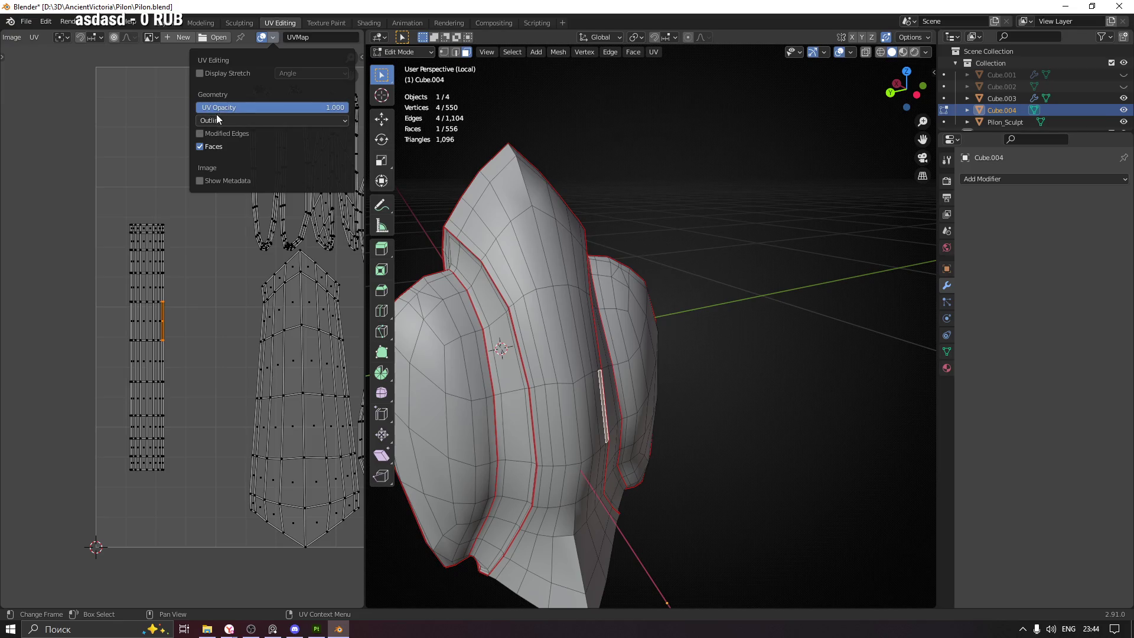
{"action": "left_click", "coordinate": [243, 73]}
{"action": "left_click", "coordinate": [301, 74]}
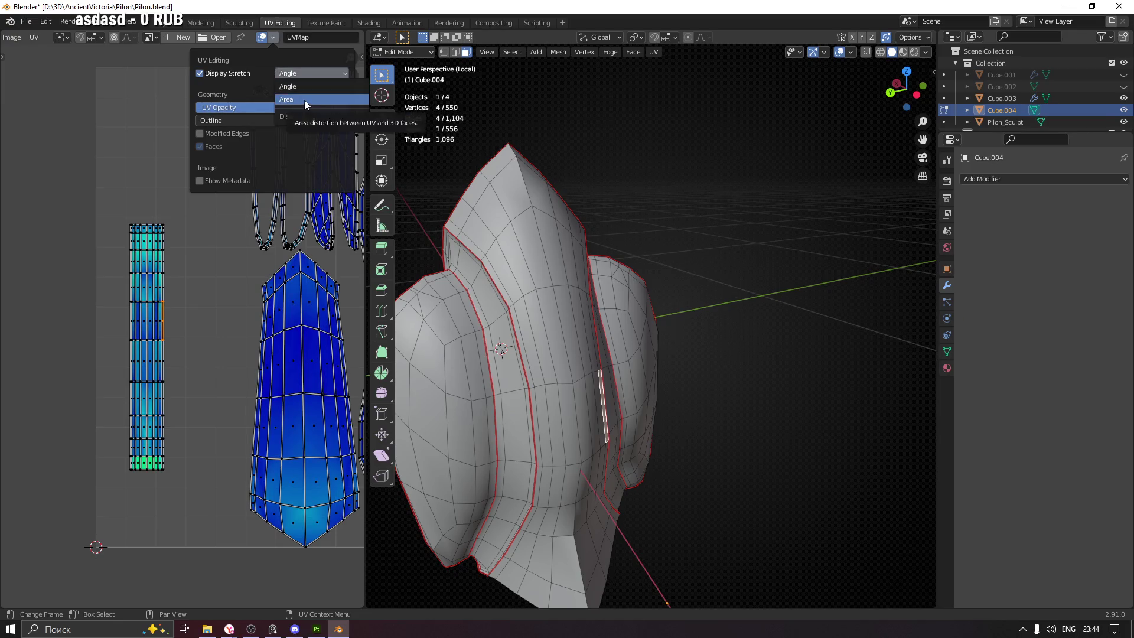
{"action": "left_click", "coordinate": [305, 101]}
Frame the UV strip and select its dark-blue band of faces
{"action": "left_click_drag", "start_coordinate": [214, 353], "coordinate": [255, 314]}
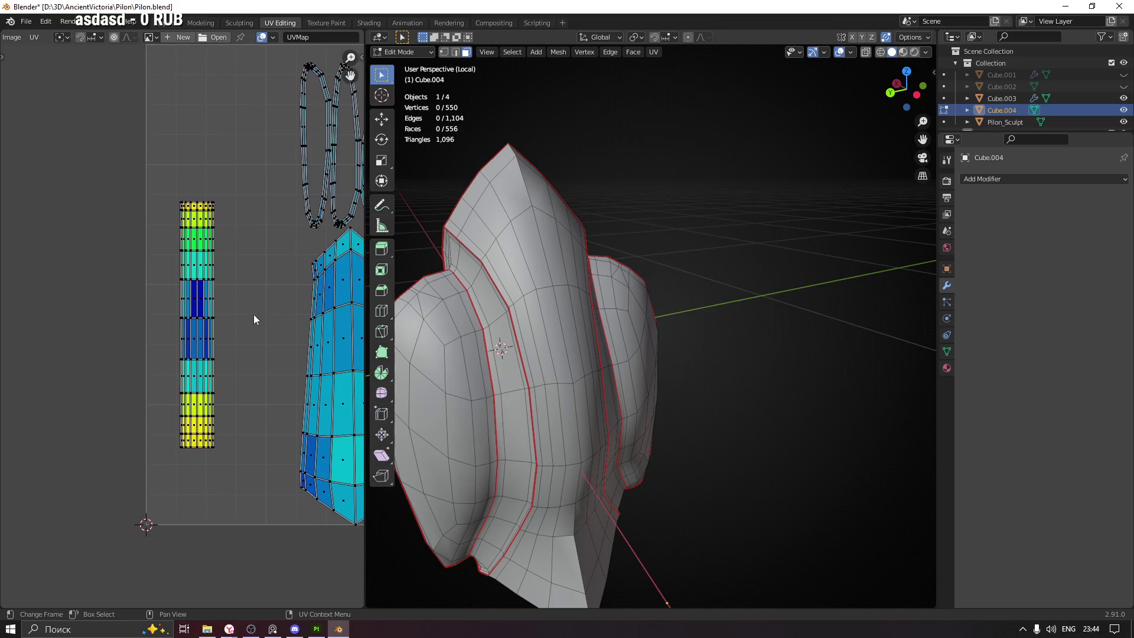
{"action": "scroll", "scroll_direction": "up", "scroll_amount": 3}
{"action": "left_click_drag", "start_coordinate": [248, 116], "coordinate": [124, 153]}
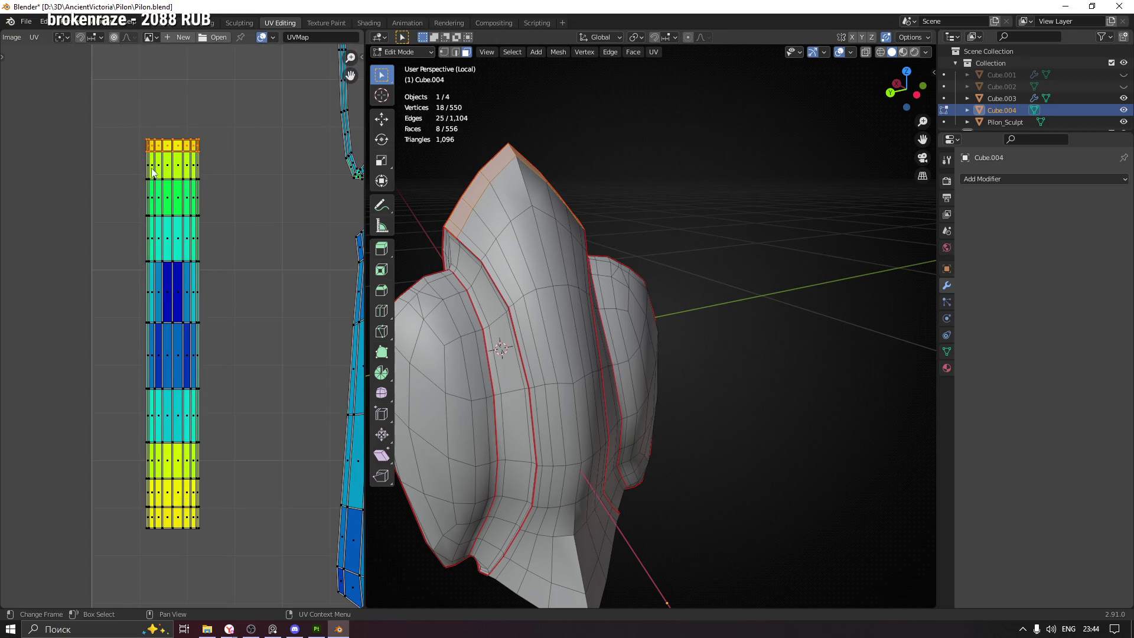
{"action": "left_click_drag", "start_coordinate": [253, 388], "coordinate": [262, 344]}
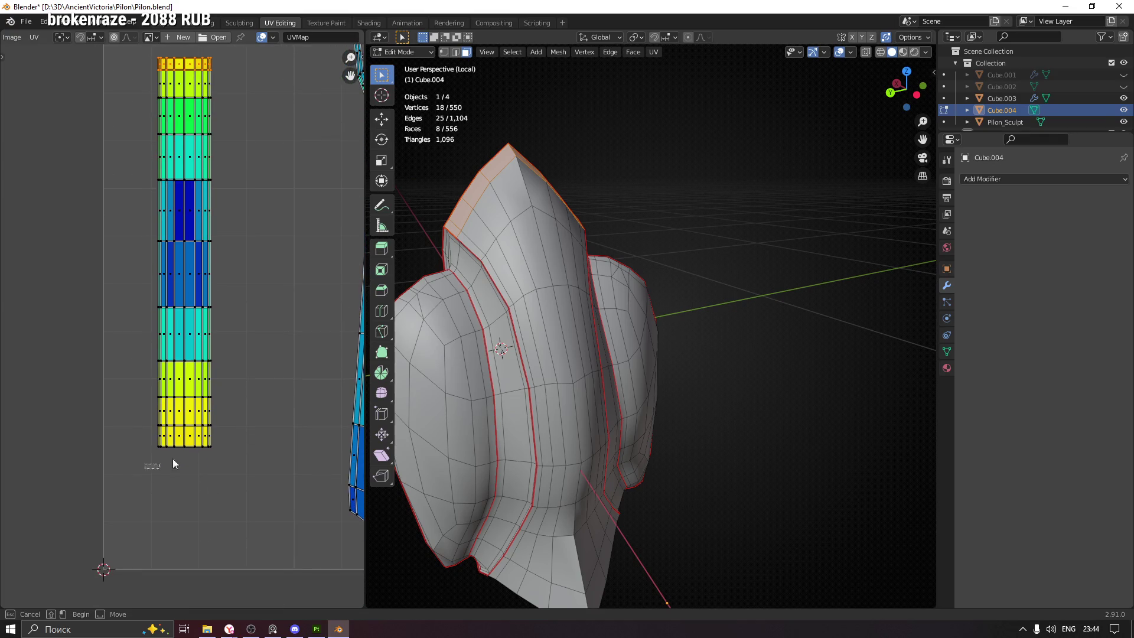
{"action": "left_click_drag", "start_coordinate": [224, 399], "coordinate": [225, 400]}
{"action": "left_click_drag", "start_coordinate": [239, 357], "coordinate": [121, 399]}
{"action": "key", "text": "ctrl+z"}
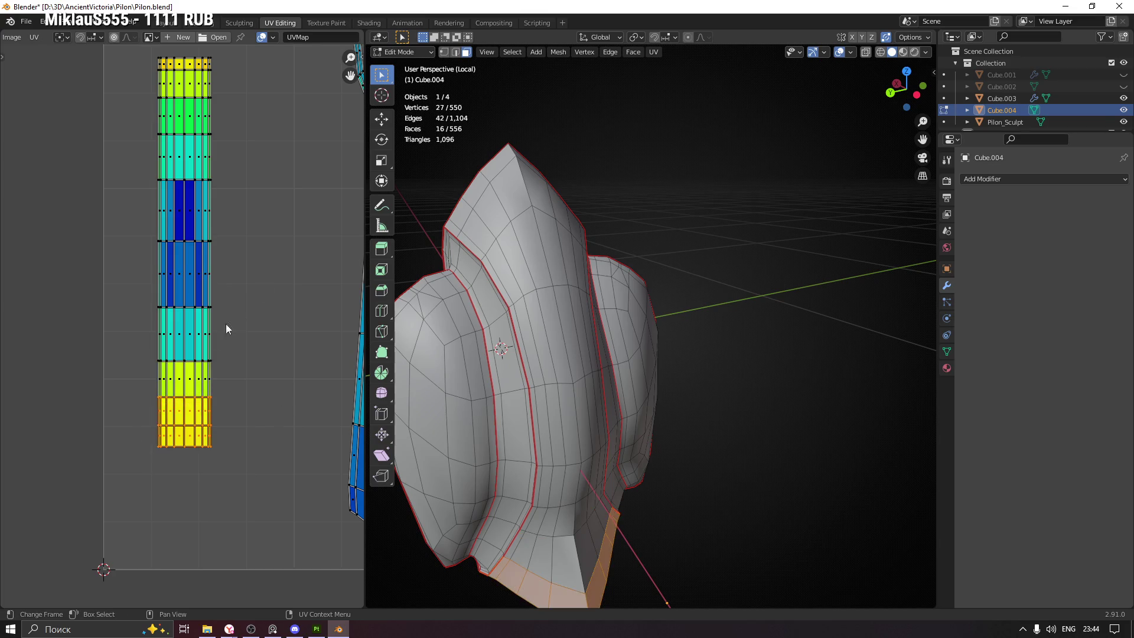
{"action": "left_click_drag", "start_coordinate": [260, 240], "coordinate": [148, 310]}
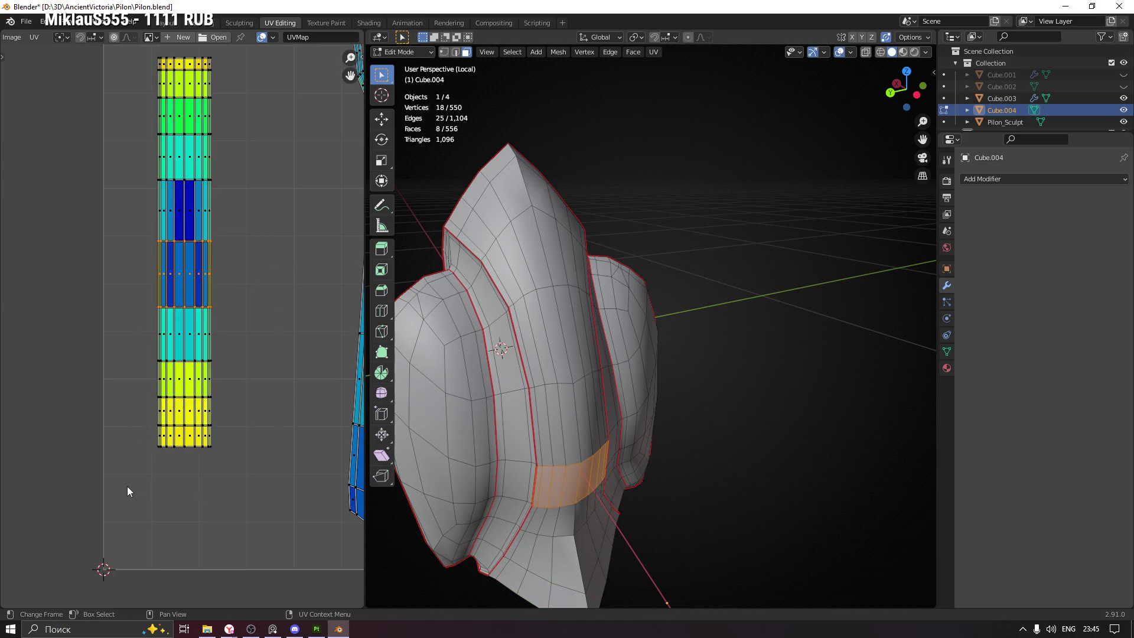
Select the strip's bottom UV edge and move it down along Y
{"action": "left_click_drag", "start_coordinate": [242, 439], "coordinate": [242, 438]}
{"action": "left_click_drag", "start_coordinate": [135, 451], "coordinate": [249, 437]}
{"action": "left_click_drag", "start_coordinate": [140, 483], "coordinate": [231, 436]}
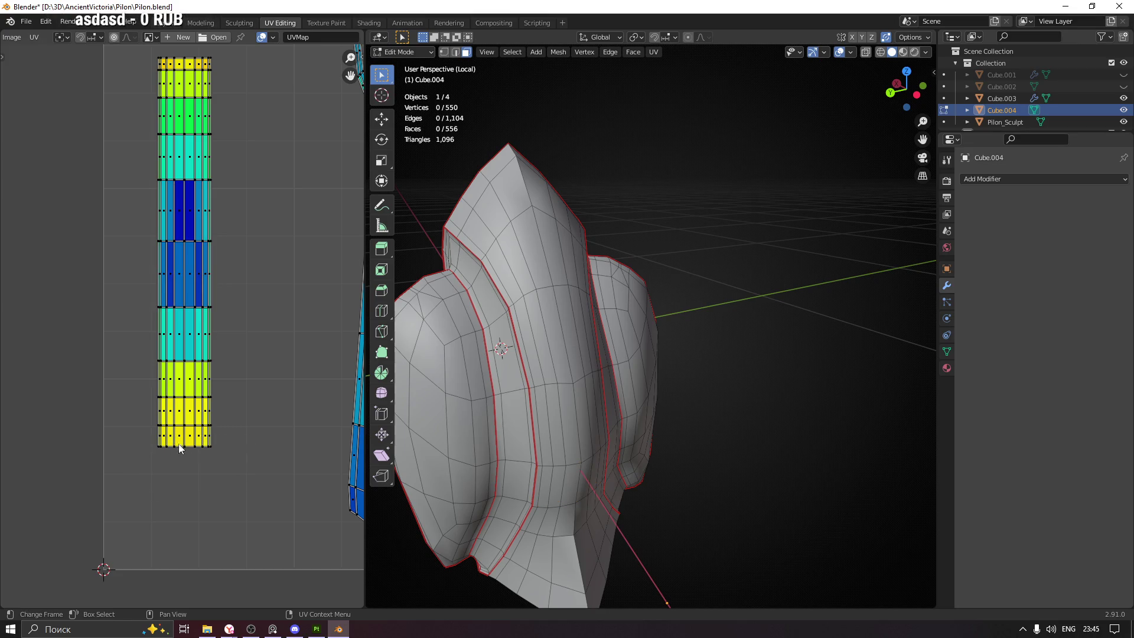
{"action": "left_click_drag", "start_coordinate": [143, 418], "coordinate": [260, 470]}
{"action": "left_click_drag", "start_coordinate": [132, 437], "coordinate": [260, 477]}
{"action": "key", "text": "g"}
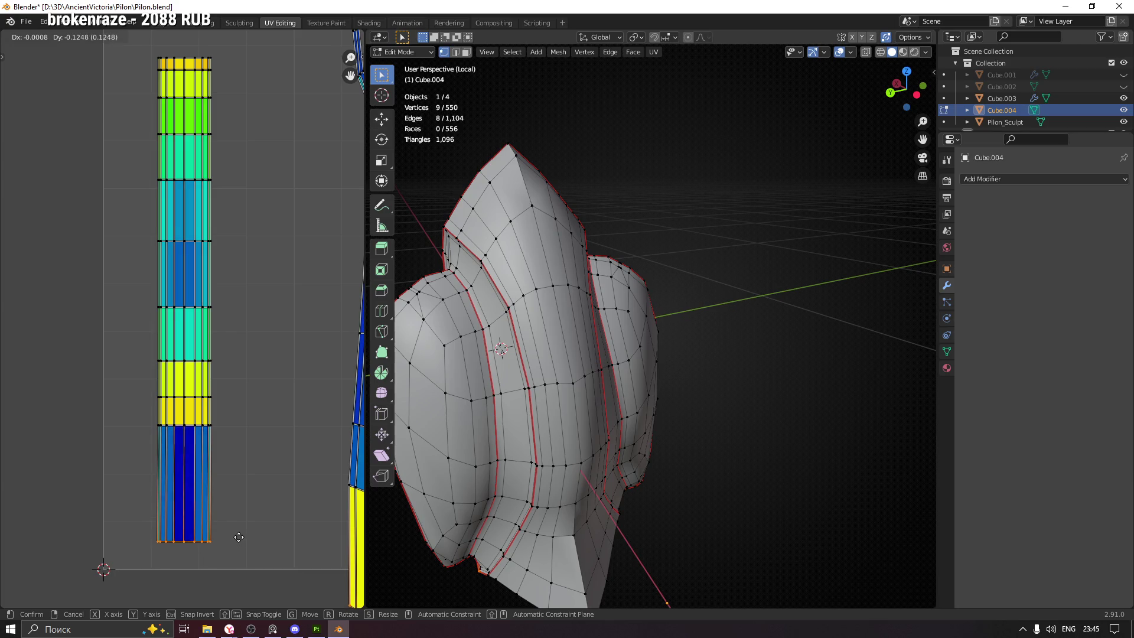
{"action": "key", "text": "x"}
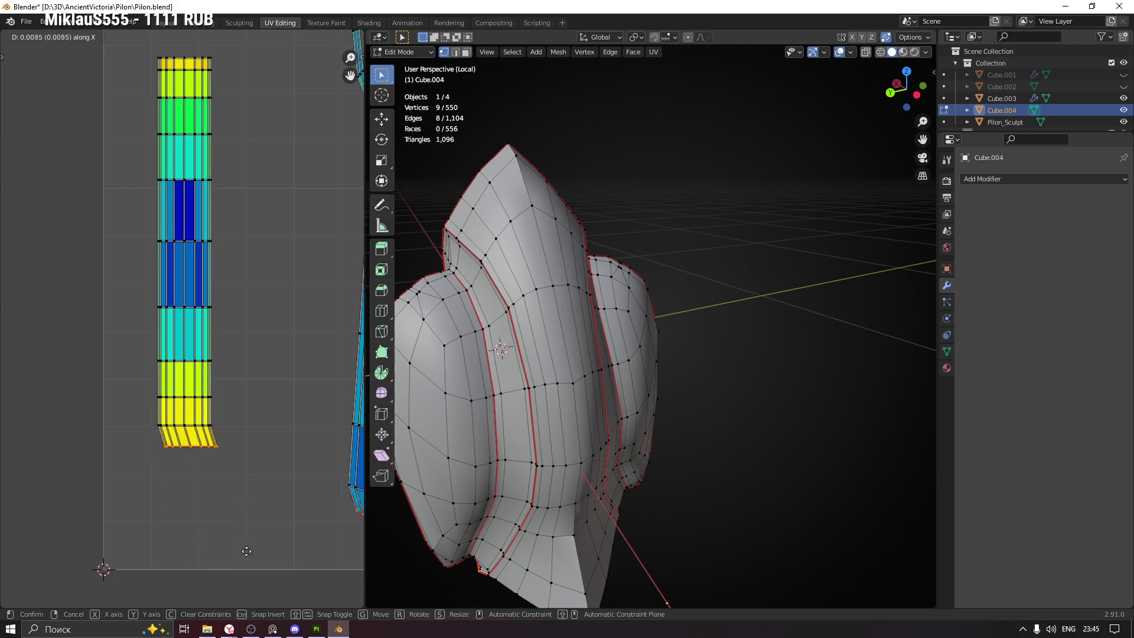
{"action": "key", "text": "y"}
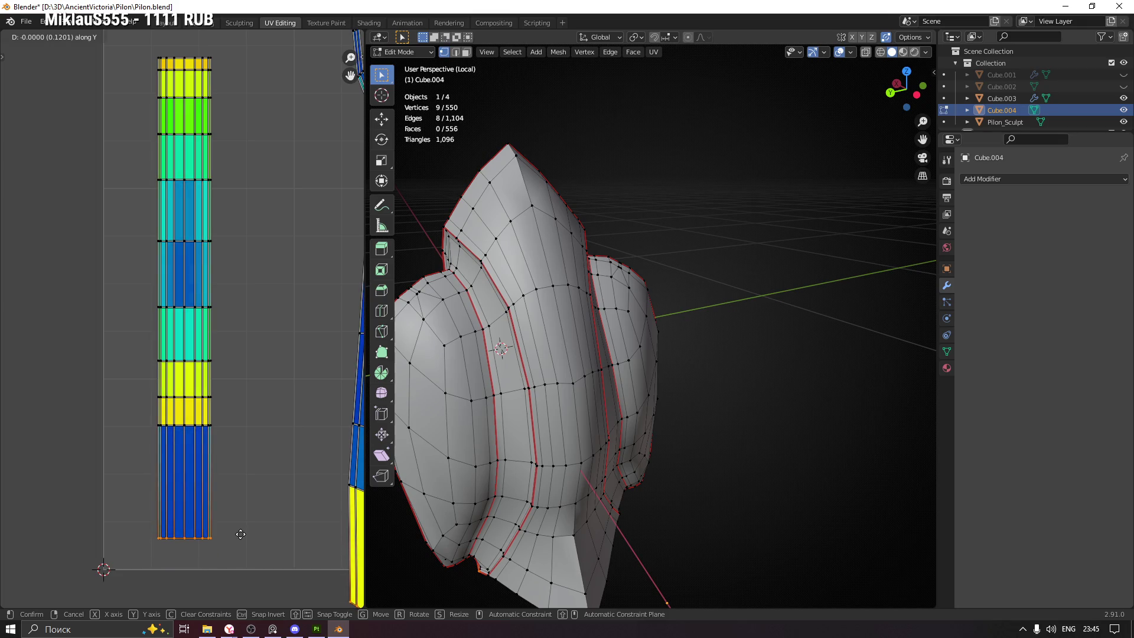
{"action": "left_click", "coordinate": [241, 534]}
Pull the bottom two rows of UV faces down along Y, then reselect the dark-blue strip
{"action": "left_click_drag", "start_coordinate": [134, 551], "coordinate": [237, 409]}
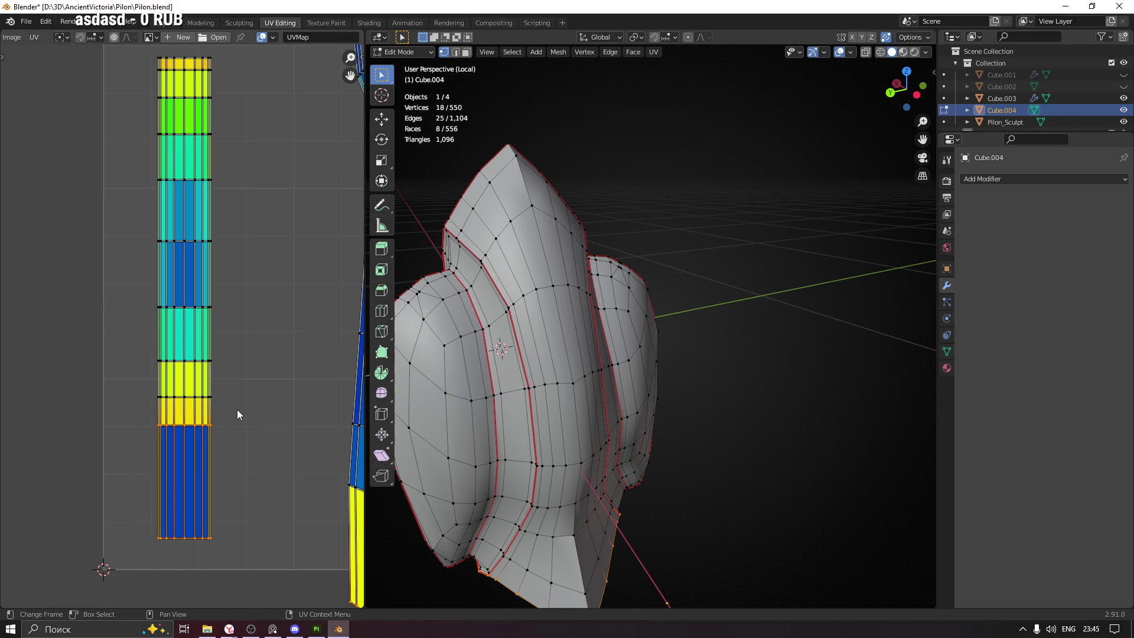
{"action": "key", "text": "g"}
{"action": "key", "text": "y"}
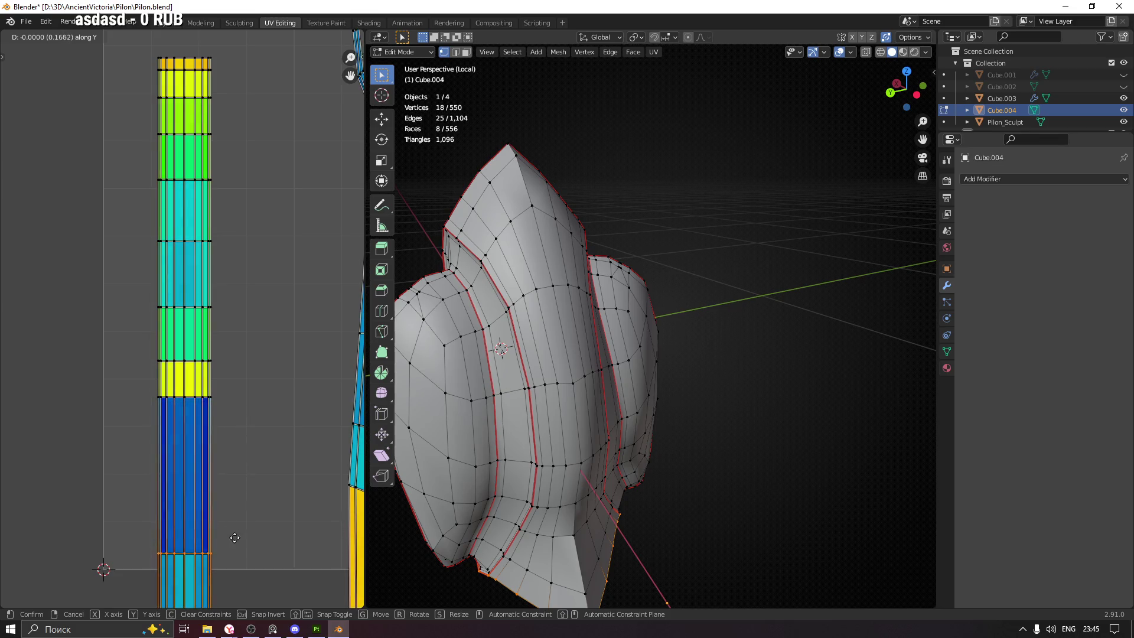
{"action": "left_click", "coordinate": [234, 543]}
{"action": "key", "text": "alt+a"}
{"action": "left_click_drag", "start_coordinate": [127, 450], "coordinate": [292, 527]}
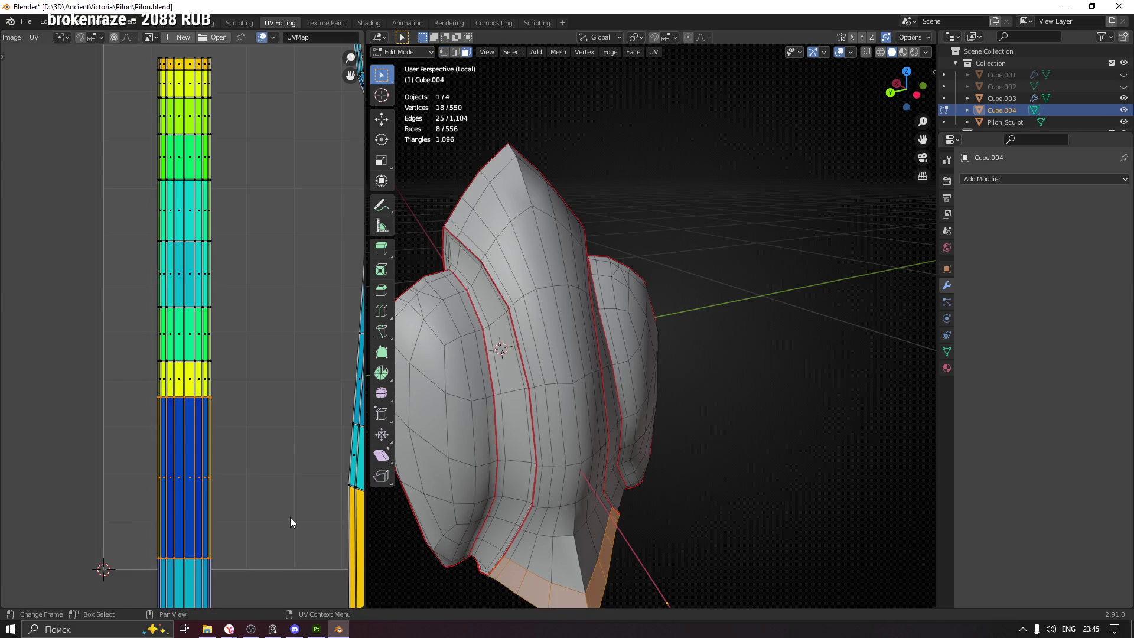
Step the selection up through the UV strip's rows to its top row
{"action": "scroll", "scroll_direction": "down", "scroll_amount": 3}
{"action": "scroll", "scroll_direction": "down", "scroll_amount": 3}
{"action": "left_click_drag", "start_coordinate": [250, 537], "coordinate": [249, 392]}
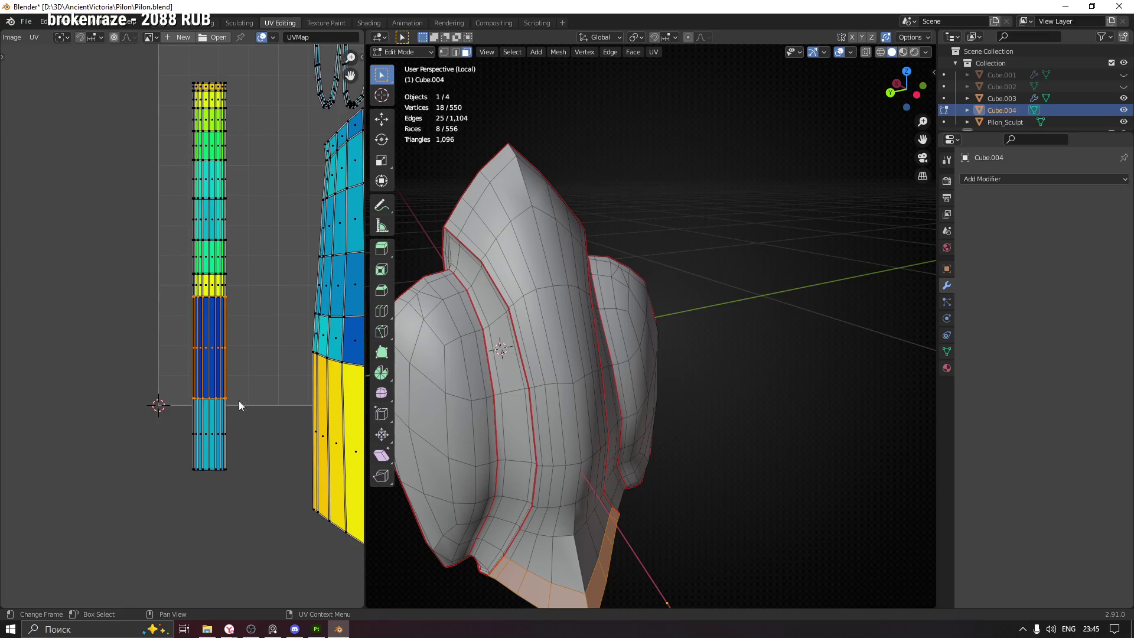
{"action": "left_click_drag", "start_coordinate": [250, 499], "coordinate": [249, 498]}
{"action": "left_click_drag", "start_coordinate": [449, 484], "coordinate": [235, 405]}
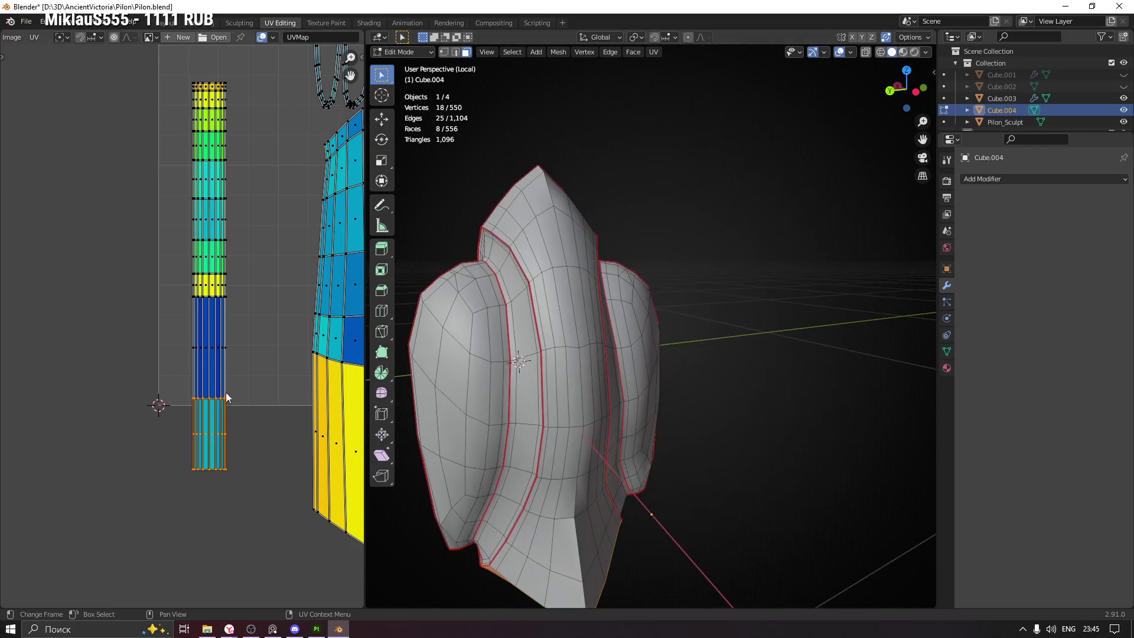
{"action": "left_click_drag", "start_coordinate": [234, 291], "coordinate": [243, 292]}
{"action": "left_click_drag", "start_coordinate": [170, 250], "coordinate": [196, 375]}
{"action": "left_click_drag", "start_coordinate": [204, 370], "coordinate": [260, 398]}
{"action": "left_click_drag", "start_coordinate": [203, 328], "coordinate": [260, 361]}
{"action": "left_click_drag", "start_coordinate": [204, 289], "coordinate": [254, 302]}
{"action": "left_click_drag", "start_coordinate": [207, 260], "coordinate": [260, 280]}
{"action": "left_click_drag", "start_coordinate": [208, 232], "coordinate": [292, 264]}
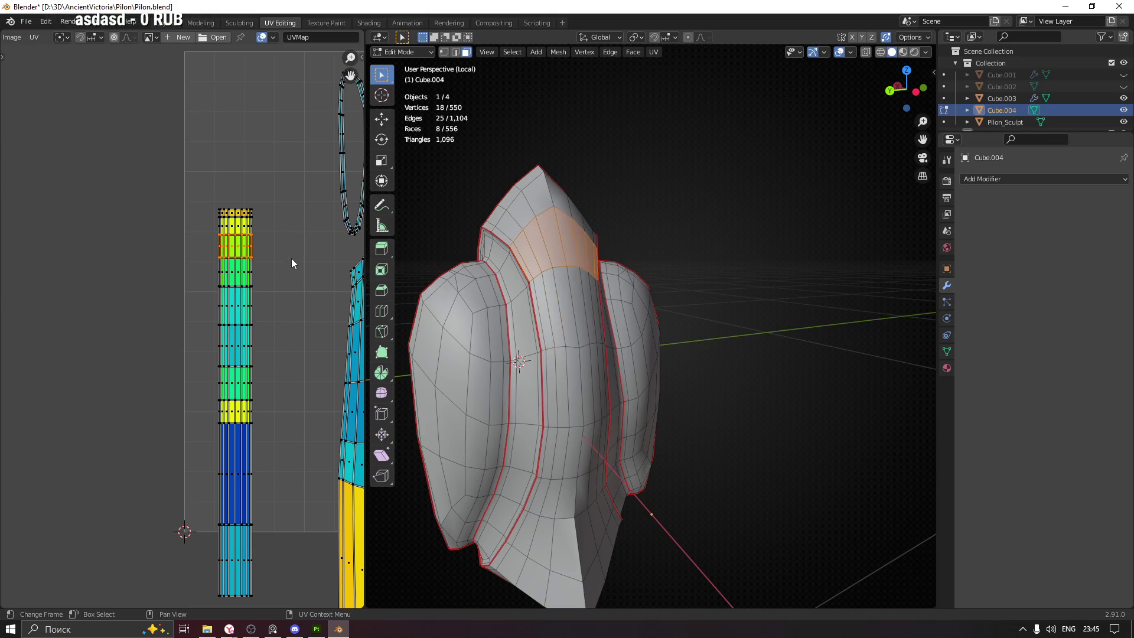
{"action": "left_click_drag", "start_coordinate": [283, 221], "coordinate": [280, 214]}
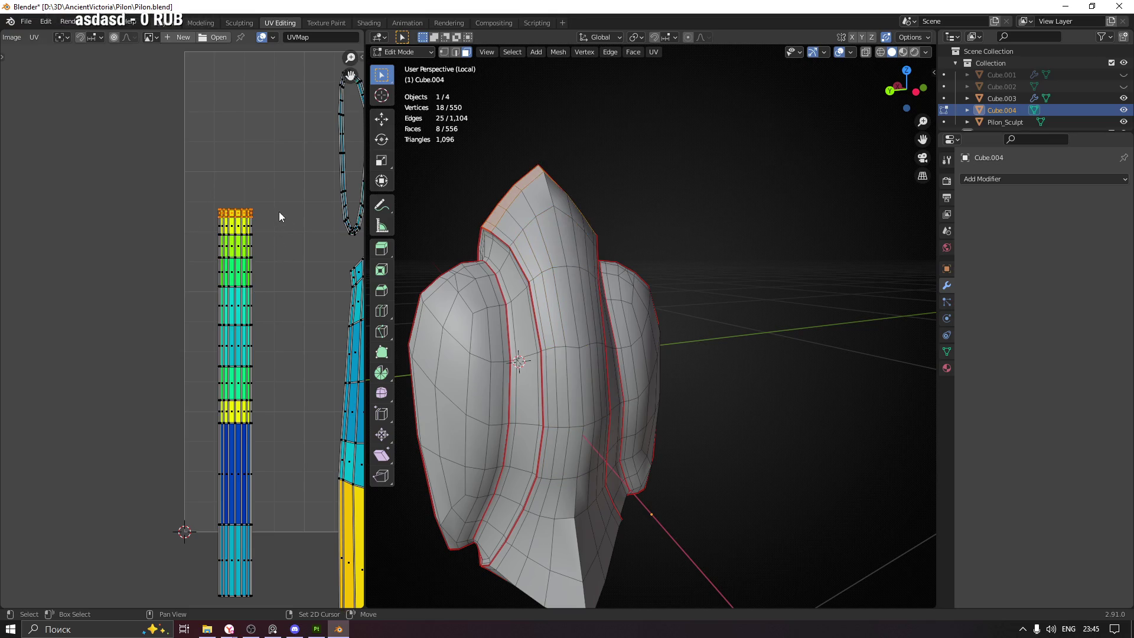
{"action": "scroll", "scroll_direction": "up", "scroll_amount": 3}
{"action": "left_click_drag", "start_coordinate": [109, 258], "coordinate": [338, 337]}
Lift the strip's top UV edge upward along Y
{"action": "key", "text": "g"}
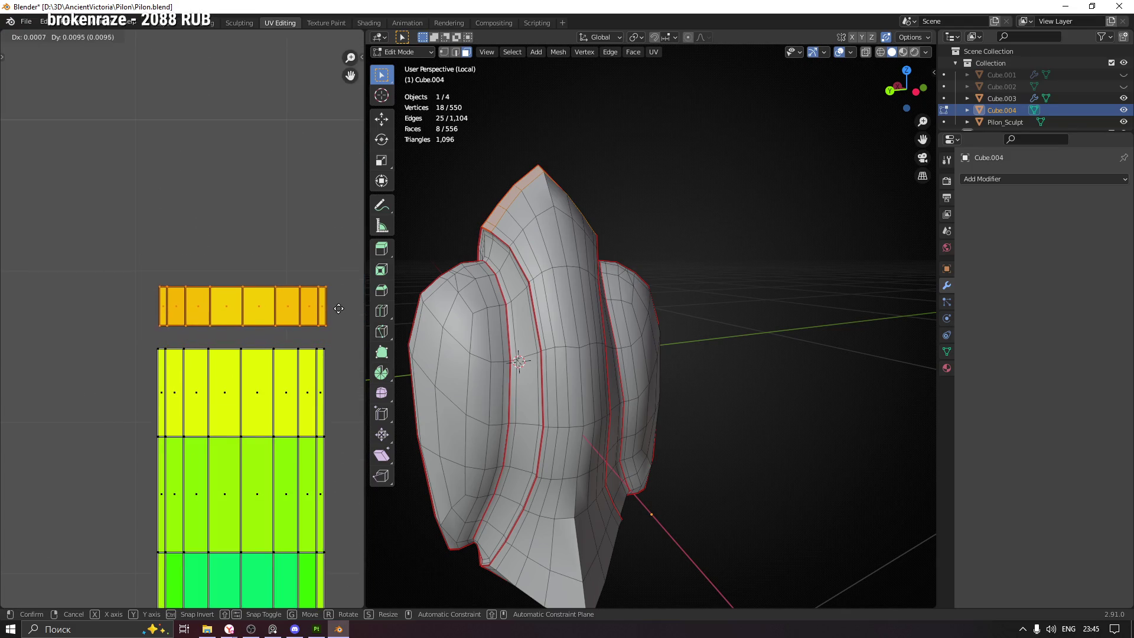
{"action": "key", "text": "Escape"}
{"action": "left_click_drag", "start_coordinate": [133, 282], "coordinate": [334, 346]}
{"action": "left_click_drag", "start_coordinate": [137, 277], "coordinate": [342, 327]}
{"action": "key", "text": "g"}
{"action": "key", "text": "y"}
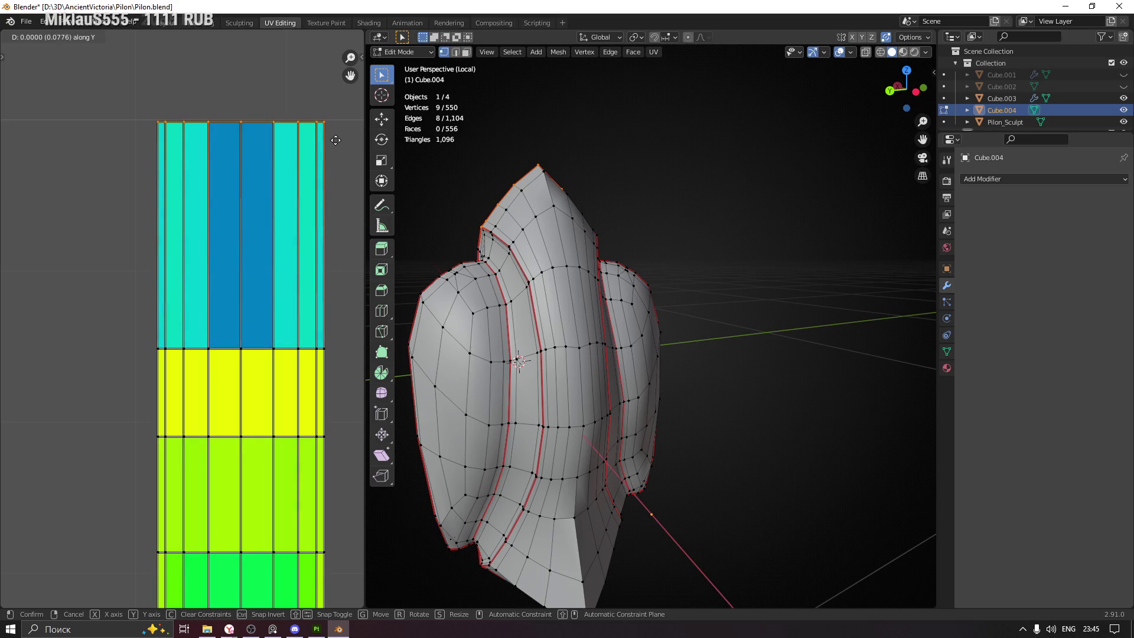
{"action": "left_click", "coordinate": [336, 138]}
Raise the top row, then the top two rows of UV faces, along Y
{"action": "scroll", "scroll_direction": "down", "scroll_amount": 3}
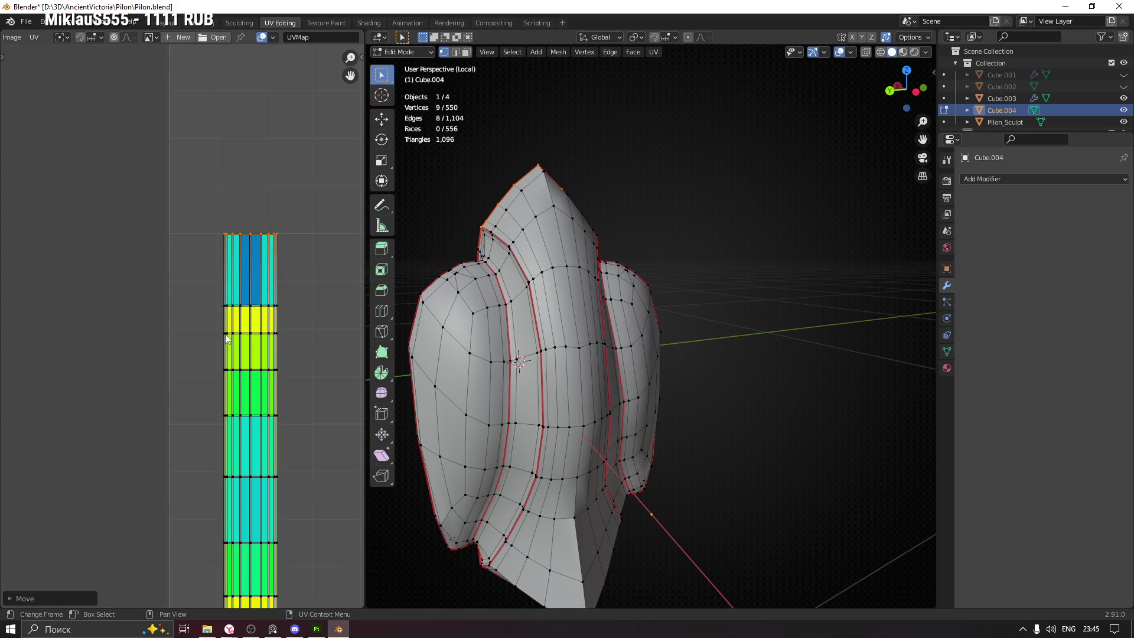
{"action": "left_click_drag", "start_coordinate": [201, 191], "coordinate": [317, 330]}
{"action": "key", "text": "g"}
{"action": "key", "text": "y"}
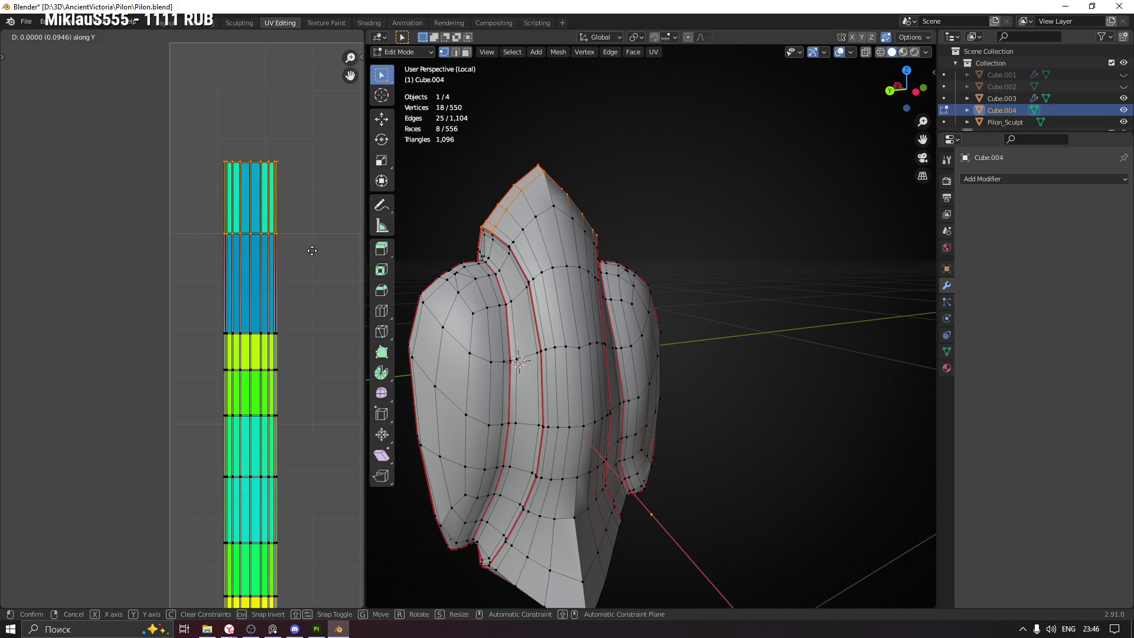
{"action": "left_click", "coordinate": [313, 251]}
{"action": "left_click_drag", "start_coordinate": [176, 135], "coordinate": [357, 353]}
{"action": "key", "text": "g"}
{"action": "key", "text": "y"}
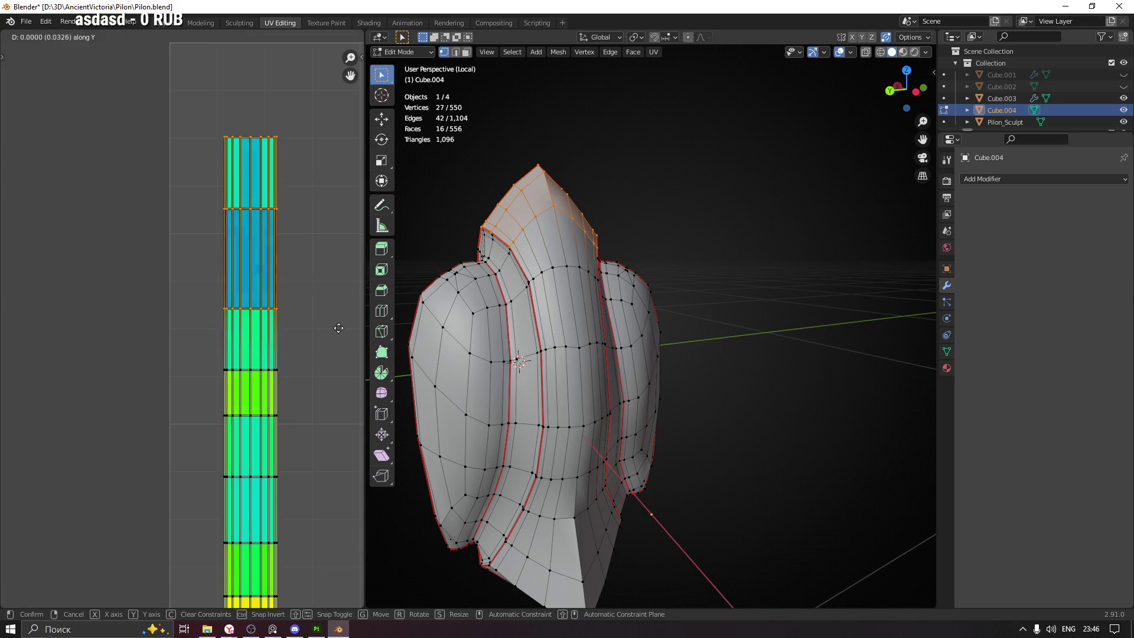
{"action": "left_click", "coordinate": [338, 288]}
Move two further edge rows of the strip vertically along Y
{"action": "left_click_drag", "start_coordinate": [171, 329], "coordinate": [288, 395]}
{"action": "key", "text": "g"}
{"action": "key", "text": "y"}
{"action": "left_click", "coordinate": [292, 361]}
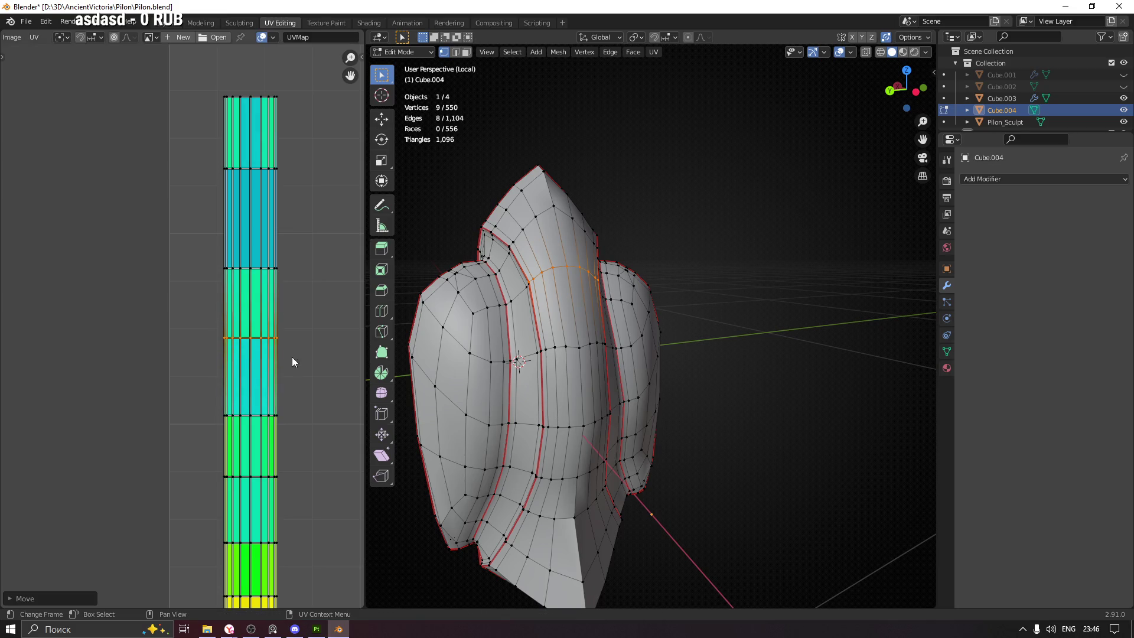
{"action": "left_click_drag", "start_coordinate": [297, 439], "coordinate": [296, 438]}
{"action": "key", "text": "g"}
{"action": "key", "text": "y"}
{"action": "left_click", "coordinate": [300, 404]}
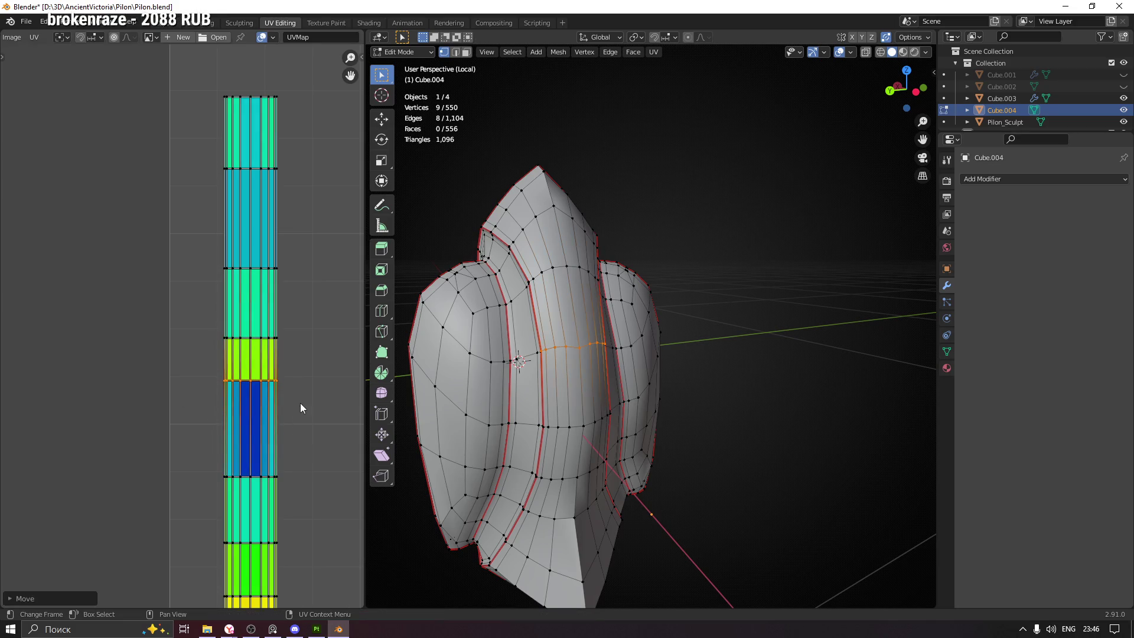
Select the whole long straight UV strip with L, then deselect it
{"action": "scroll", "scroll_direction": "down", "scroll_amount": 3}
{"action": "scroll", "scroll_direction": "down", "scroll_amount": 3}
{"action": "left_click_drag", "start_coordinate": [319, 470], "coordinate": [284, 426]}
{"action": "left_click_drag", "start_coordinate": [216, 314], "coordinate": [289, 529]}
{"action": "left_click_drag", "start_coordinate": [179, 280], "coordinate": [283, 533]}
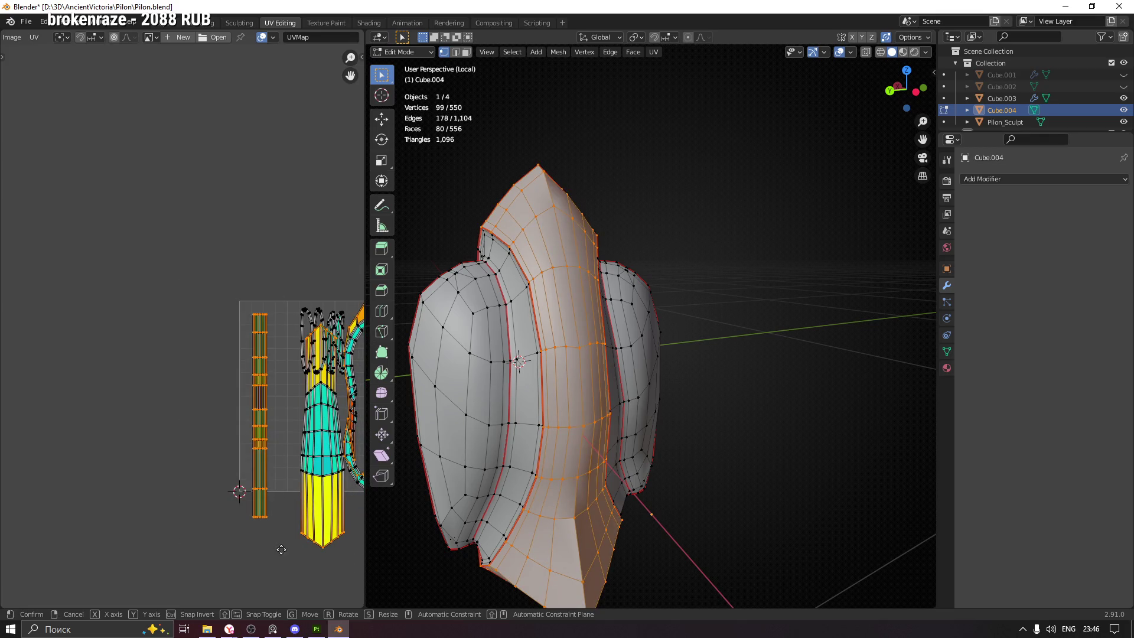
{"action": "left_click_drag", "start_coordinate": [201, 304], "coordinate": [278, 559]}
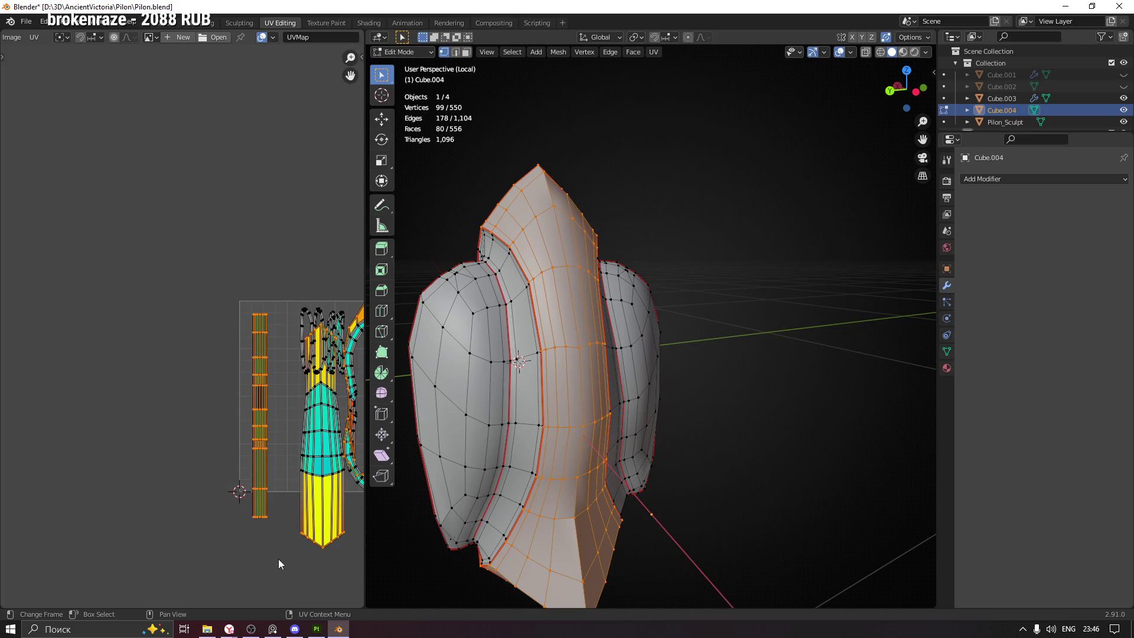
{"action": "left_click", "coordinate": [260, 416]}
{"action": "key", "text": "l"}
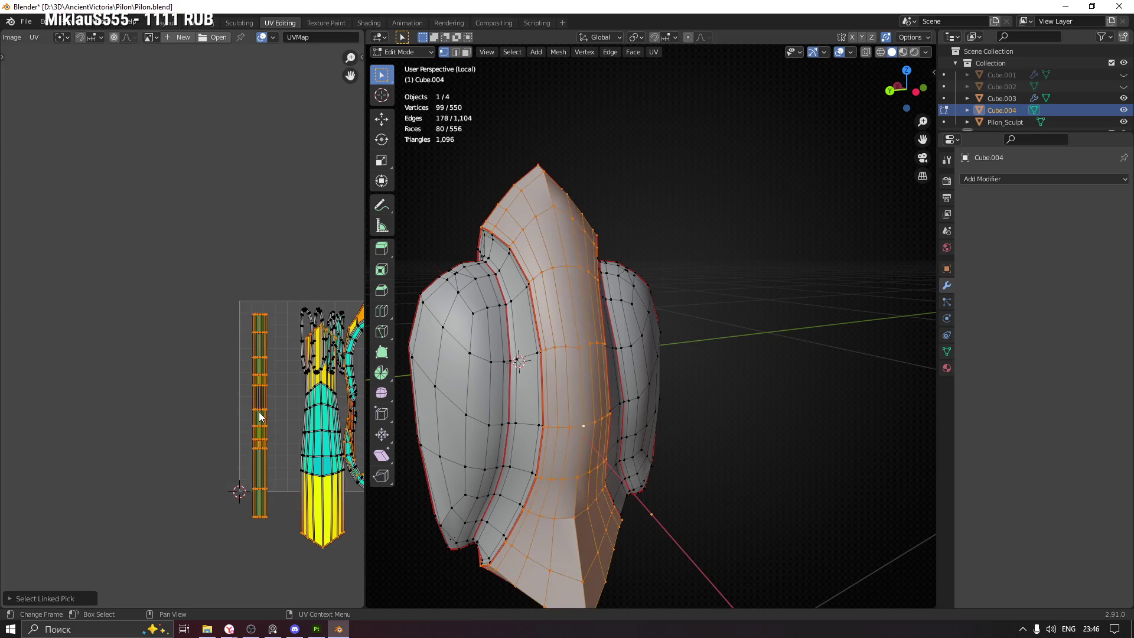
{"action": "left_click", "coordinate": [260, 407]}
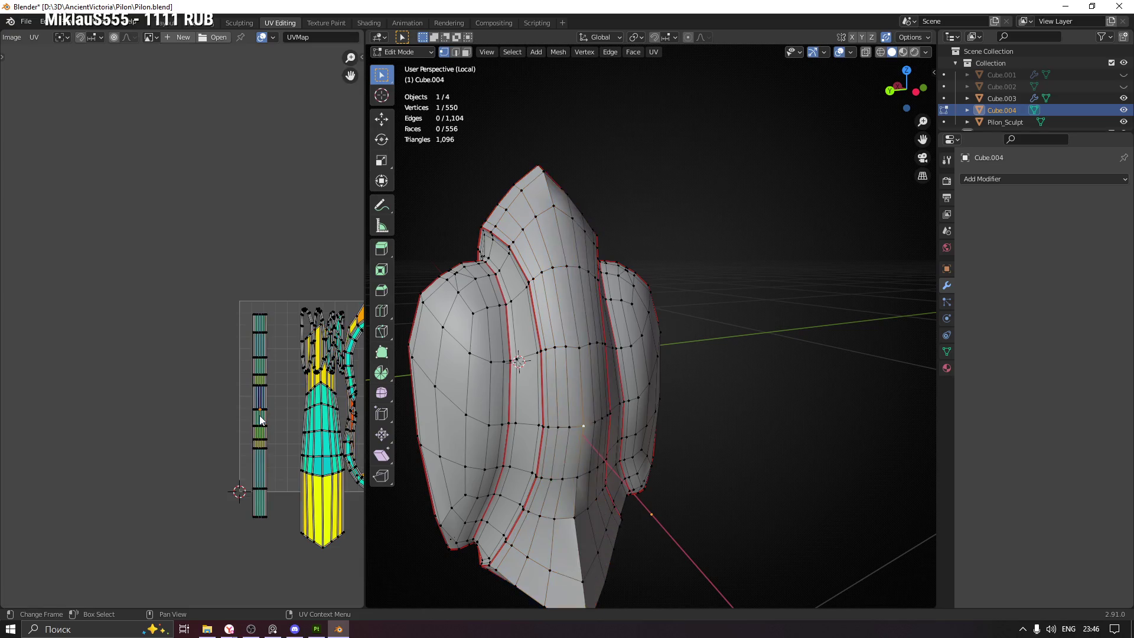
Frame the full UV layout and select a single mesh face in face mode
{"action": "scroll", "scroll_direction": "down", "scroll_amount": 3}
{"action": "left_click_drag", "start_coordinate": [275, 427], "coordinate": [187, 393]}
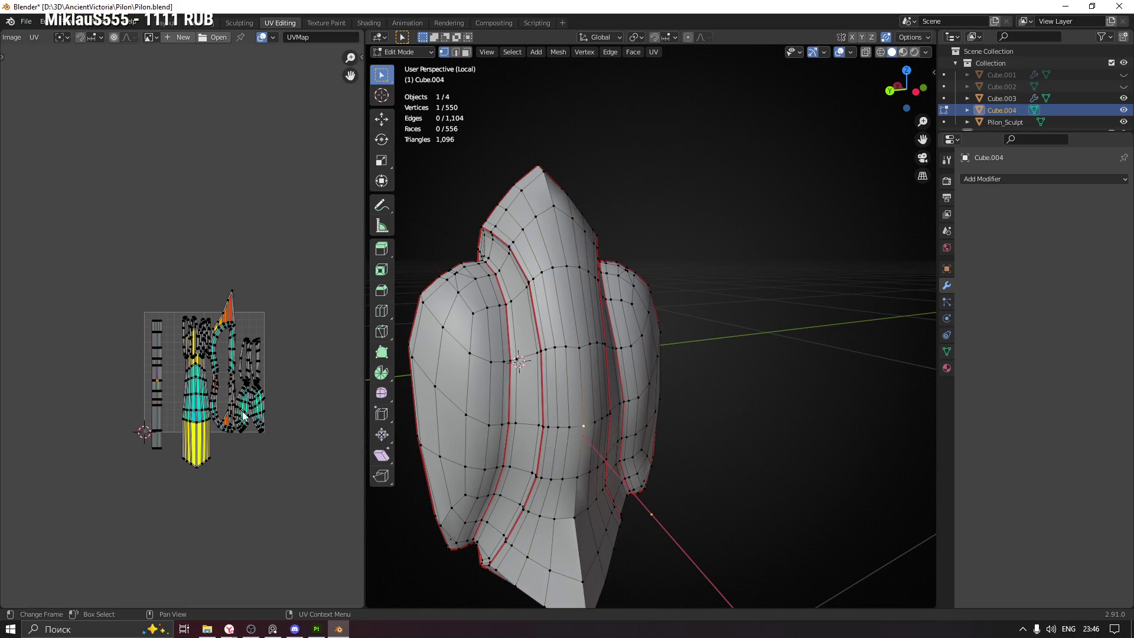
{"action": "scroll", "scroll_direction": "up", "scroll_amount": 3}
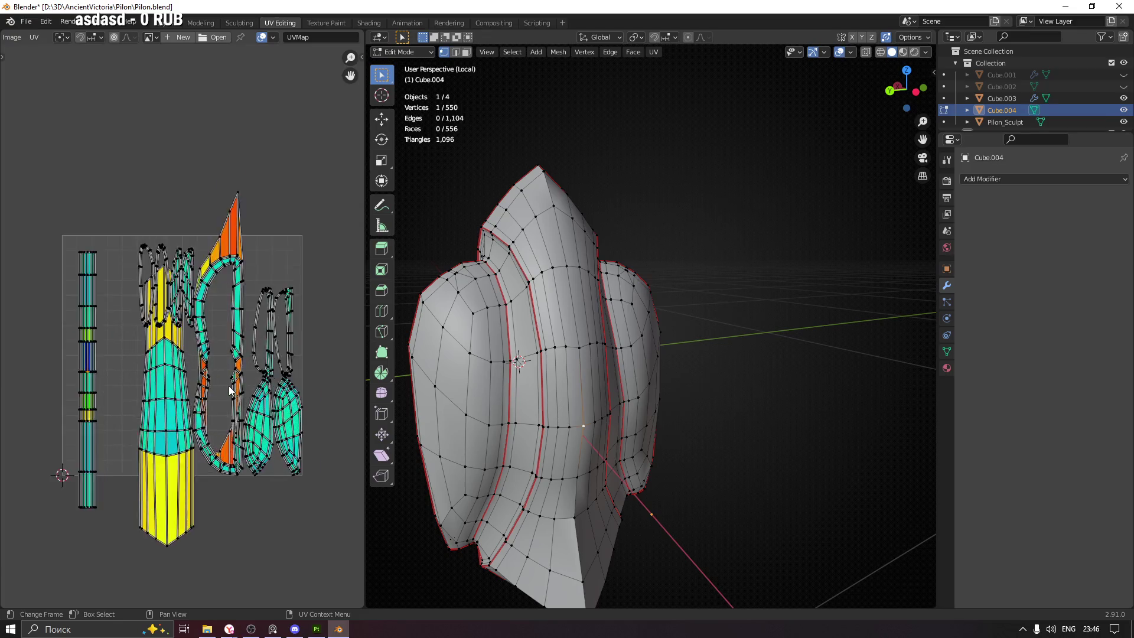
{"action": "scroll", "scroll_direction": "down", "scroll_amount": 3}
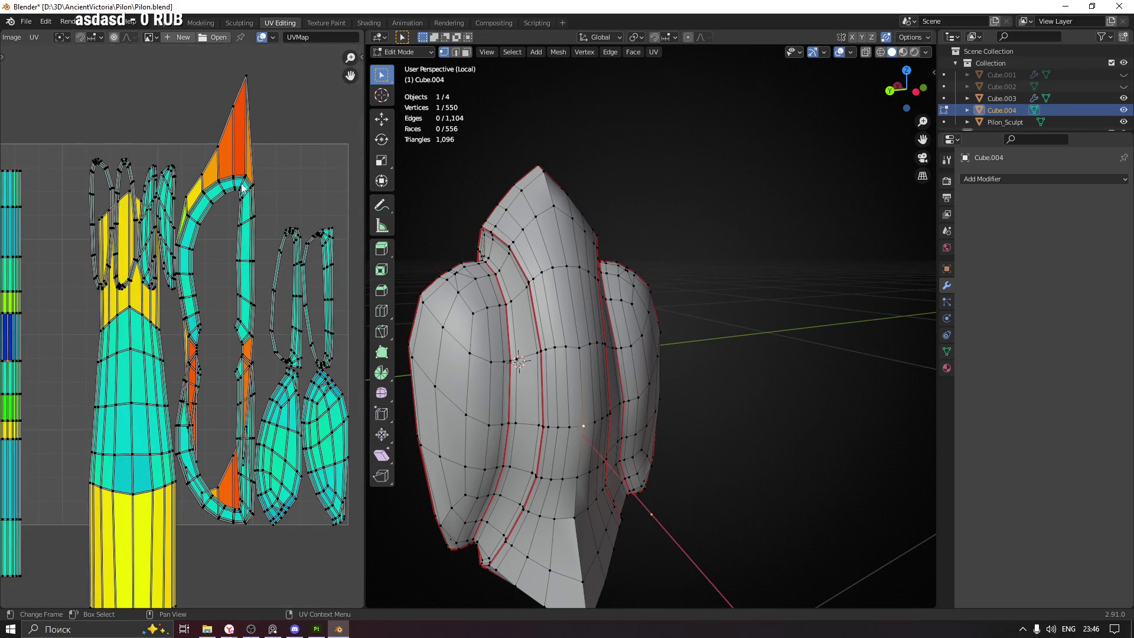
{"action": "key", "text": "3"}
{"action": "left_click", "coordinate": [614, 325]}
Mark a seam along a path of edges on the groove's arched top
{"action": "left_click_drag", "start_coordinate": [614, 325], "coordinate": [630, 285]}
{"action": "scroll", "scroll_direction": "up", "scroll_amount": 3}
{"action": "key", "text": "1"}
{"action": "key", "text": "2"}
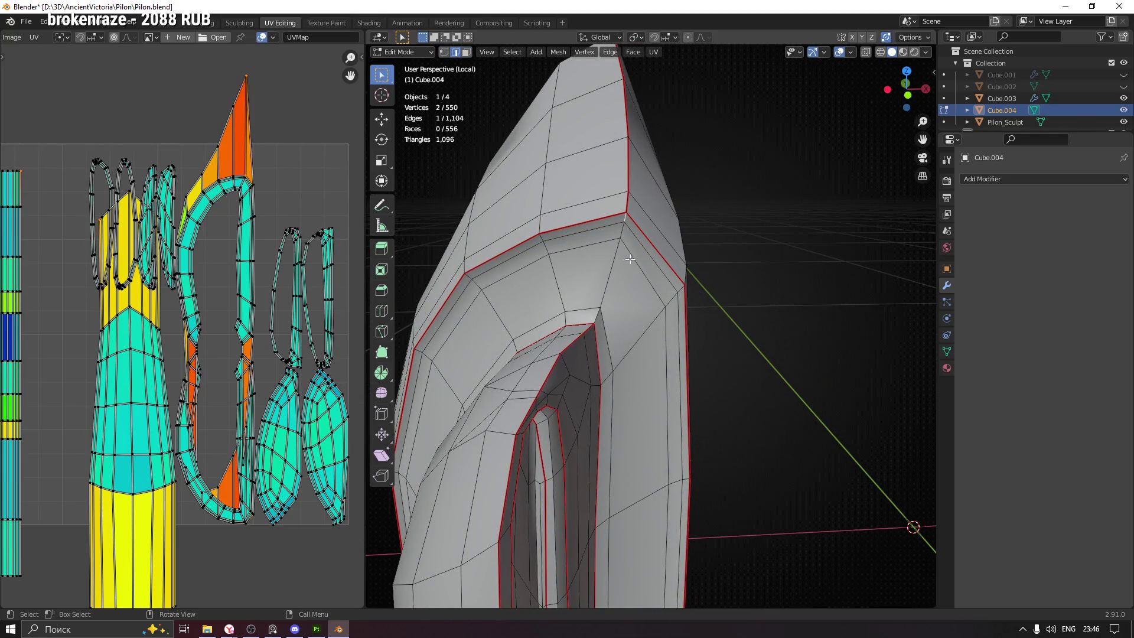
{"action": "left_click", "coordinate": [599, 311]}
{"action": "left_click_drag", "start_coordinate": [599, 312], "coordinate": [633, 325]}
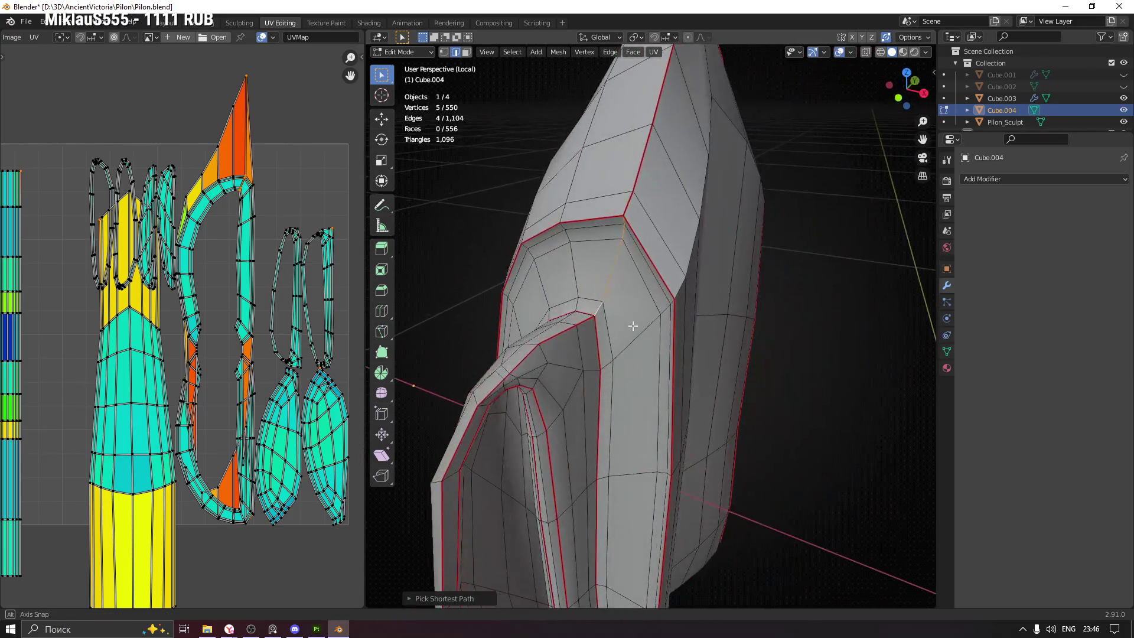
{"action": "right_click", "coordinate": [614, 297]}
{"action": "left_click", "coordinate": [614, 297]}
Mark further edges along the groove top as seams and inspect another side
{"action": "scroll", "scroll_direction": "down", "scroll_amount": 3}
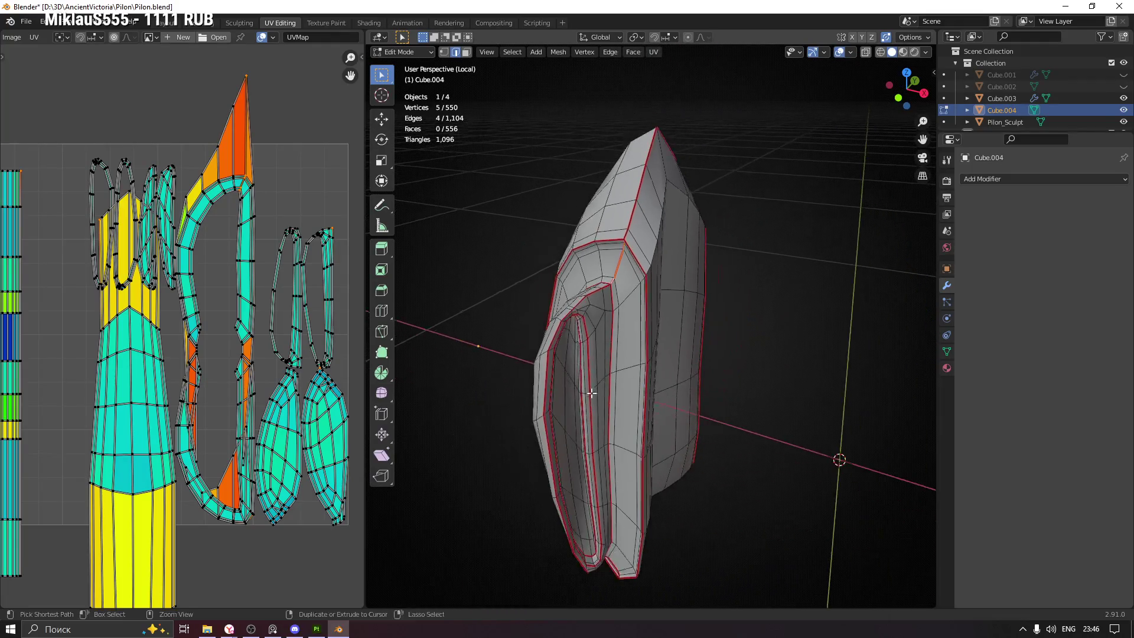
{"action": "left_click_drag", "start_coordinate": [759, 311], "coordinate": [827, 376]}
{"action": "left_click", "coordinate": [632, 306]}
{"action": "right_click", "coordinate": [639, 342]}
{"action": "left_click", "coordinate": [640, 341]}
{"action": "left_click_drag", "start_coordinate": [621, 427], "coordinate": [620, 380]}
Unwrap the entire Cube.004 mesh with its new seams and reframe the UV layout
{"action": "key", "text": "a"}
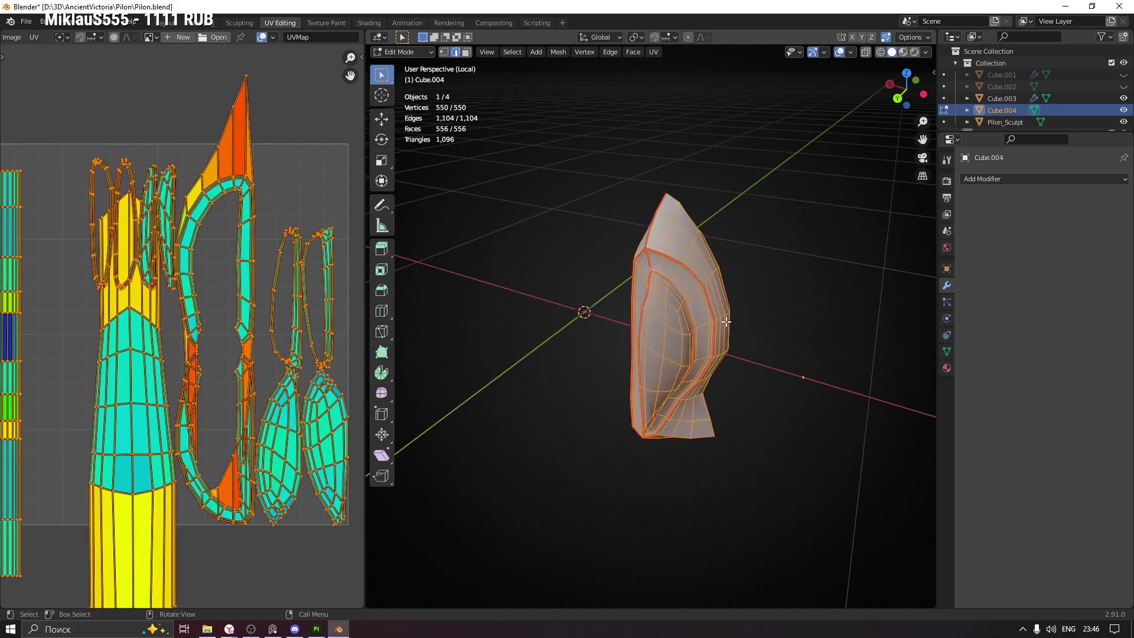
{"action": "key", "text": "u"}
{"action": "left_click", "coordinate": [726, 321]}
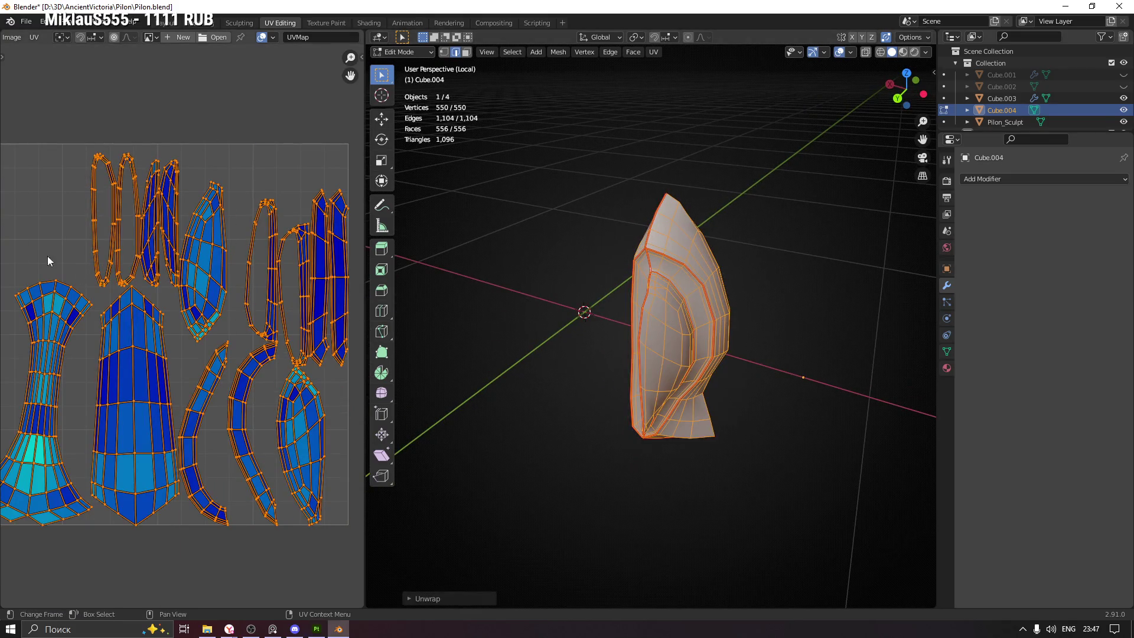
{"action": "scroll", "scroll_direction": "down", "scroll_amount": 3}
{"action": "key", "text": "alt+a"}
{"action": "scroll", "scroll_direction": "up", "scroll_amount": 3}
{"action": "left_click_drag", "start_coordinate": [239, 328], "coordinate": [331, 232]}
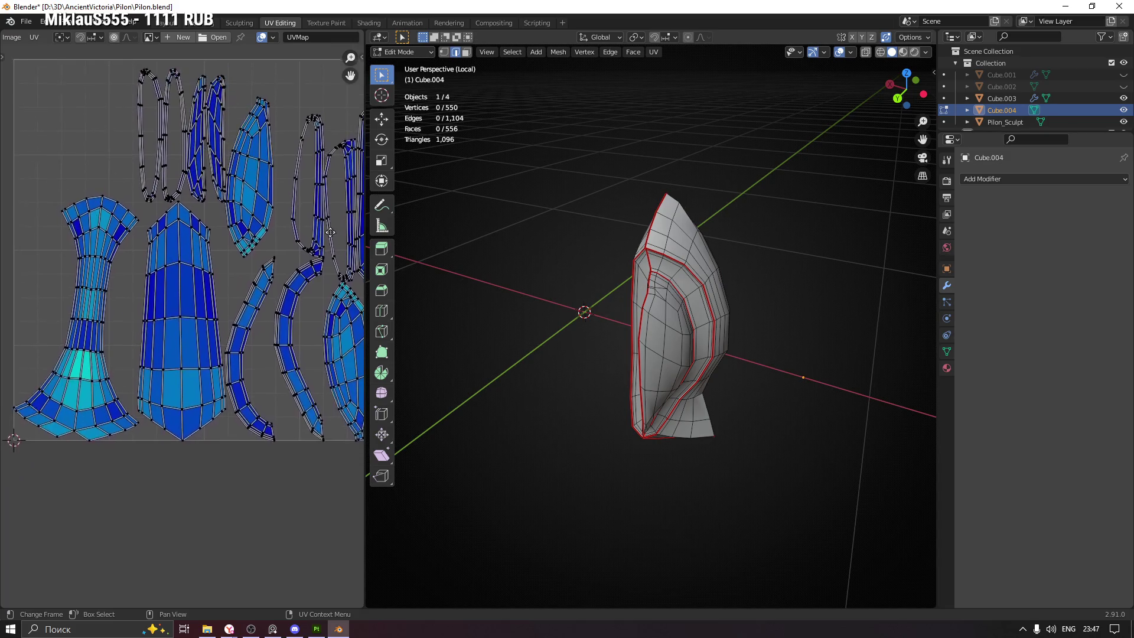
{"action": "scroll", "scroll_direction": "up", "scroll_amount": 3}
Inspect the new UV islands, selecting several including the arch-top face
{"action": "left_click", "coordinate": [236, 366]}
{"action": "scroll", "scroll_direction": "down", "scroll_amount": 3}
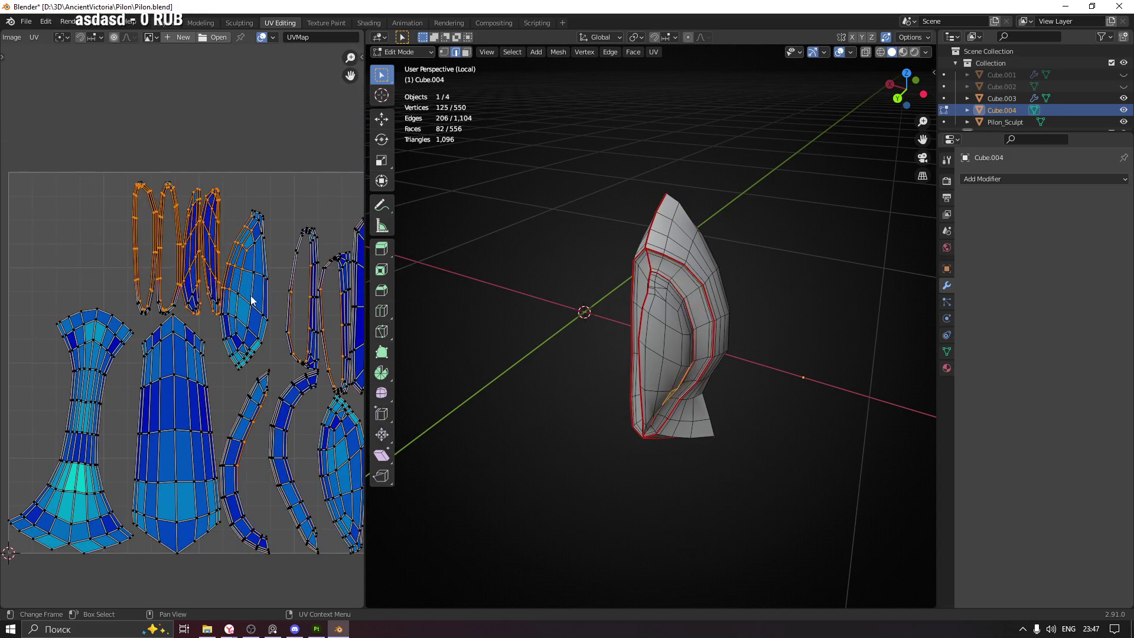
{"action": "scroll", "scroll_direction": "up", "scroll_amount": 3}
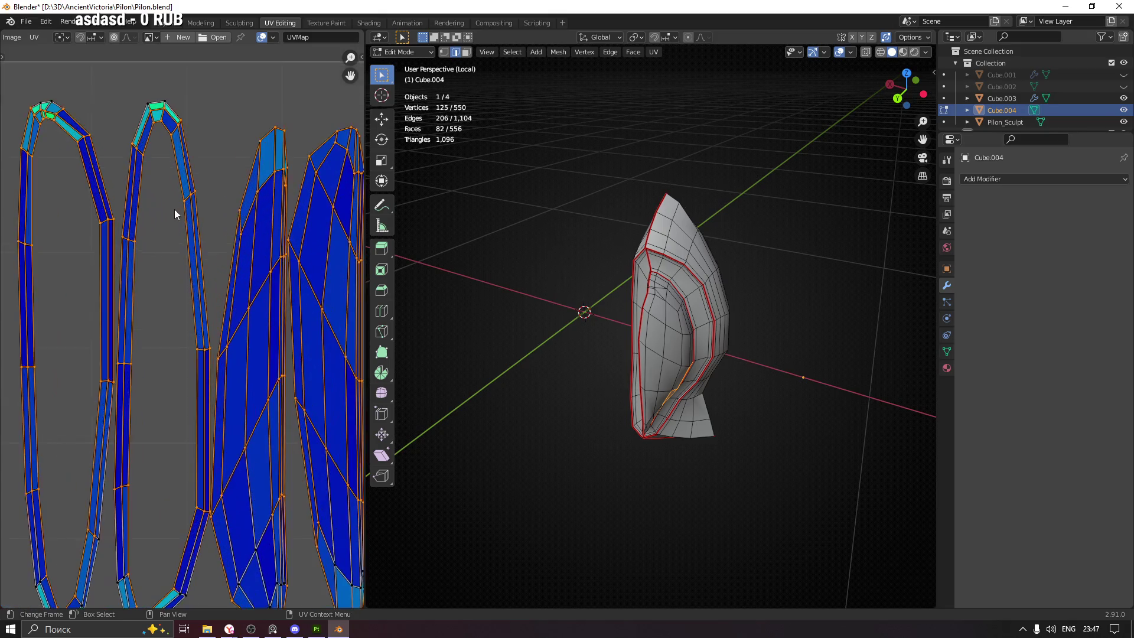
{"action": "scroll", "scroll_direction": "up", "scroll_amount": 3}
{"action": "left_click_drag", "start_coordinate": [107, 62], "coordinate": [230, 118]}
{"action": "scroll", "scroll_direction": "down", "scroll_amount": 3}
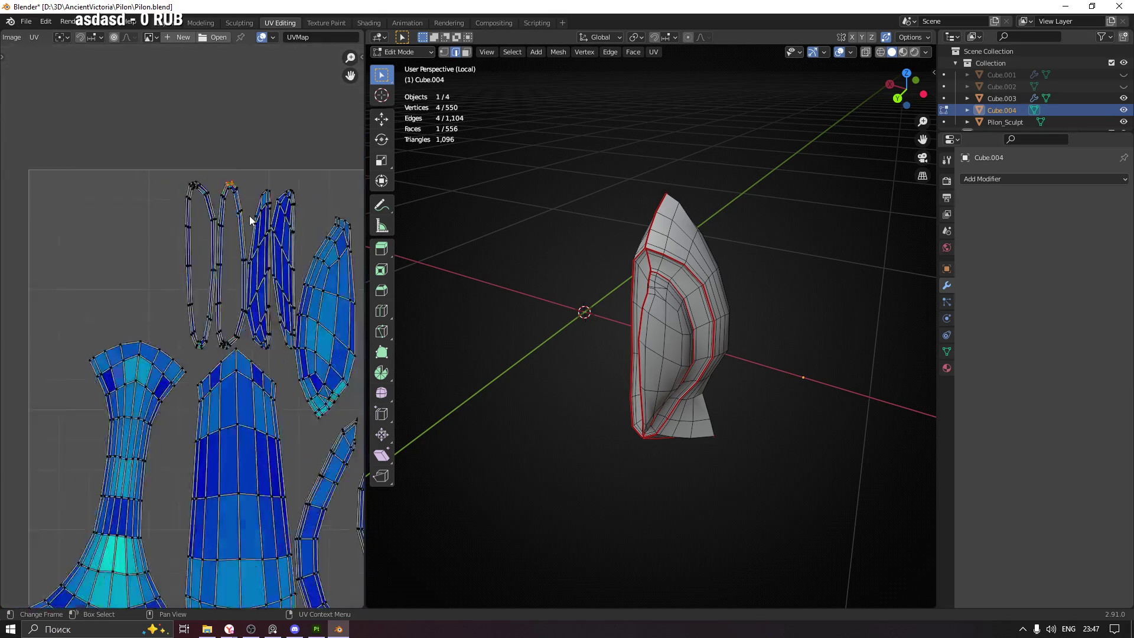
{"action": "scroll", "scroll_direction": "down", "scroll_amount": 3}
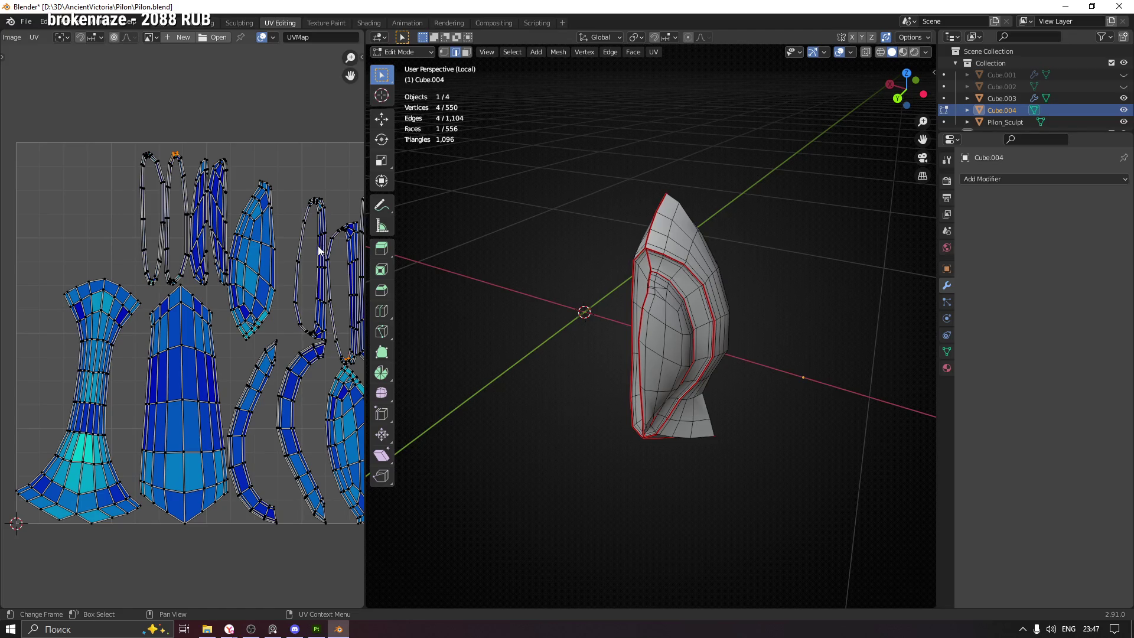
{"action": "scroll", "scroll_direction": "down", "scroll_amount": 3}
{"action": "left_click_drag", "start_coordinate": [567, 278], "coordinate": [828, 232]}
In Texel Density Checker, keep px/m and 2048px, then assign the checker material
{"action": "key", "text": "n"}
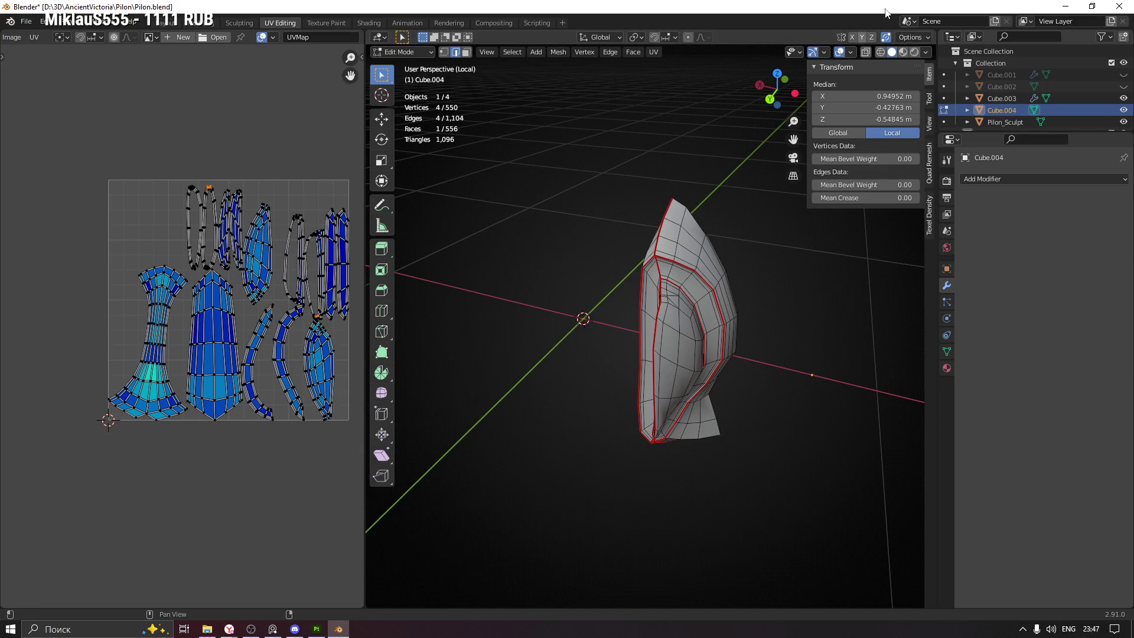
{"action": "left_click", "coordinate": [929, 207]}
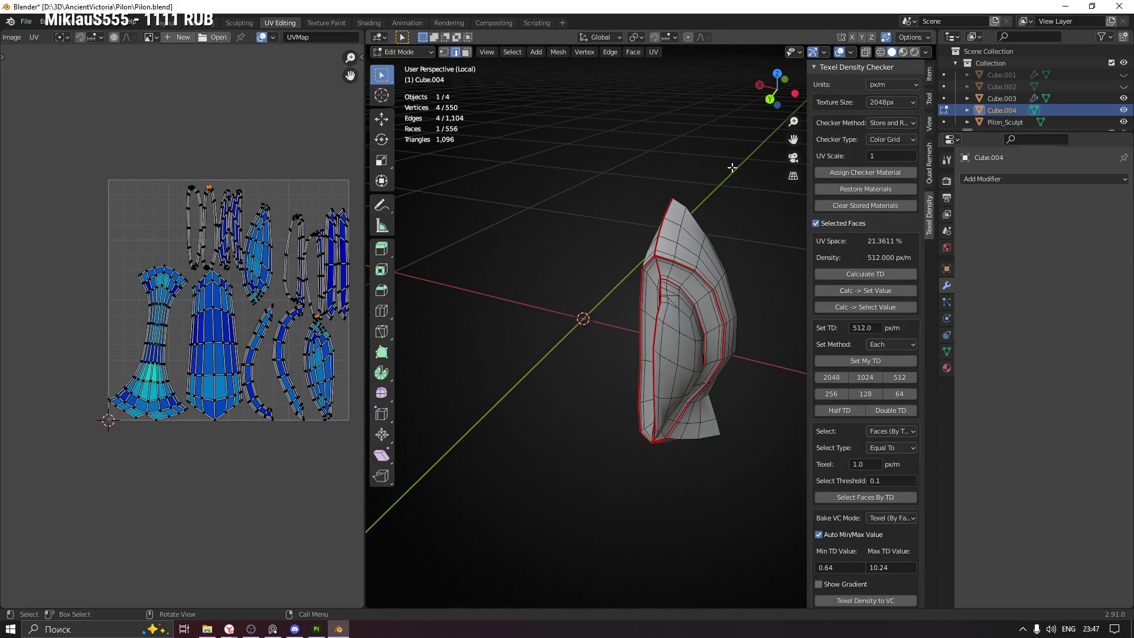
{"action": "left_click", "coordinate": [890, 86]}
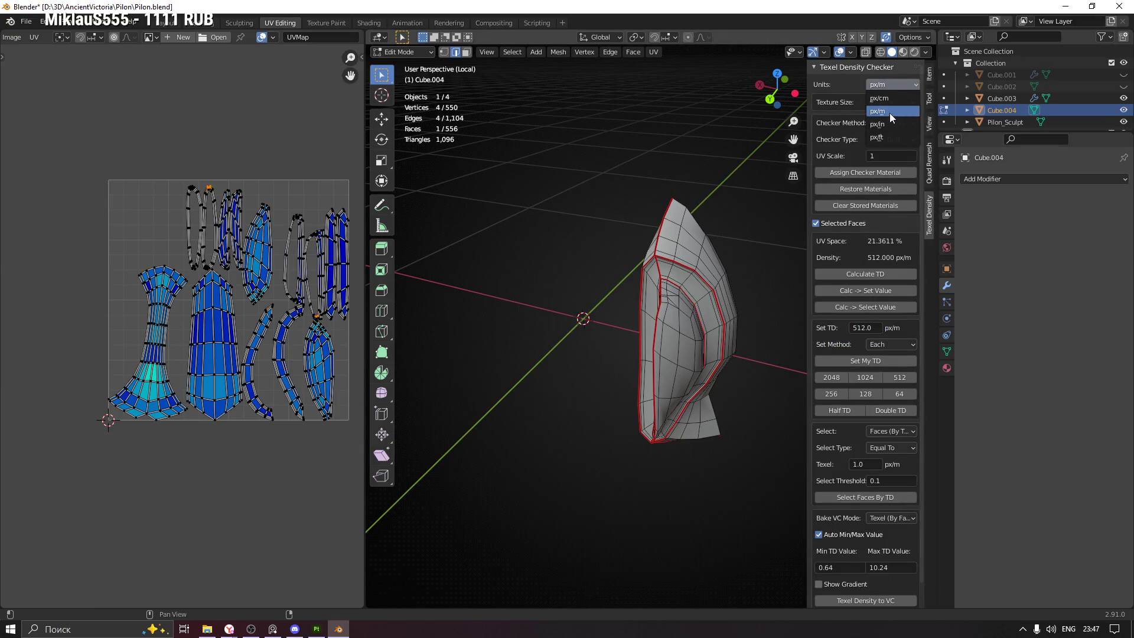
{"action": "left_click", "coordinate": [891, 112]}
{"action": "left_click", "coordinate": [899, 141]}
{"action": "left_click_drag", "start_coordinate": [615, 203], "coordinate": [618, 234]}
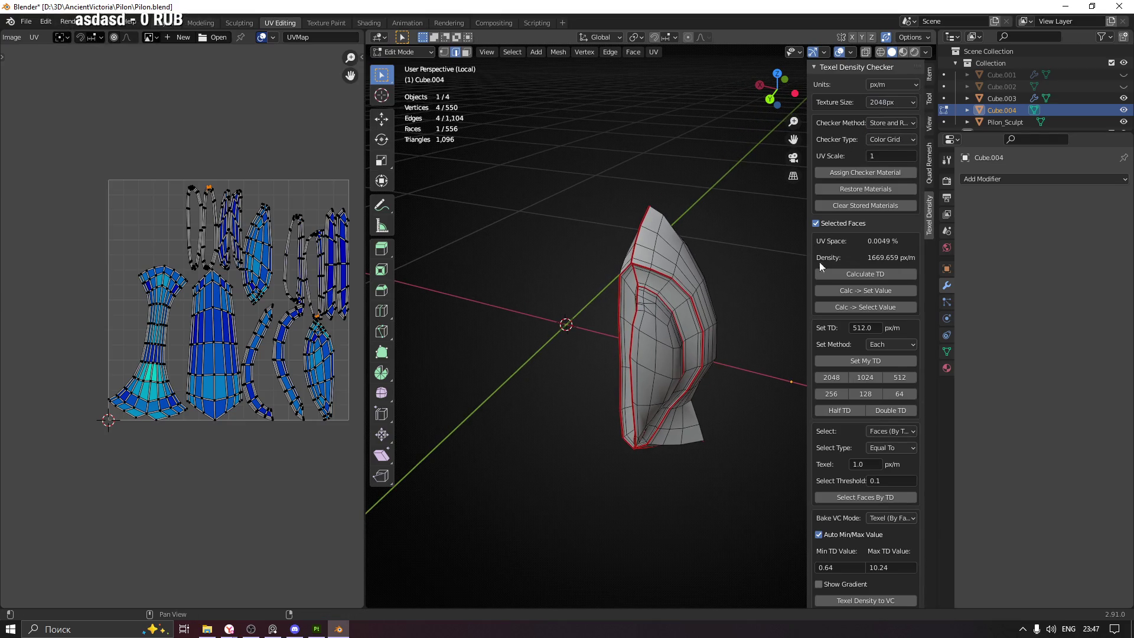
{"action": "left_click", "coordinate": [863, 172]}
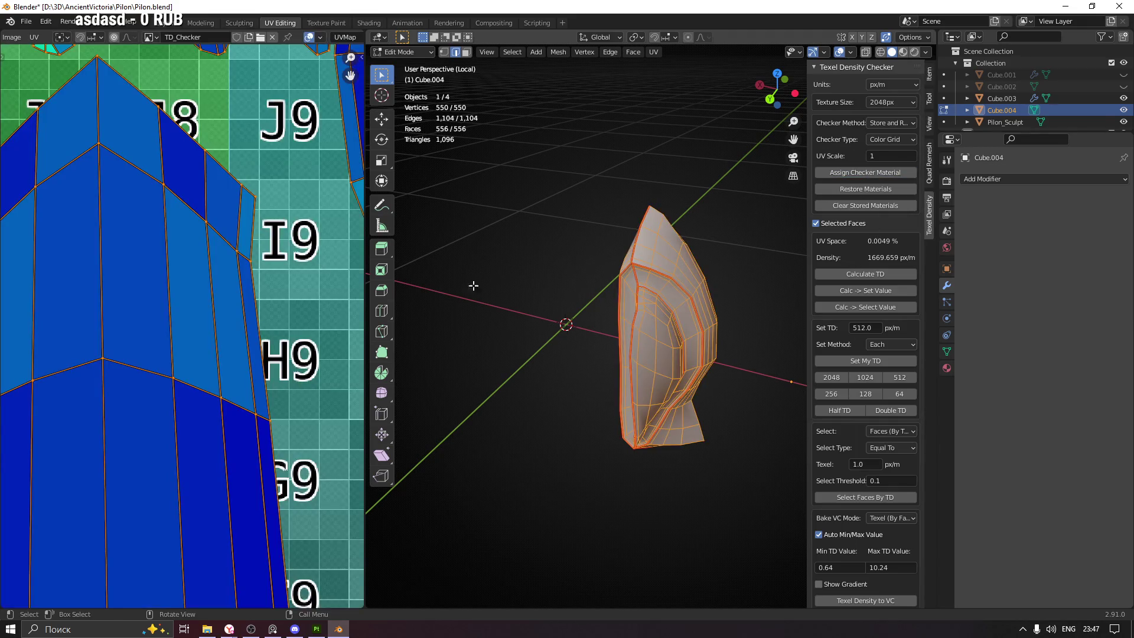
Try 512 and then 1024 px/m texel density on Cube.004's UV islands and reposition them
{"action": "scroll", "scroll_direction": "down", "scroll_amount": 3}
{"action": "scroll", "scroll_direction": "up", "scroll_amount": 3}
{"action": "scroll", "scroll_direction": "down", "scroll_amount": 3}
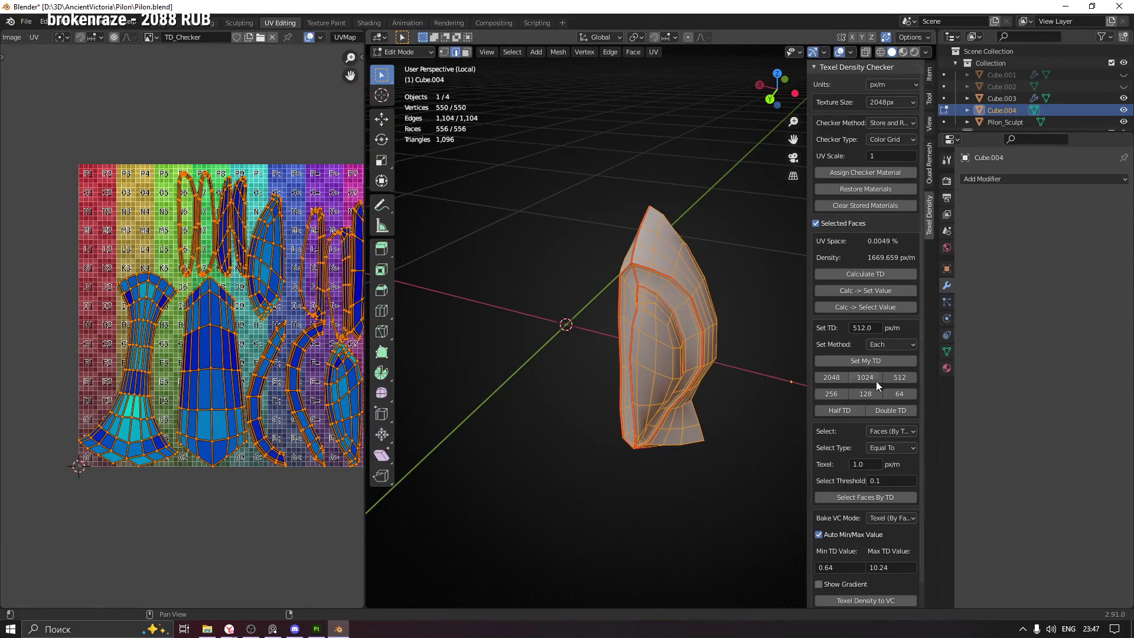
{"action": "left_click", "coordinate": [908, 378]}
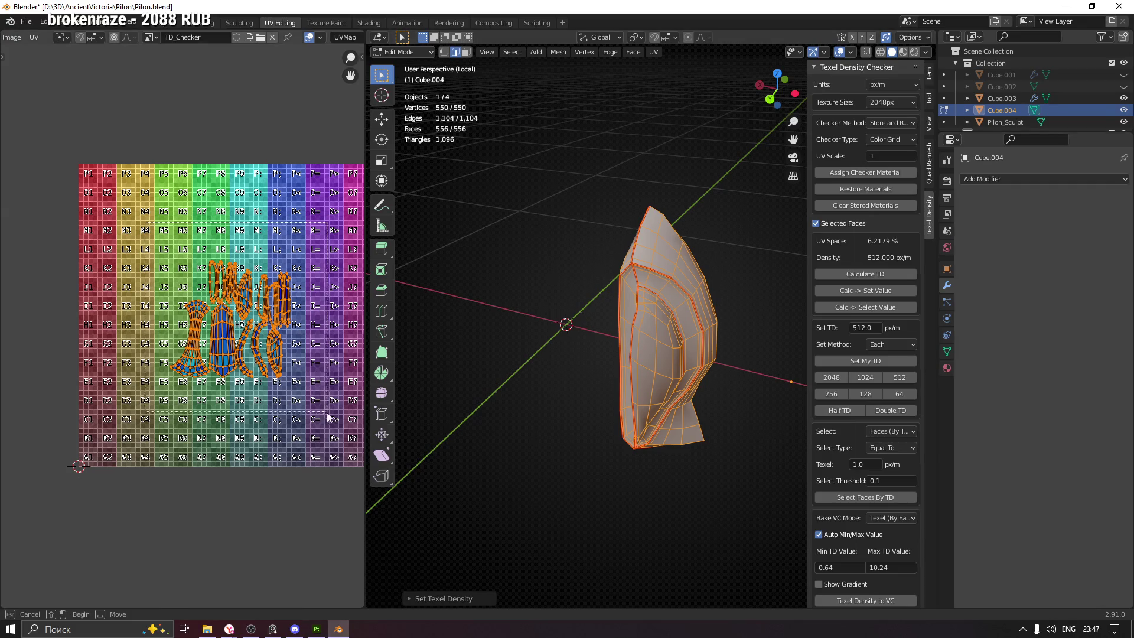
{"action": "left_click", "coordinate": [329, 418]}
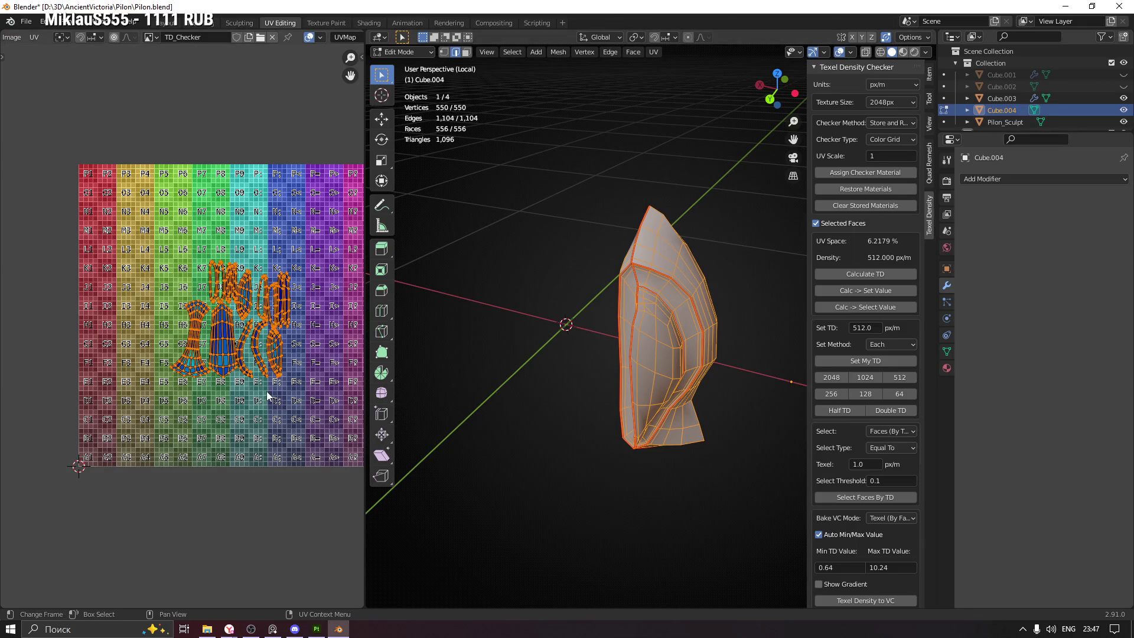
{"action": "left_click", "coordinate": [864, 377]}
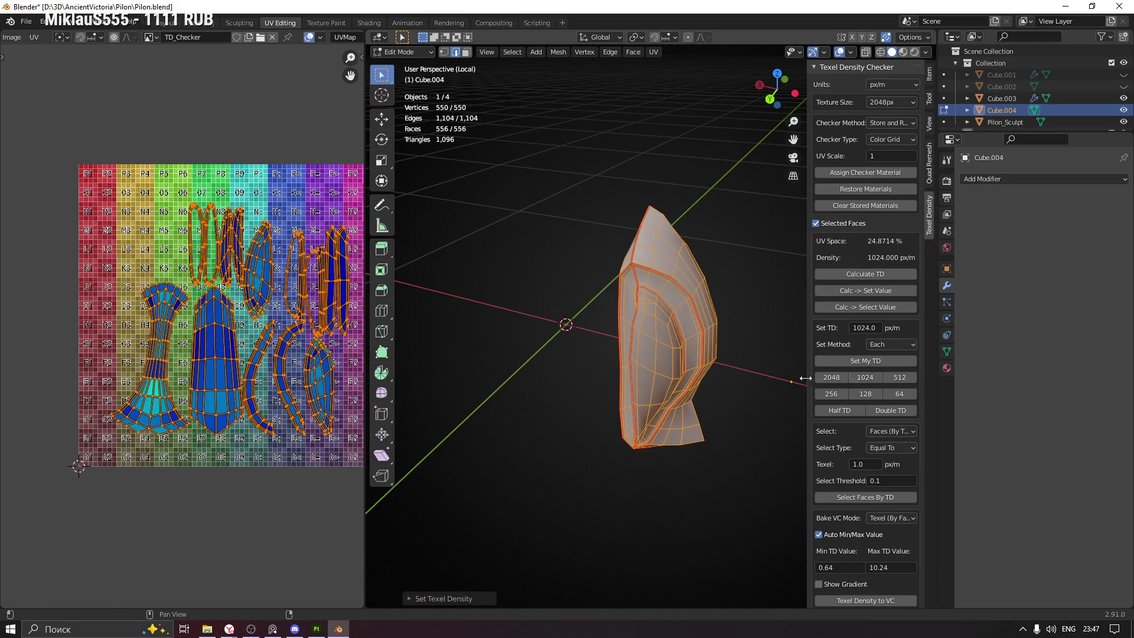
{"action": "key", "text": "Home"}
{"action": "key", "text": "g"}
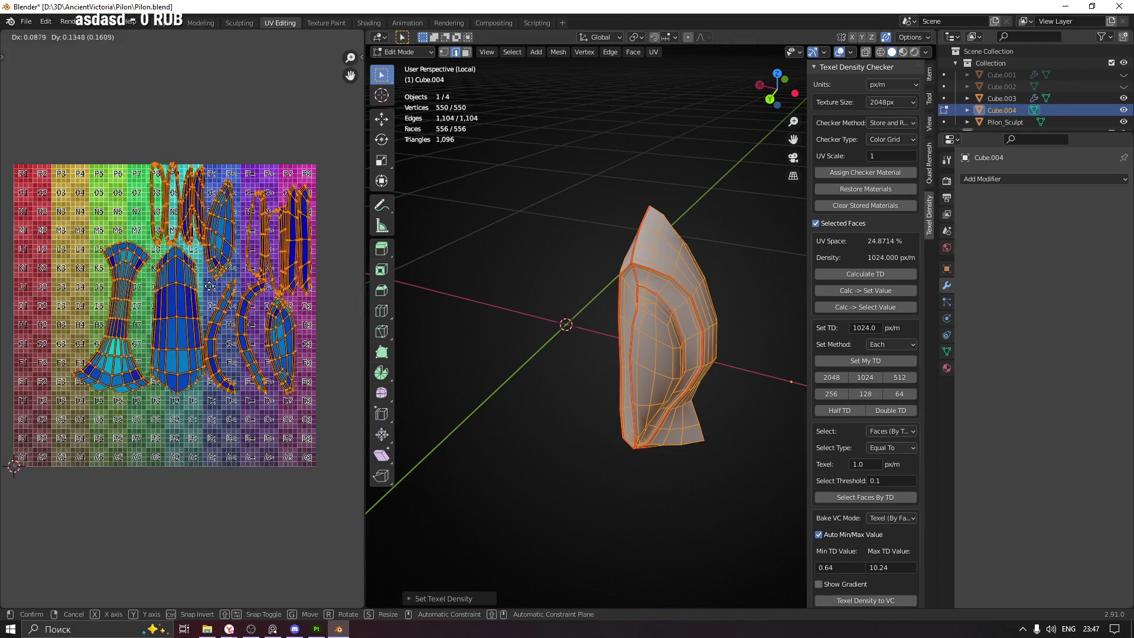
{"action": "left_click", "coordinate": [214, 269]}
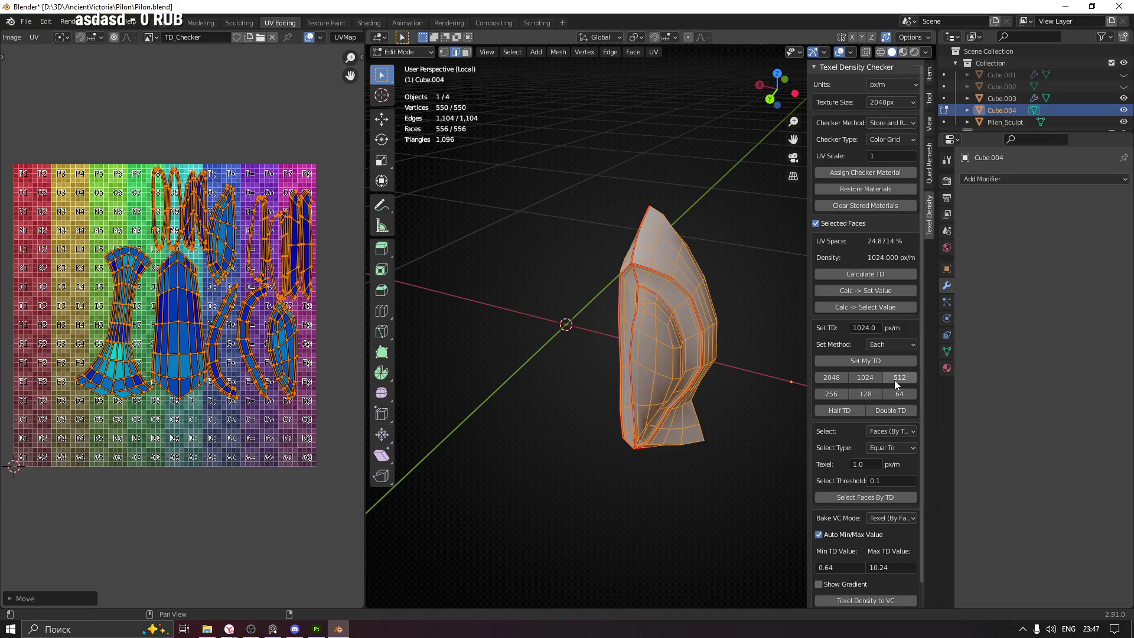
Reset the density to 512 px/m, box-select all islands and move them onto the checker grid
{"action": "left_click", "coordinate": [899, 377]}
{"action": "left_click_drag", "start_coordinate": [106, 199], "coordinate": [299, 360]}
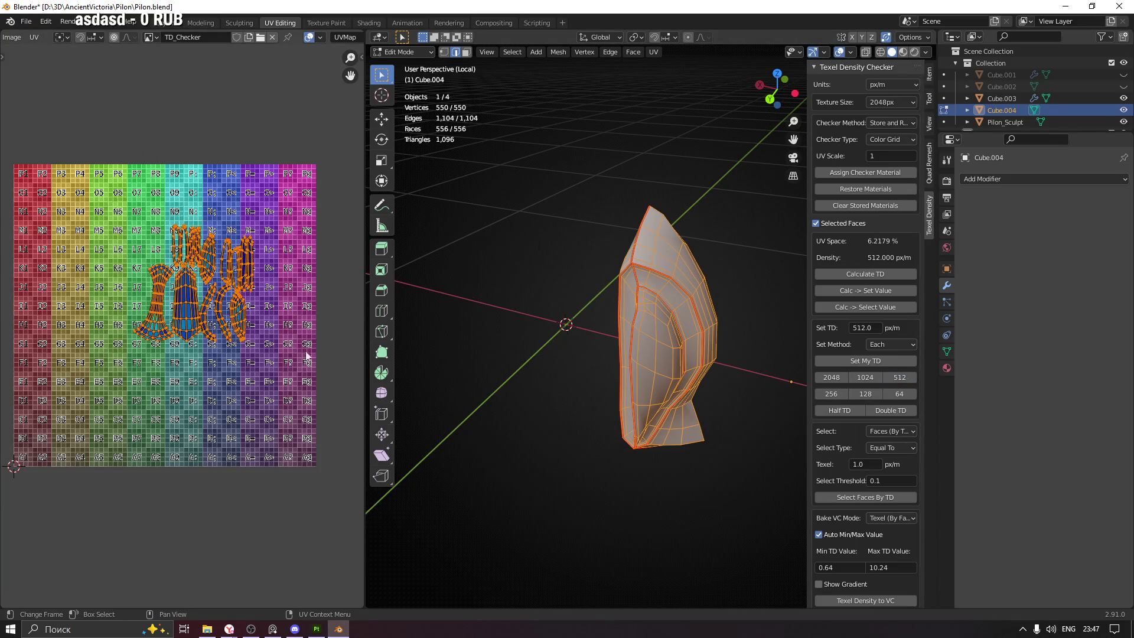
{"action": "key", "text": "g"}
{"action": "left_click_drag", "start_coordinate": [343, 476], "coordinate": [345, 477]}
{"action": "left_click", "coordinate": [345, 477]}
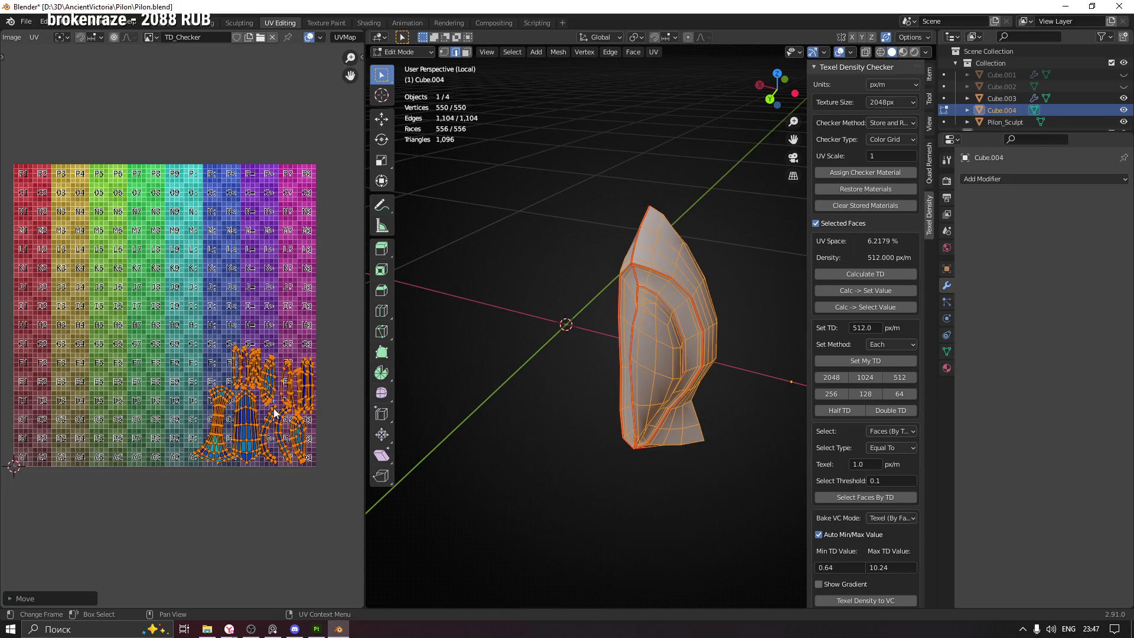
{"action": "key", "text": "g"}
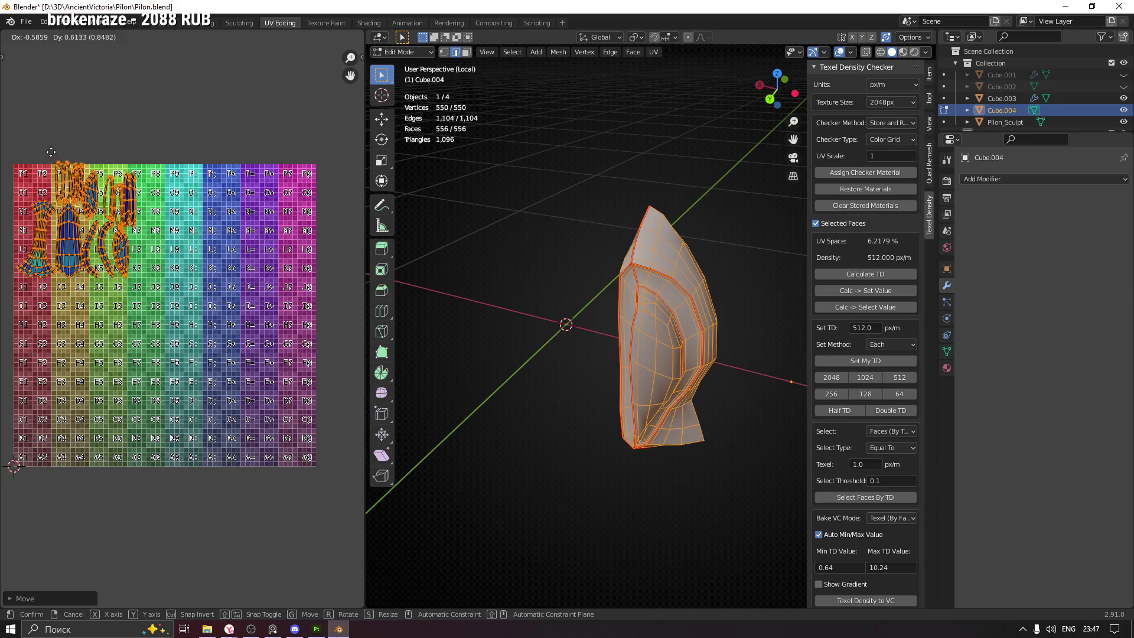
{"action": "left_click", "coordinate": [46, 131]}
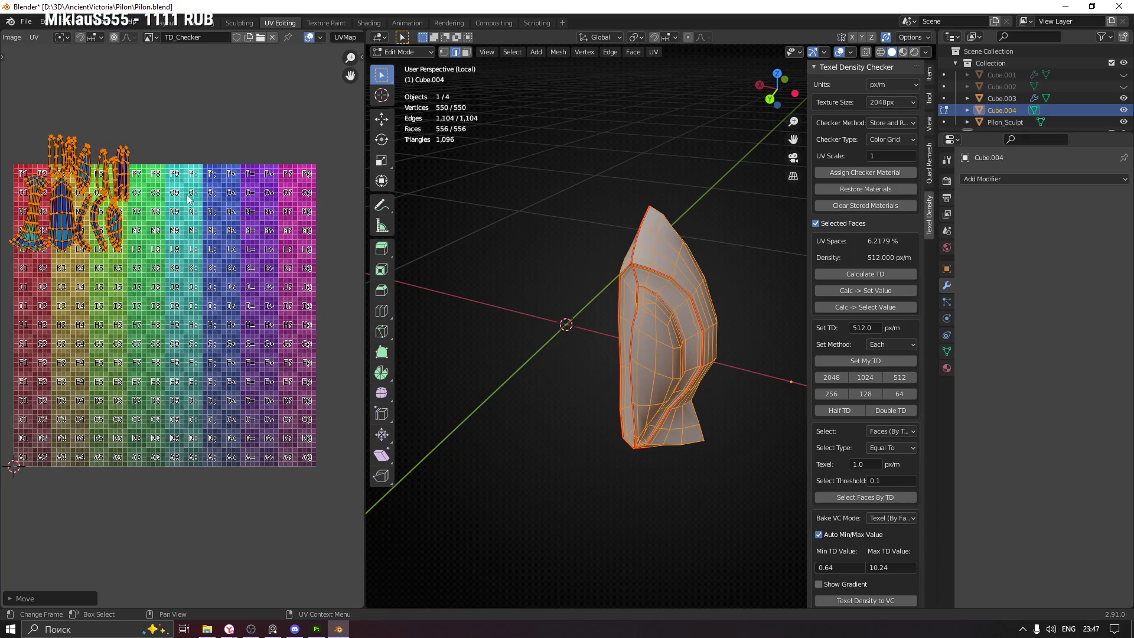
{"action": "key", "text": "g"}
{"action": "left_click", "coordinate": [211, 242]}
Apply 1024 px/m, place the rescaled islands on the grid, and exit local view
{"action": "left_click", "coordinate": [878, 376]}
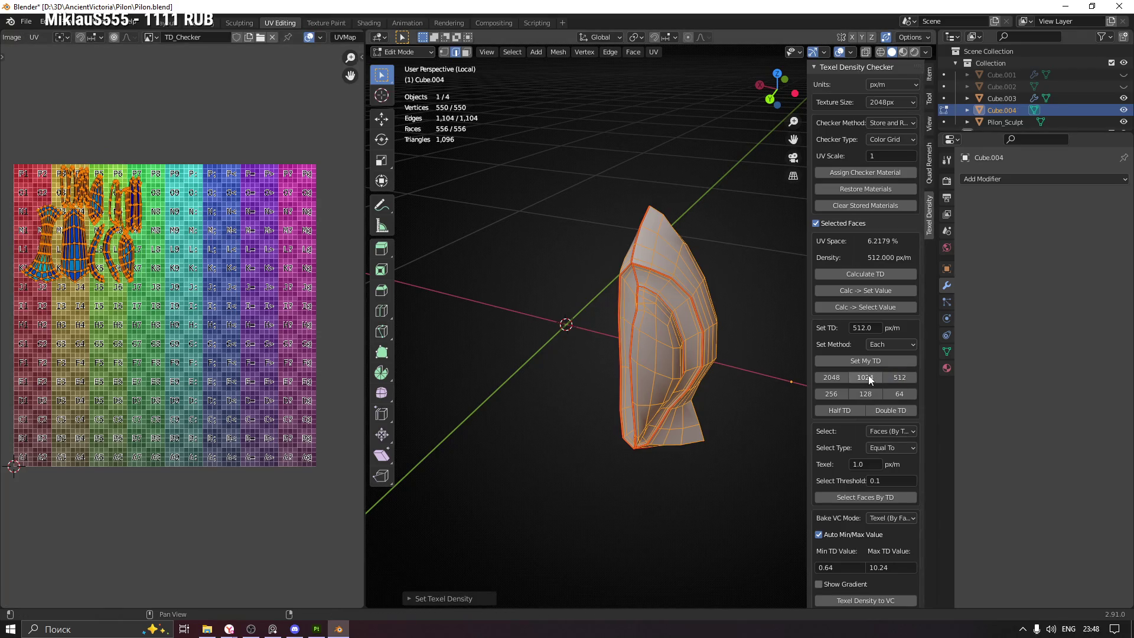
{"action": "key", "text": "g"}
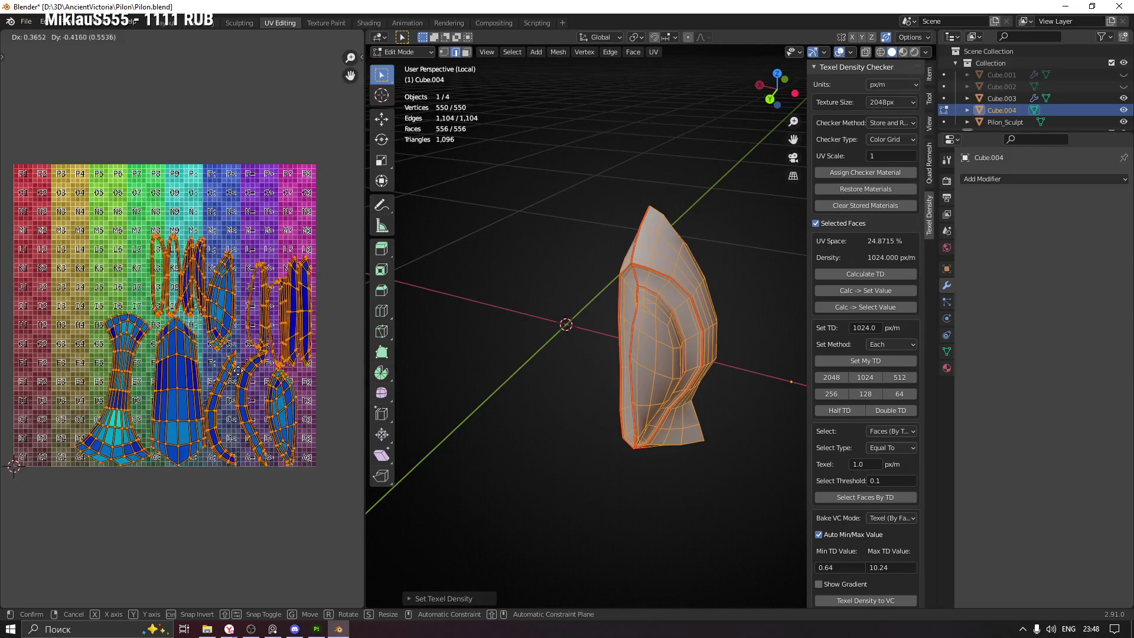
{"action": "left_click", "coordinate": [241, 365]}
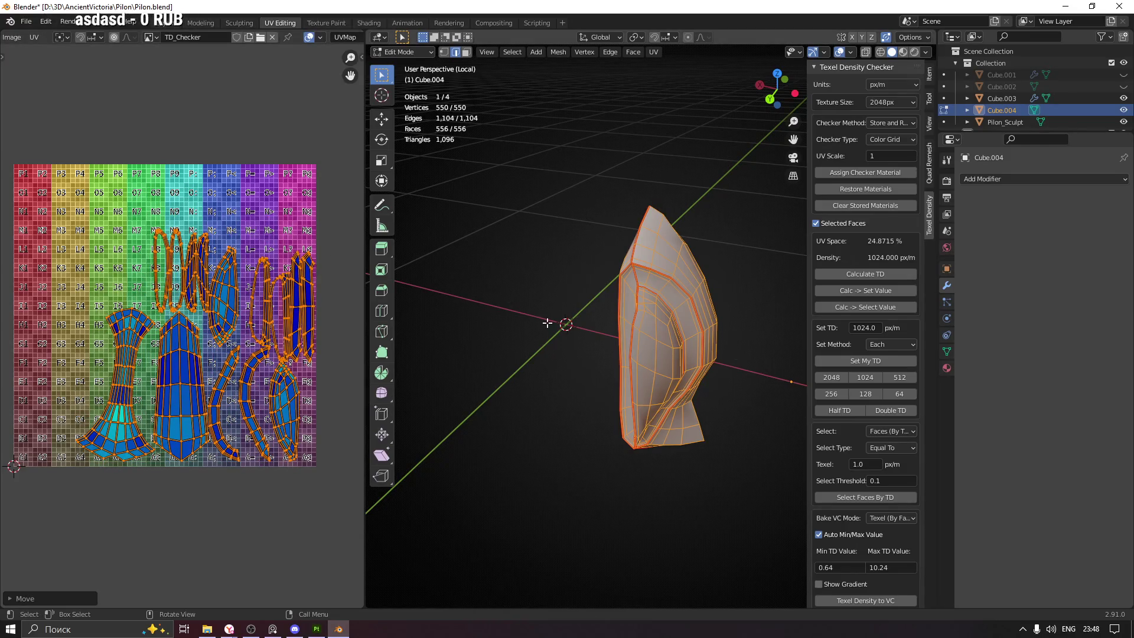
{"action": "key", "text": "KP_Divide"}
{"action": "left_click_drag", "start_coordinate": [546, 321], "coordinate": [592, 410]}
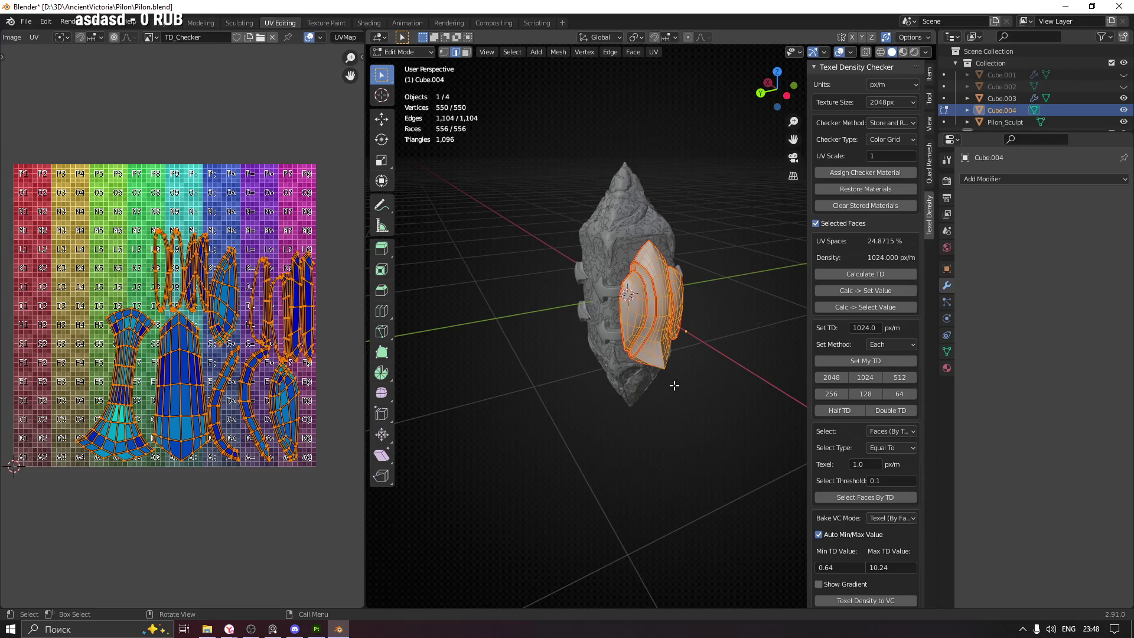
Return Cube.004 to Object Mode, enlarge the outliner to show Retop, and reselect Cube.004
{"action": "key", "text": "Tab"}
{"action": "left_click", "coordinate": [607, 217]}
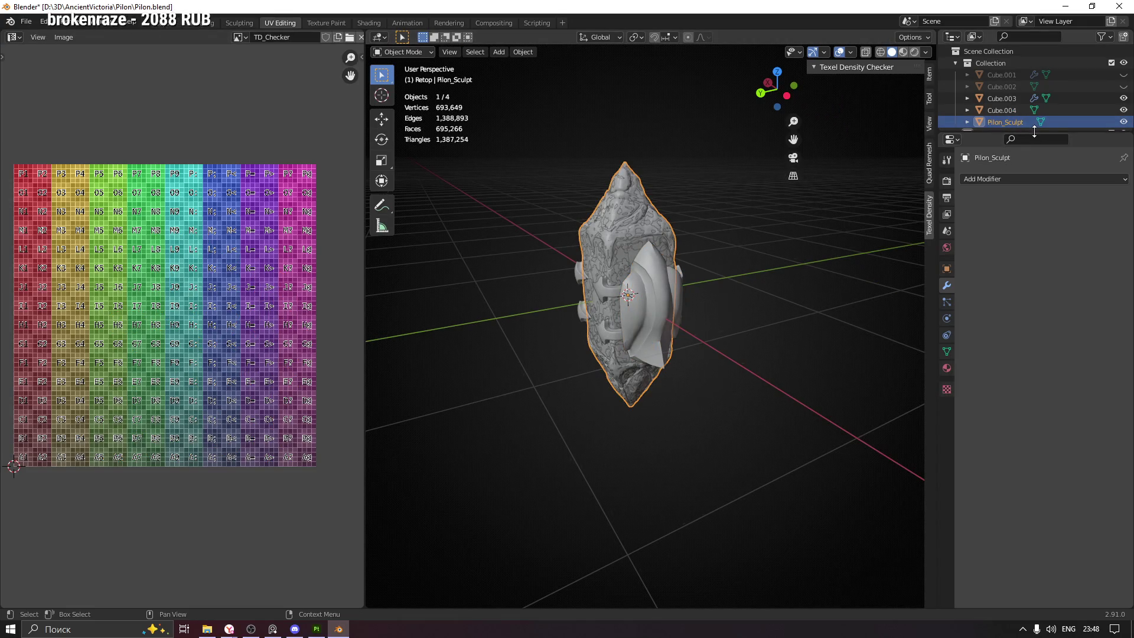
{"action": "left_click_drag", "start_coordinate": [1034, 131], "coordinate": [1060, 239]}
{"action": "left_click", "coordinate": [1001, 110]}
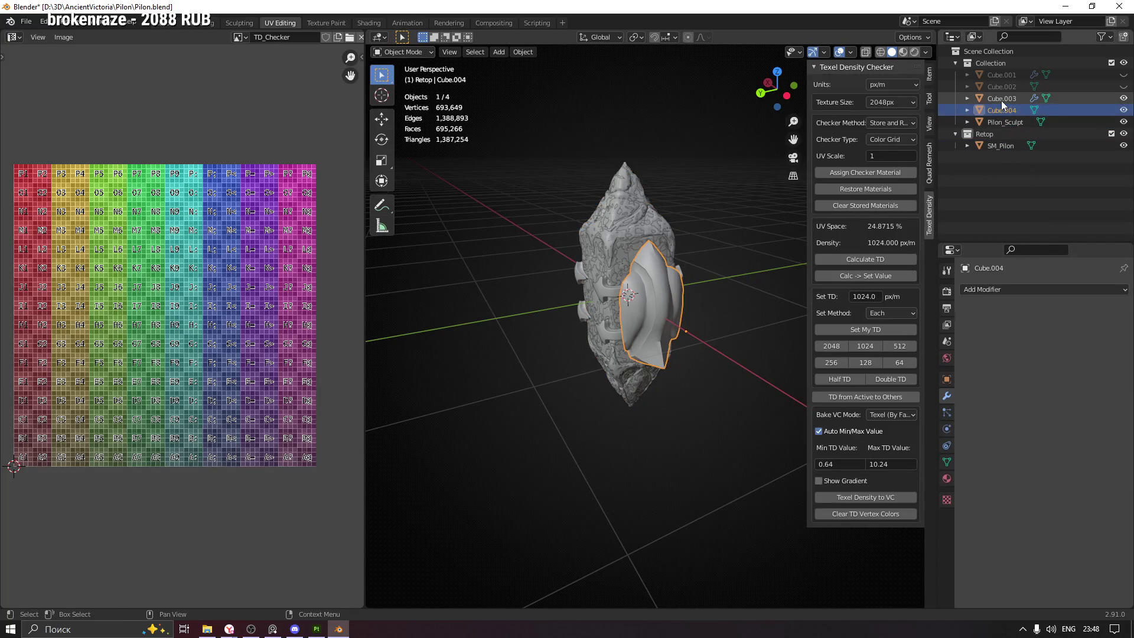
{"action": "left_click", "coordinate": [1001, 100]}
{"action": "left_click", "coordinate": [1005, 111]}
Move Cube.004 into the Retop collection with M
{"action": "key", "text": "Tab"}
{"action": "left_click_drag", "start_coordinate": [483, 196], "coordinate": [638, 225]}
{"action": "key", "text": "a"}
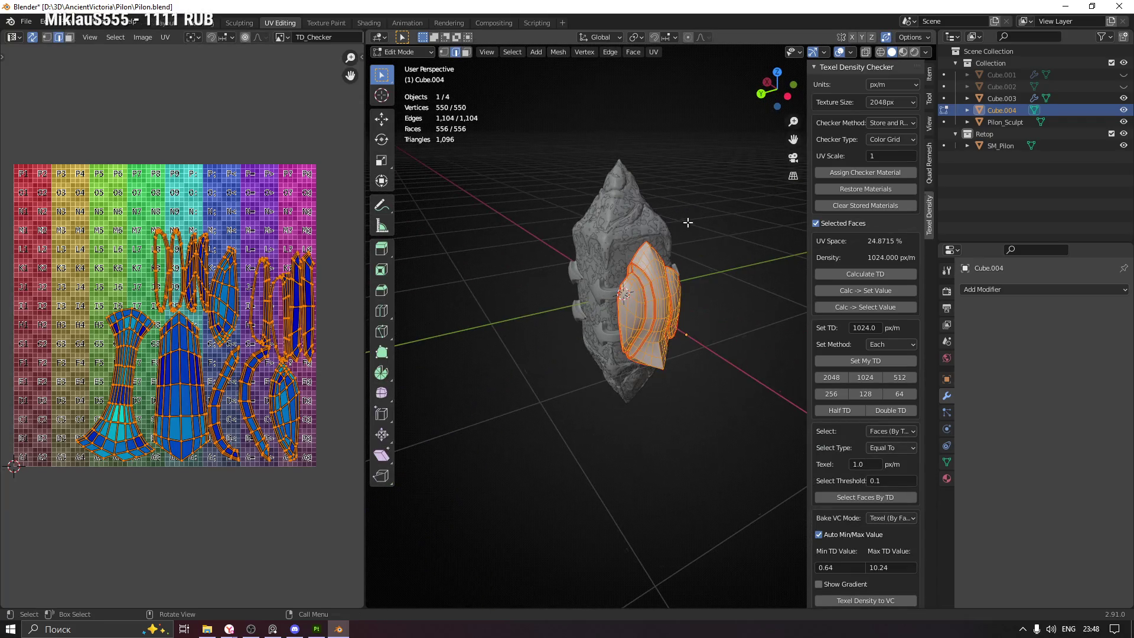
{"action": "key", "text": "Tab"}
{"action": "key", "text": "m"}
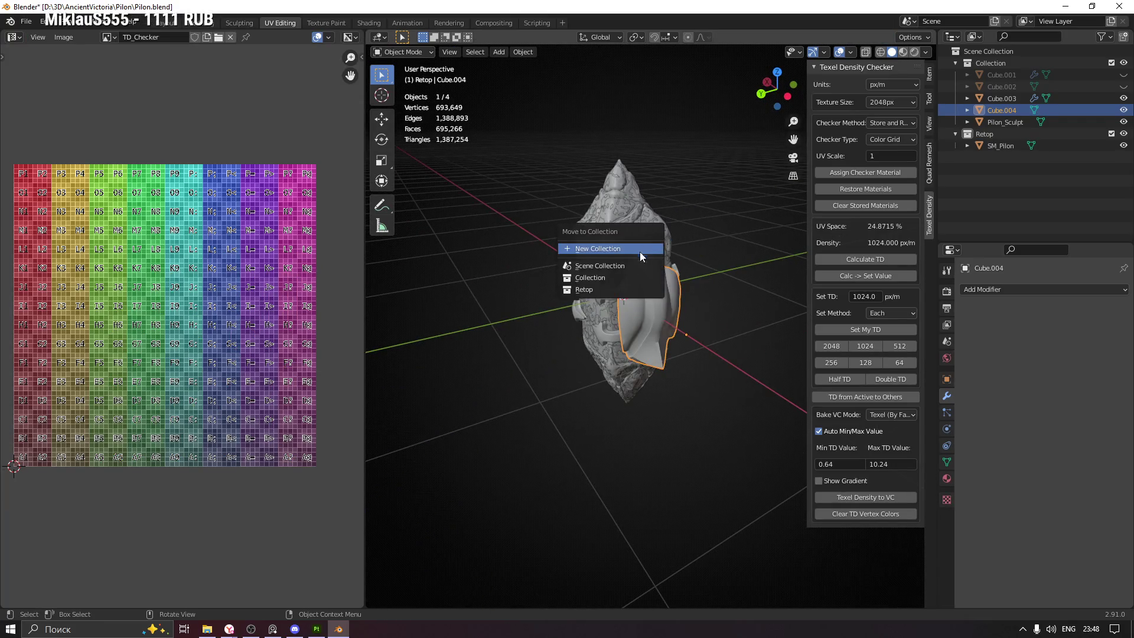
{"action": "left_click", "coordinate": [601, 288]}
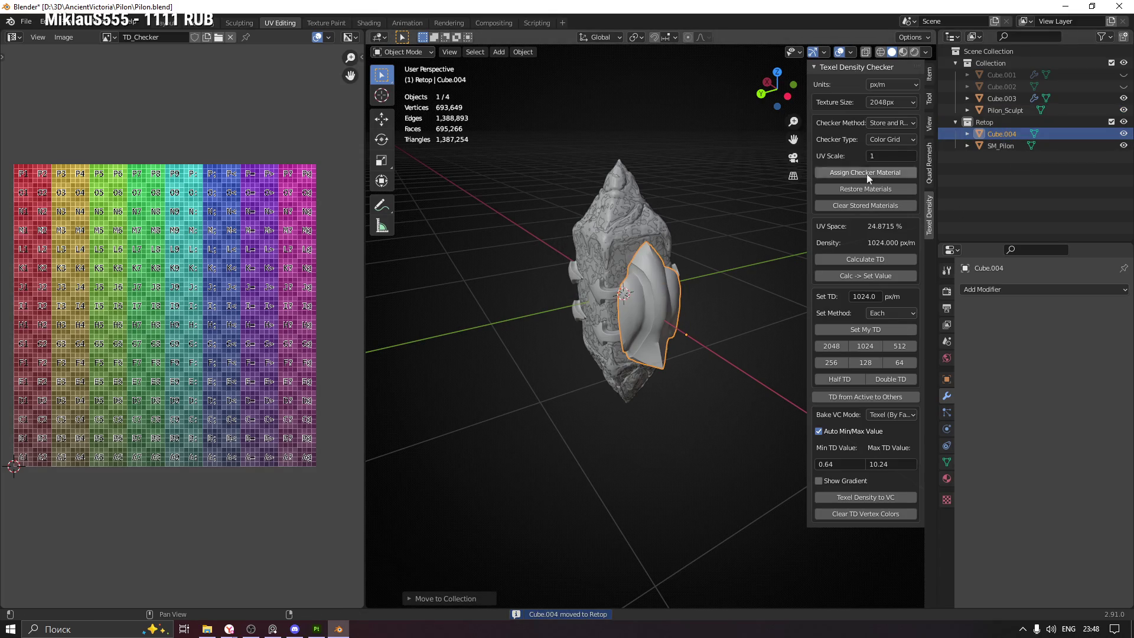
{"action": "left_click_drag", "start_coordinate": [632, 284], "coordinate": [683, 258]}
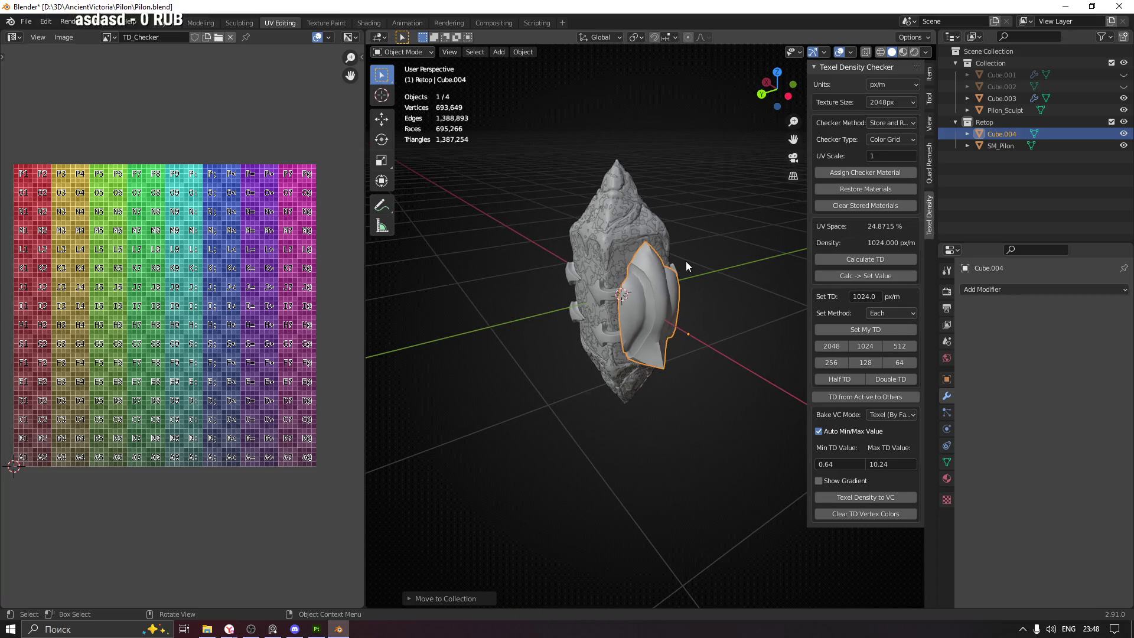
Unhide Cube.001 and raise its Subdivision viewport level to 3
{"action": "left_click", "coordinate": [1003, 98]}
{"action": "left_click_drag", "start_coordinate": [667, 259], "coordinate": [600, 254]}
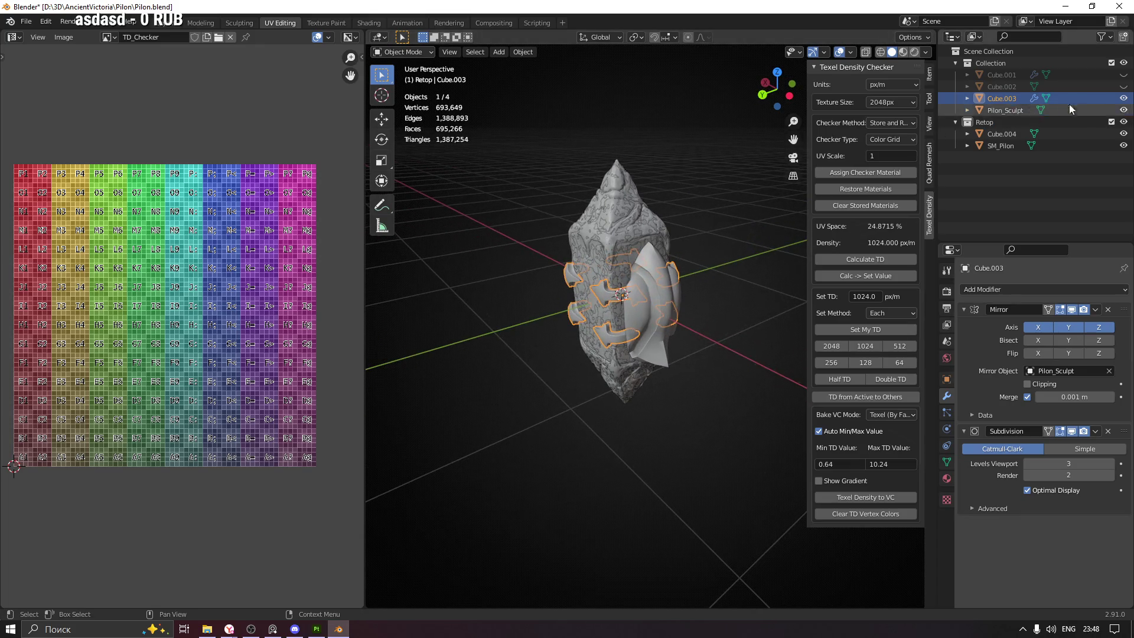
{"action": "left_click", "coordinate": [1124, 86]}
{"action": "left_click", "coordinate": [1124, 86]}
{"action": "left_click", "coordinate": [1124, 75]}
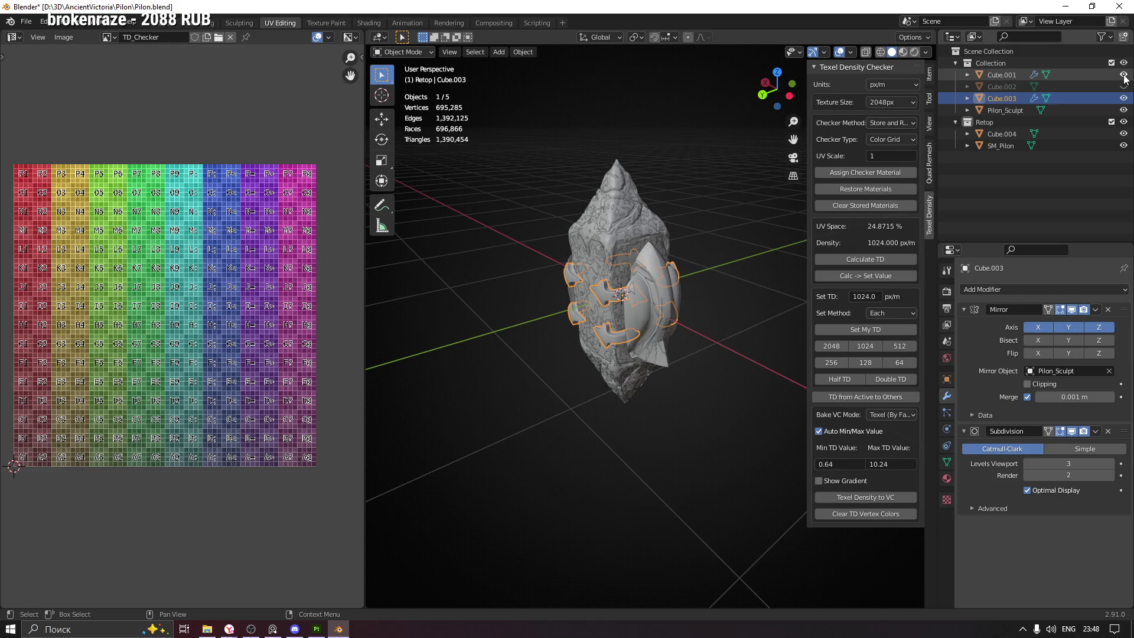
{"action": "left_click", "coordinate": [1124, 86]}
{"action": "left_click", "coordinate": [1124, 87]}
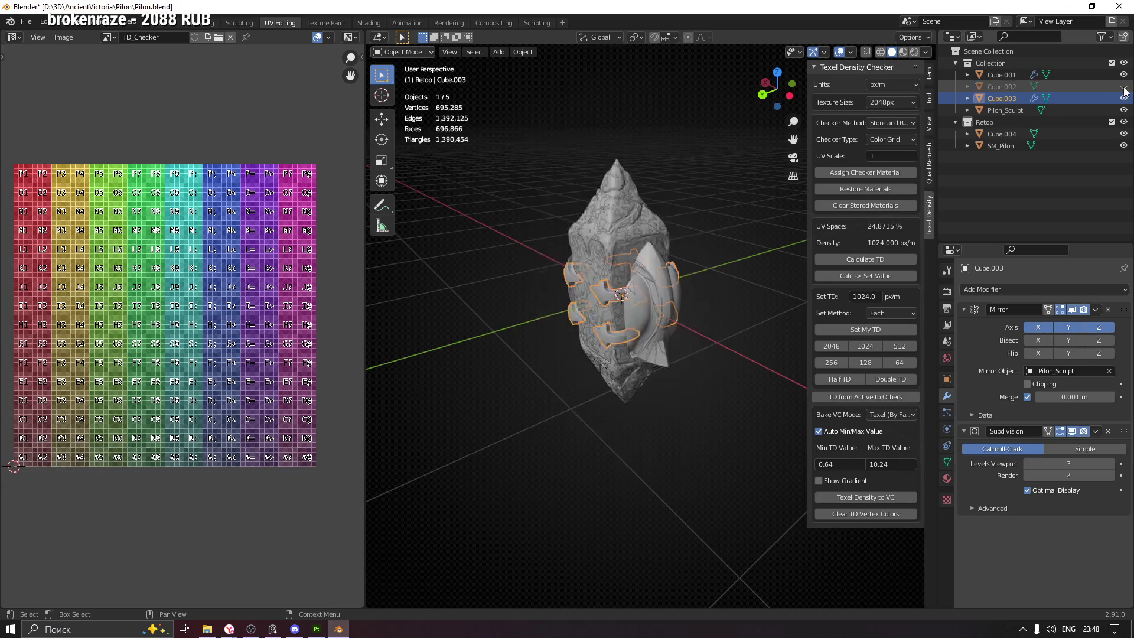
{"action": "left_click", "coordinate": [1011, 74]}
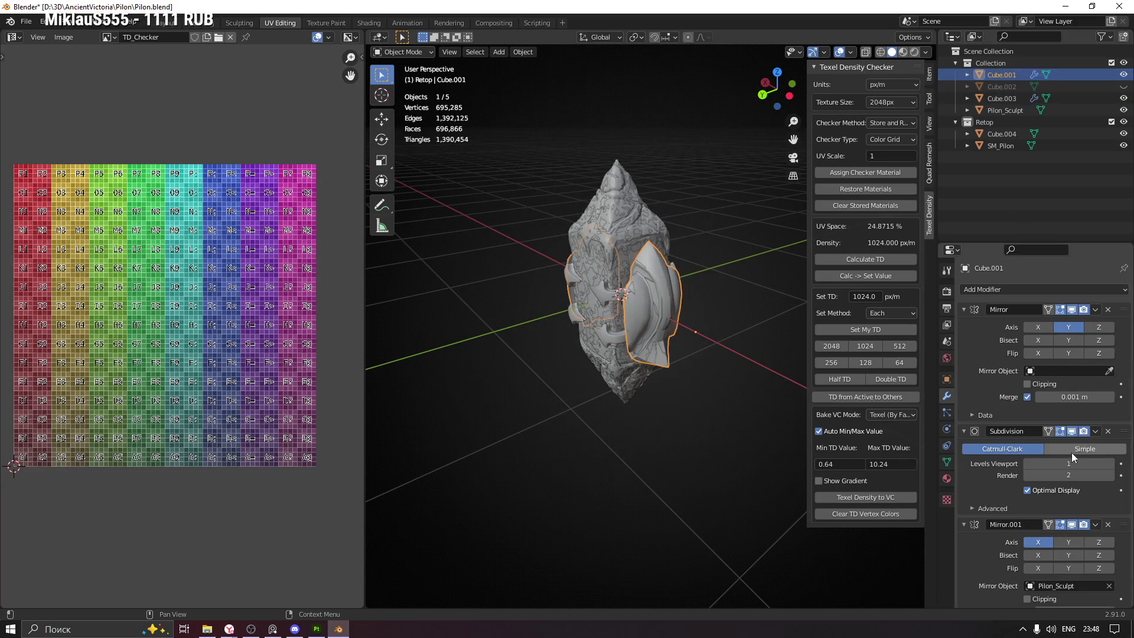
{"action": "left_click_drag", "start_coordinate": [647, 331], "coordinate": [644, 329]}
{"action": "left_click", "coordinate": [1112, 465]}
{"action": "left_click", "coordinate": [1112, 464]}
{"action": "left_click_drag", "start_coordinate": [526, 313], "coordinate": [602, 305]}
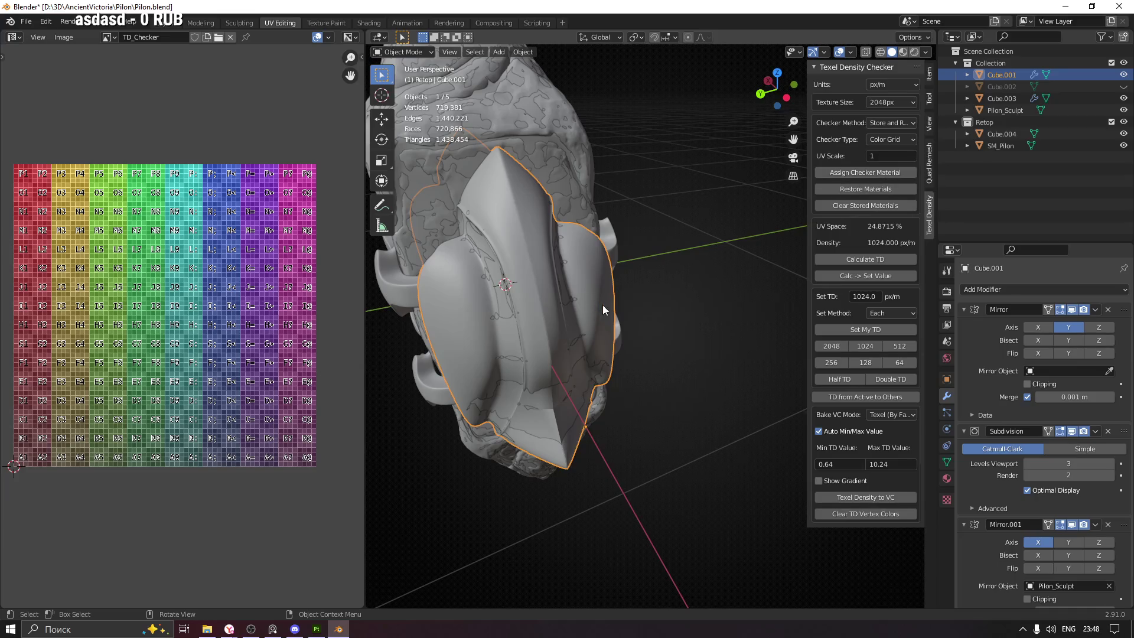
Isolate Cube.004 in local view and orbit around it
{"action": "left_click", "coordinate": [1003, 146]}
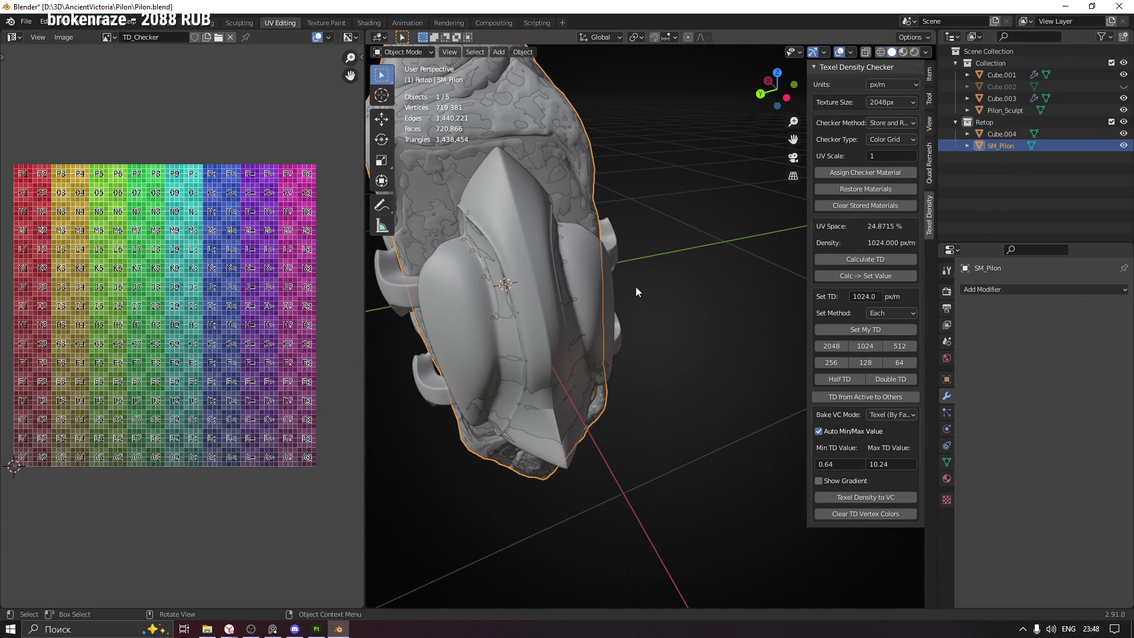
{"action": "key", "text": "KP_Divide"}
{"action": "key", "text": "KP_Divide"}
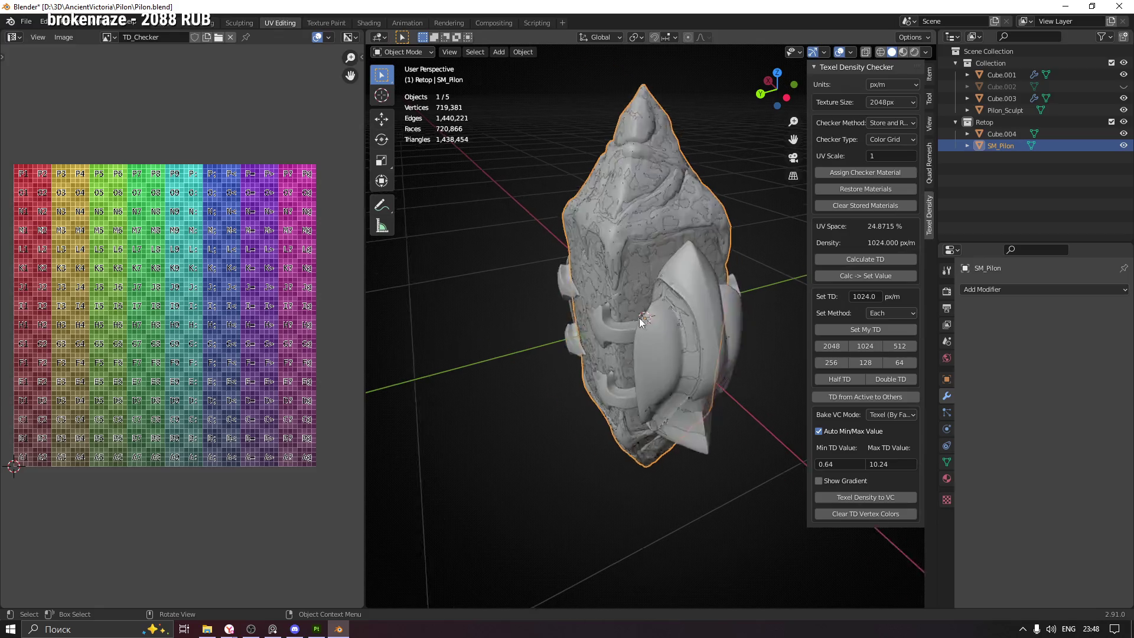
{"action": "left_click", "coordinate": [1026, 133]}
{"action": "key", "text": "KP_Divide"}
{"action": "left_click_drag", "start_coordinate": [517, 308], "coordinate": [669, 193]}
{"action": "left_click_drag", "start_coordinate": [637, 470], "coordinate": [654, 282]}
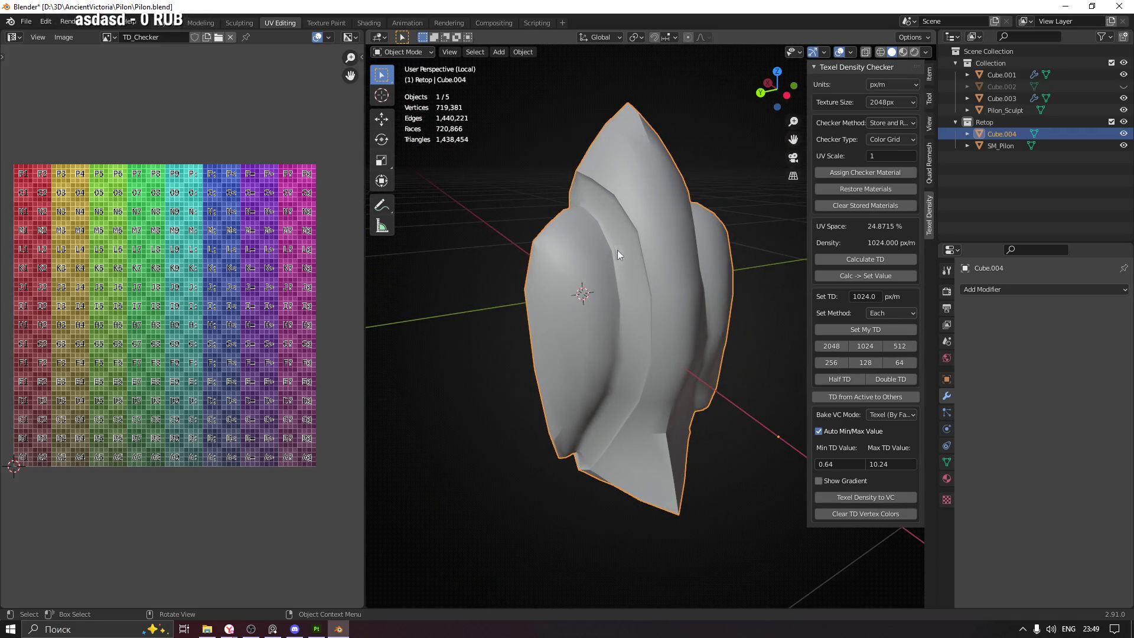
Hide the texel panel, enter Edit Mode and move the first thin UV island into column L6
{"action": "key", "text": "n"}
{"action": "key", "text": "Tab"}
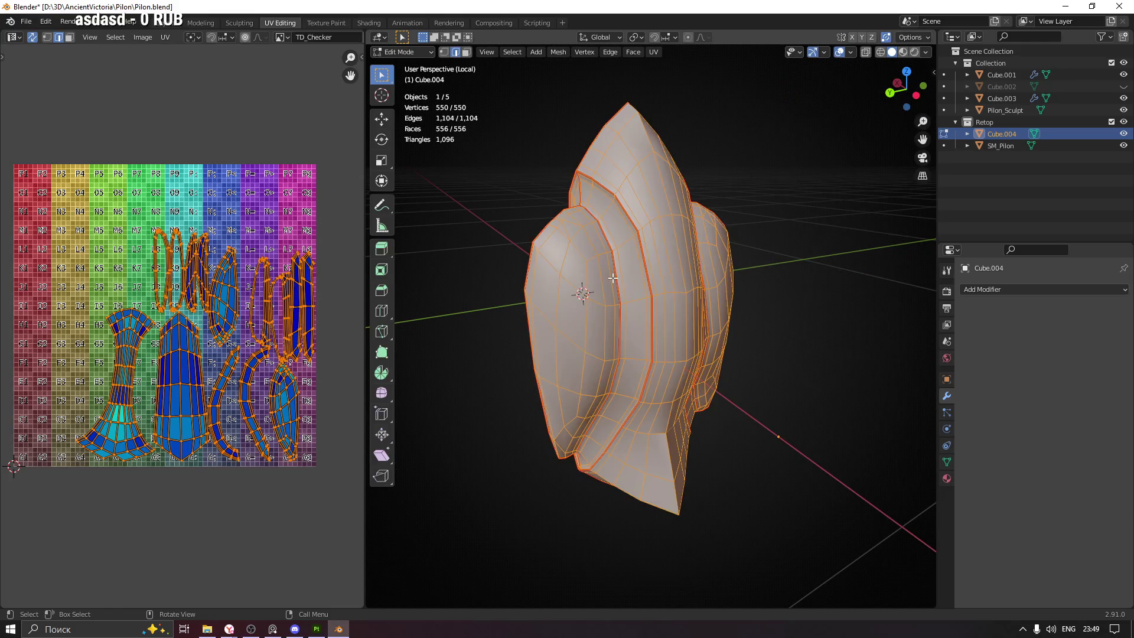
{"action": "scroll", "scroll_direction": "up", "scroll_amount": 3}
{"action": "left_click", "coordinate": [115, 278]}
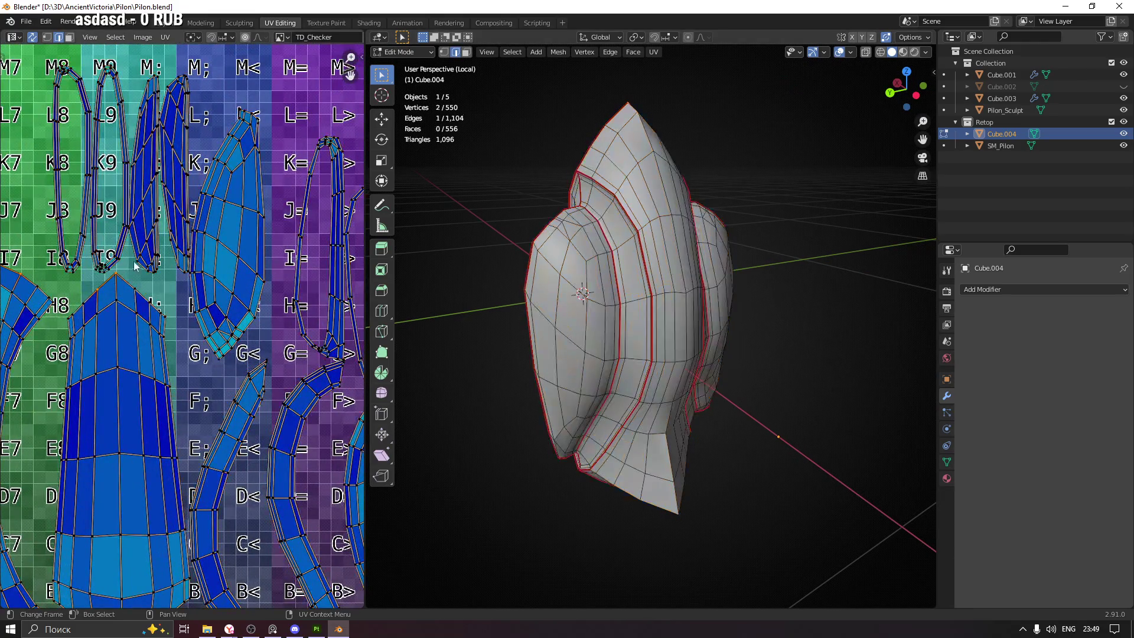
{"action": "scroll", "scroll_direction": "up", "scroll_amount": 3}
{"action": "left_click_drag", "start_coordinate": [35, 168], "coordinate": [222, 242]}
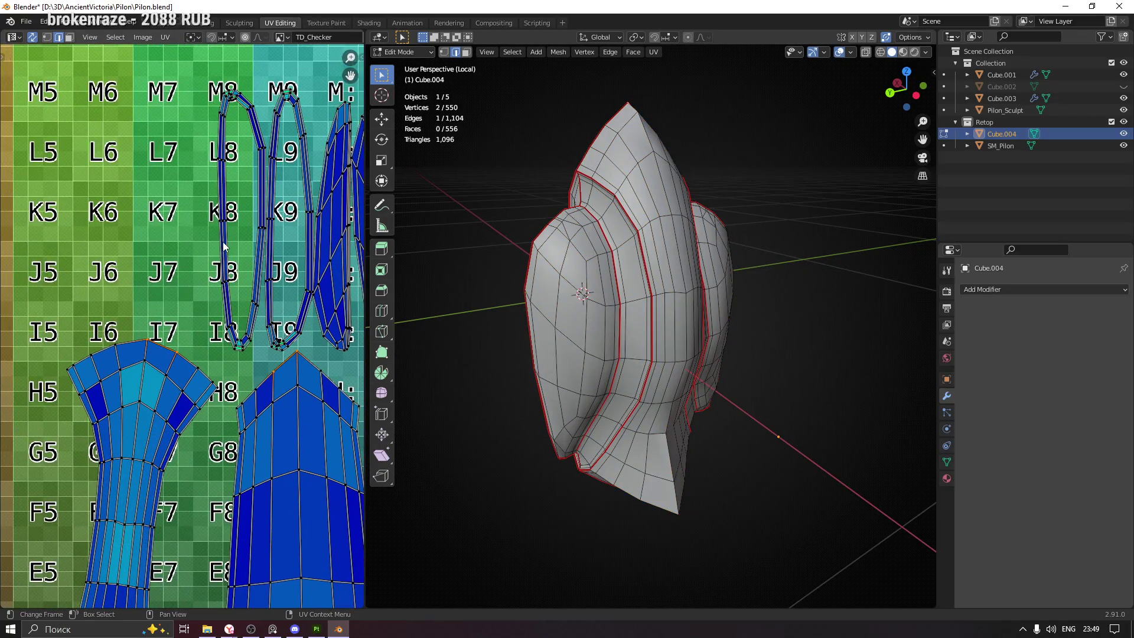
{"action": "key", "text": "3"}
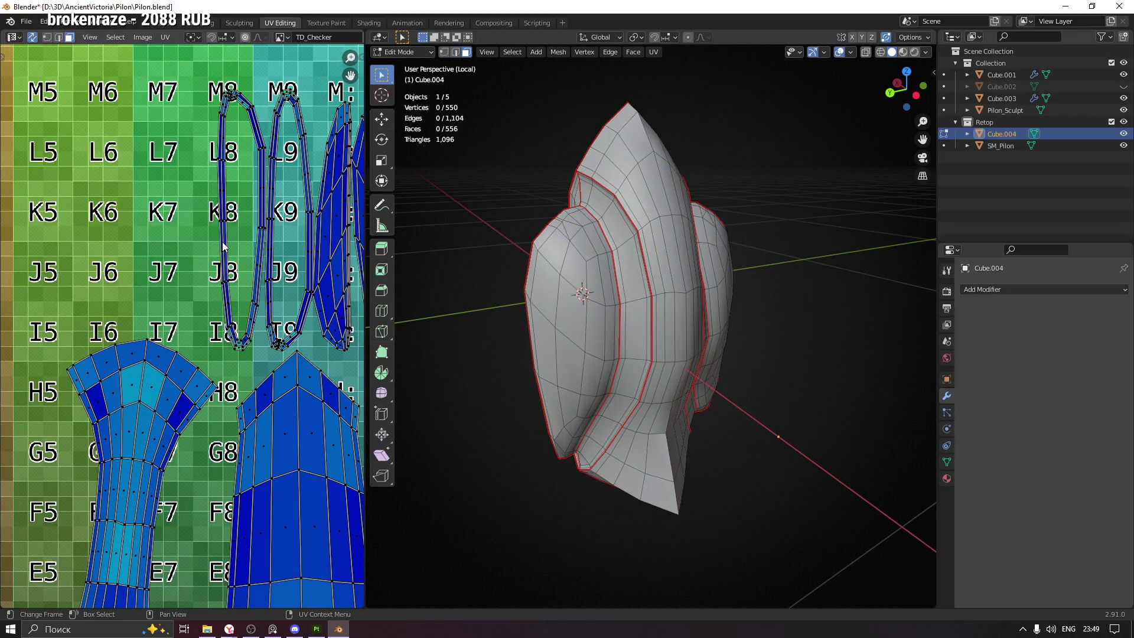
{"action": "key", "text": "l"}
{"action": "key", "text": "g"}
{"action": "left_click", "coordinate": [60, 199]}
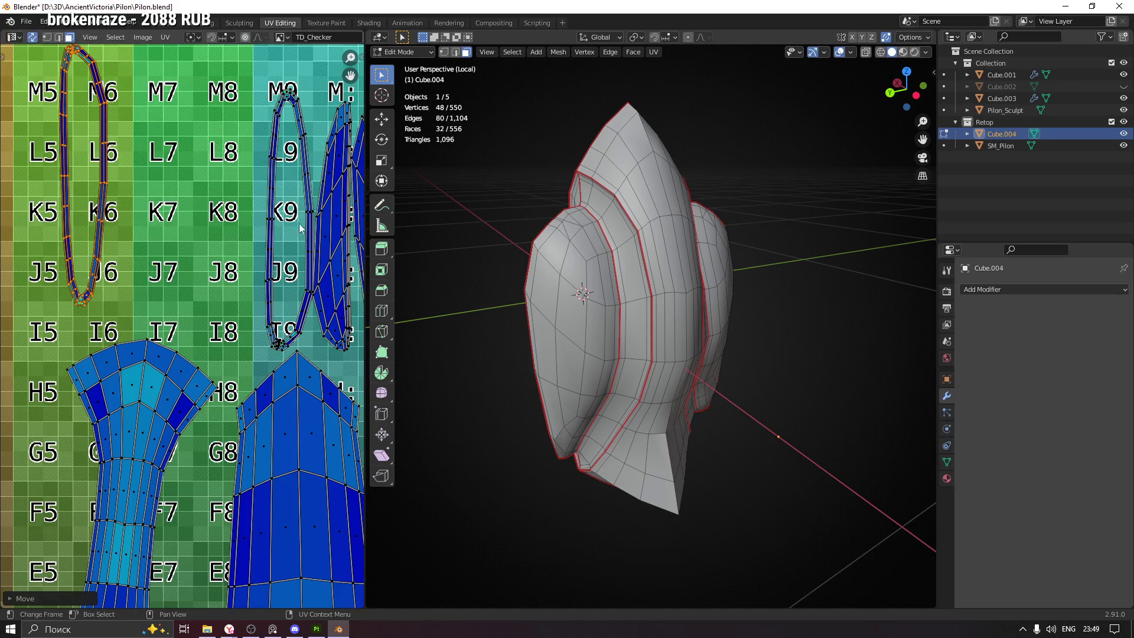
Move the next thin UV islands into the L7, L8 and N9 columns
{"action": "key", "text": "alt+a"}
{"action": "key", "text": "l"}
{"action": "key", "text": "g"}
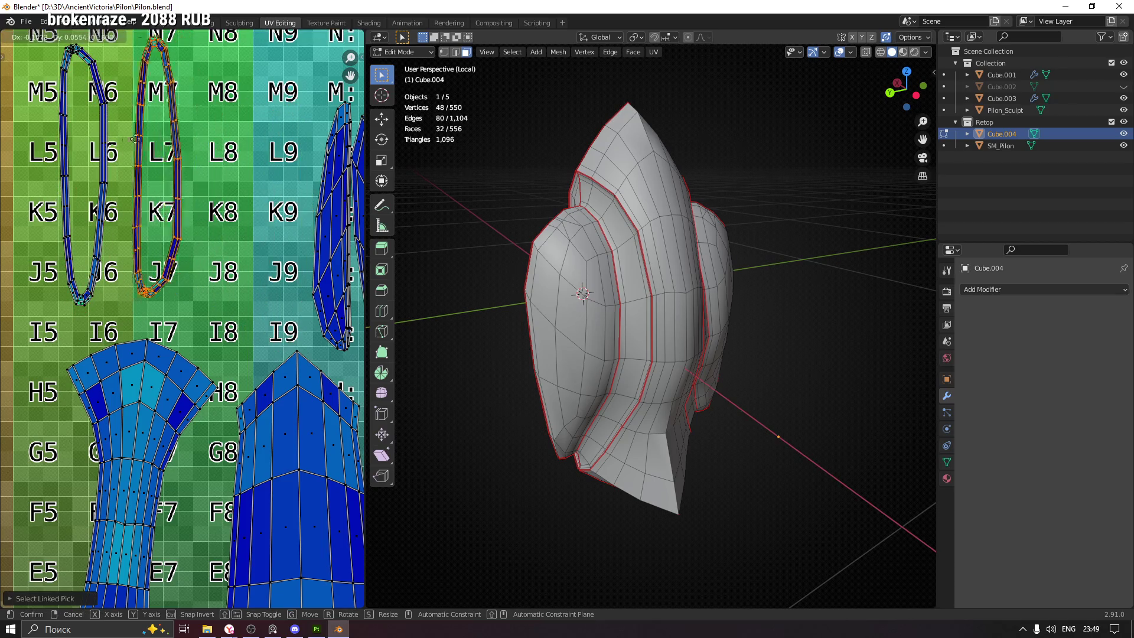
{"action": "left_click", "coordinate": [143, 145]}
{"action": "left_click_drag", "start_coordinate": [326, 201], "coordinate": [240, 284]}
{"action": "left_click", "coordinate": [241, 283]}
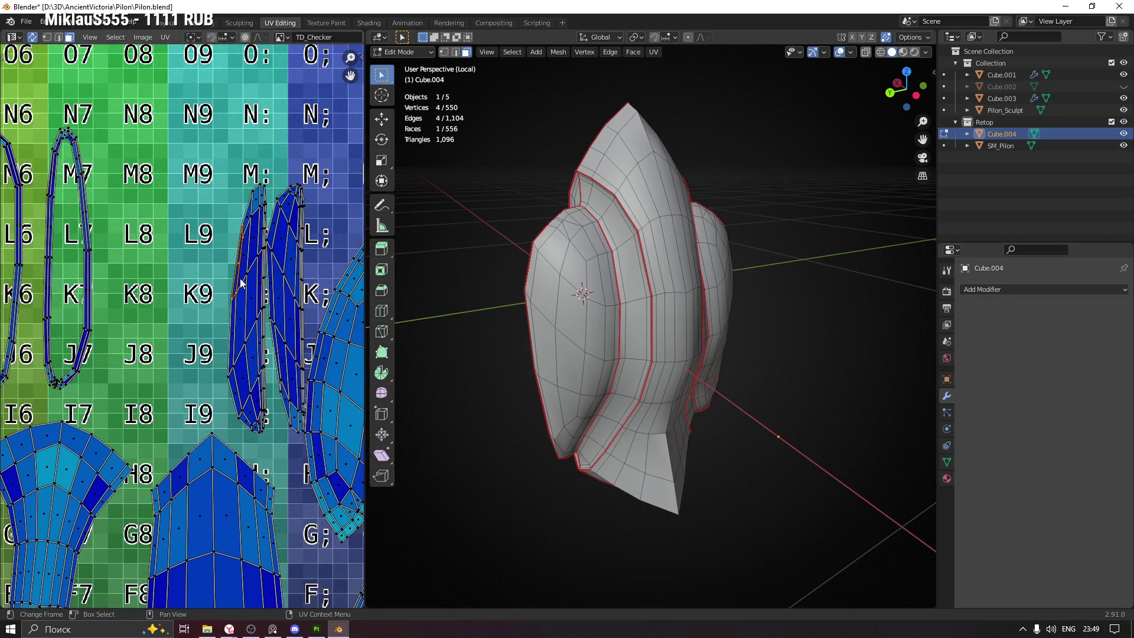
{"action": "key", "text": "l"}
{"action": "key", "text": "g"}
{"action": "left_click", "coordinate": [157, 224]}
{"action": "left_click", "coordinate": [285, 258]}
{"action": "key", "text": "l"}
{"action": "key", "text": "g"}
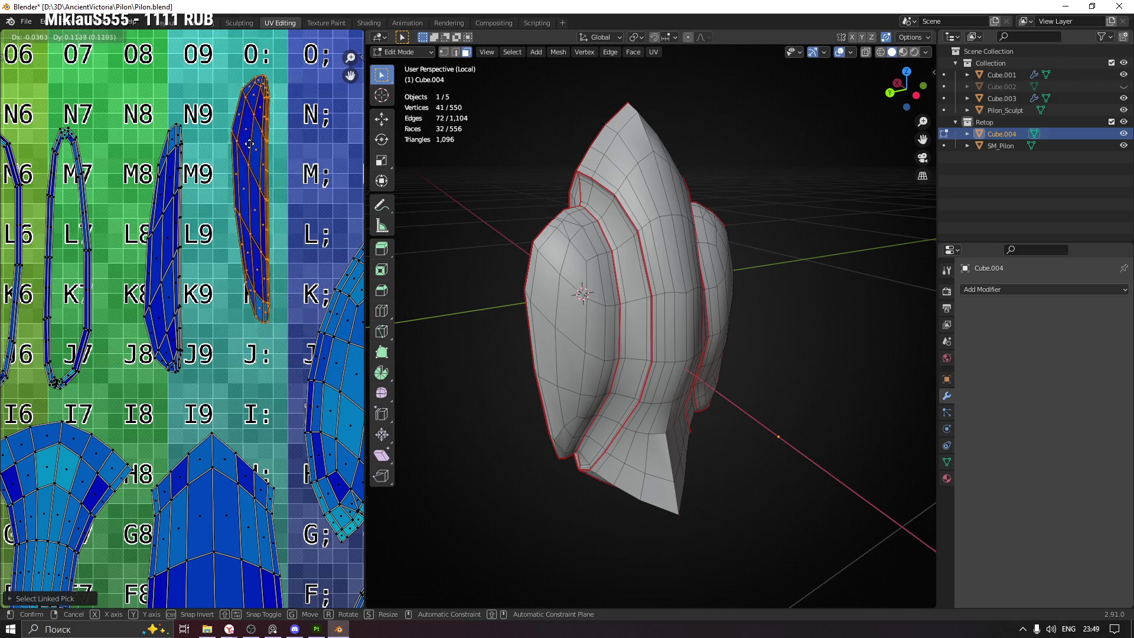
{"action": "left_click", "coordinate": [280, 238]}
Move two more thin islands up near the top of the checker grid
{"action": "scroll", "scroll_direction": "down", "scroll_amount": 3}
{"action": "left_click", "coordinate": [295, 260]}
{"action": "key", "text": "l"}
{"action": "key", "text": "g"}
{"action": "left_click", "coordinate": [296, 83]}
{"action": "left_click_drag", "start_coordinate": [303, 232], "coordinate": [257, 288]}
{"action": "left_click", "coordinate": [280, 306]}
{"action": "key", "text": "l"}
{"action": "key", "text": "g"}
{"action": "left_click", "coordinate": [307, 83]}
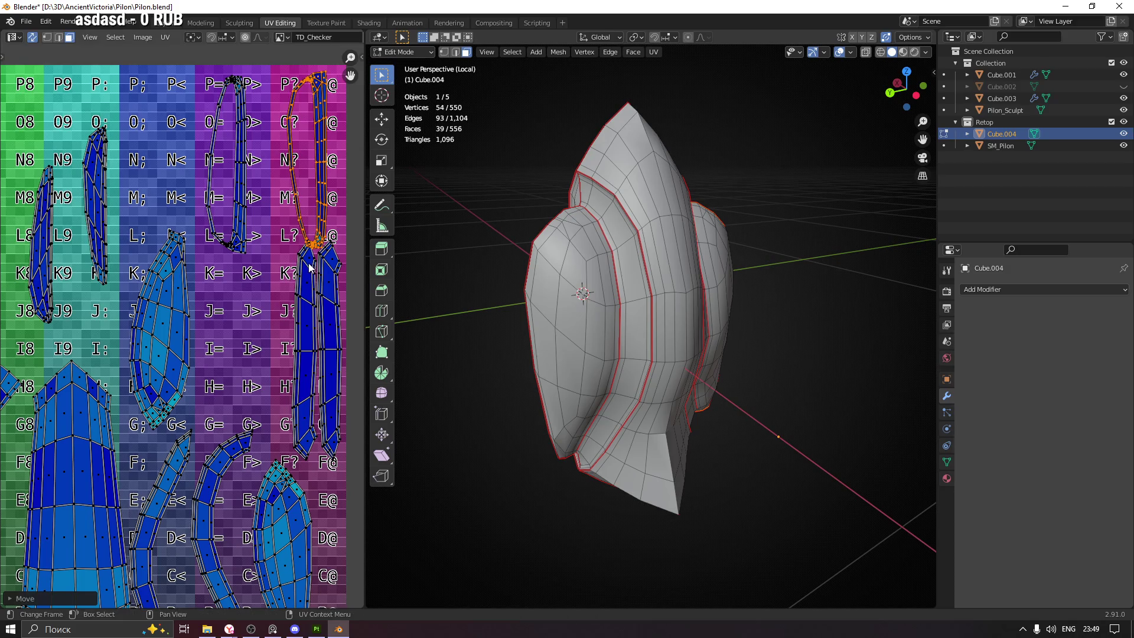
Shift another thin island left into the grid's leftmost column
{"action": "key", "text": "l"}
{"action": "key", "text": "g"}
{"action": "left_click", "coordinate": [269, 262]}
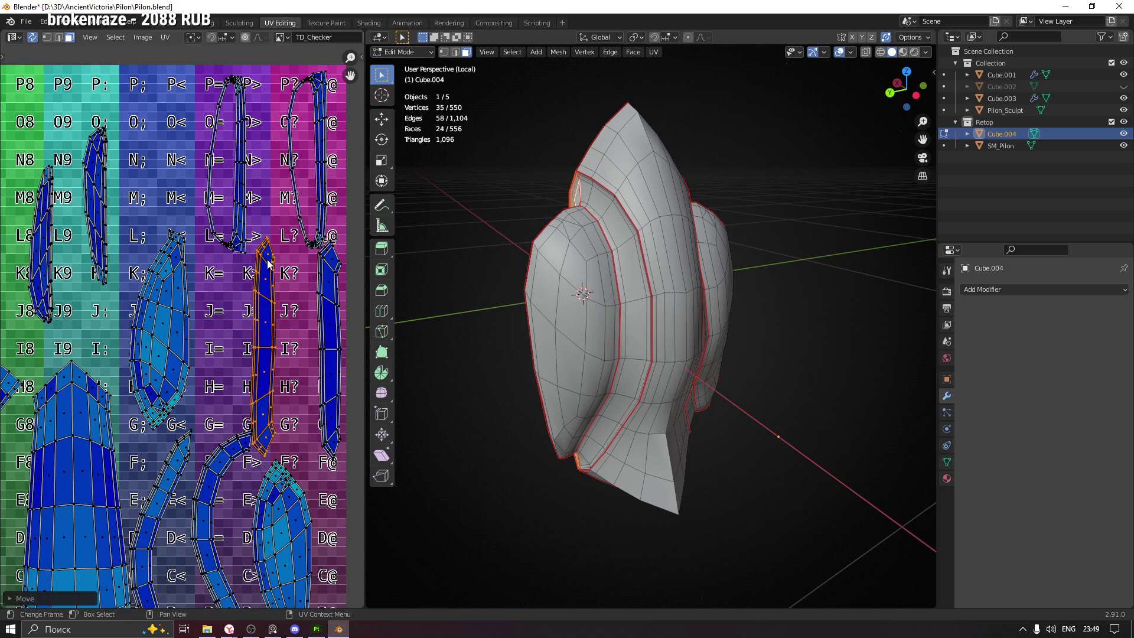
{"action": "left_click_drag", "start_coordinate": [268, 262], "coordinate": [438, 235]}
{"action": "key", "text": "g"}
{"action": "left_click", "coordinate": [133, 227]}
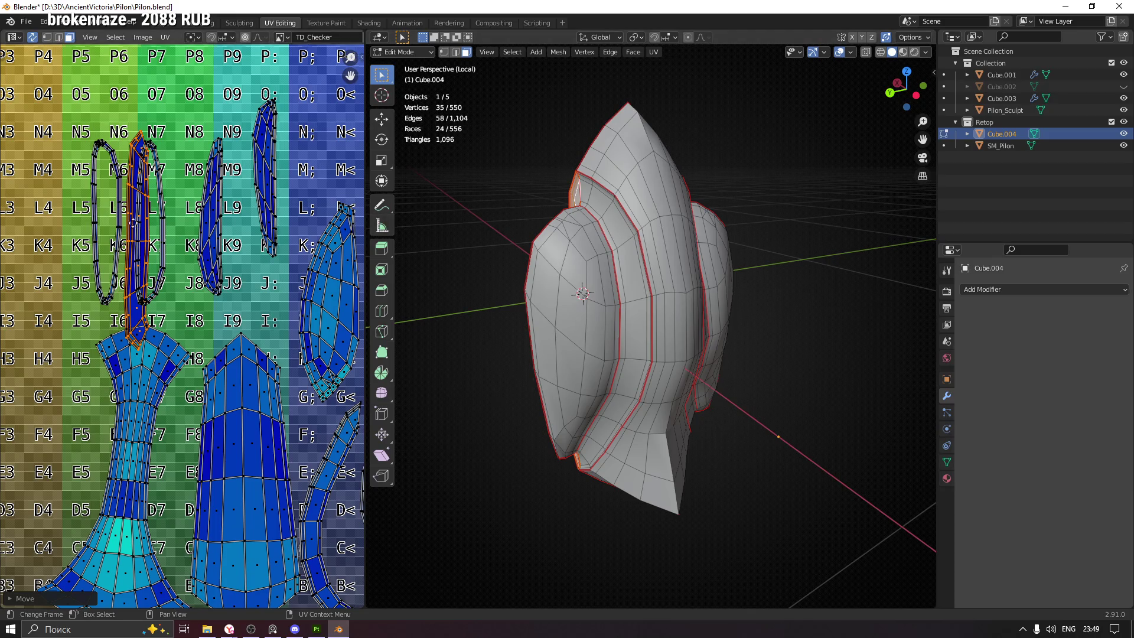
{"action": "left_click_drag", "start_coordinate": [132, 227], "coordinate": [215, 227]}
{"action": "key", "text": "g"}
{"action": "left_click", "coordinate": [118, 248]}
Move the last thin island to the far-left column and return to Object Mode
{"action": "scroll", "scroll_direction": "down", "scroll_amount": 3}
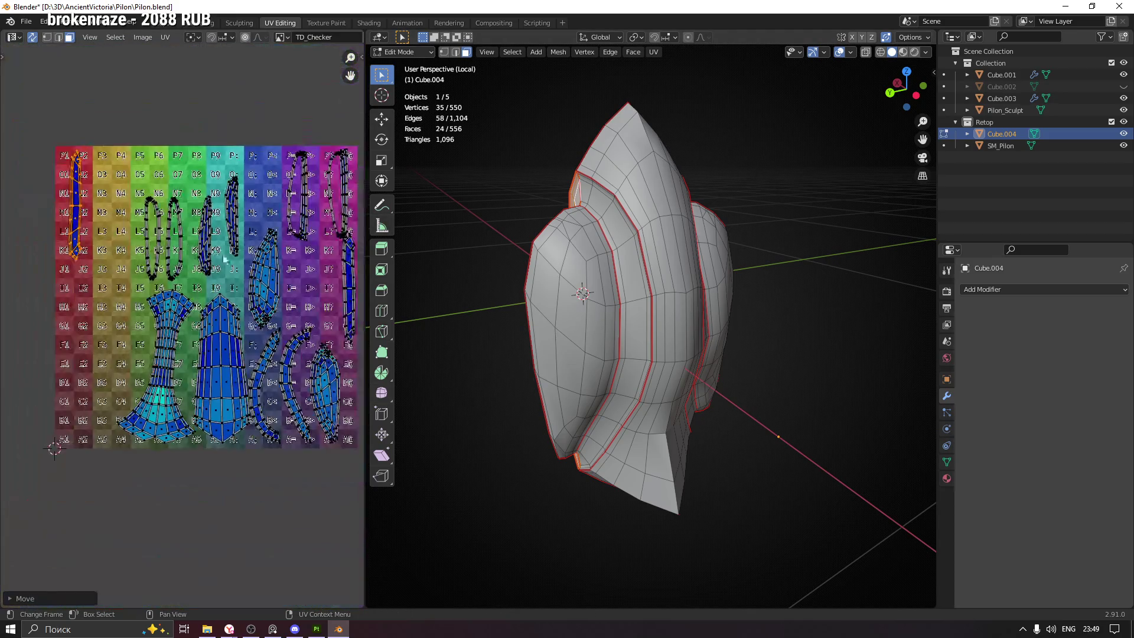
{"action": "left_click_drag", "start_coordinate": [321, 277], "coordinate": [270, 284]}
{"action": "left_click", "coordinate": [300, 276]}
{"action": "key", "text": "l"}
{"action": "key", "text": "g"}
{"action": "left_click", "coordinate": [18, 328]}
{"action": "scroll", "scroll_direction": "up", "scroll_amount": 3}
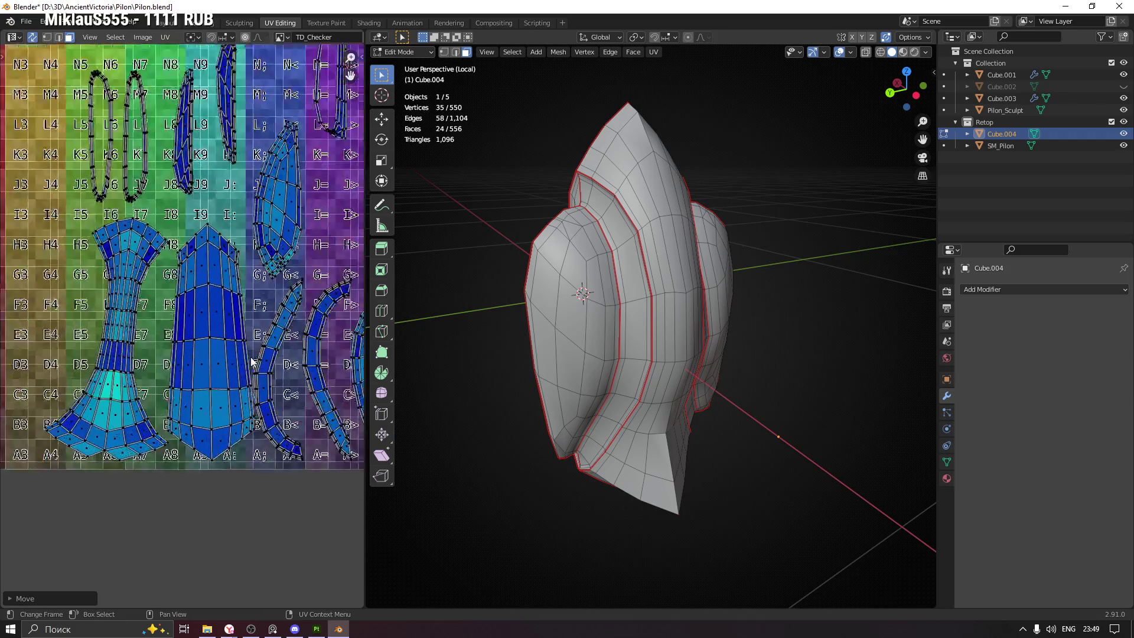
{"action": "left_click_drag", "start_coordinate": [253, 362], "coordinate": [213, 365]}
{"action": "left_click", "coordinate": [213, 365]}
{"action": "scroll", "scroll_direction": "down", "scroll_amount": 3}
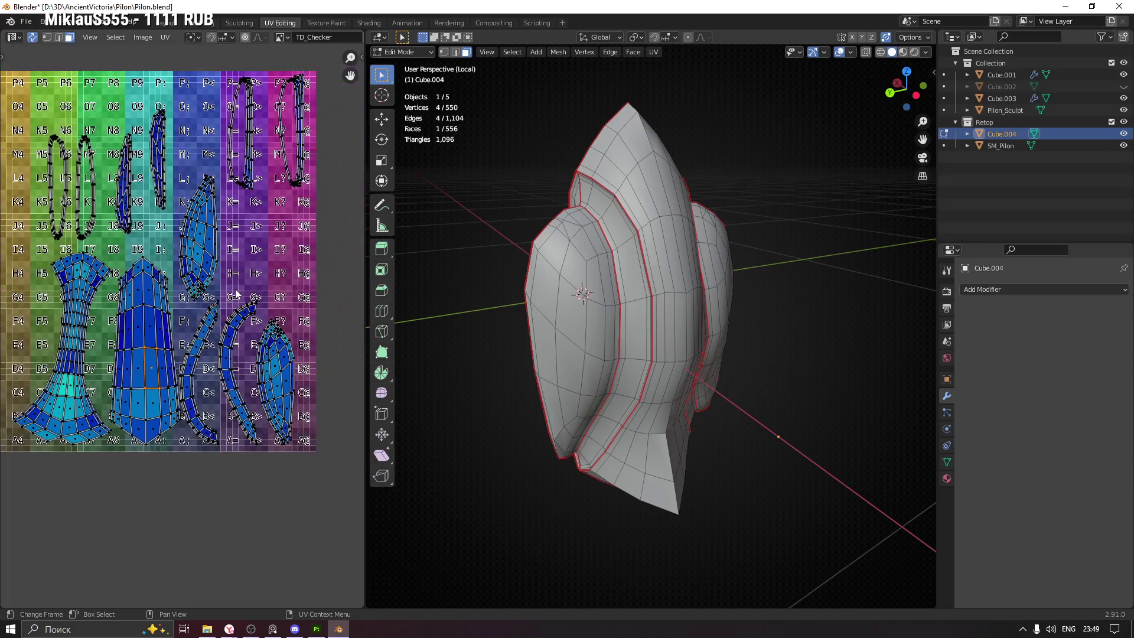
{"action": "key", "text": "Tab"}
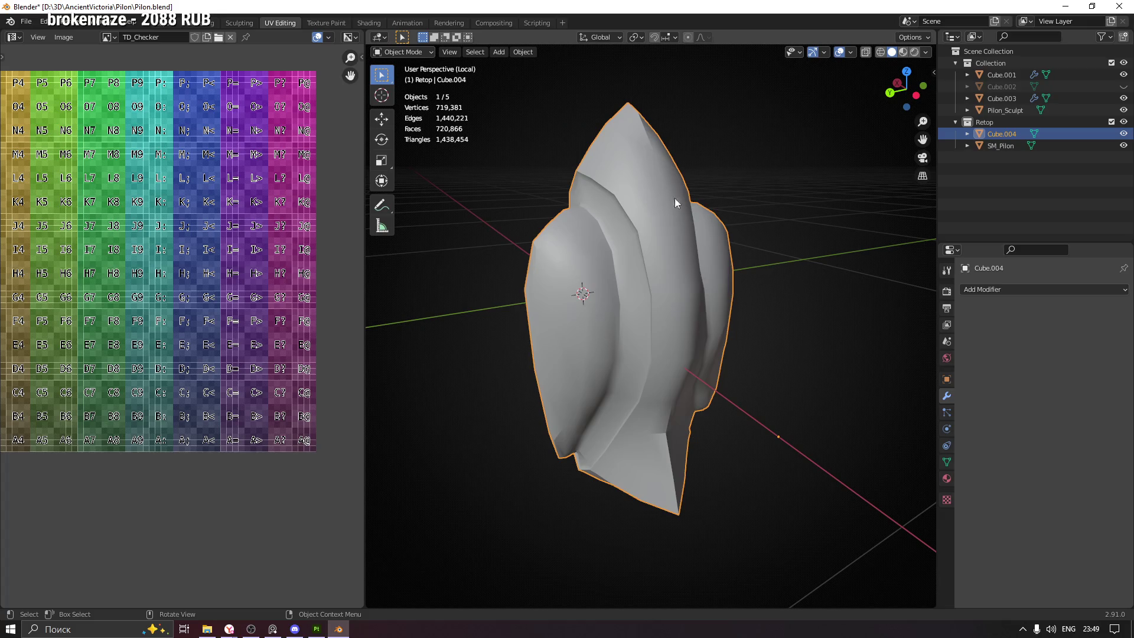
{"action": "left_click", "coordinate": [26, 22]}
Export Cube.004 as SM_Supply.fbx to the Pilon folder, selected meshes only, with Apply Transform
{"action": "mouse_move", "coordinate": [62, 192]}
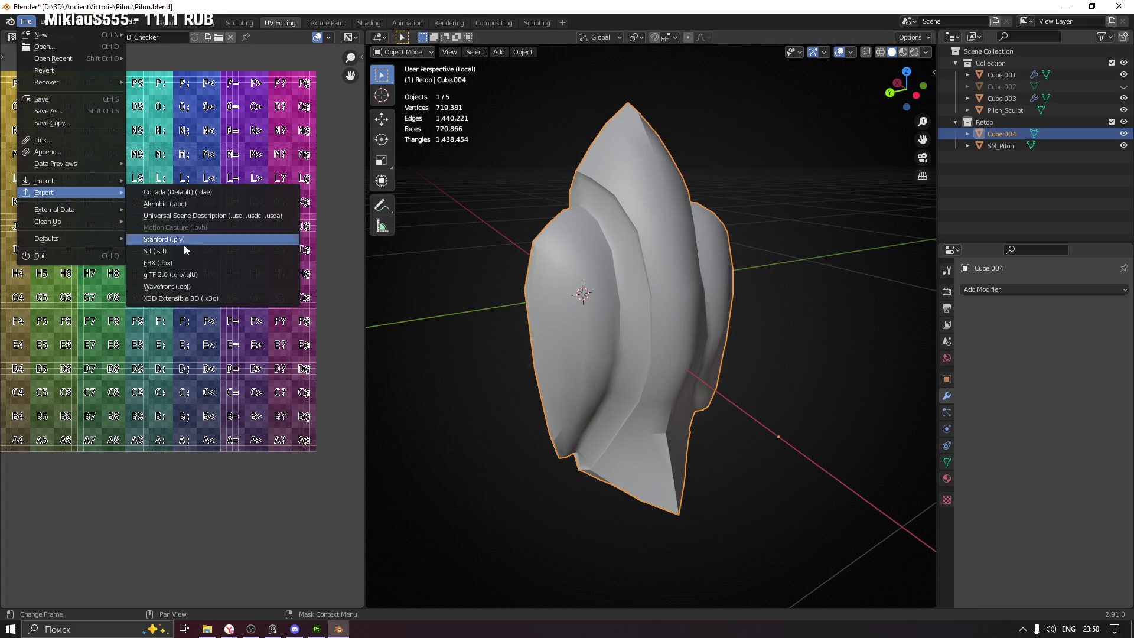
{"action": "left_click", "coordinate": [193, 262]}
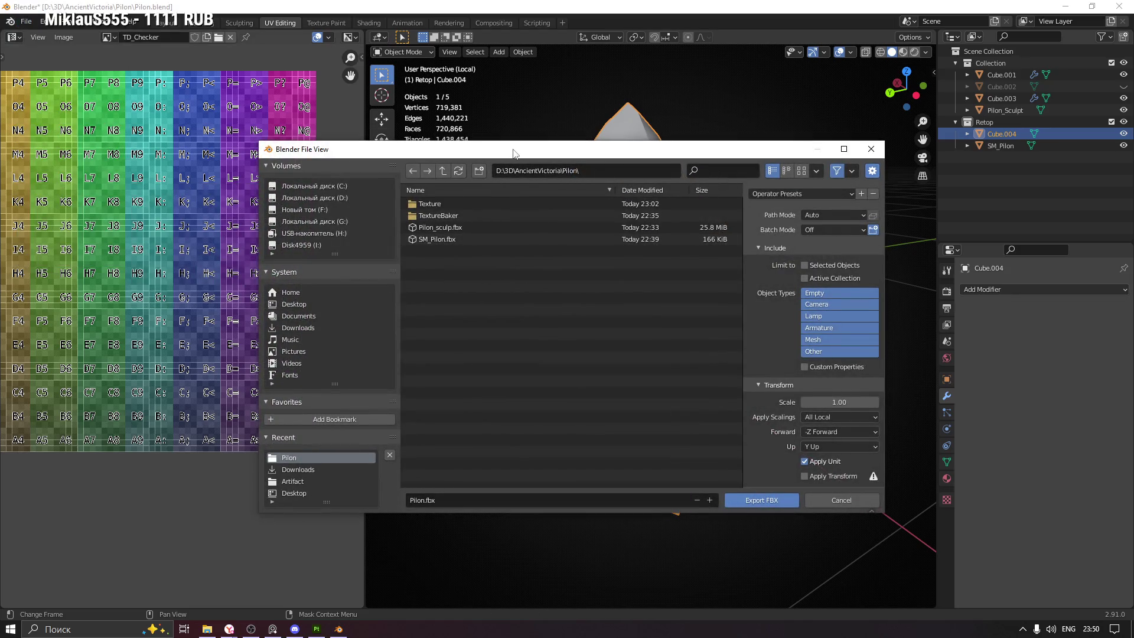
{"action": "left_click_drag", "start_coordinate": [513, 153], "coordinate": [418, 153]}
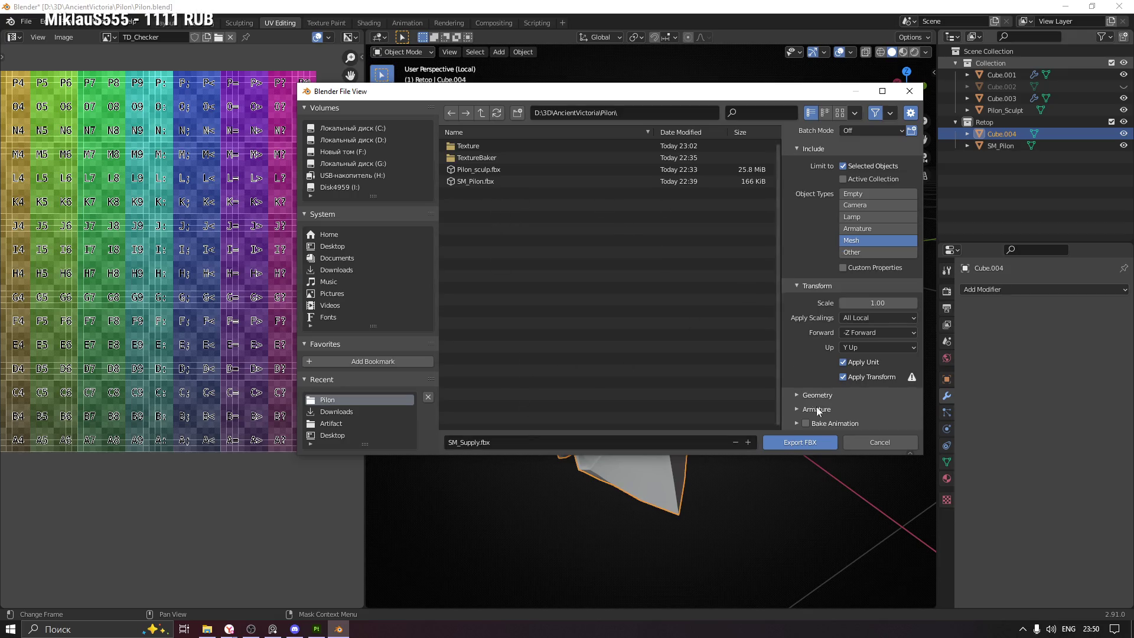
{"action": "left_click", "coordinate": [820, 445]}
{"action": "left_click", "coordinate": [1068, 97]}
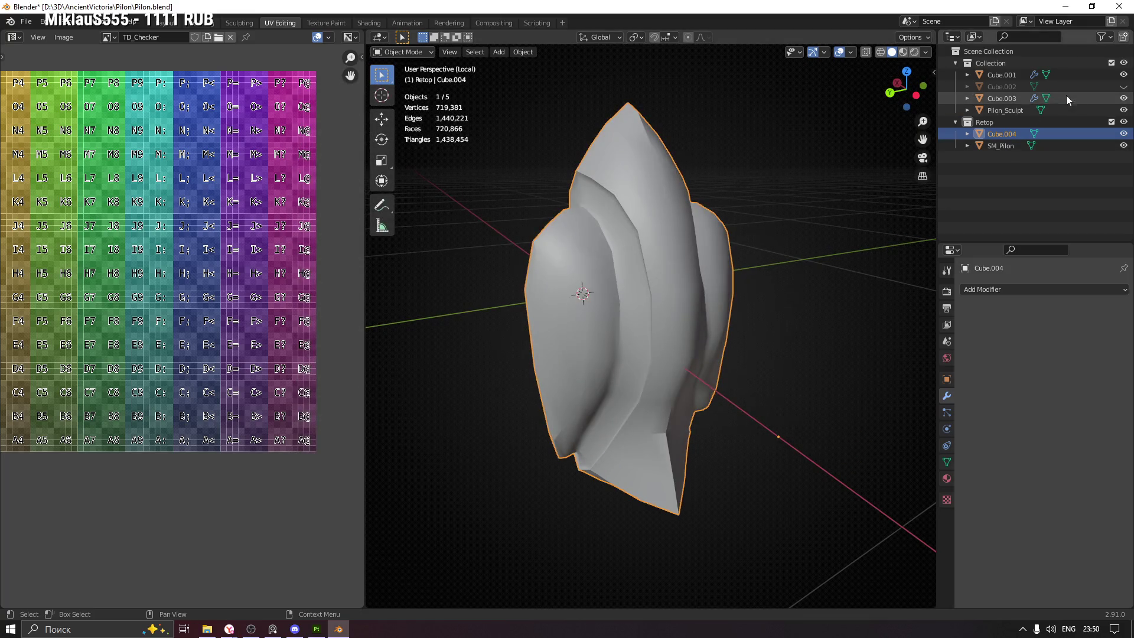
Select Cube.001 and isolate it in local view
{"action": "left_click_drag", "start_coordinate": [656, 223], "coordinate": [727, 235]}
{"action": "key", "text": "KP_Divide"}
{"action": "key", "text": "KP_Divide"}
{"action": "key", "text": "KP_Divide"}
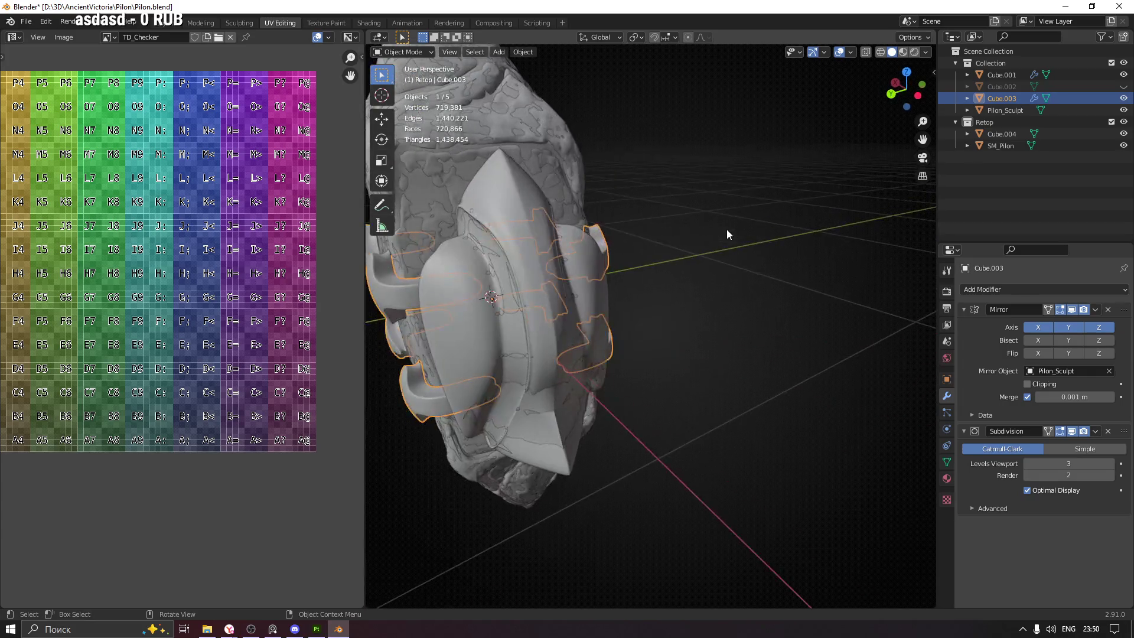
{"action": "left_click", "coordinate": [1016, 75]}
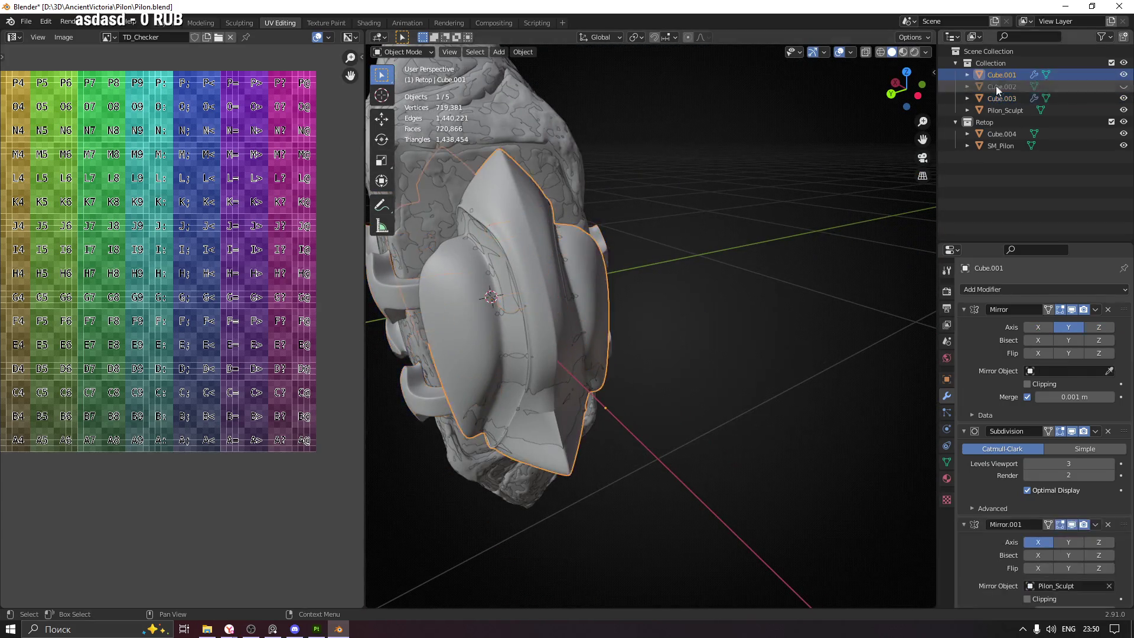
{"action": "key", "text": "KP_Divide"}
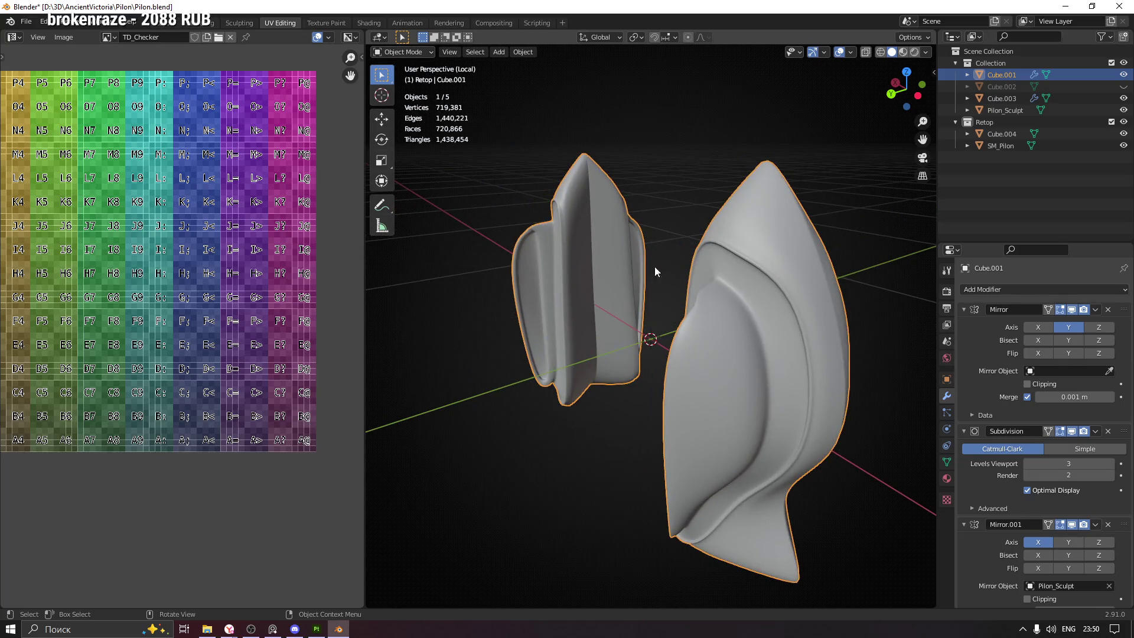
{"action": "scroll", "scroll_direction": "down", "scroll_amount": 3}
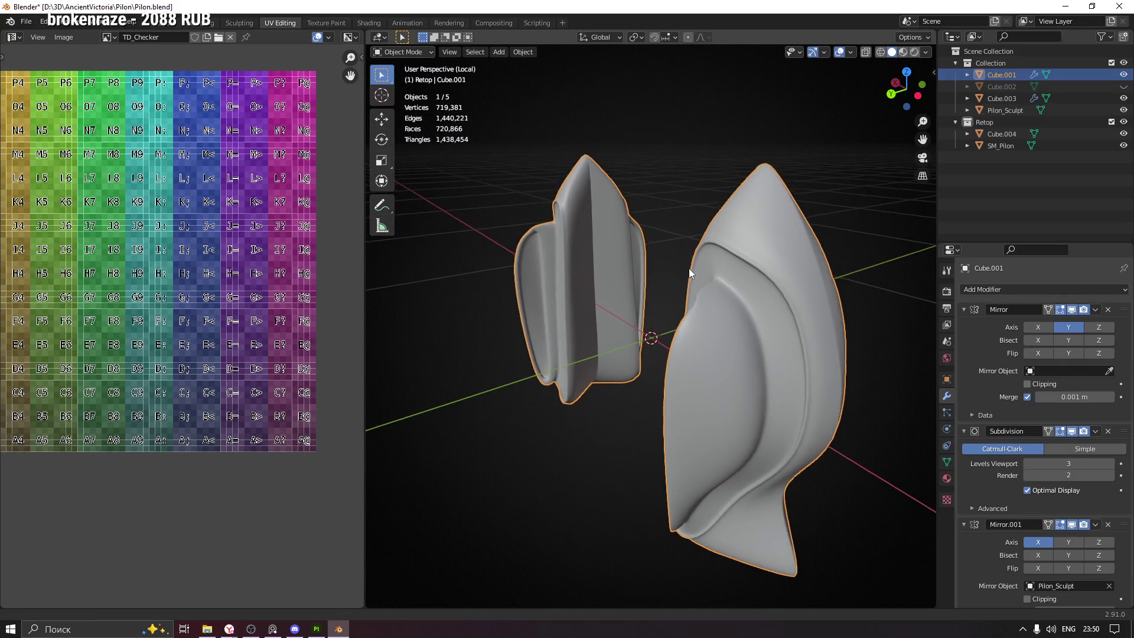
{"action": "left_click_drag", "start_coordinate": [689, 331], "coordinate": [712, 331]}
Start an FBX export and rename the file to Supply_sculpt.fbx
{"action": "left_click", "coordinate": [24, 21]}
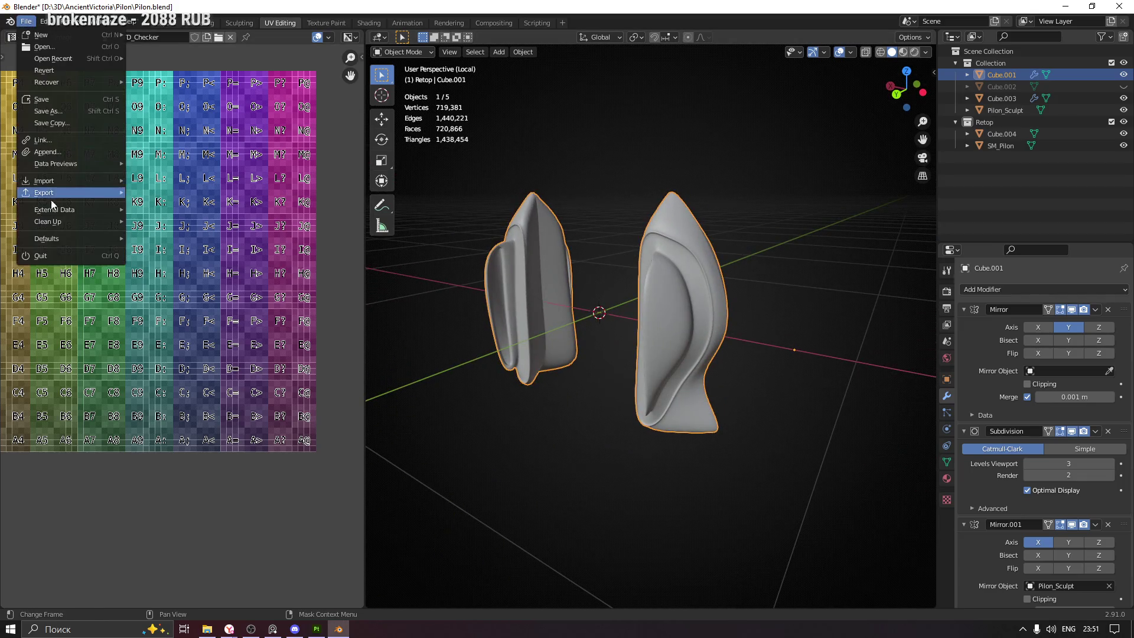
{"action": "mouse_move", "coordinate": [55, 190]}
{"action": "left_click", "coordinate": [257, 278]}
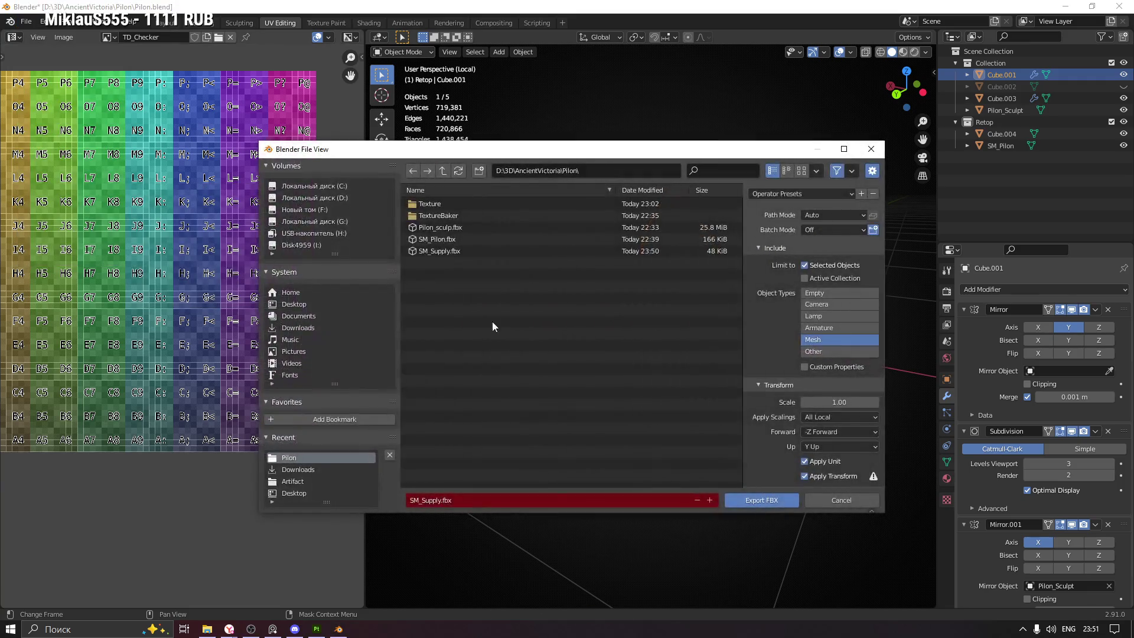
{"action": "left_click", "coordinate": [469, 500]}
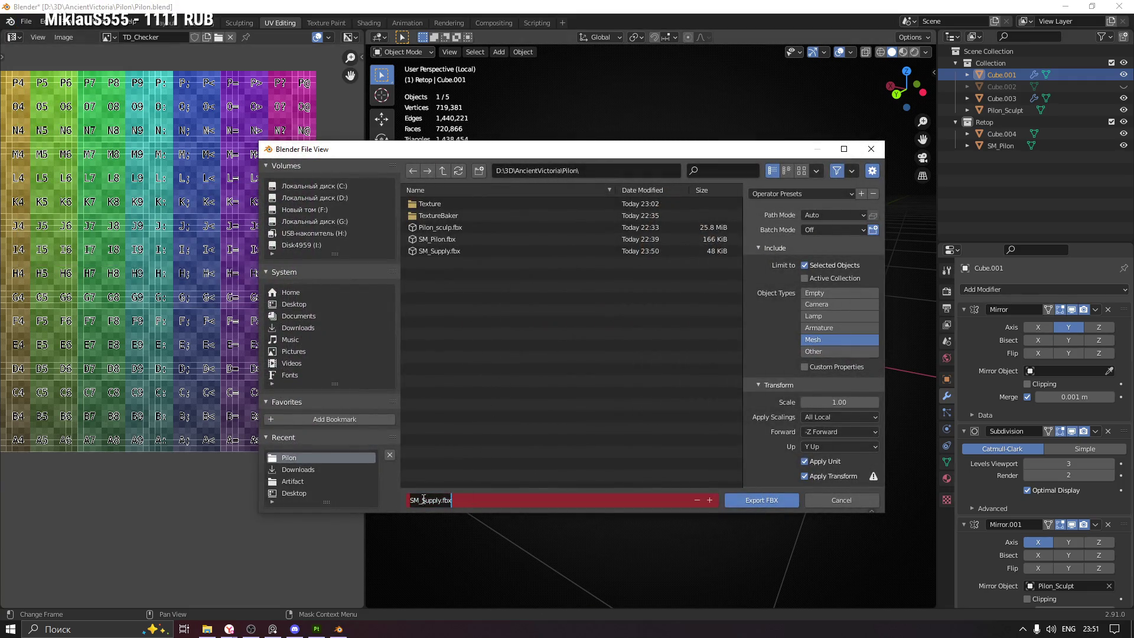
{"action": "left_click", "coordinate": [422, 500]}
{"action": "key", "text": "BackSpace"}
{"action": "key", "text": "BackSpace"}
{"action": "key", "text": "BackSpace"}
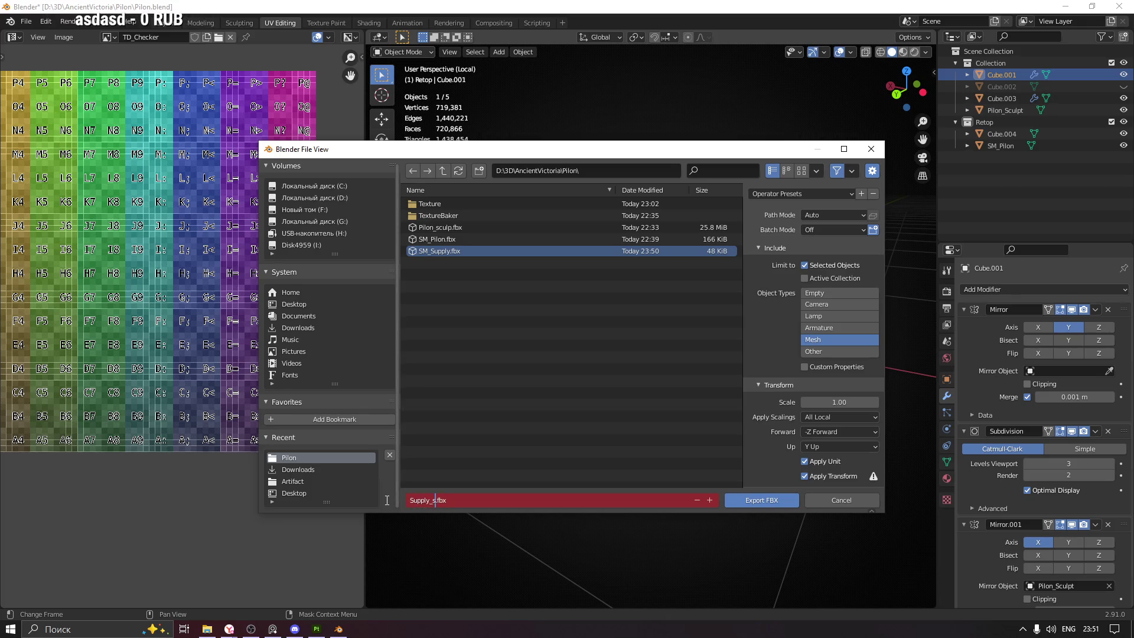
{"action": "type", "text": "culpt"}
{"action": "key", "text": "Return"}
Enable Apply Modifiers under Geometry, export Supply_sculpt.fbx, and minimize Blender
{"action": "scroll", "scroll_direction": "down", "scroll_amount": 3}
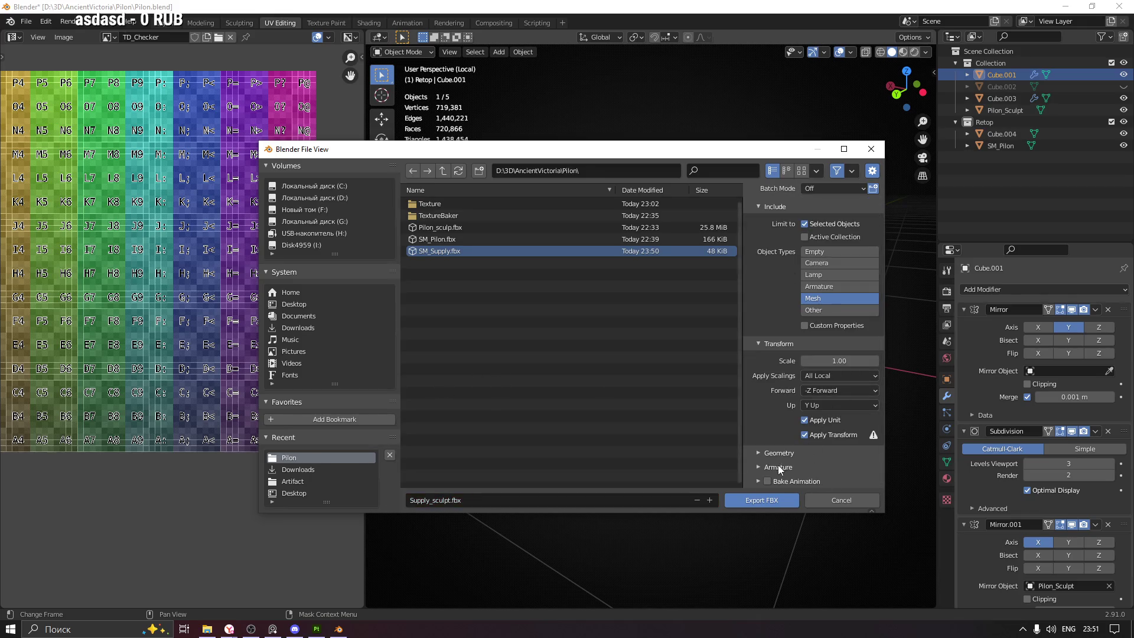
{"action": "left_click", "coordinate": [764, 450]}
{"action": "scroll", "scroll_direction": "down", "scroll_amount": 3}
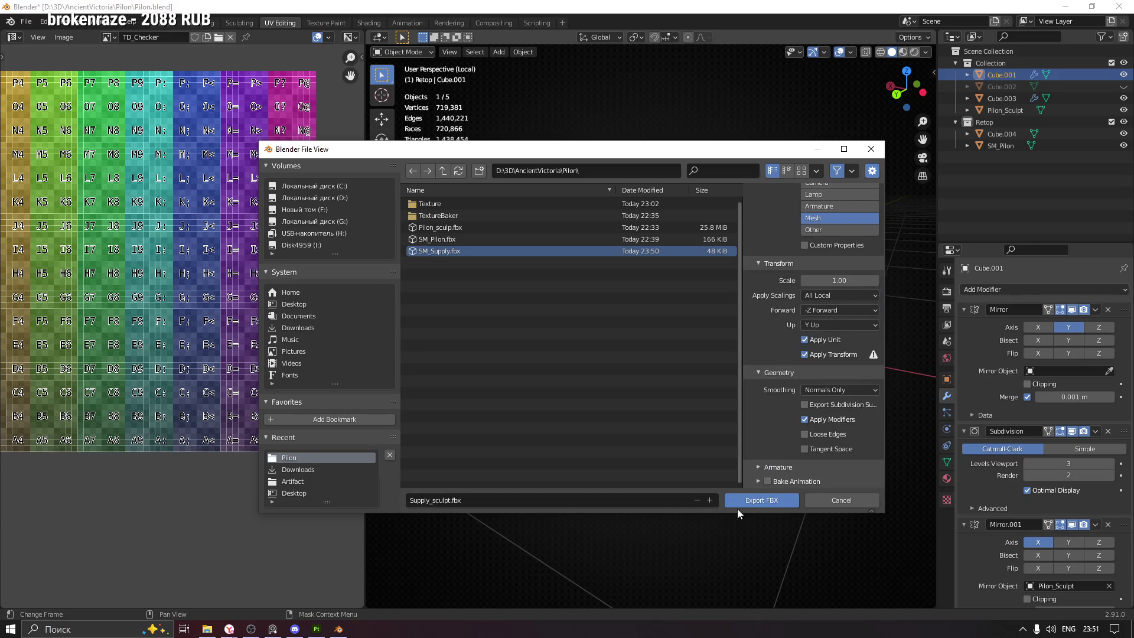
{"action": "left_click", "coordinate": [495, 354]}
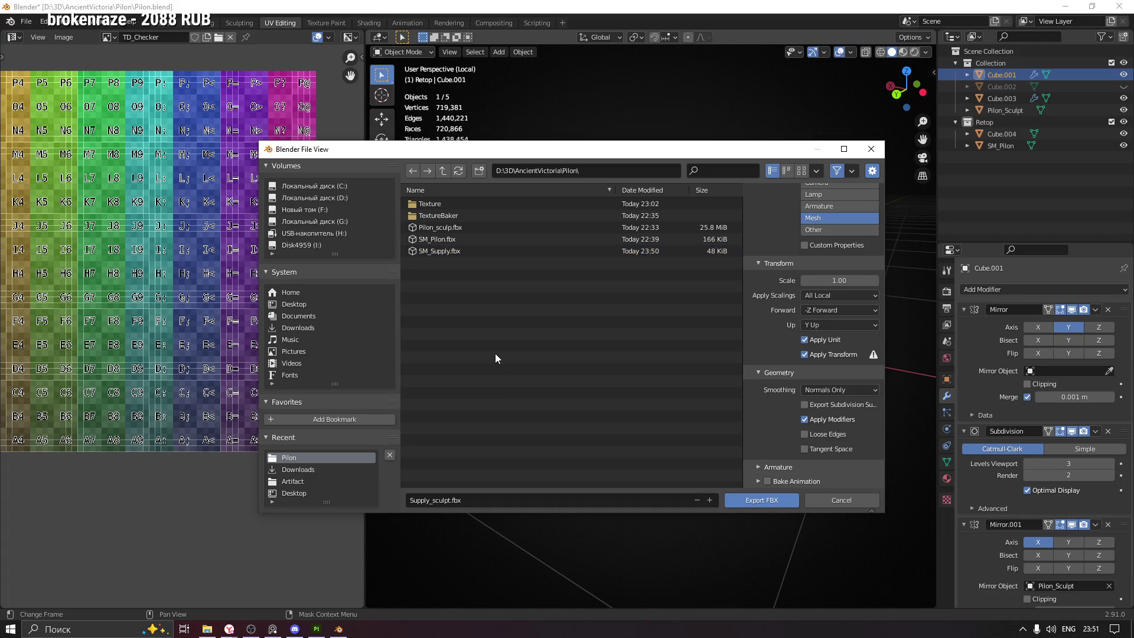
{"action": "left_click", "coordinate": [749, 498]}
{"action": "left_click", "coordinate": [339, 629]}
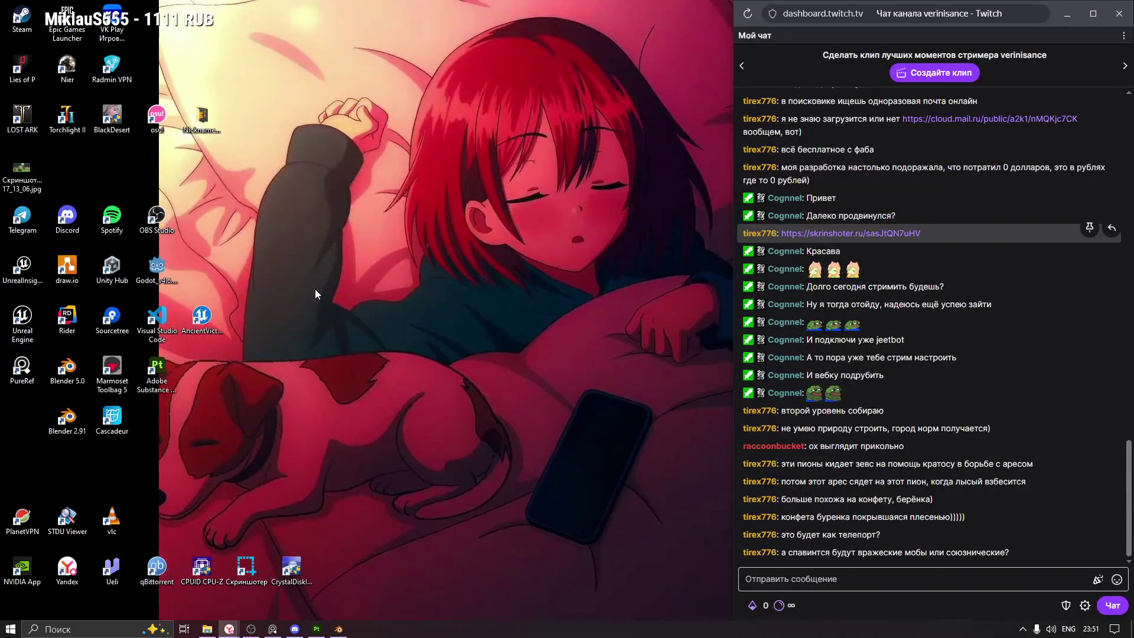
Launch Marmoset Toolbag 5 from the desktop, then bring the Twitch chat window forward
{"action": "left_click", "coordinate": [112, 370]}
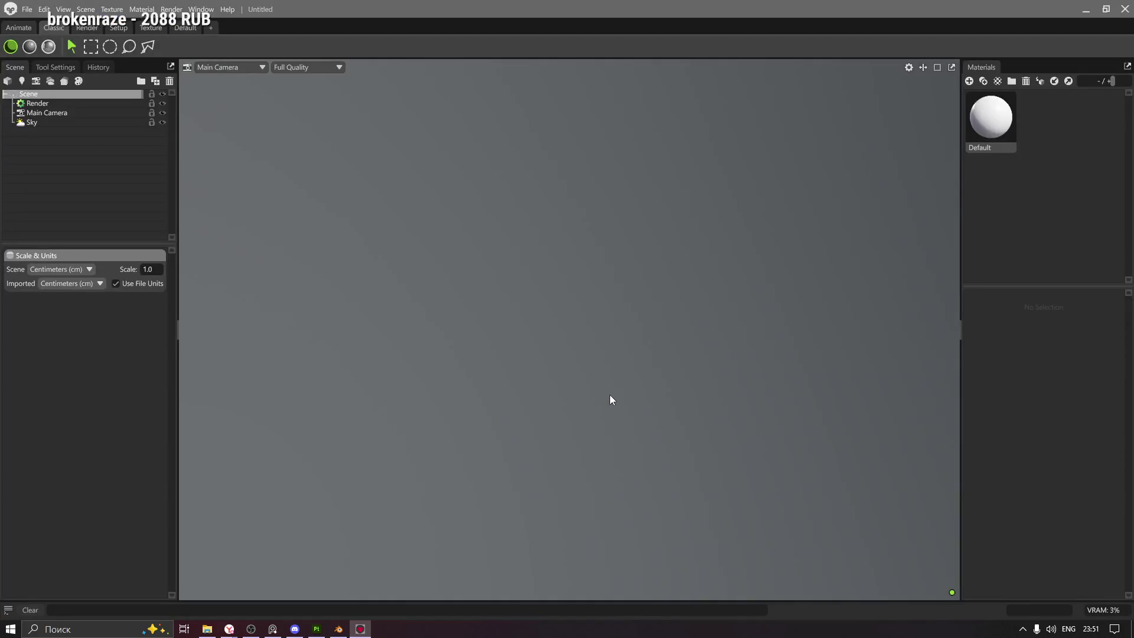
{"action": "mouse_move", "coordinate": [229, 629]}
{"action": "left_click", "coordinate": [285, 571]}
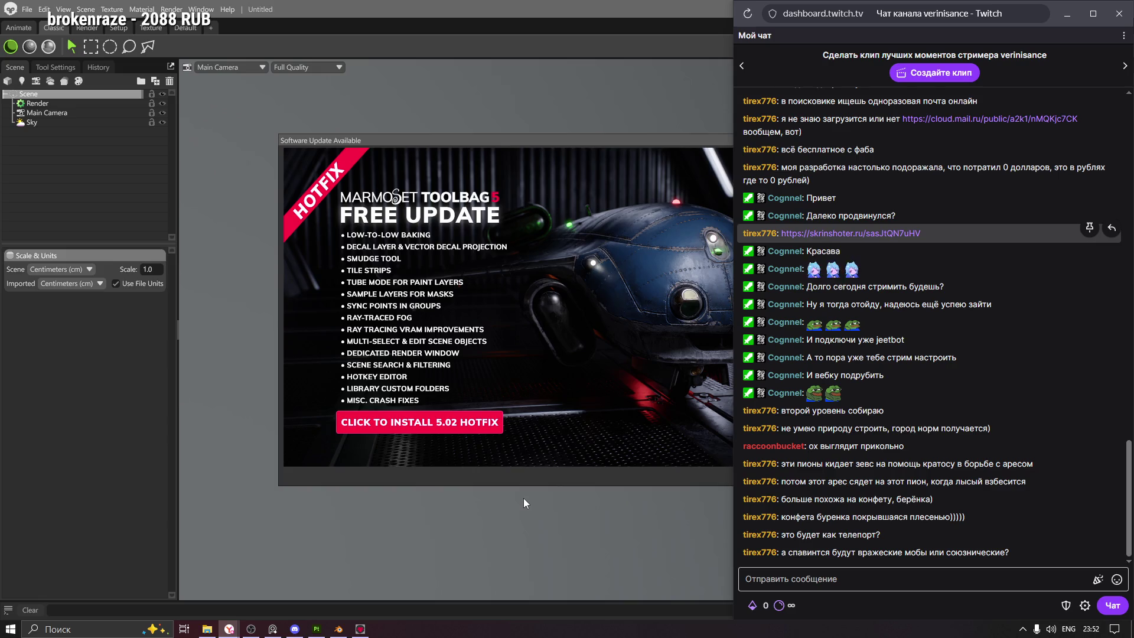
Switch back to Marmoset Toolbag and dismiss the 5.02 hotfix update notice
{"action": "left_click", "coordinate": [571, 136]}
{"action": "left_click", "coordinate": [852, 138]}
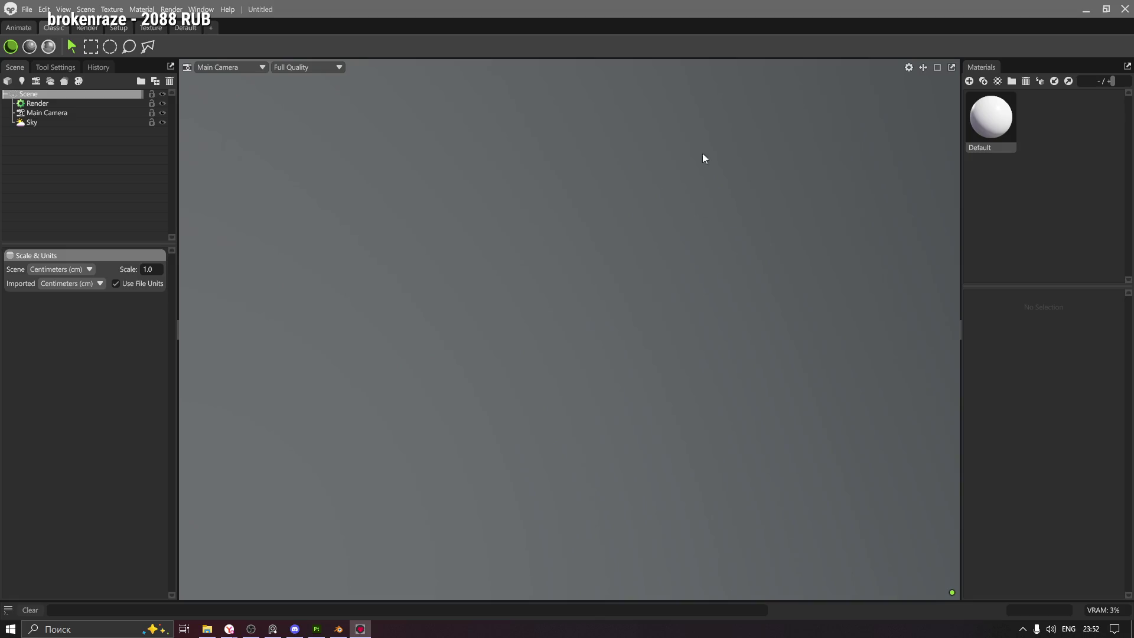
{"action": "left_click", "coordinate": [27, 9]}
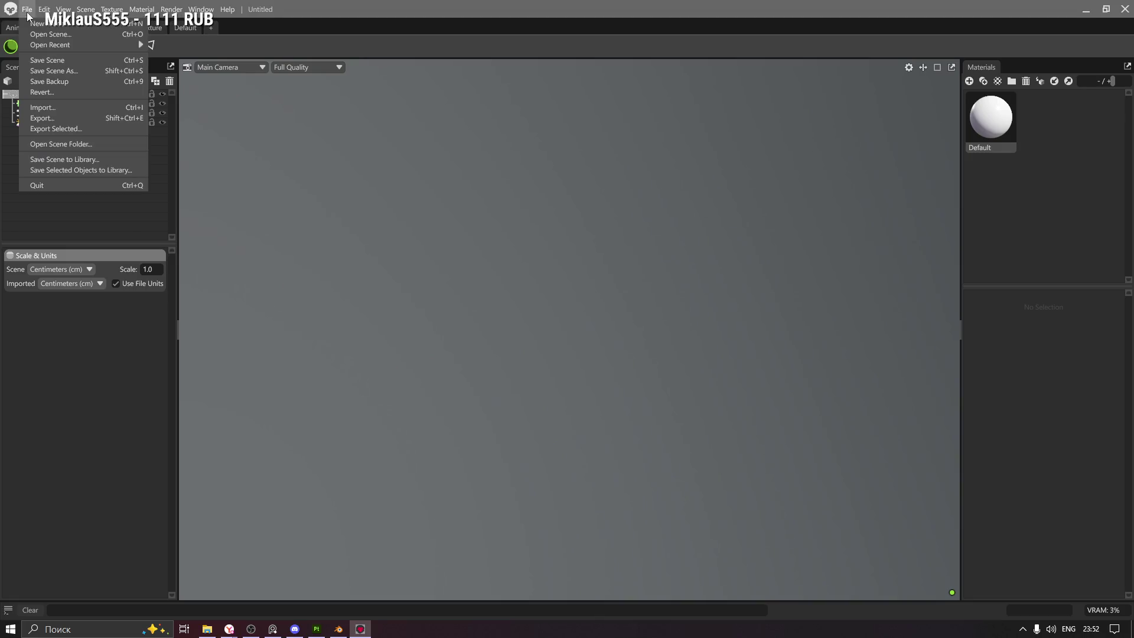
Import SM_Supply.fbx and Supply_sculpt.fbx into the Marmoset scene and orbit around them
{"action": "left_click", "coordinate": [53, 107]}
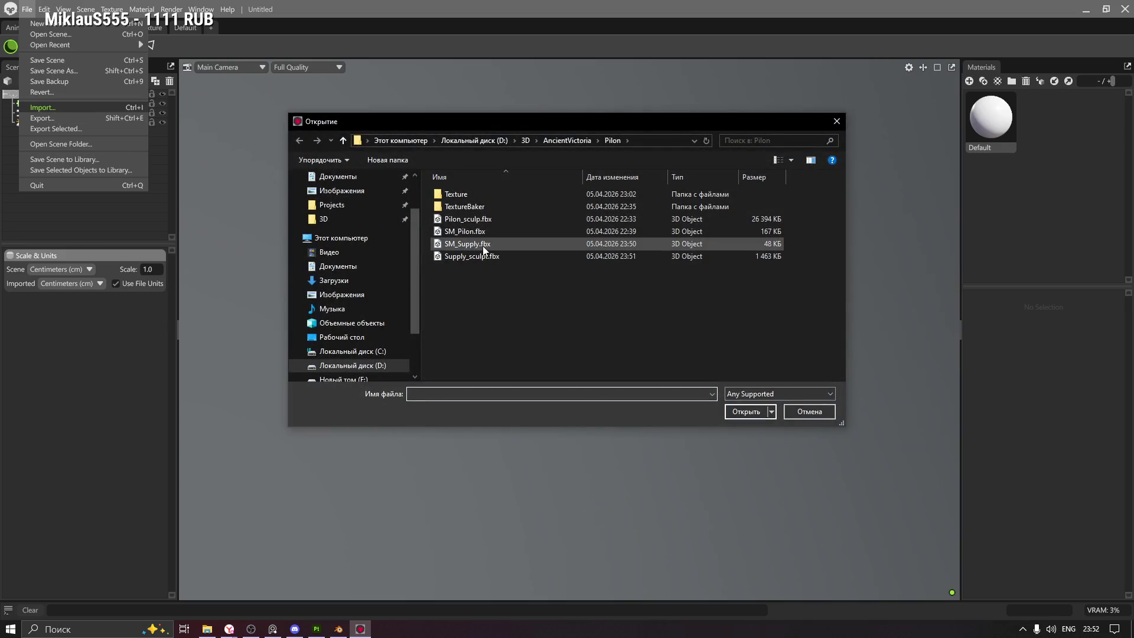
{"action": "left_click", "coordinate": [470, 244]}
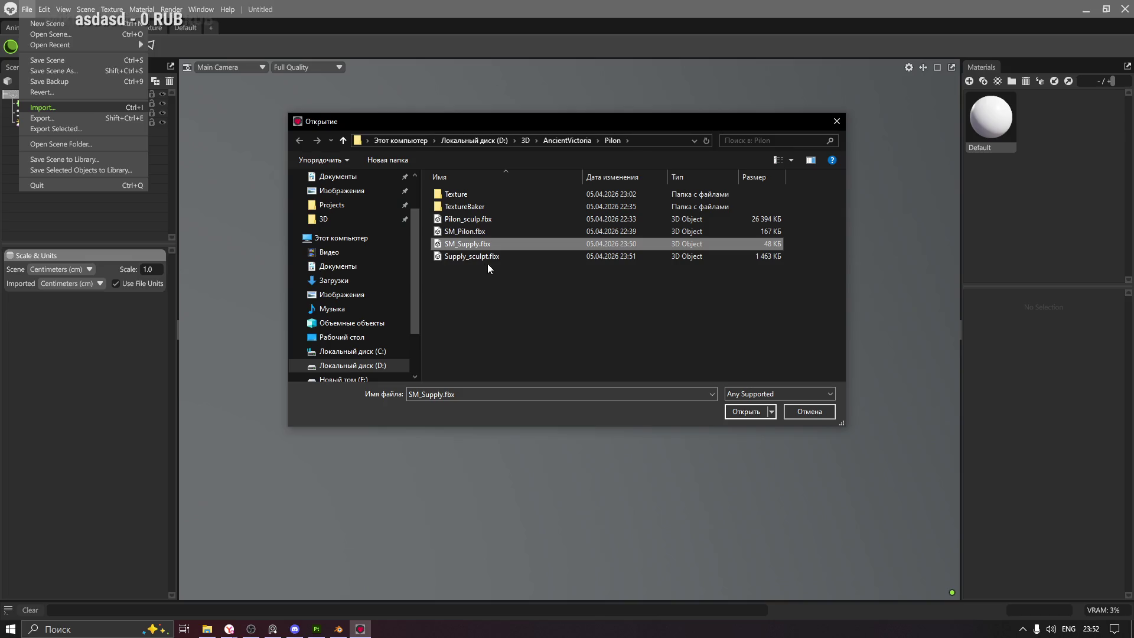
{"action": "left_click", "coordinate": [479, 257]}
{"action": "left_click", "coordinate": [743, 411]}
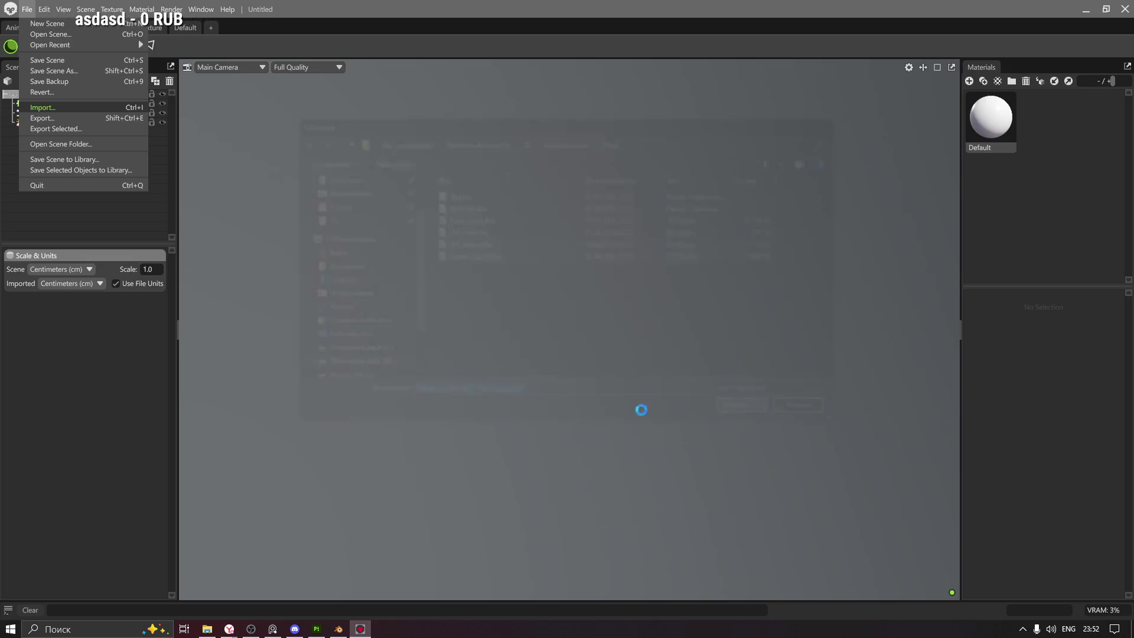
{"action": "left_click_drag", "start_coordinate": [752, 340], "coordinate": [759, 313]}
{"action": "left_click_drag", "start_coordinate": [638, 323], "coordinate": [666, 322]}
{"action": "left_click_drag", "start_coordinate": [375, 296], "coordinate": [573, 356]}
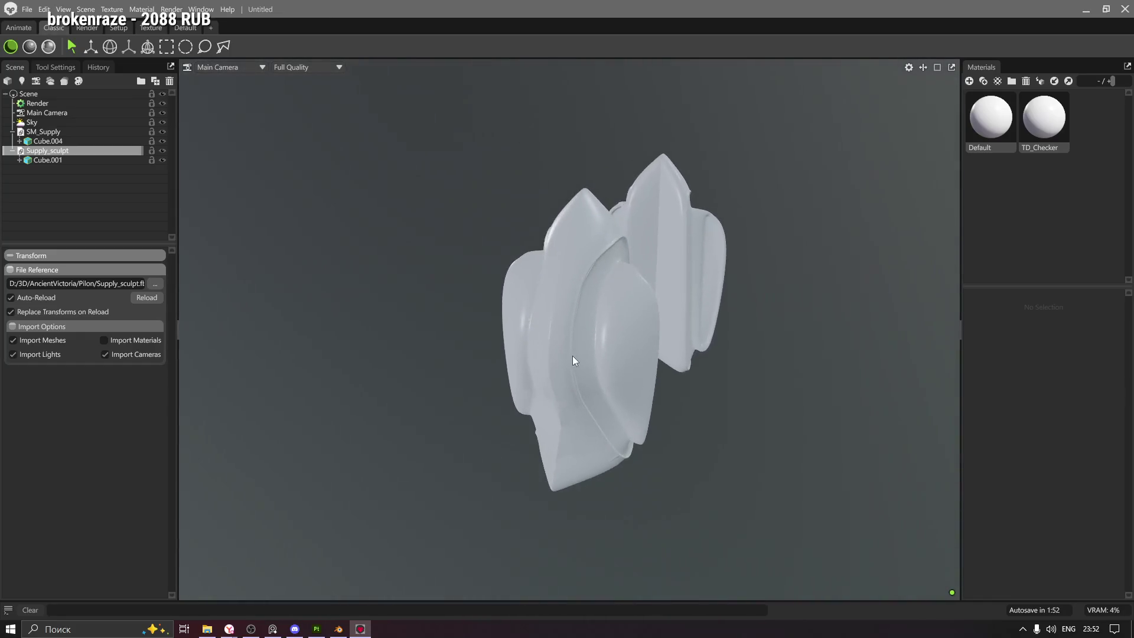
Collapse both mesh hierarchies, add a new Bake Project, and put Supply_sculpt in High
{"action": "left_click", "coordinate": [12, 132]}
{"action": "left_click", "coordinate": [13, 141]}
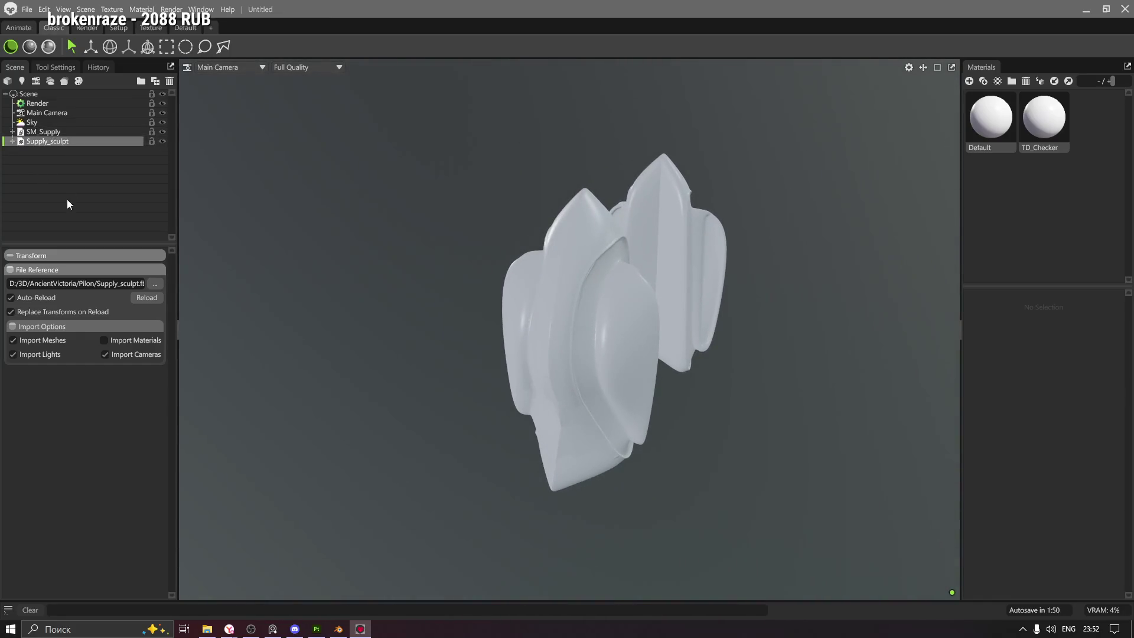
{"action": "left_click", "coordinate": [66, 200]}
{"action": "left_click", "coordinate": [67, 86]}
{"action": "left_click_drag", "start_coordinate": [59, 142], "coordinate": [68, 180]}
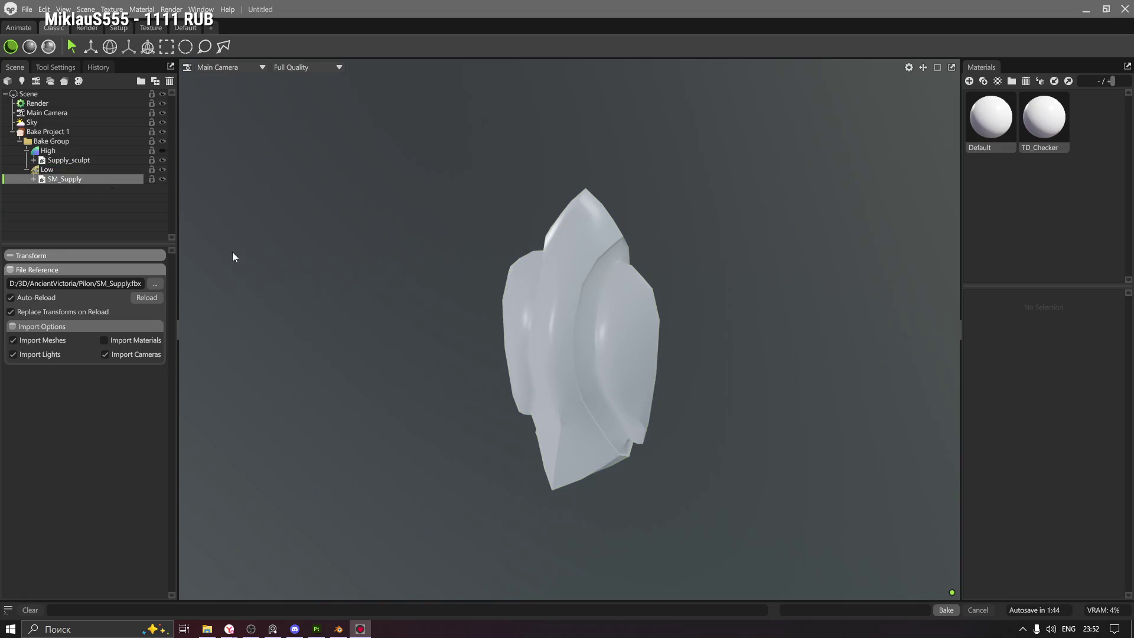
Set the bake output to a PNG named T_Supply in the TextureBaker folder
{"action": "left_click", "coordinate": [47, 131]}
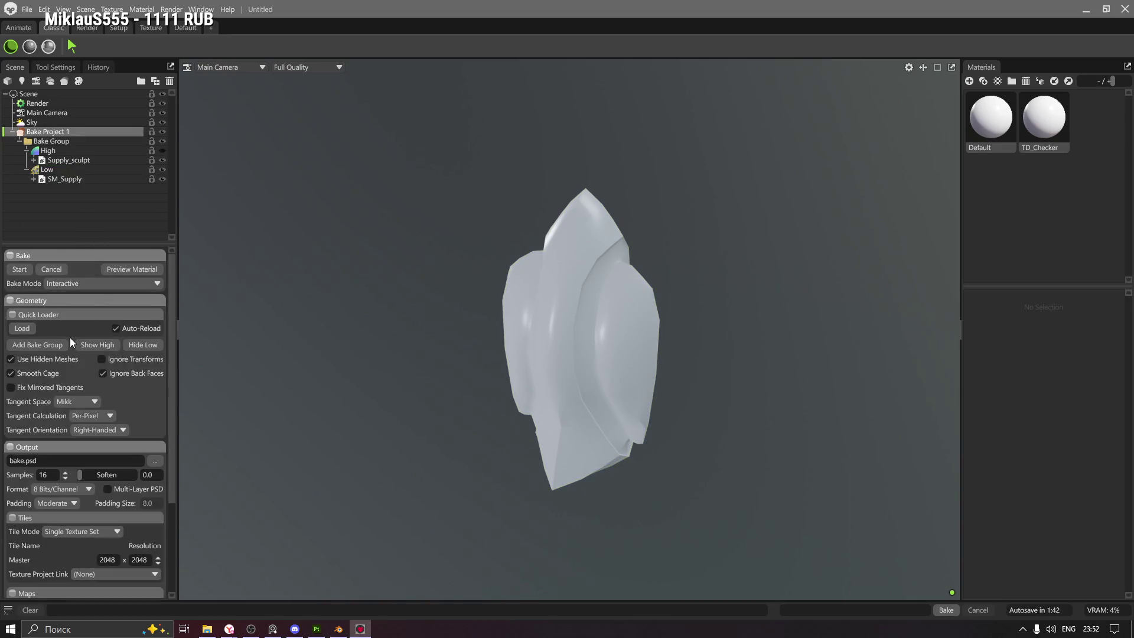
{"action": "scroll", "scroll_direction": "down", "scroll_amount": 3}
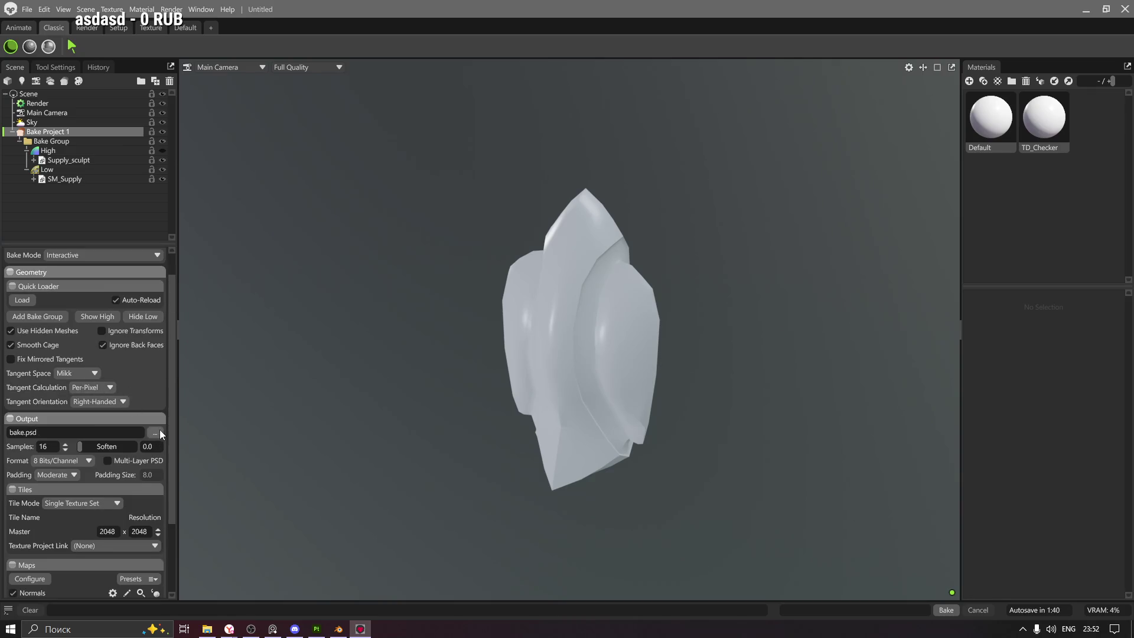
{"action": "left_click", "coordinate": [155, 433]}
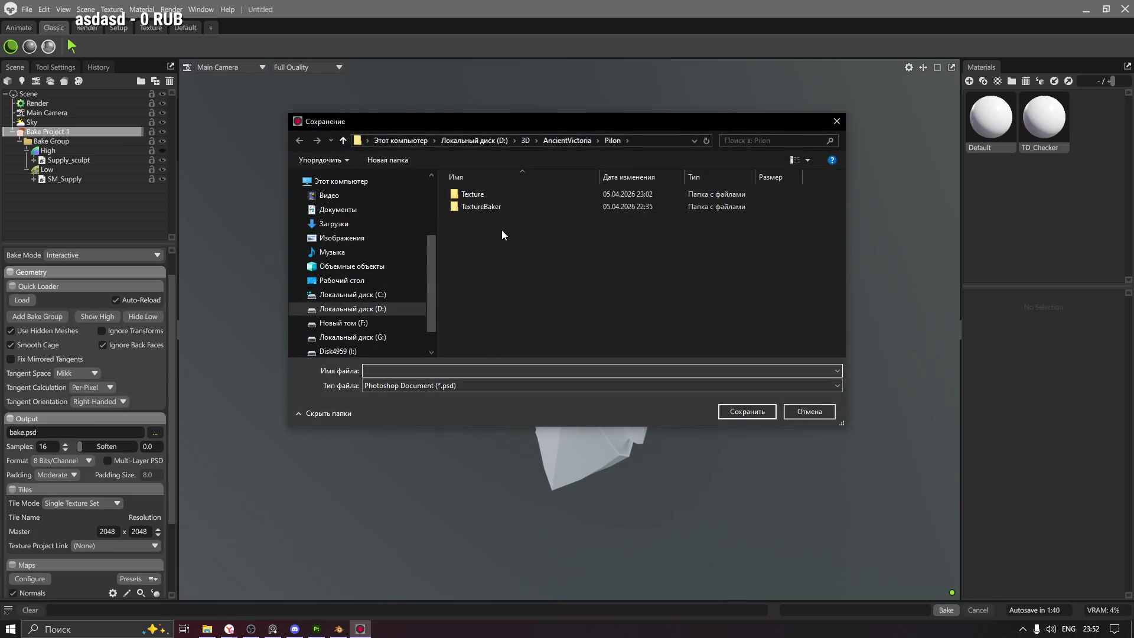
{"action": "double_click", "coordinate": [491, 207]}
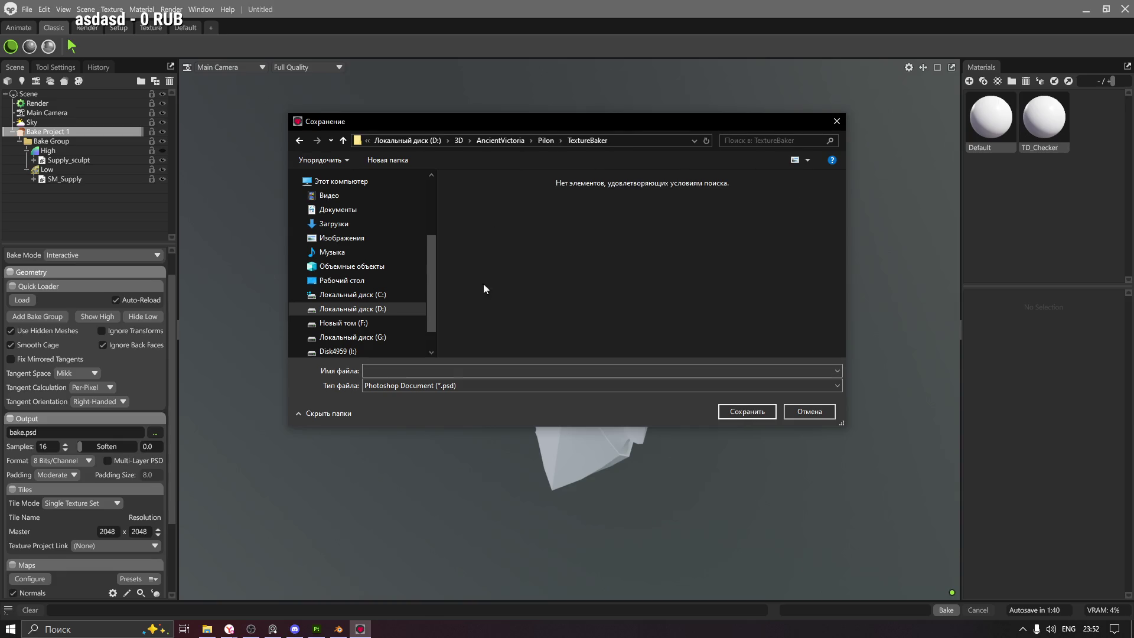
{"action": "left_click", "coordinate": [413, 386]}
{"action": "left_click", "coordinate": [440, 413]}
{"action": "left_click", "coordinate": [412, 372]}
{"action": "type", "text": "T_Supply"}
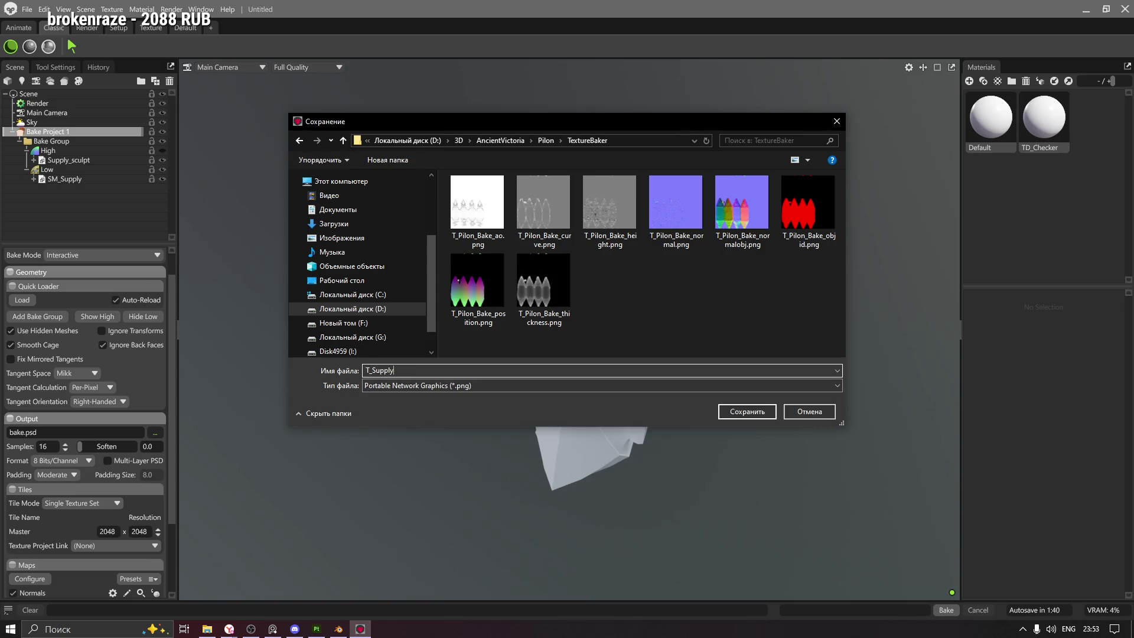
{"action": "left_click", "coordinate": [726, 414]}
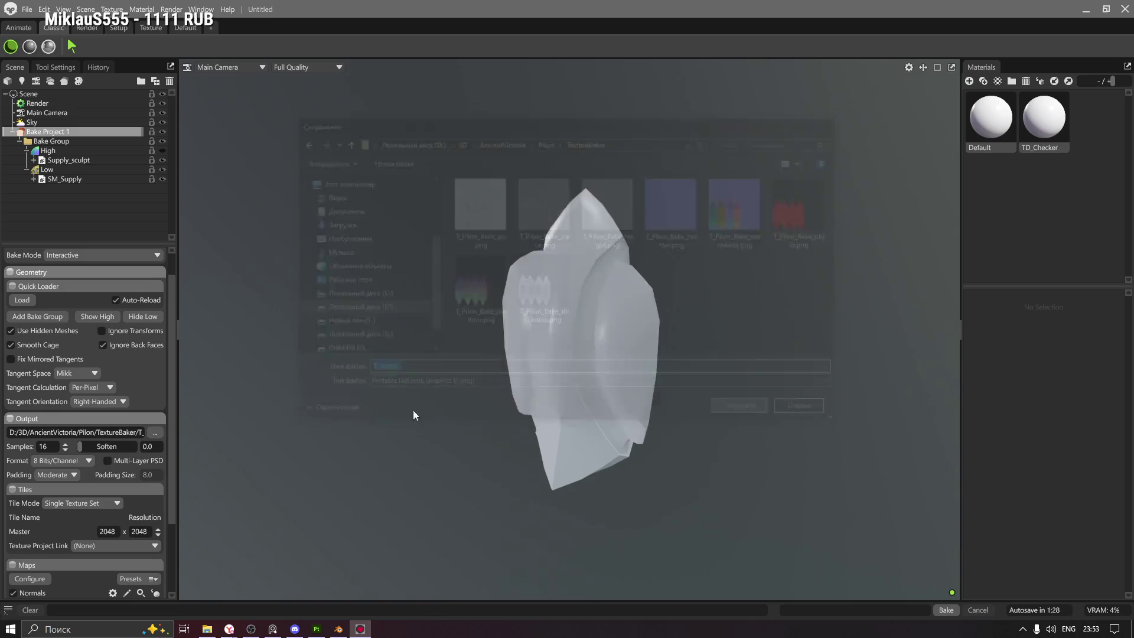
Re-pick the output as PNG and confirm T_Supply as the output file
{"action": "left_click", "coordinate": [157, 433]}
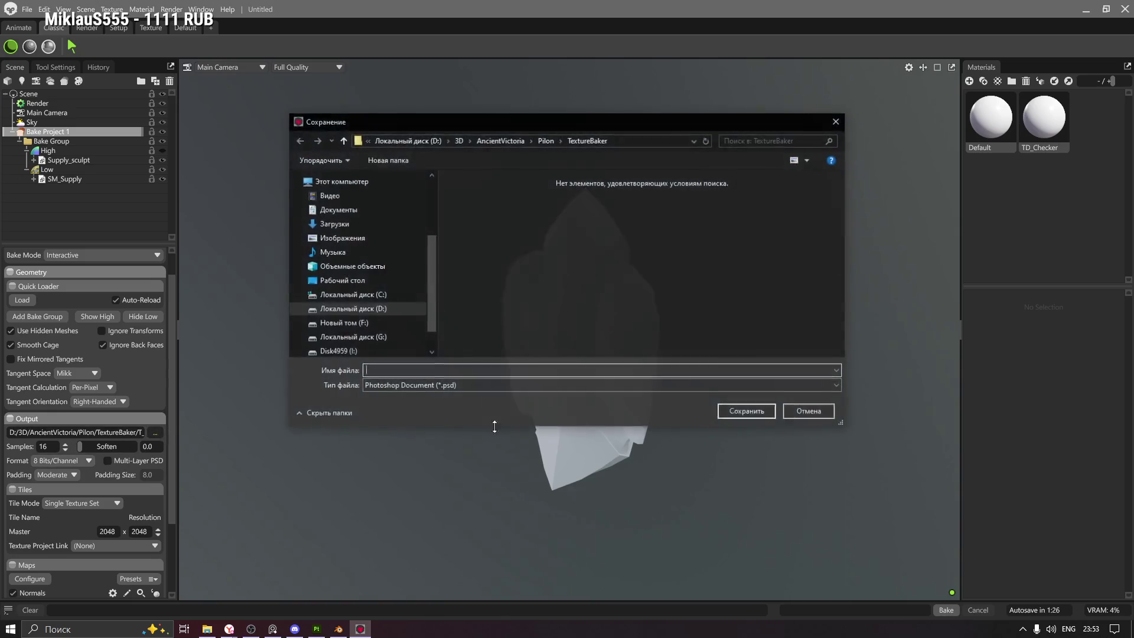
{"action": "left_click", "coordinate": [591, 385]}
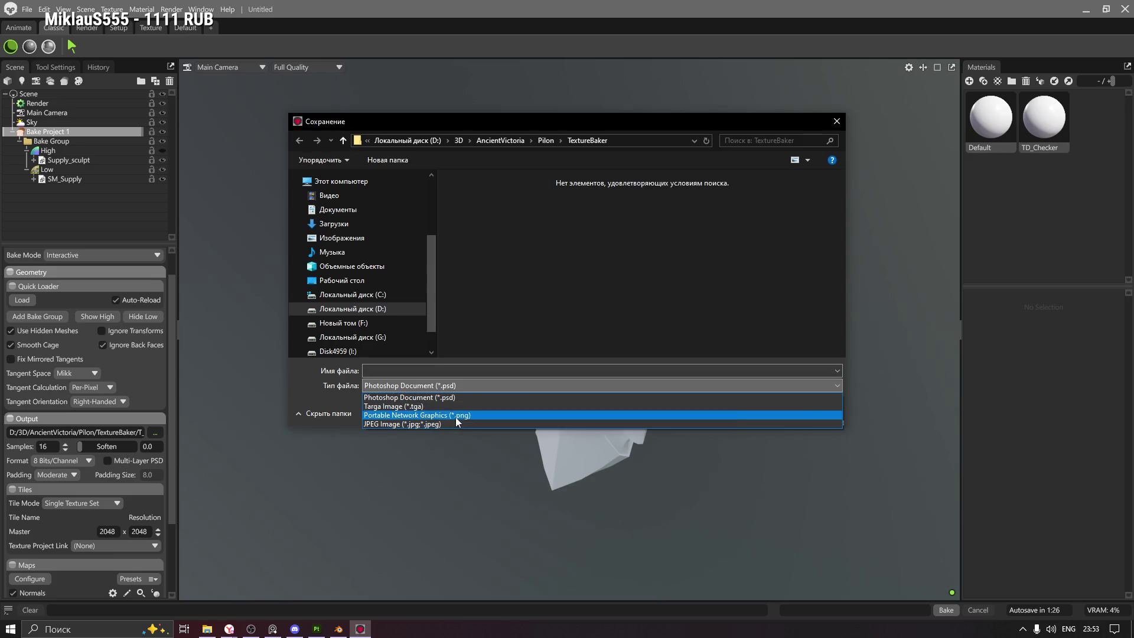
{"action": "left_click", "coordinate": [461, 415]}
{"action": "left_click", "coordinate": [500, 369]}
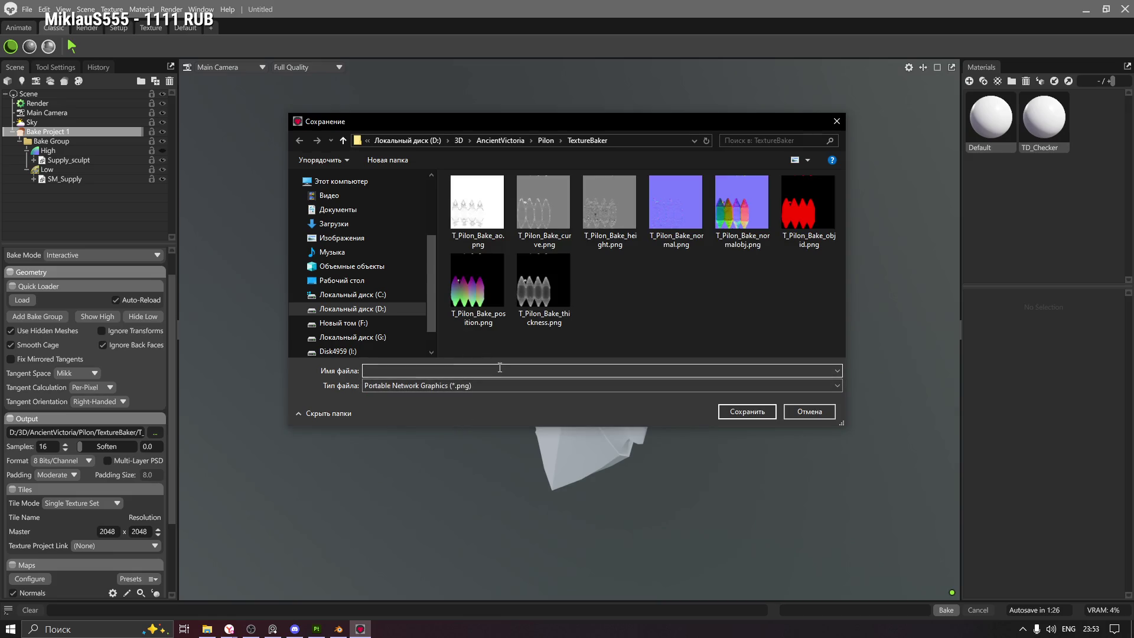
{"action": "type", "text": "T"}
{"action": "type", "text": "_Supply"}
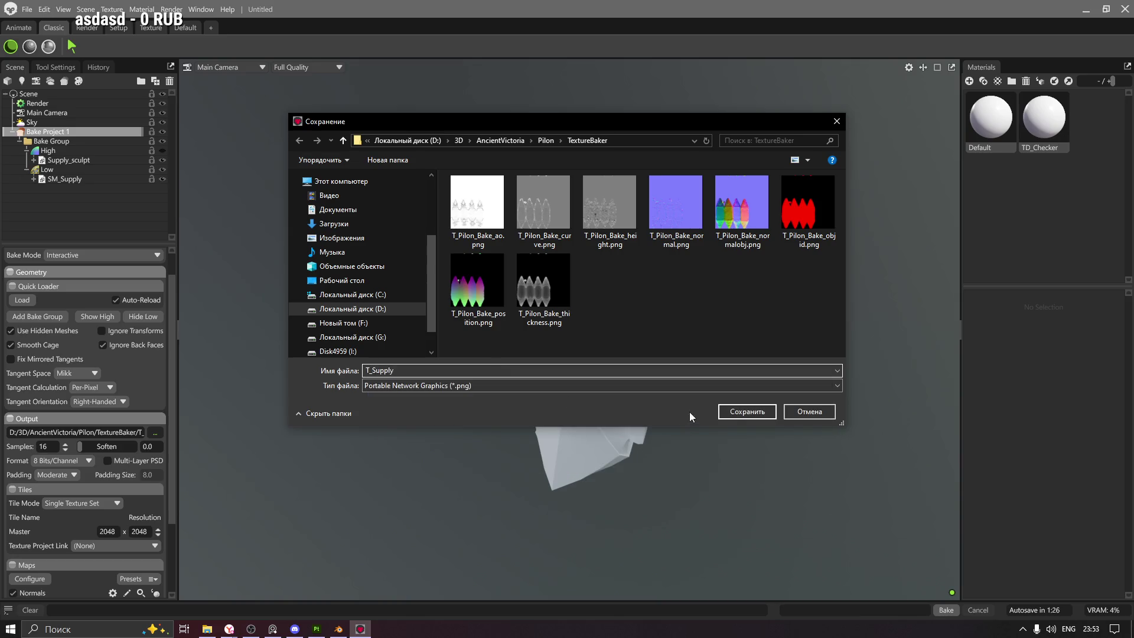
{"action": "left_click", "coordinate": [745, 412]}
Set bake Samples to 64 and the output format to 16 Bits/Channel
{"action": "left_click_drag", "start_coordinate": [50, 447], "coordinate": [33, 449]}
{"action": "type", "text": "64"}
{"action": "left_click", "coordinate": [59, 460]}
{"action": "left_click", "coordinate": [64, 483]}
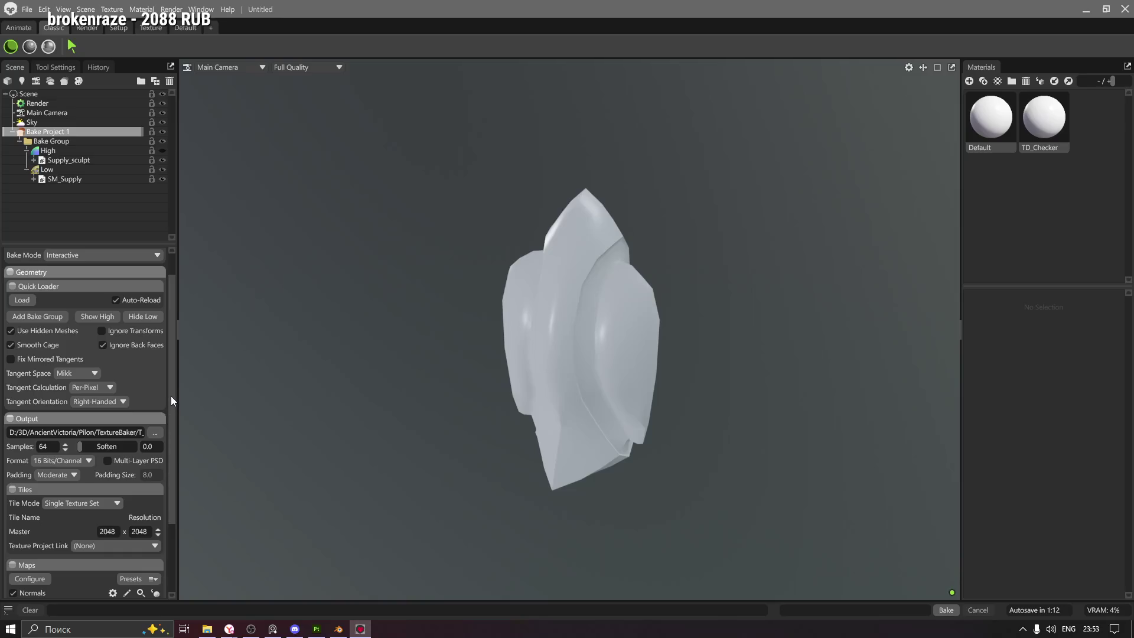
Start baking the seven maps from Supply_sculpt onto SM_Supply, restarting the run once
{"action": "scroll", "scroll_direction": "up", "scroll_amount": 3}
{"action": "scroll", "scroll_direction": "down", "scroll_amount": 3}
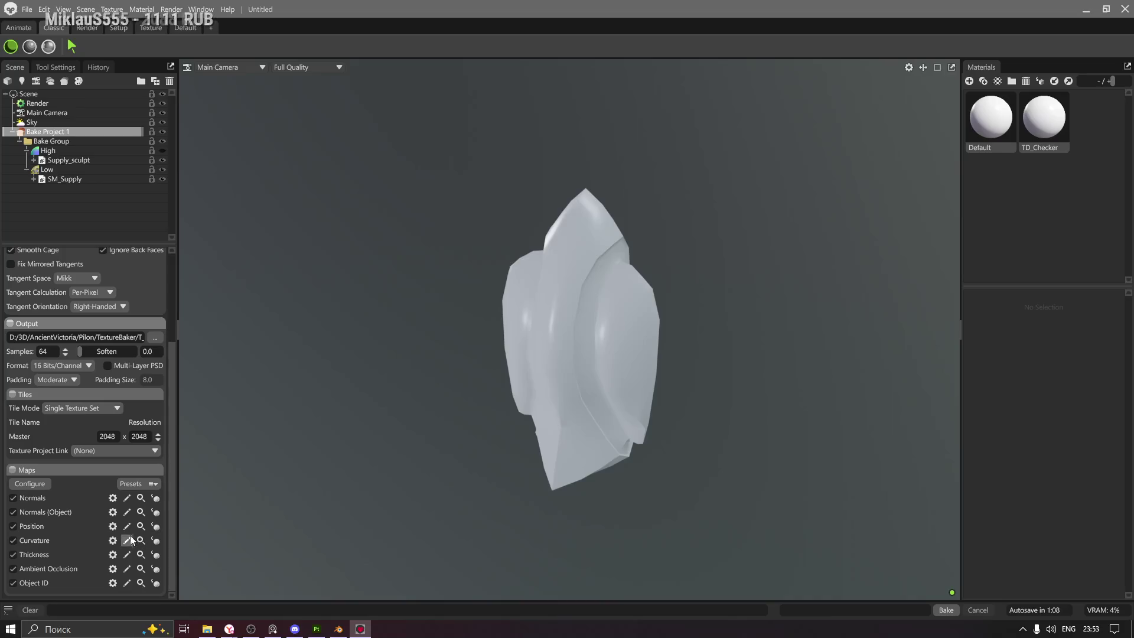
{"action": "scroll", "scroll_direction": "up", "scroll_amount": 3}
{"action": "scroll", "scroll_direction": "up", "scroll_amount": 3}
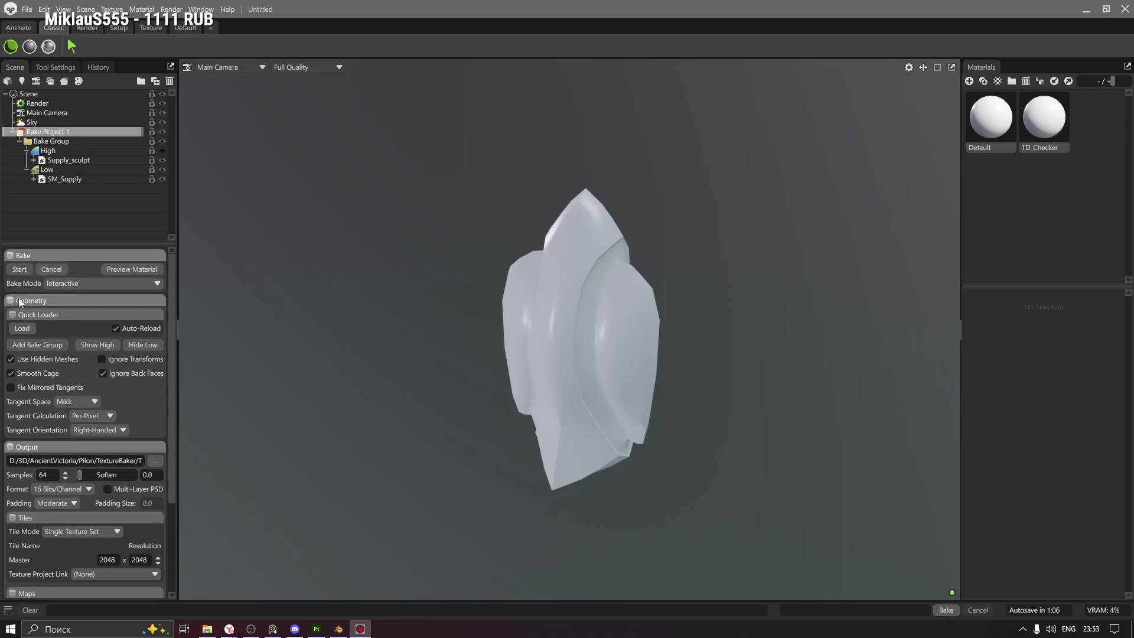
{"action": "left_click", "coordinate": [19, 269]}
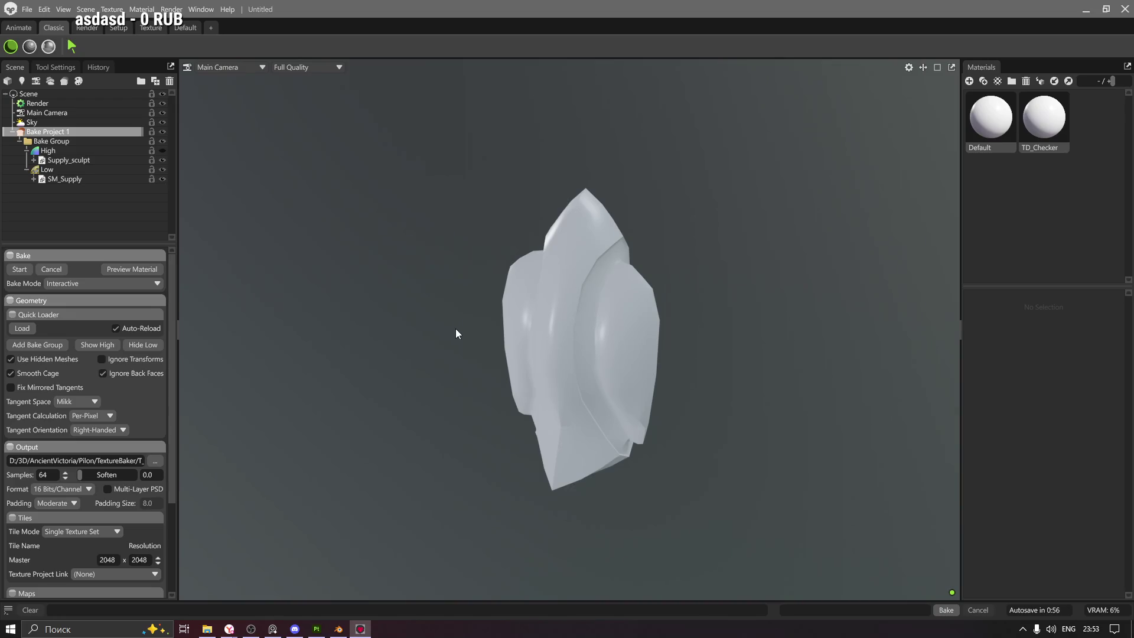
{"action": "left_click", "coordinate": [127, 269]}
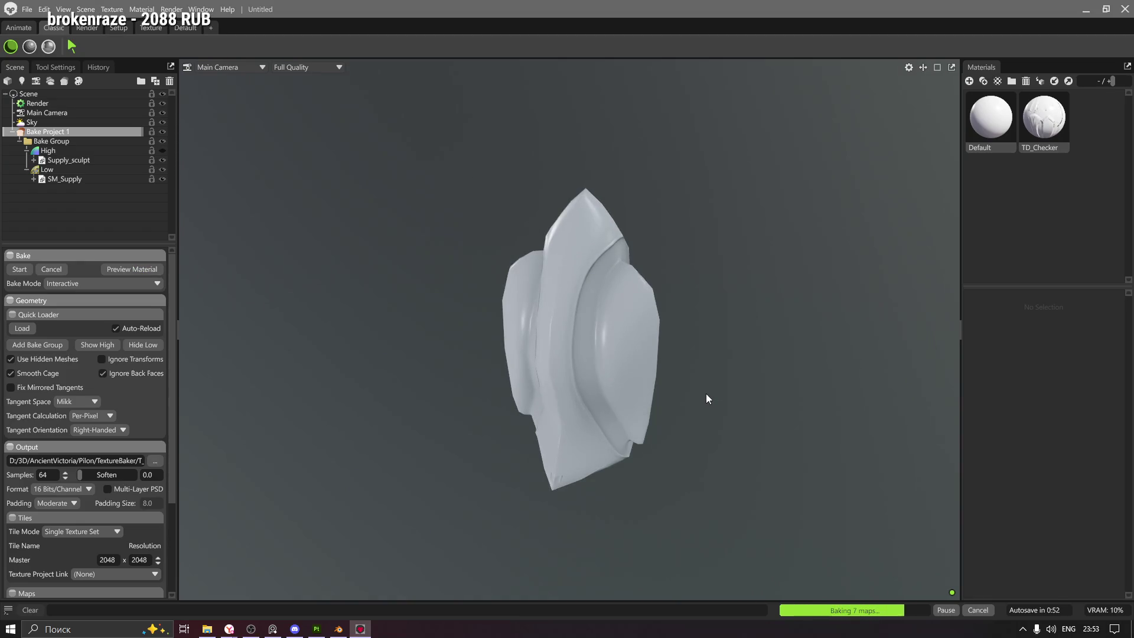
Inspect the baked low-poly model from several angles, then select the Low group
{"action": "left_click_drag", "start_coordinate": [605, 335], "coordinate": [538, 292]}
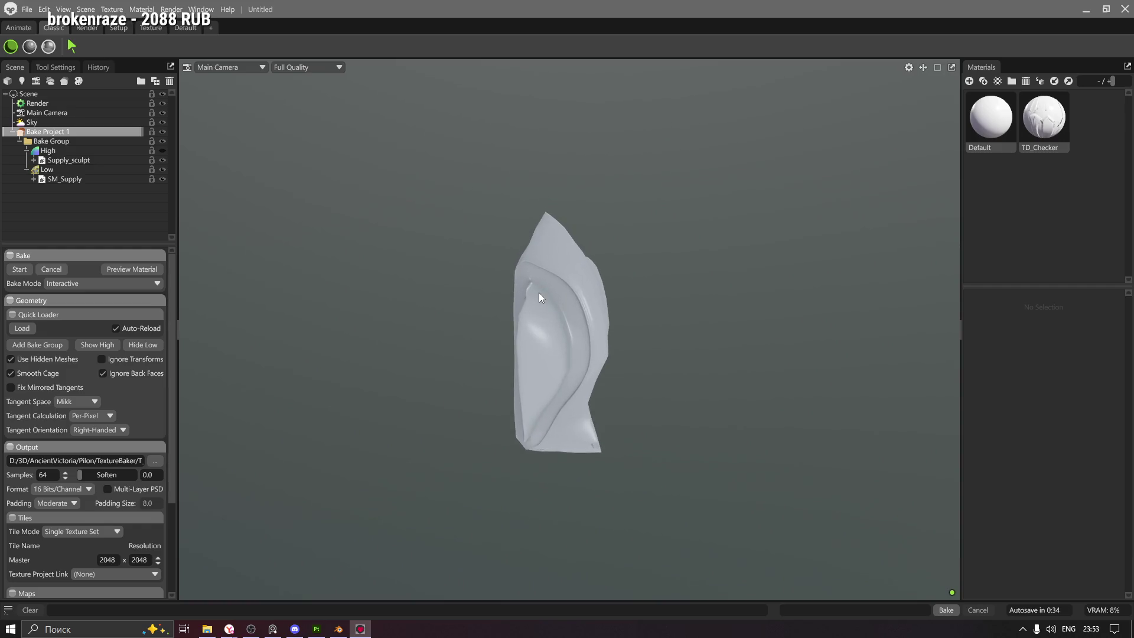
{"action": "scroll", "scroll_direction": "up", "scroll_amount": 3}
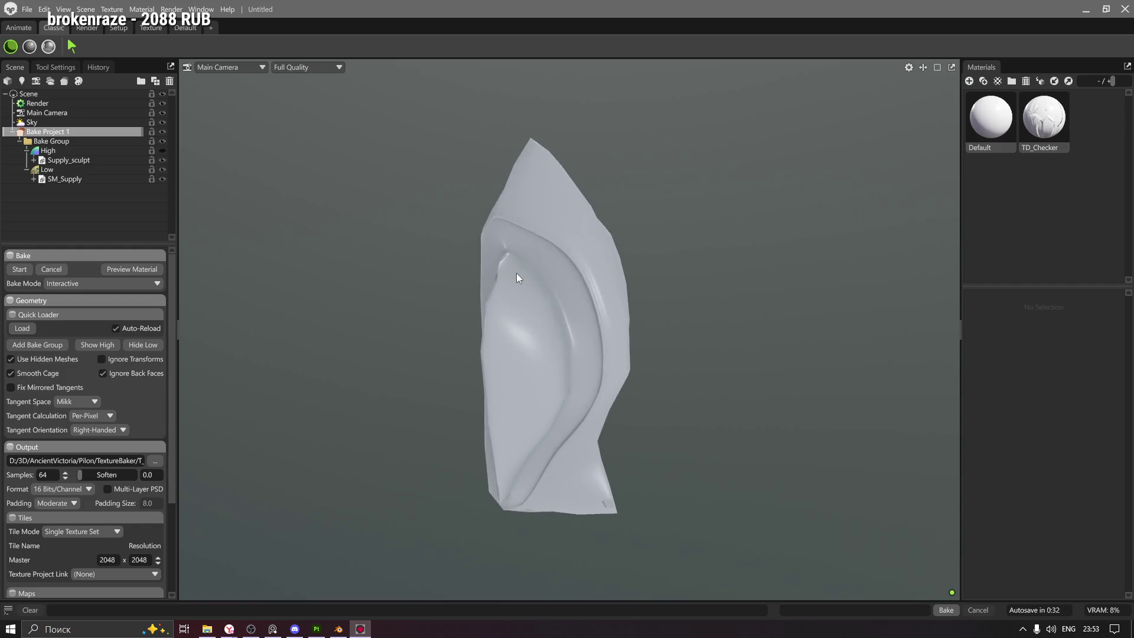
{"action": "left_click_drag", "start_coordinate": [424, 260], "coordinate": [630, 334]}
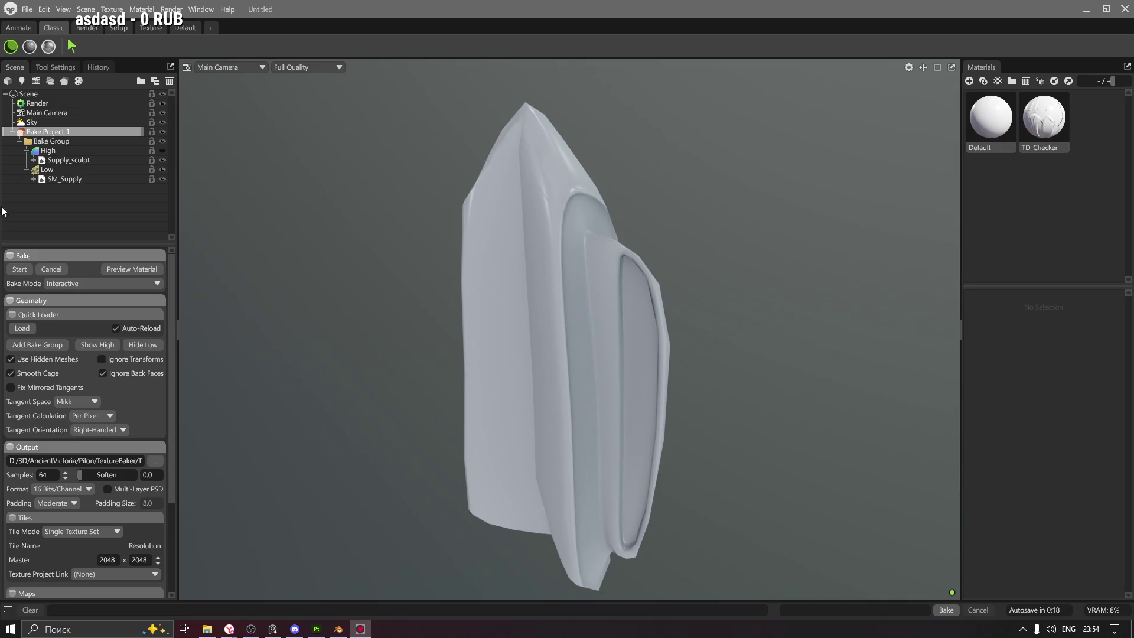
{"action": "left_click", "coordinate": [124, 170]}
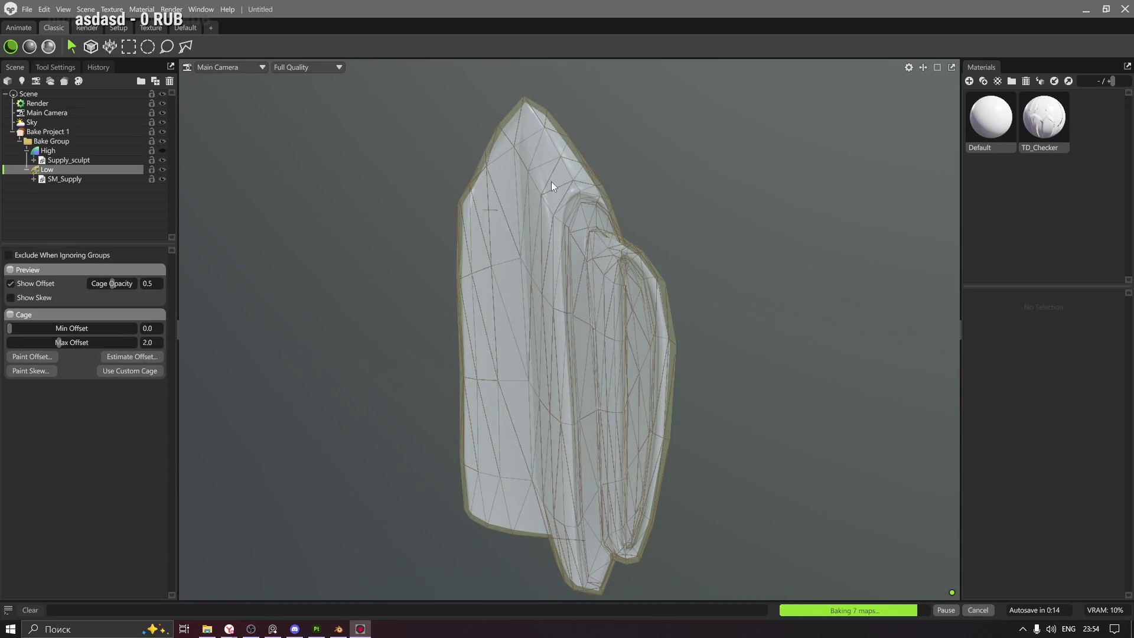
Set the Low cage's Min Offset to 0.001 and Max Offset to 3.065
{"action": "scroll", "scroll_direction": "up", "scroll_amount": 3}
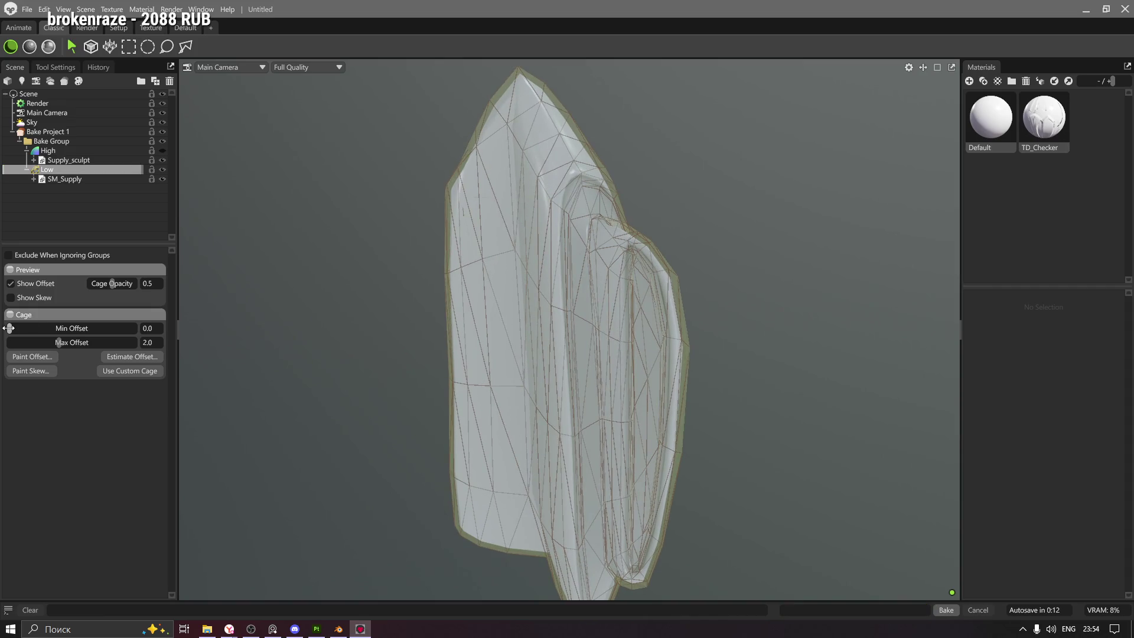
{"action": "left_click_drag", "start_coordinate": [12, 328], "coordinate": [13, 328]}
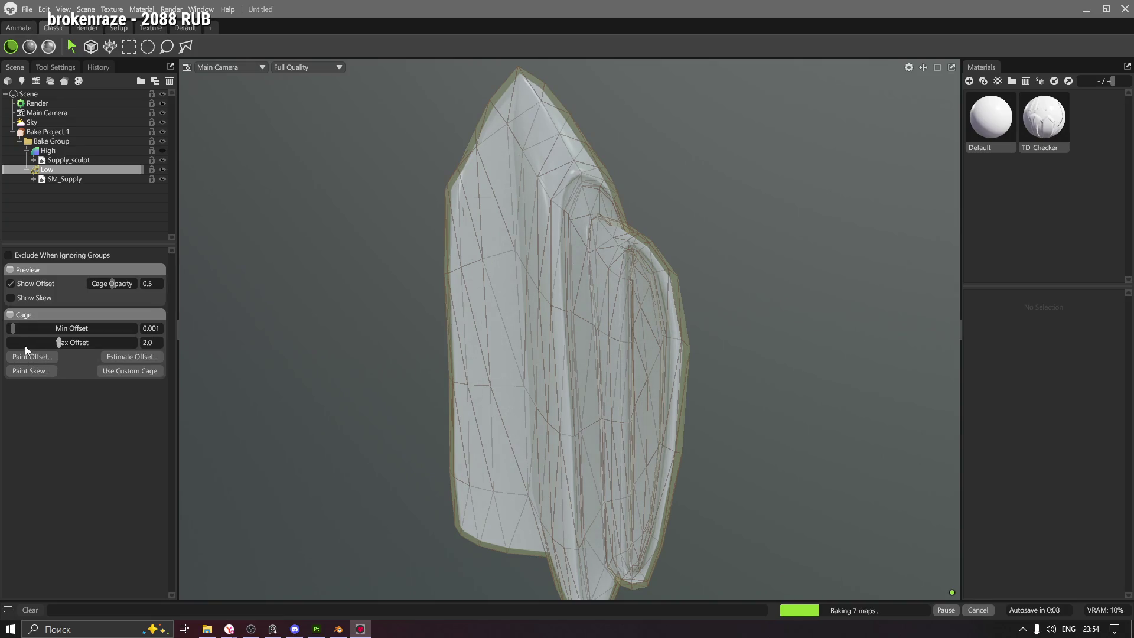
{"action": "left_click_drag", "start_coordinate": [58, 342], "coordinate": [67, 343]}
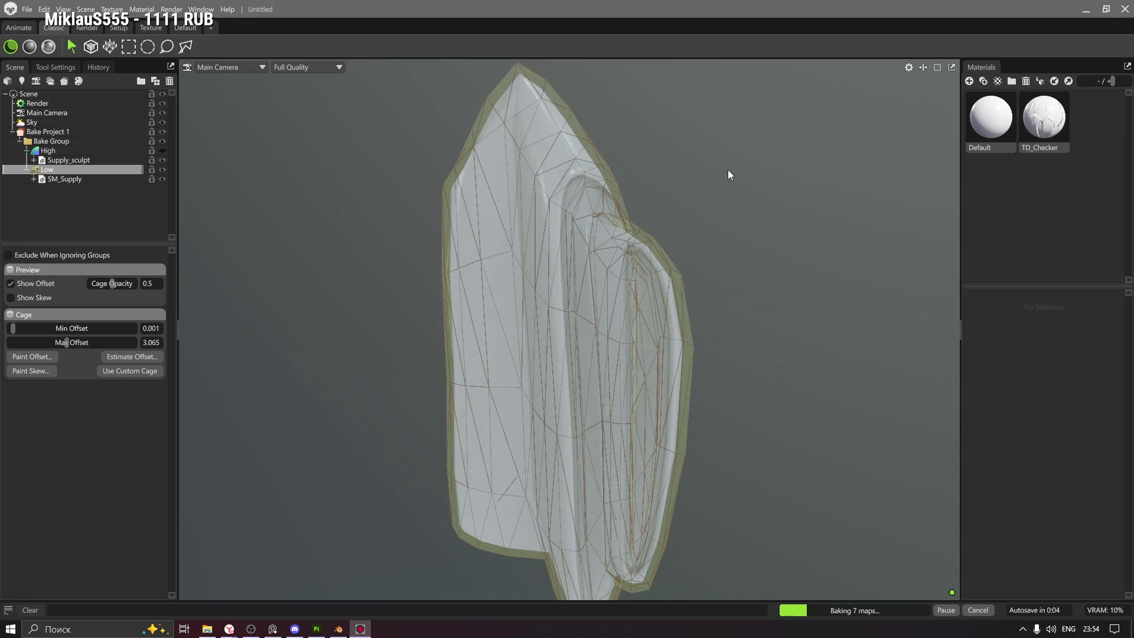
{"action": "left_click_drag", "start_coordinate": [728, 169], "coordinate": [664, 207]}
{"action": "left_click", "coordinate": [45, 131]}
{"action": "left_click_drag", "start_coordinate": [563, 249], "coordinate": [344, 203]}
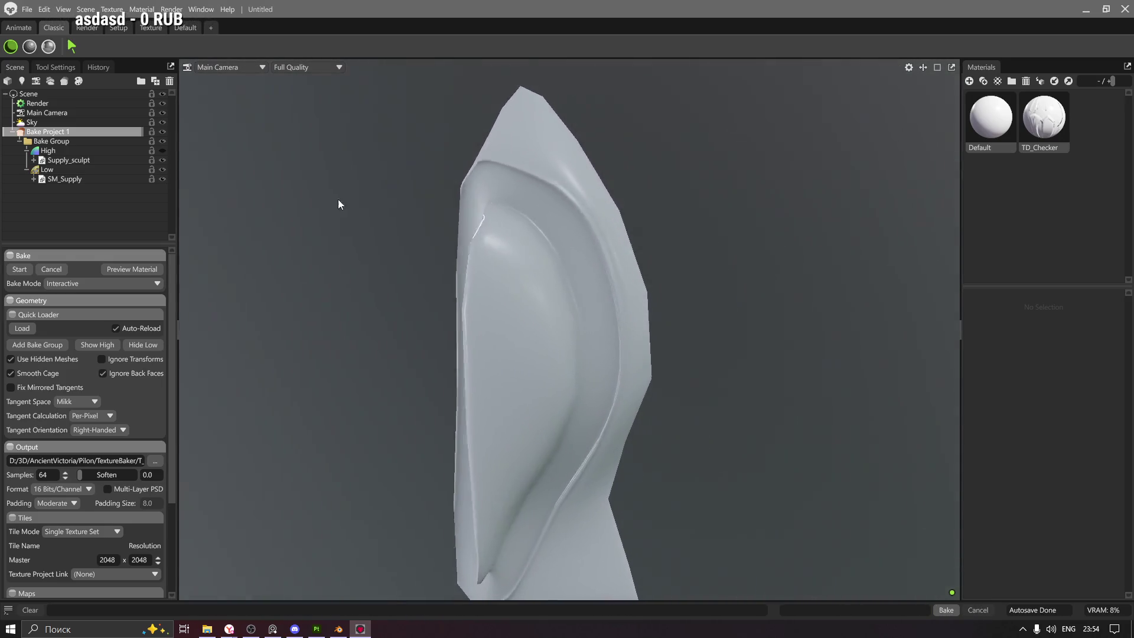
{"action": "left_click_drag", "start_coordinate": [759, 413], "coordinate": [432, 336]}
Paint extra cage offset onto the groove area with Paint Offset
{"action": "left_click", "coordinate": [47, 169]}
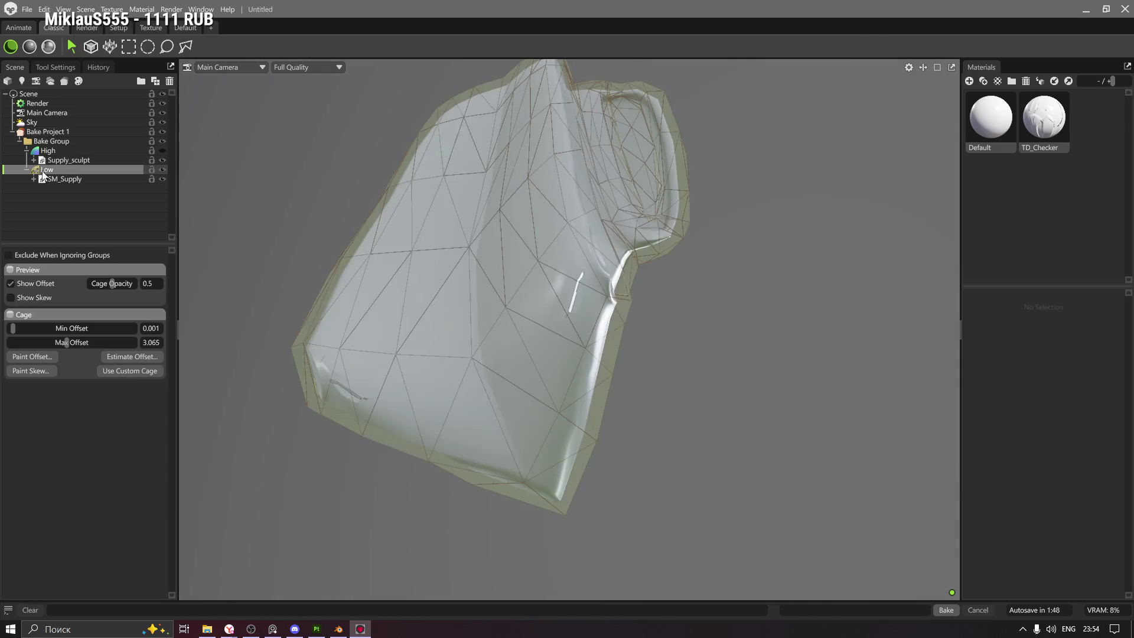
{"action": "left_click", "coordinate": [32, 356]}
{"action": "left_click_drag", "start_coordinate": [532, 130], "coordinate": [954, 260]}
{"action": "left_click_drag", "start_coordinate": [572, 289], "coordinate": [651, 360]}
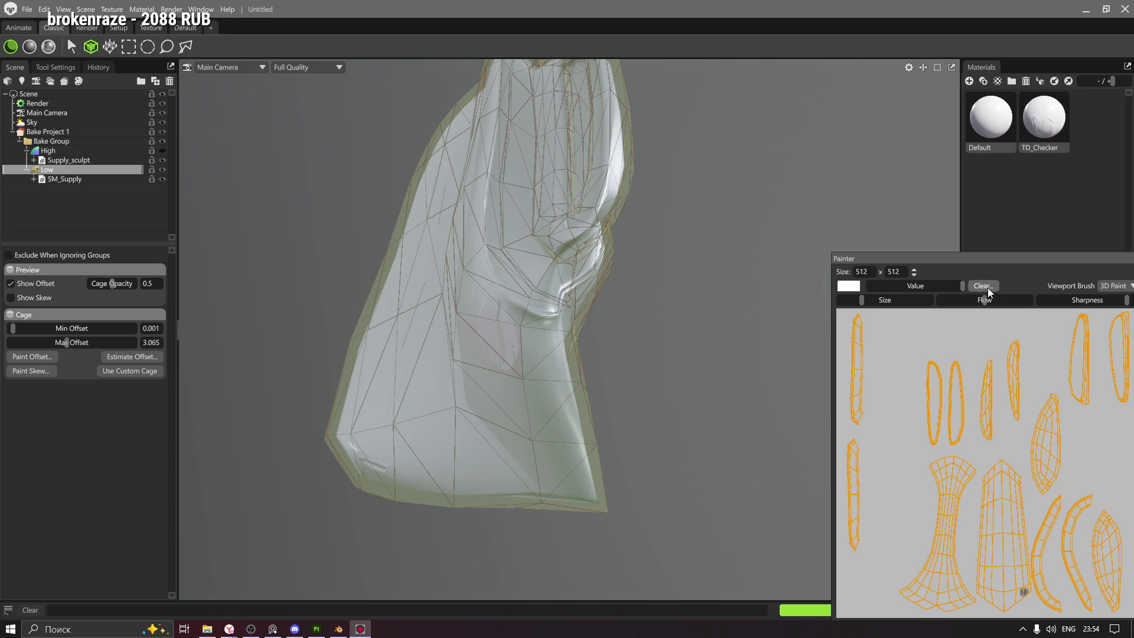
Clear the painted offset canvas and inspect the cage from several sides
{"action": "left_click", "coordinate": [983, 286]}
{"action": "left_click", "coordinate": [582, 357]}
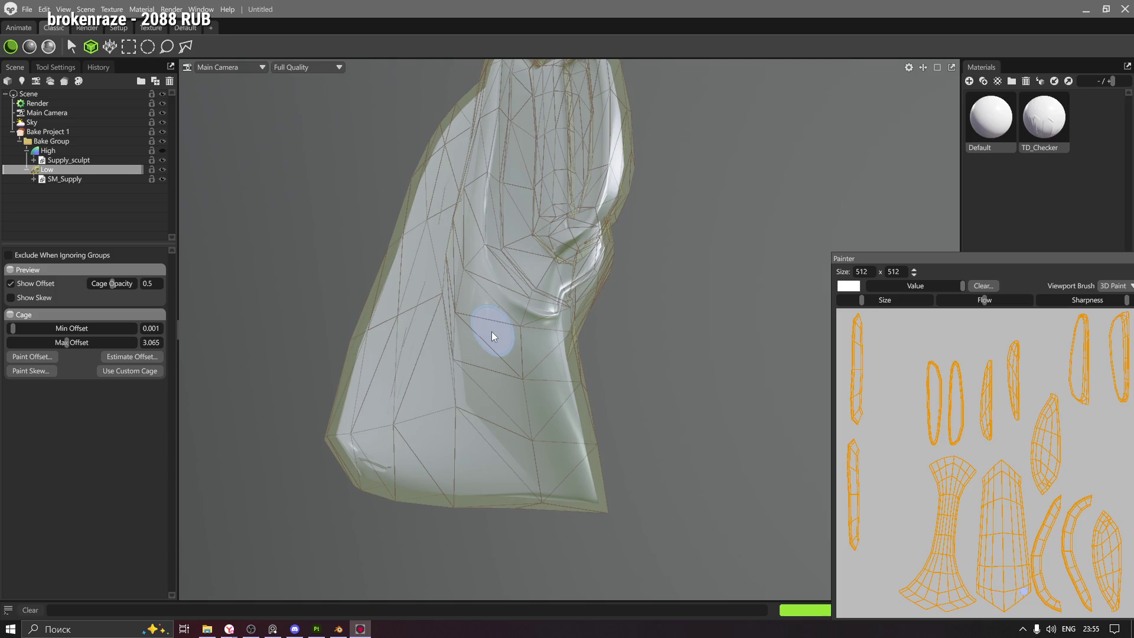
{"action": "left_click_drag", "start_coordinate": [458, 420], "coordinate": [810, 352]}
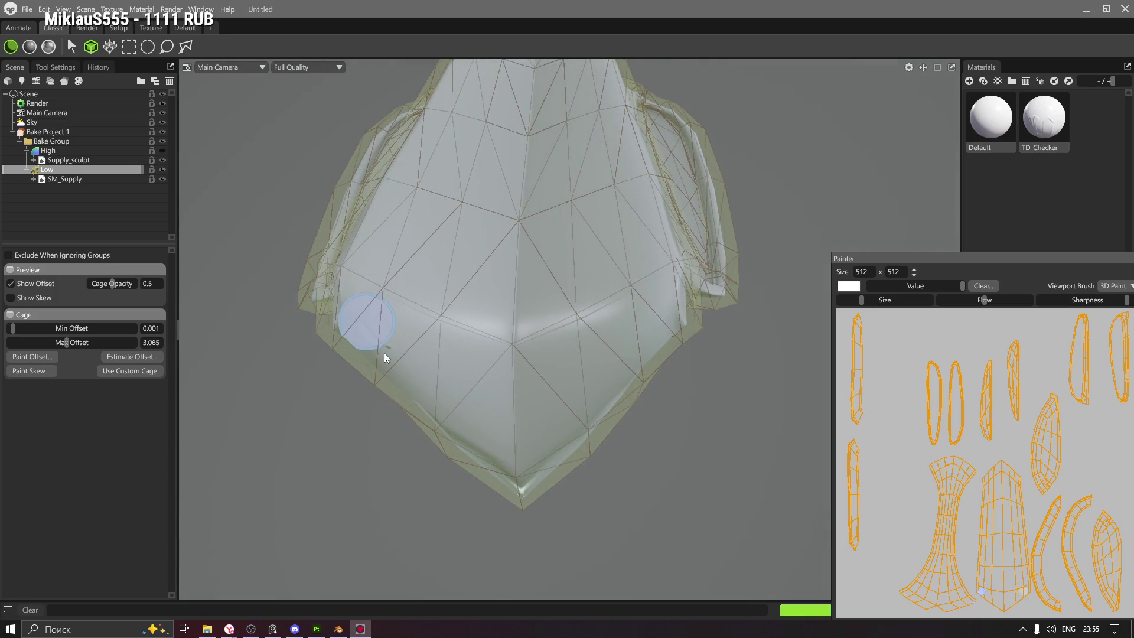
{"action": "left_click_drag", "start_coordinate": [513, 363], "coordinate": [496, 305]}
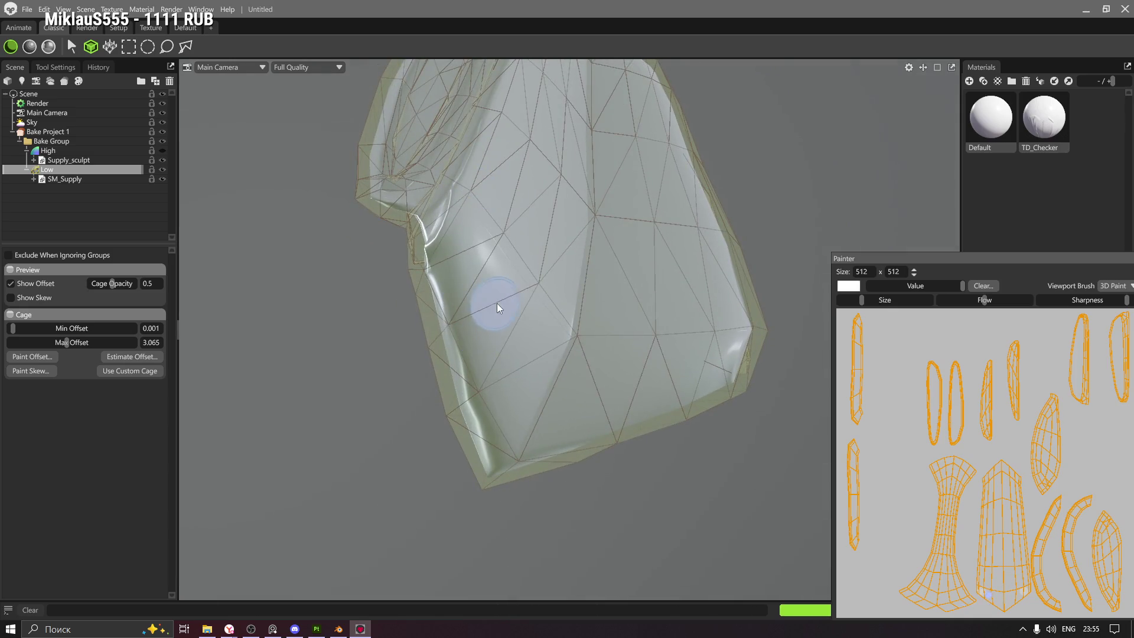
{"action": "left_click_drag", "start_coordinate": [585, 364], "coordinate": [695, 395]}
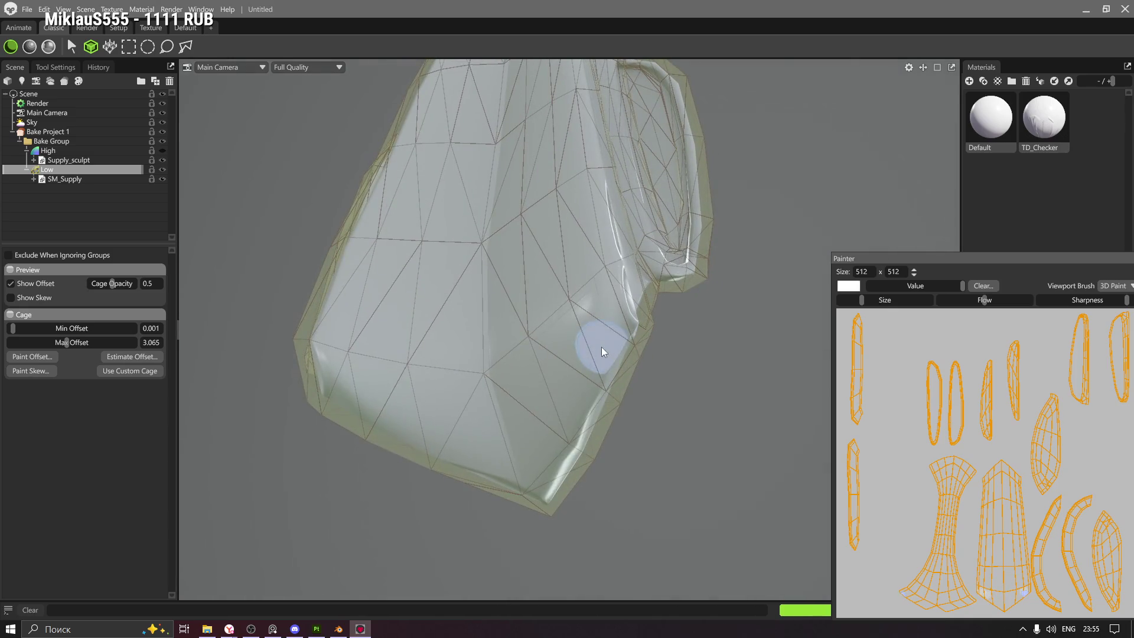
{"action": "left_click_drag", "start_coordinate": [726, 355], "coordinate": [417, 481]}
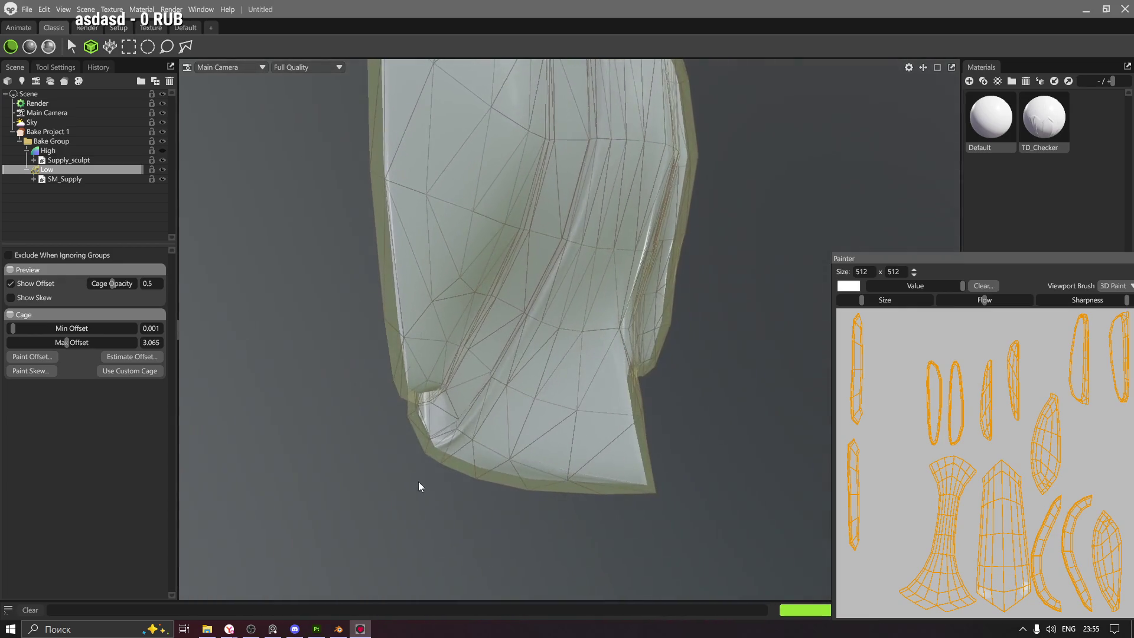
{"action": "left_click_drag", "start_coordinate": [673, 228], "coordinate": [620, 267]}
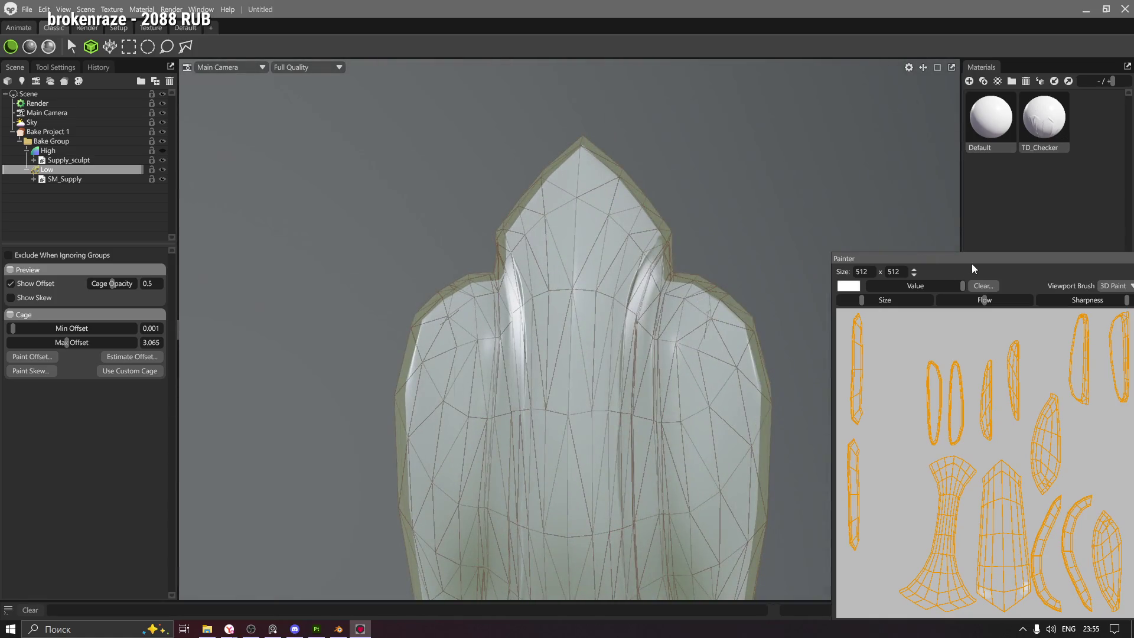
Close the Painter window and rotate the Sky lighting around the baked mesh
{"action": "double_click", "coordinate": [973, 265]}
{"action": "left_click", "coordinate": [689, 149]}
{"action": "left_click", "coordinate": [32, 123]}
{"action": "left_click_drag", "start_coordinate": [456, 248], "coordinate": [528, 295]}
{"action": "scroll", "scroll_direction": "down", "scroll_amount": 3}
{"action": "left_click_drag", "start_coordinate": [434, 285], "coordinate": [380, 284]}
{"action": "left_click_drag", "start_coordinate": [380, 283], "coordinate": [548, 260]}
{"action": "left_click_drag", "start_coordinate": [568, 257], "coordinate": [585, 281]}
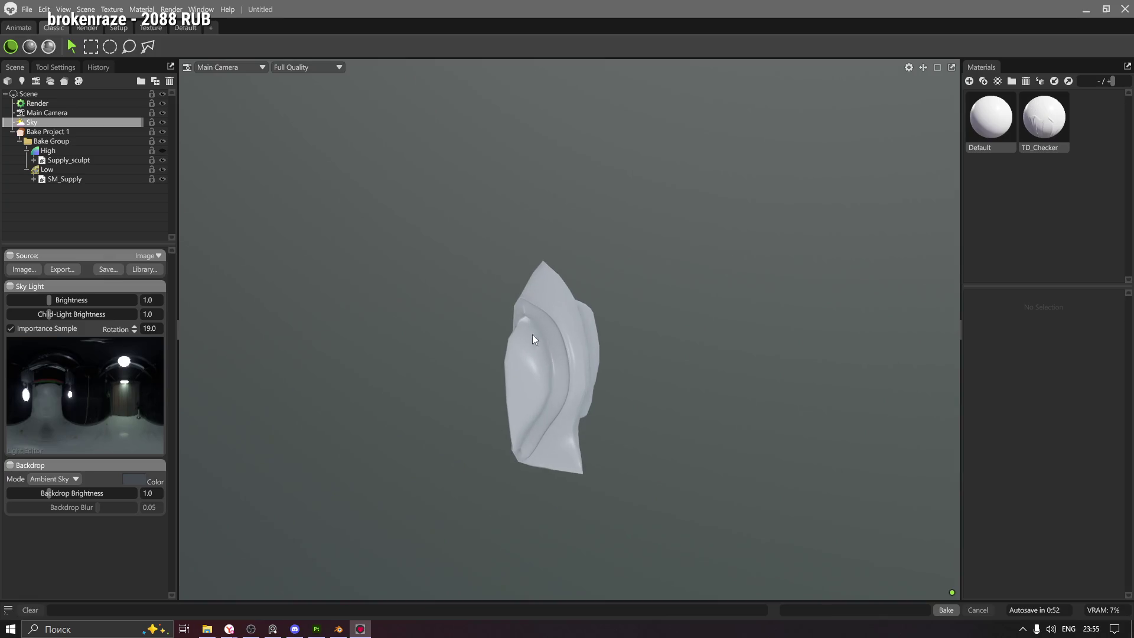
{"action": "left_click", "coordinate": [339, 629]}
Isolate the shell in local view, toggling it into Edit Mode and back
{"action": "key", "text": "KP_Divide"}
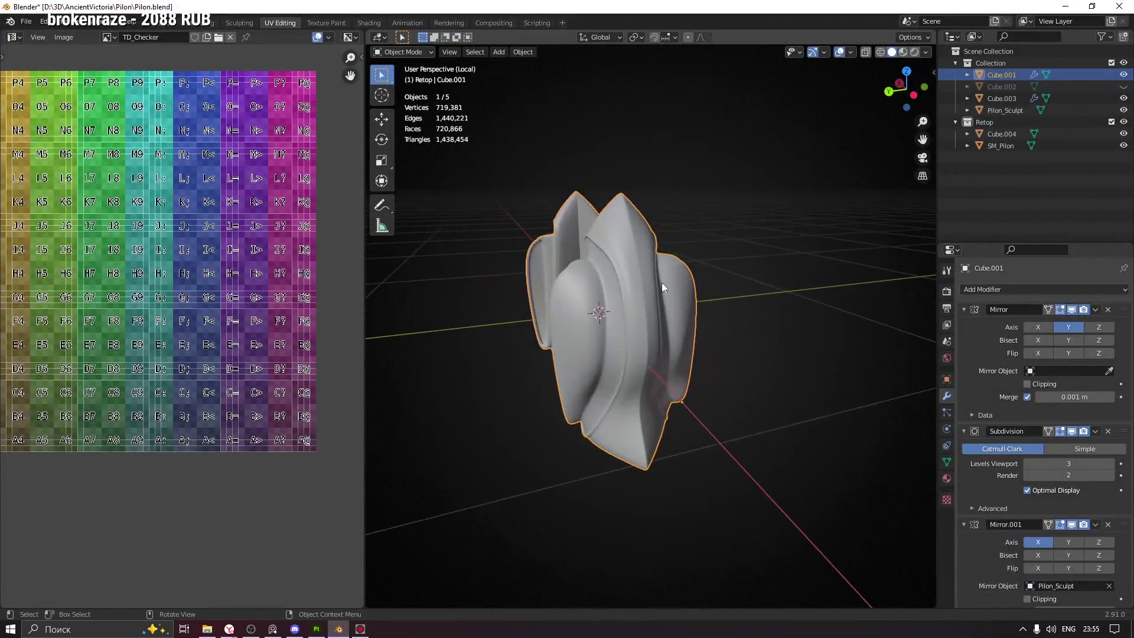
{"action": "key", "text": "ctrl+Tab"}
{"action": "left_click", "coordinate": [688, 273]}
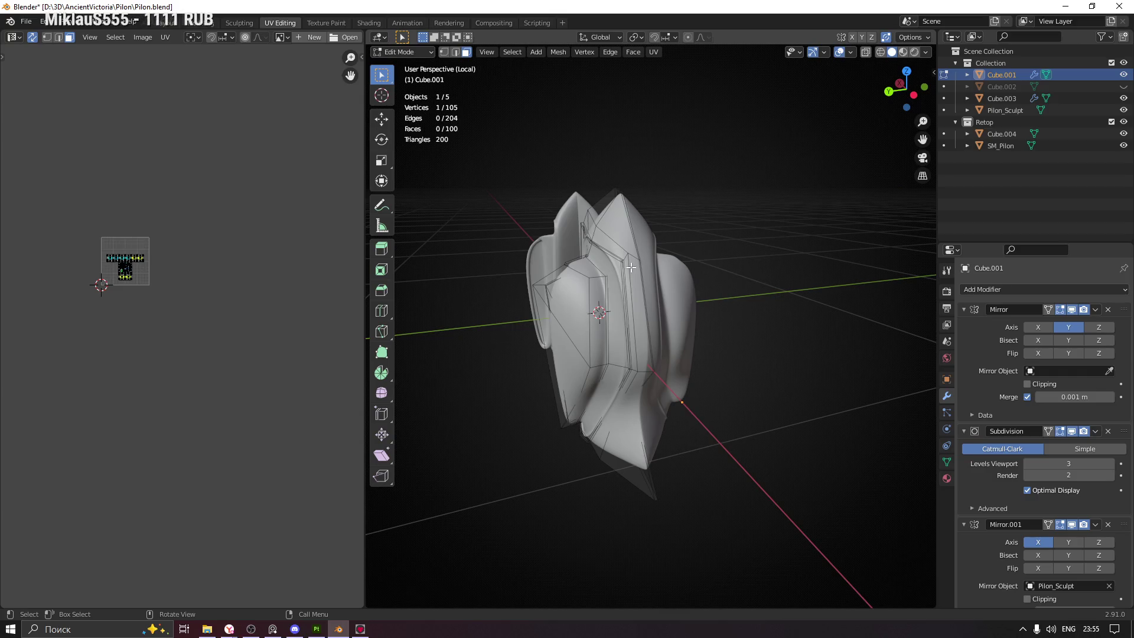
{"action": "key", "text": "ctrl+Tab"}
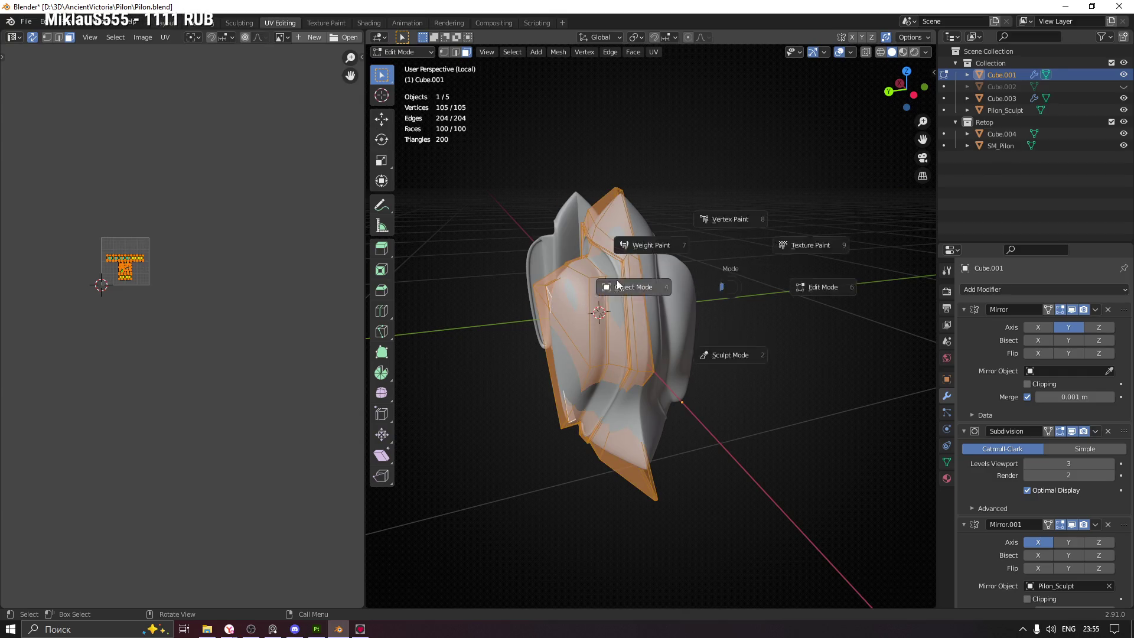
{"action": "left_click", "coordinate": [628, 289]}
Select Cube.004, frame it, and select all its faces in Edit Mode to show its UVs
{"action": "left_click", "coordinate": [1001, 134]}
{"action": "left_click_drag", "start_coordinate": [709, 204], "coordinate": [663, 205]}
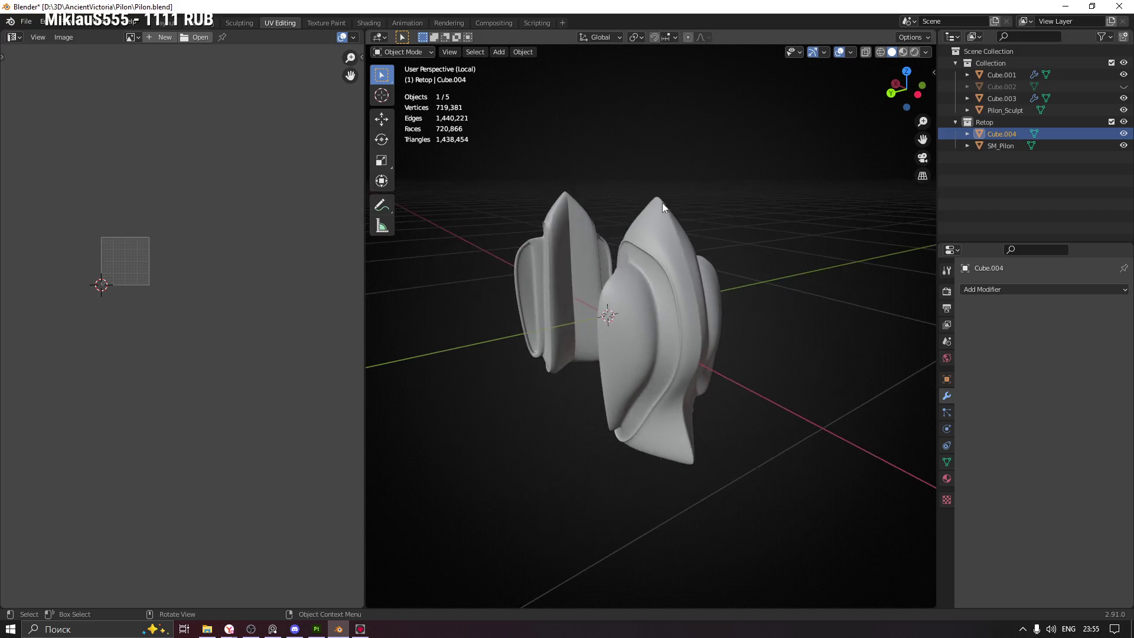
{"action": "key", "text": "Tab"}
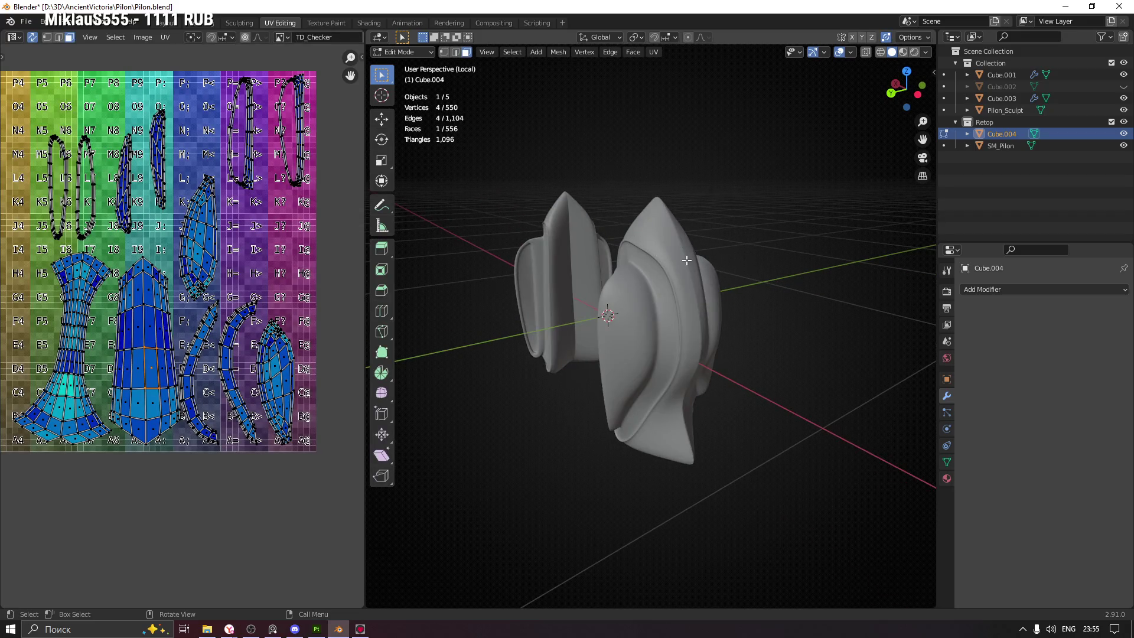
{"action": "key", "text": "Tab"}
{"action": "left_click_drag", "start_coordinate": [673, 246], "coordinate": [622, 213]}
{"action": "key", "text": "KP_Decimal"}
{"action": "key", "text": "Tab"}
{"action": "left_click", "coordinate": [517, 245]}
{"action": "key", "text": "a"}
{"action": "scroll", "scroll_direction": "down", "scroll_amount": 3}
{"action": "scroll", "scroll_direction": "up", "scroll_amount": 3}
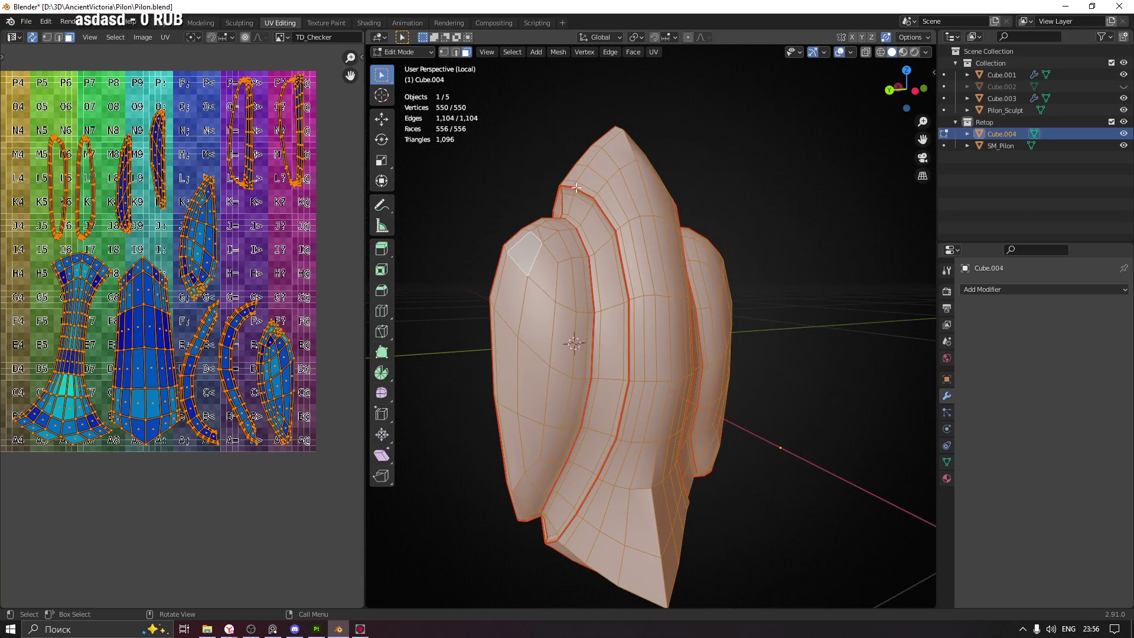
{"action": "left_click_drag", "start_coordinate": [625, 319], "coordinate": [614, 284]}
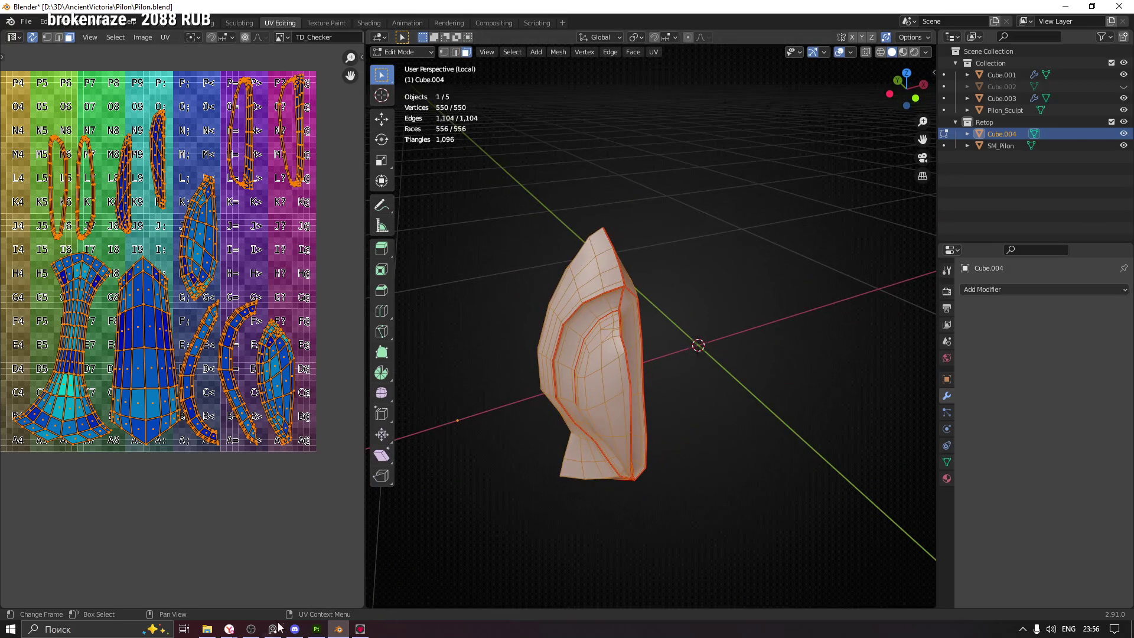
Bring the browser window with the Twitch stream chat to the front
{"action": "left_click", "coordinate": [232, 630]}
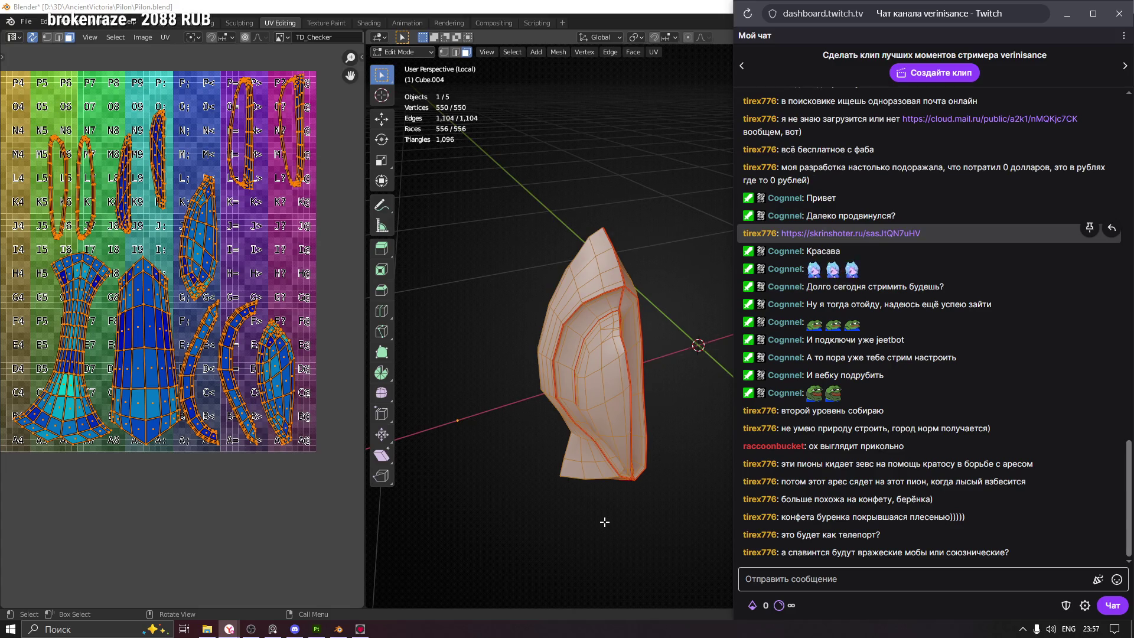
Dismiss the chat, hide Cube.004, select Pilon_Sculpt and exit local view
{"action": "key", "text": "alt+Tab"}
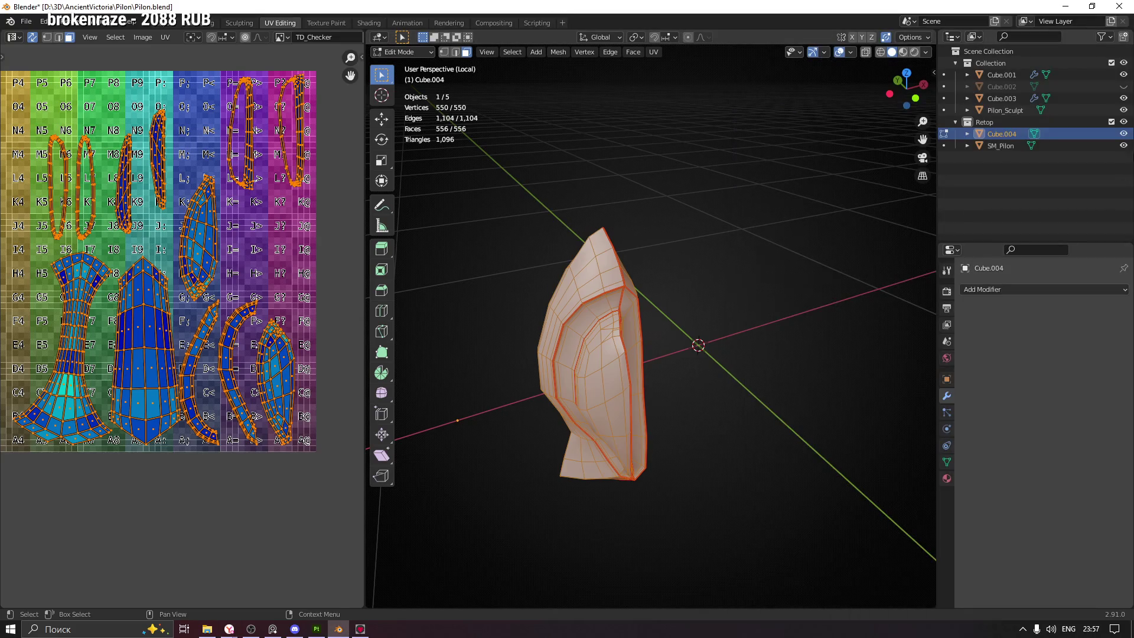
{"action": "left_click", "coordinate": [1124, 134]}
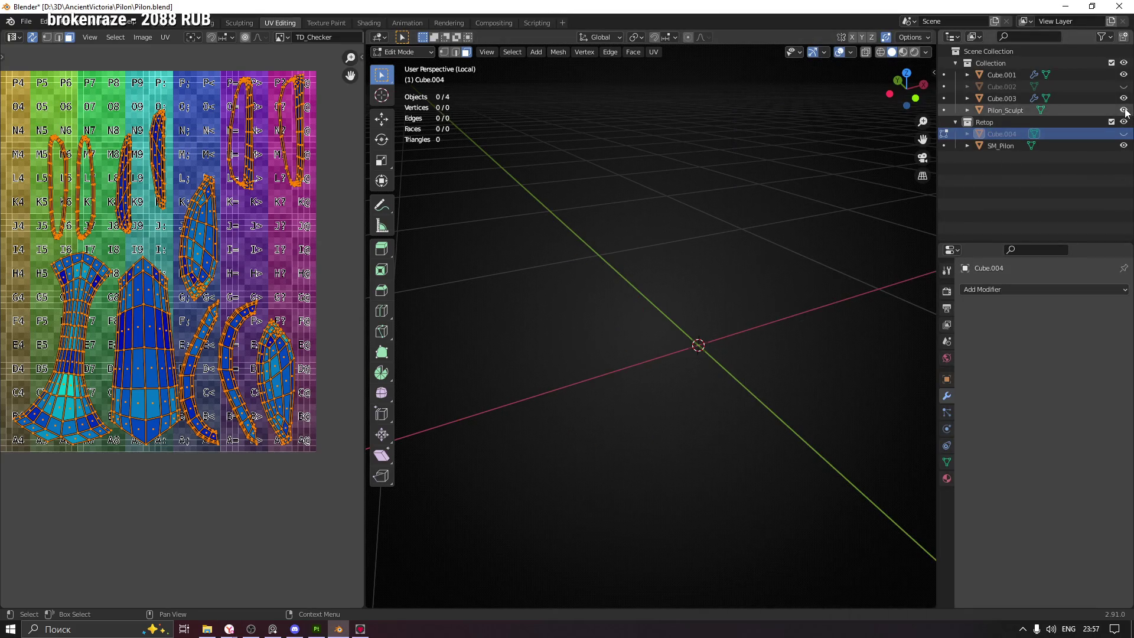
{"action": "left_click", "coordinate": [1006, 110]}
{"action": "key", "text": "KP_Divide"}
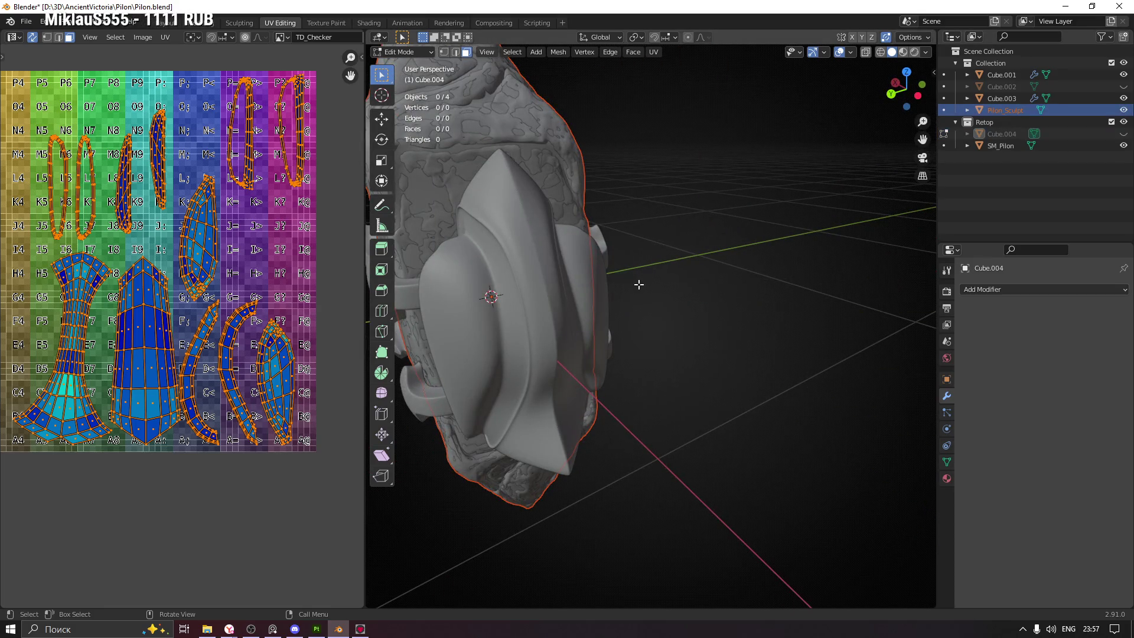
{"action": "left_click_drag", "start_coordinate": [711, 236], "coordinate": [640, 241]}
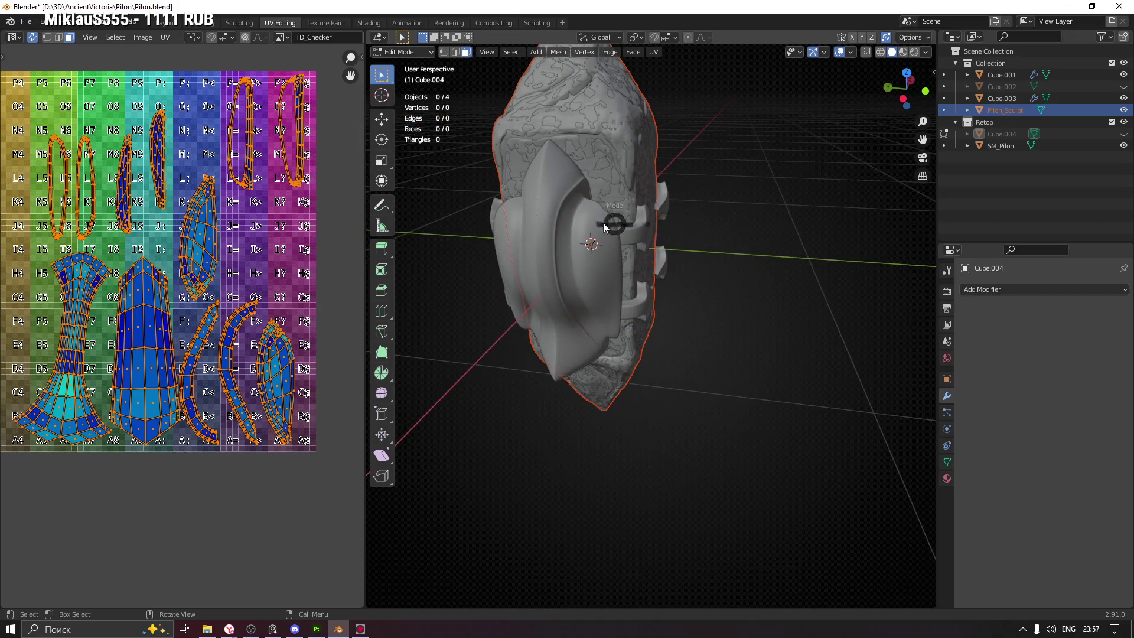
Select the Cube.001 shield shell and isolate it in local view
{"action": "key", "text": "Tab"}
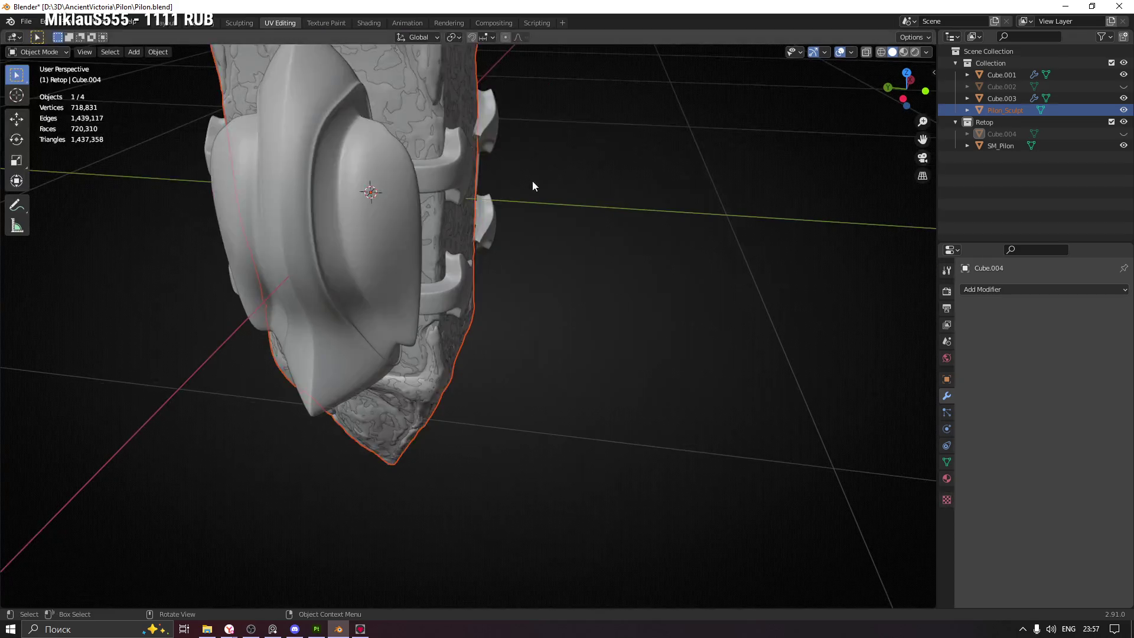
{"action": "left_click", "coordinate": [307, 194]}
{"action": "left_click_drag", "start_coordinate": [307, 194], "coordinate": [579, 306]}
{"action": "key", "text": "KP_Divide"}
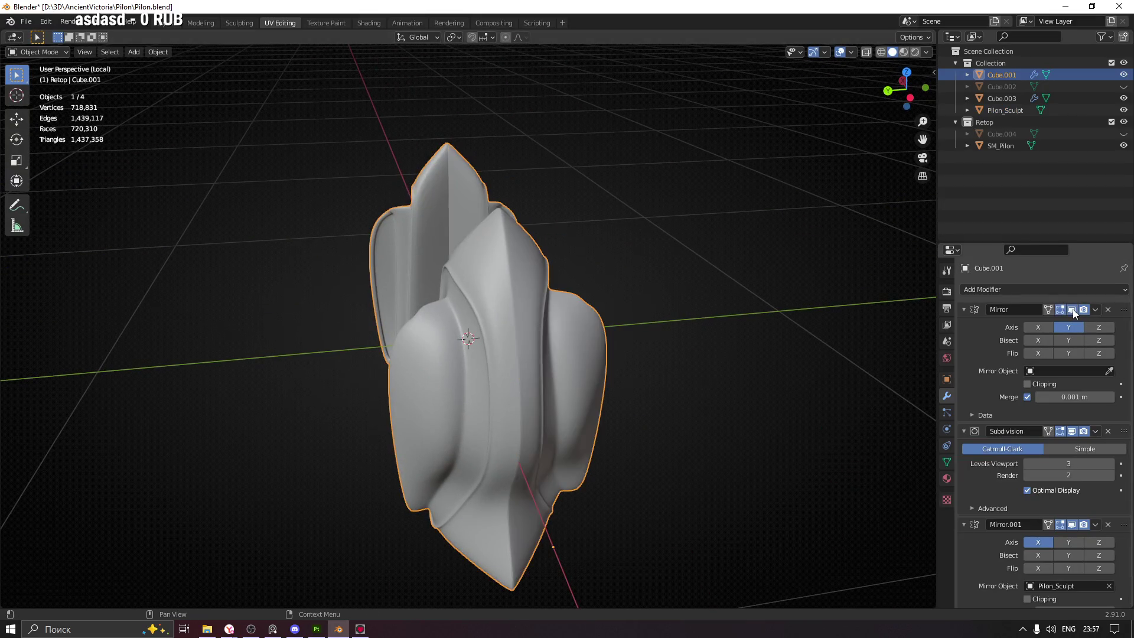
{"action": "scroll", "scroll_direction": "down", "scroll_amount": 3}
Hide Mirror.001 in the viewport and switch Cube.001 into Edit Mode
{"action": "left_click", "coordinate": [1073, 498]}
{"action": "left_click_drag", "start_coordinate": [530, 407], "coordinate": [548, 319]}
{"action": "scroll", "scroll_direction": "up", "scroll_amount": 3}
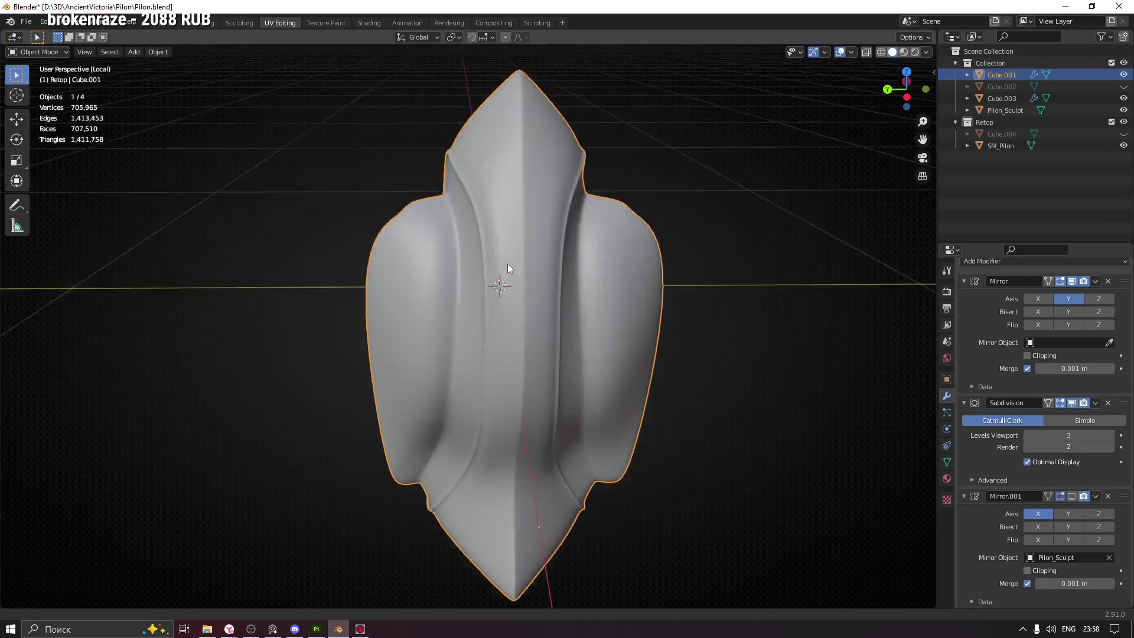
{"action": "left_click_drag", "start_coordinate": [470, 203], "coordinate": [523, 206]}
{"action": "key", "text": "ctrl+Tab"}
{"action": "left_click", "coordinate": [583, 188]}
{"action": "scroll", "scroll_direction": "up", "scroll_amount": 3}
Select an edge loop on the cage in edge mode and slide it along the groove
{"action": "key", "text": "2"}
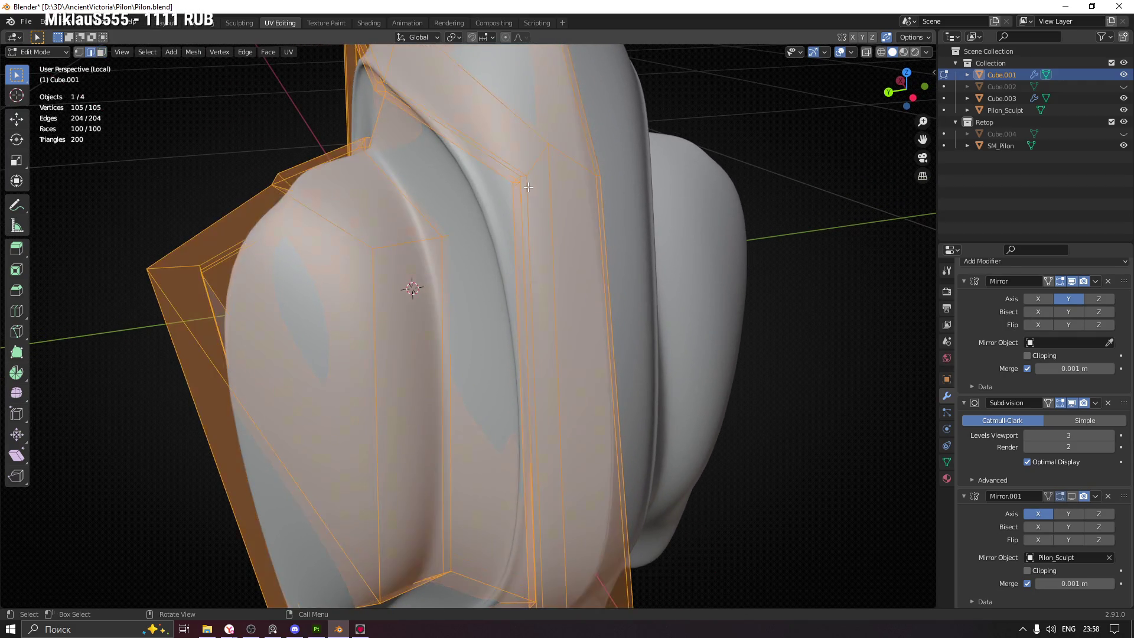
{"action": "left_click", "coordinate": [522, 204]}
{"action": "left_click_drag", "start_coordinate": [522, 203], "coordinate": [547, 200]}
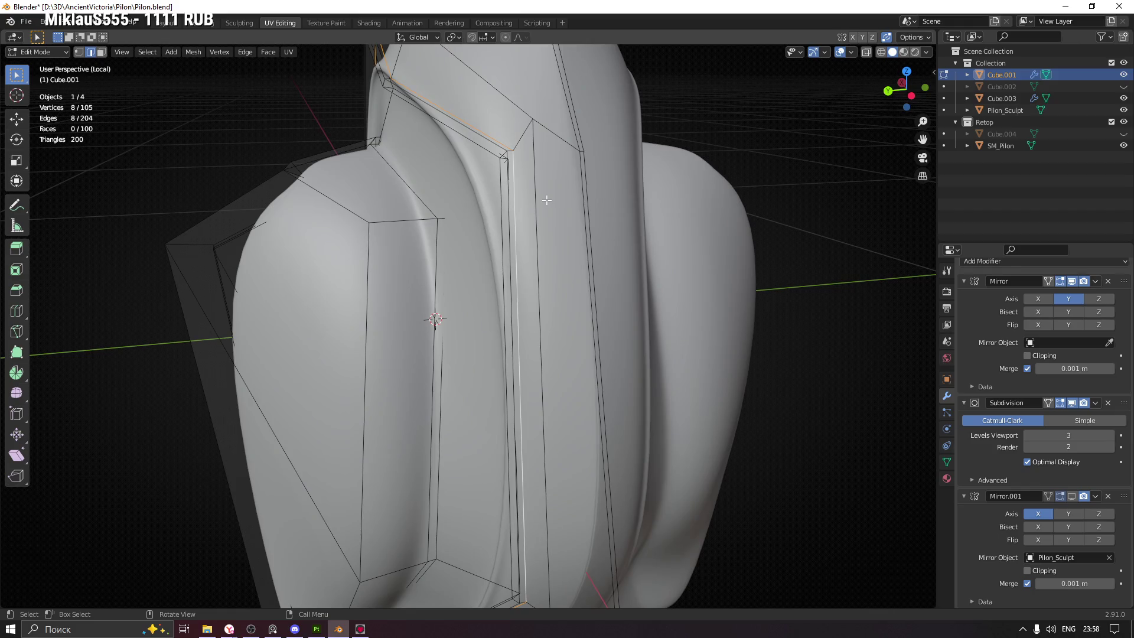
{"action": "key", "text": "g"}
{"action": "key", "text": "g"}
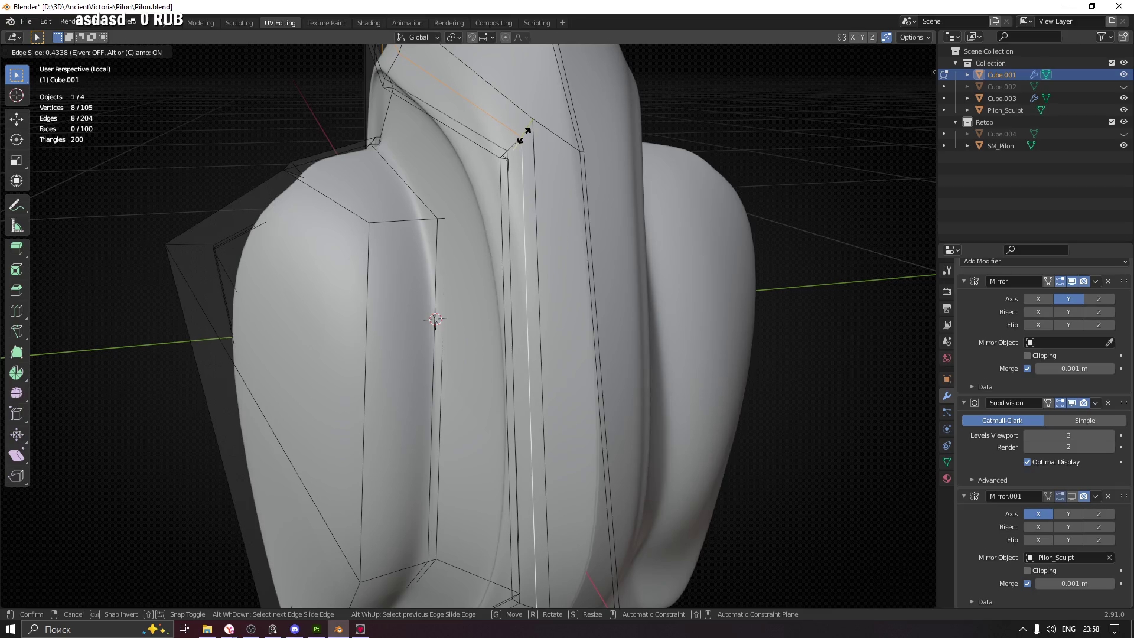
{"action": "left_click", "coordinate": [521, 127]}
{"action": "left_click_drag", "start_coordinate": [521, 127], "coordinate": [532, 103]}
Scale the edge loop slightly inward to tighten the groove
{"action": "left_click_drag", "start_coordinate": [537, 132], "coordinate": [666, 120]}
{"action": "left_click_drag", "start_coordinate": [467, 173], "coordinate": [556, 243]}
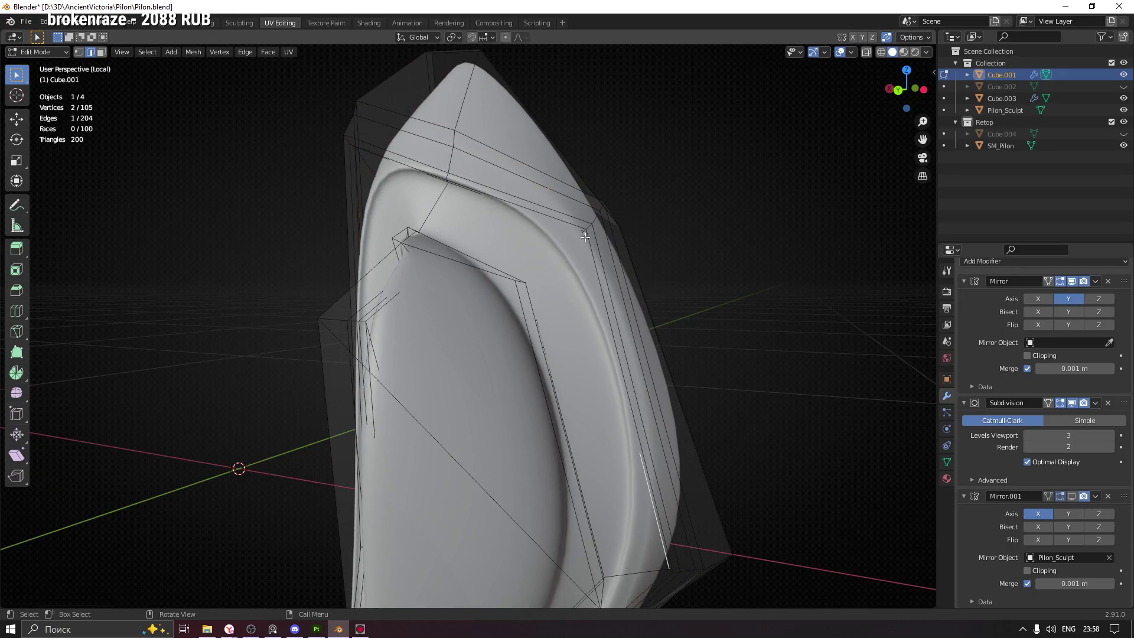
{"action": "left_click_drag", "start_coordinate": [593, 270], "coordinate": [572, 274]}
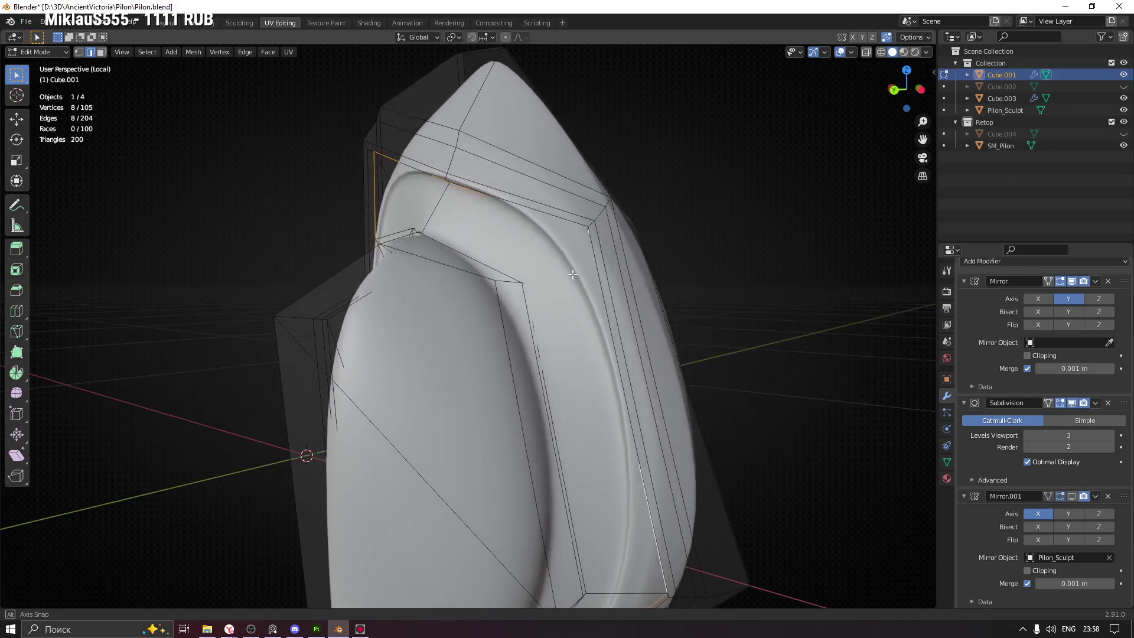
{"action": "left_click_drag", "start_coordinate": [646, 250], "coordinate": [693, 242]}
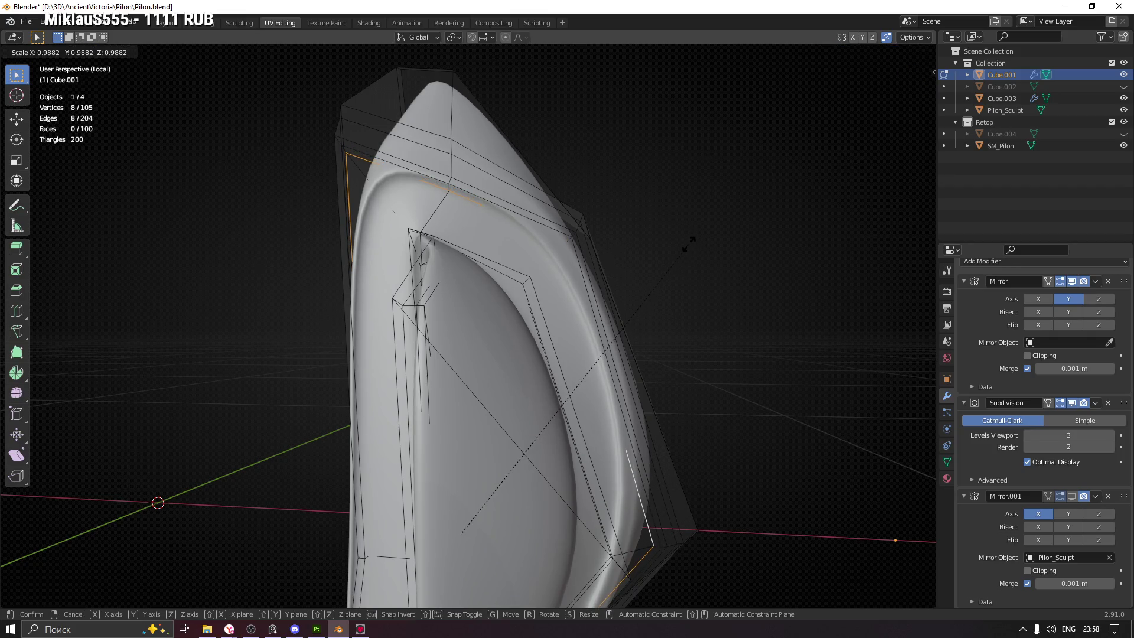
{"action": "left_click", "coordinate": [688, 244]}
Select a single cage edge, then a vertex at the groove's arched top
{"action": "left_click_drag", "start_coordinate": [684, 261], "coordinate": [525, 222]}
{"action": "left_click", "coordinate": [526, 226]}
{"action": "left_click_drag", "start_coordinate": [650, 303], "coordinate": [608, 268]}
{"action": "left_click", "coordinate": [608, 224]}
{"action": "left_click_drag", "start_coordinate": [607, 223], "coordinate": [646, 269]}
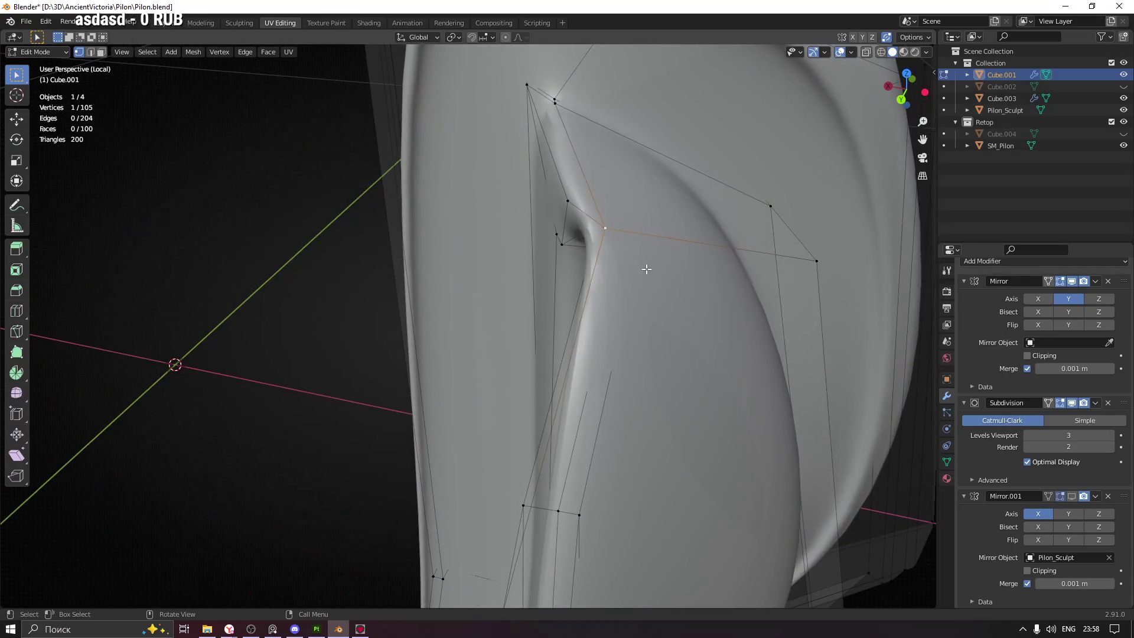
Slide the selected upper-bend vertices along their edges into the groove, checking from several angles
{"action": "key", "text": "g"}
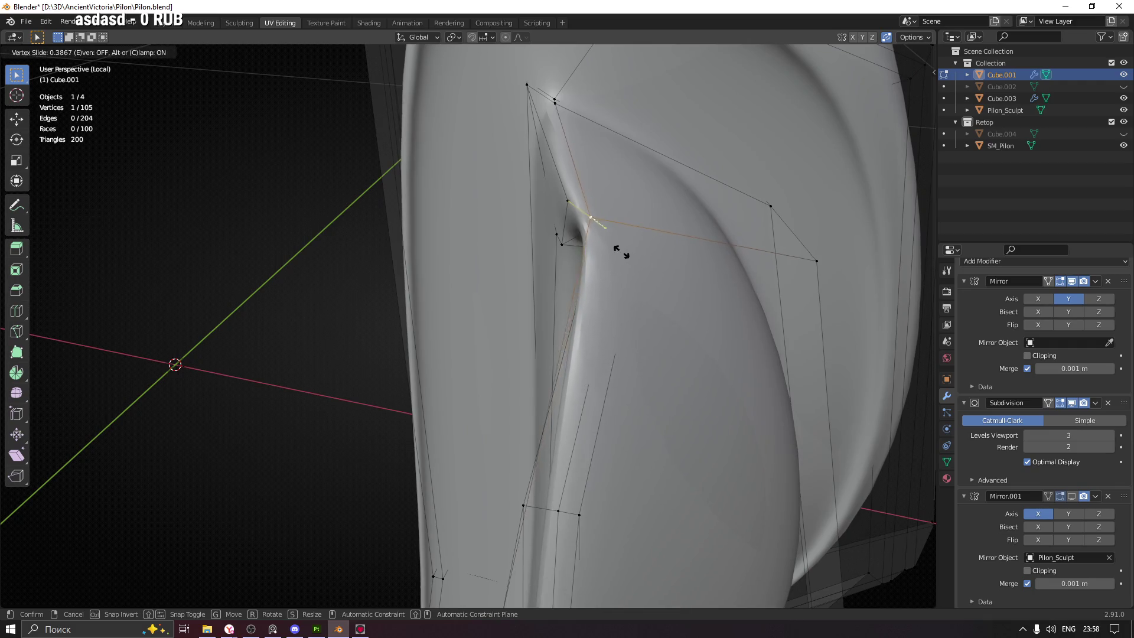
{"action": "left_click", "coordinate": [630, 253]}
{"action": "left_click_drag", "start_coordinate": [629, 252], "coordinate": [591, 296]}
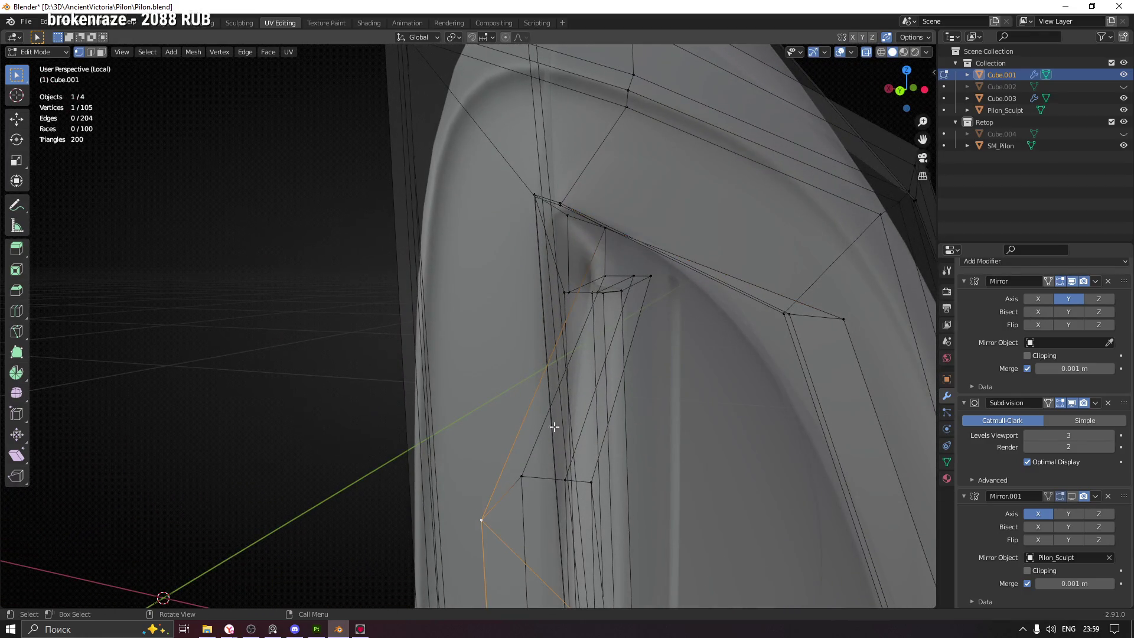
{"action": "left_click_drag", "start_coordinate": [566, 402], "coordinate": [562, 352]}
{"action": "key", "text": "shift+v"}
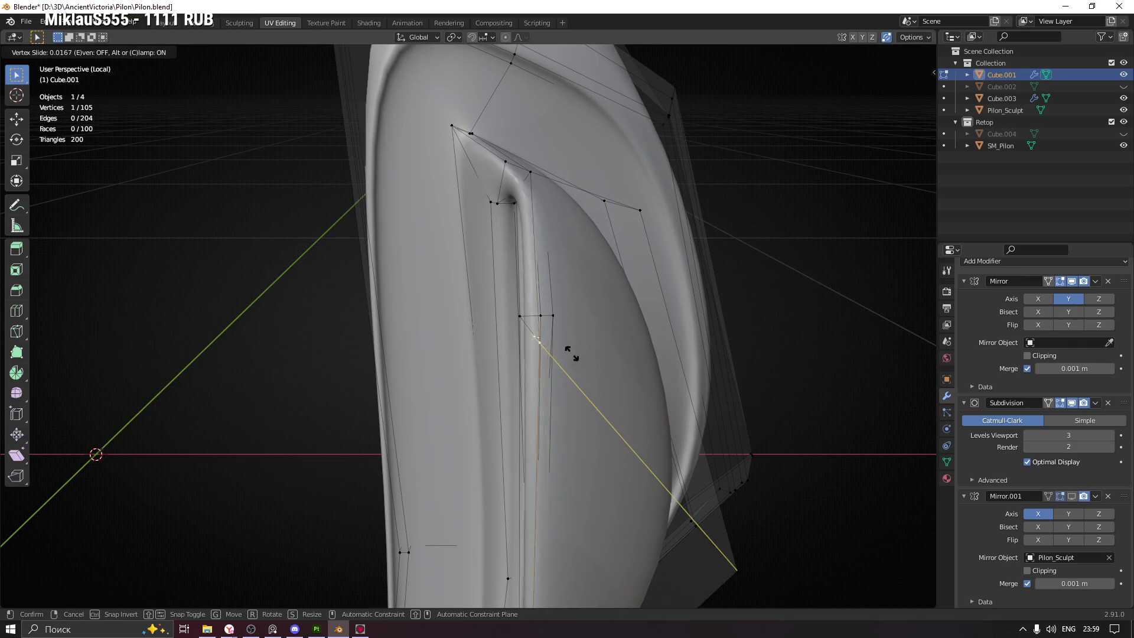
{"action": "left_click", "coordinate": [579, 354]}
{"action": "left_click_drag", "start_coordinate": [579, 354], "coordinate": [561, 399]}
{"action": "scroll", "scroll_direction": "up", "scroll_amount": 3}
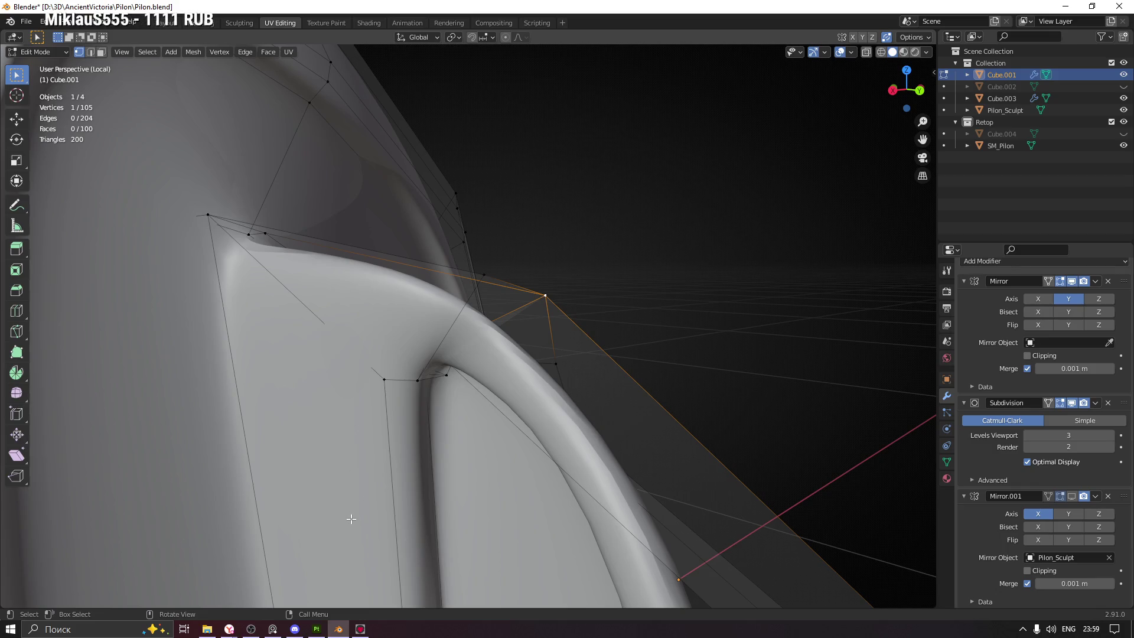
{"action": "left_click_drag", "start_coordinate": [622, 312], "coordinate": [517, 405]}
With X-ray on, move the bend vertex twice so it hugs the sculpt more tightly
{"action": "key", "text": "alt+z"}
{"action": "key", "text": "g"}
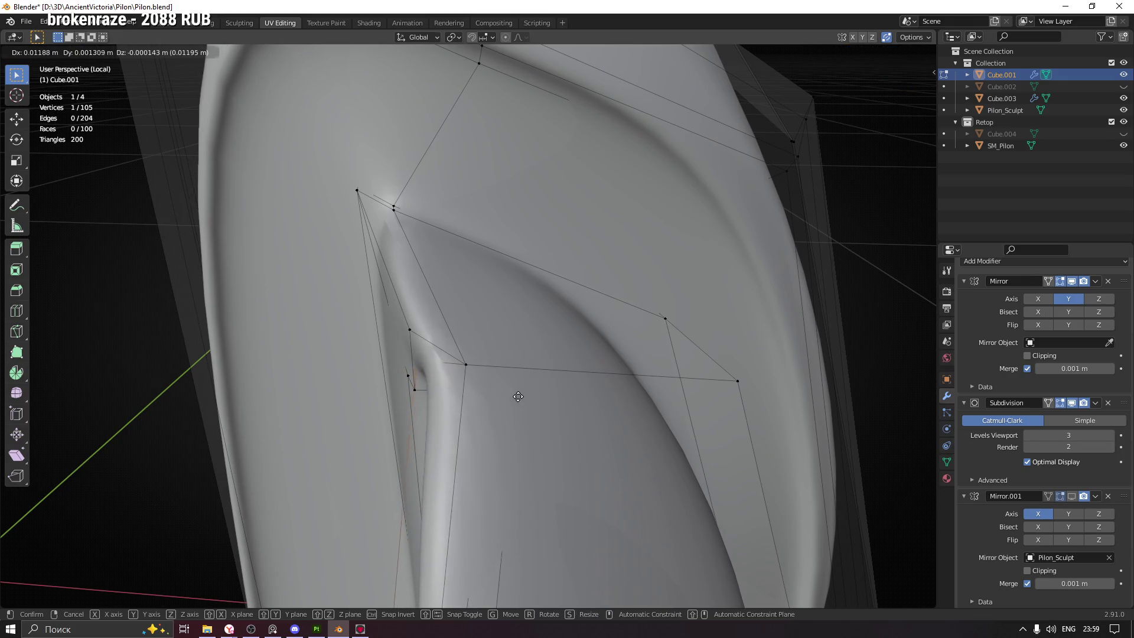
{"action": "left_click", "coordinate": [517, 396]}
{"action": "left_click_drag", "start_coordinate": [517, 397], "coordinate": [494, 339]}
{"action": "key", "text": "g"}
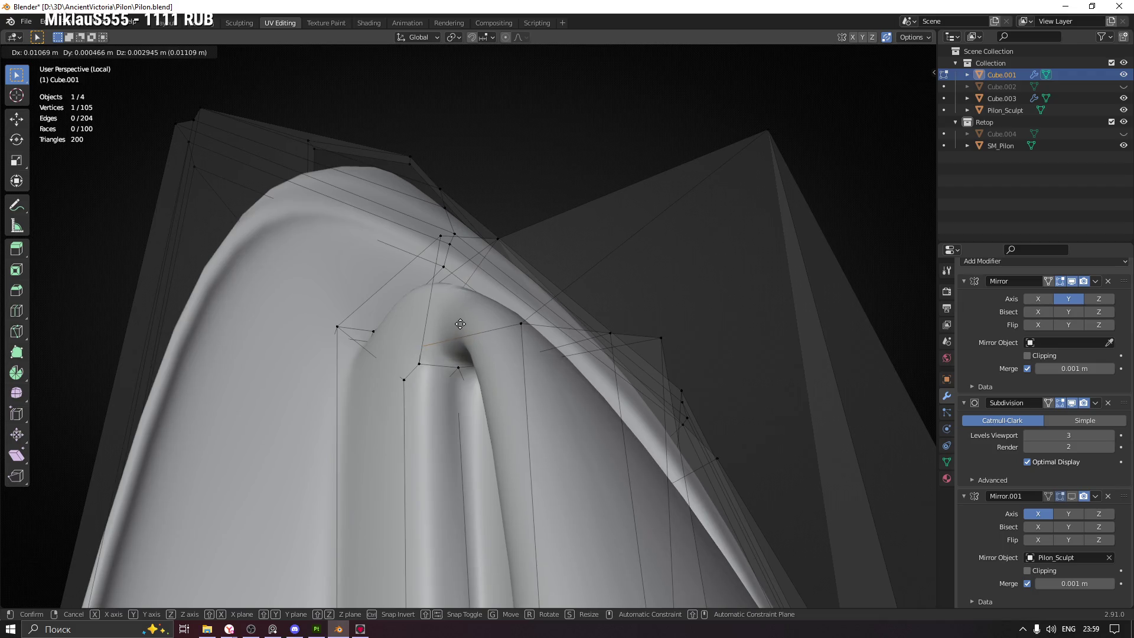
{"action": "scroll", "scroll_direction": "up", "scroll_amount": 3}
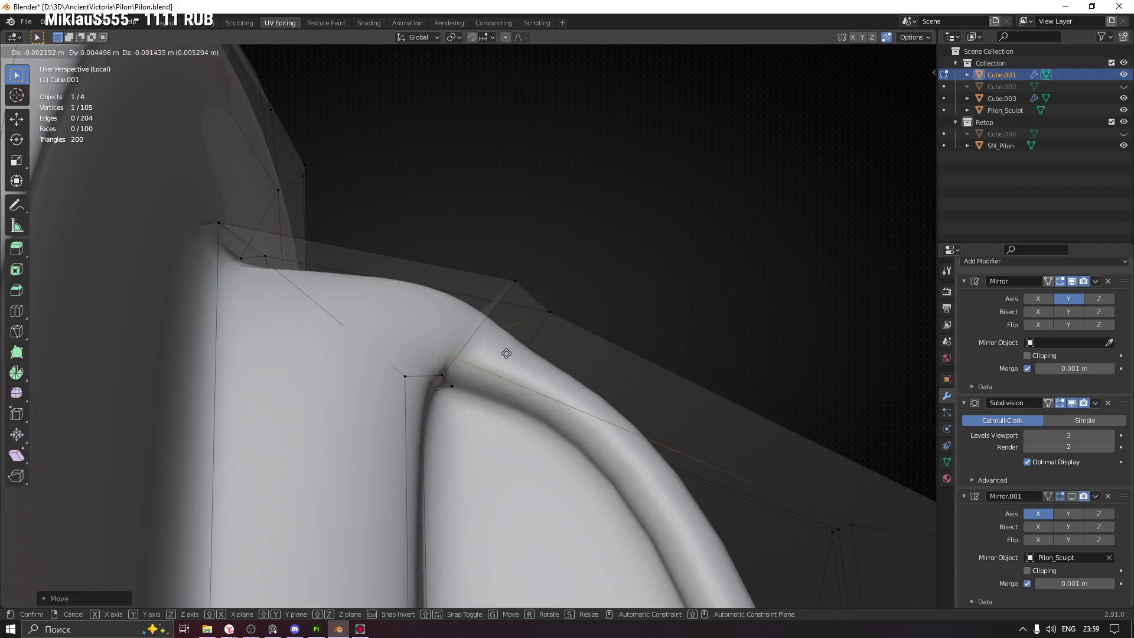
{"action": "left_click_drag", "start_coordinate": [612, 339], "coordinate": [685, 249]}
{"action": "left_click", "coordinate": [555, 370]}
{"action": "key", "text": "alt+z"}
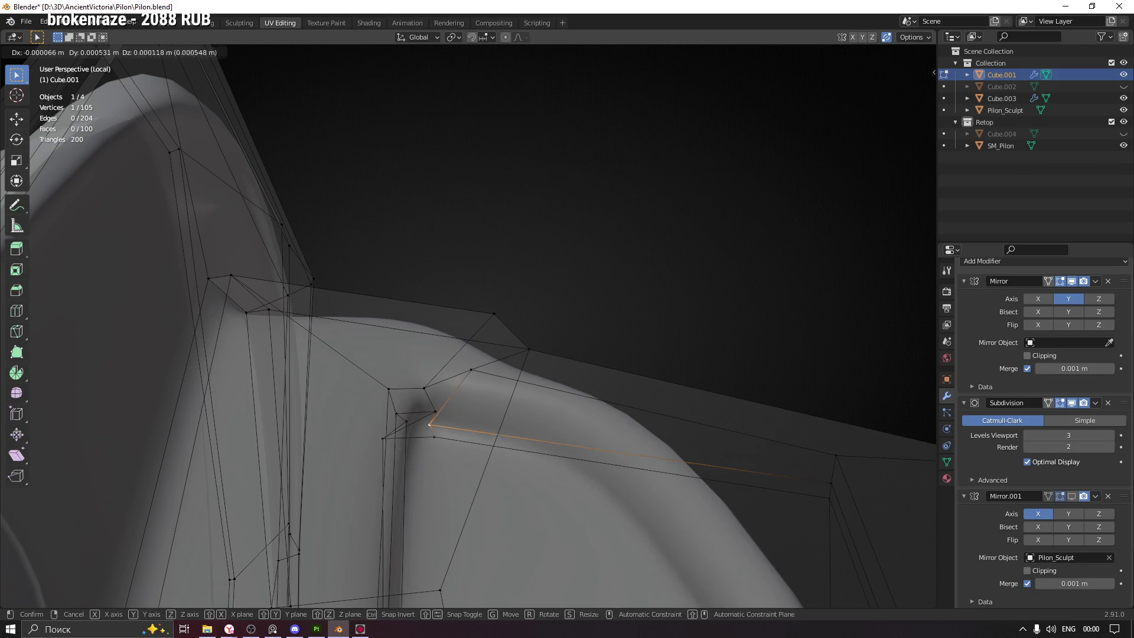
Slide more of the groove-bend vertices along their edges toward the sculpt
{"action": "left_click", "coordinate": [497, 429]}
{"action": "left_click", "coordinate": [476, 446]}
{"action": "left_click_drag", "start_coordinate": [479, 446], "coordinate": [374, 447]}
{"action": "left_click", "coordinate": [464, 409]}
{"action": "scroll", "scroll_direction": "up", "scroll_amount": 3}
{"action": "left_click", "coordinate": [511, 315]}
{"action": "left_click_drag", "start_coordinate": [511, 314], "coordinate": [517, 366]}
Move the selected bend vertex twice to refine the curve of the groove
{"action": "key", "text": "g"}
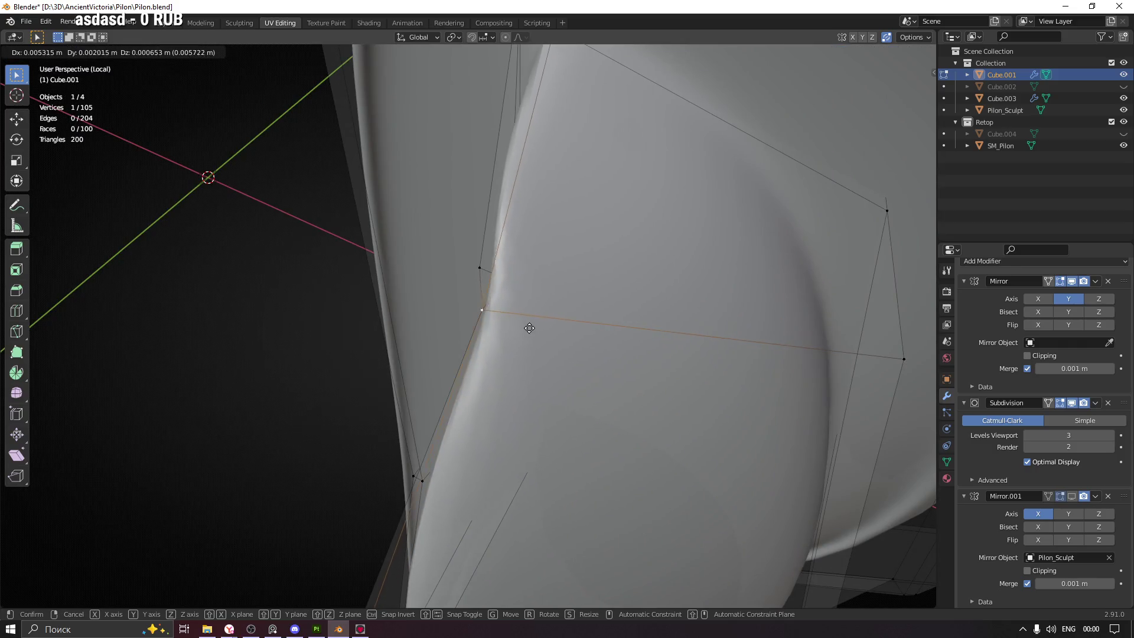
{"action": "left_click", "coordinate": [534, 324]}
{"action": "left_click_drag", "start_coordinate": [534, 324], "coordinate": [545, 313]}
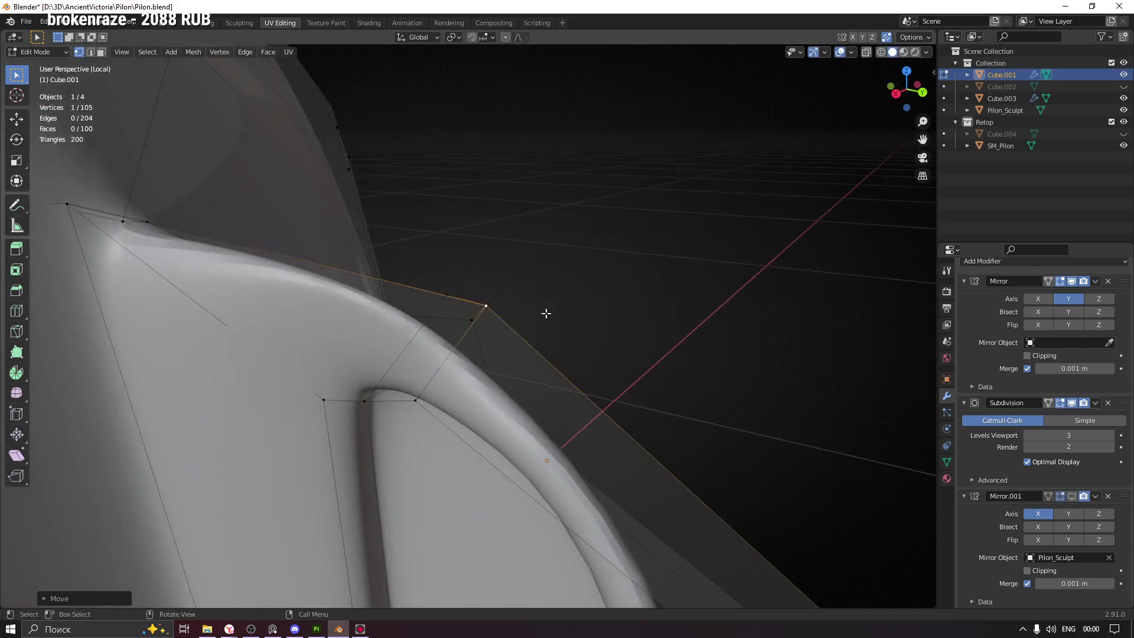
{"action": "left_click_drag", "start_coordinate": [424, 405], "coordinate": [461, 307]}
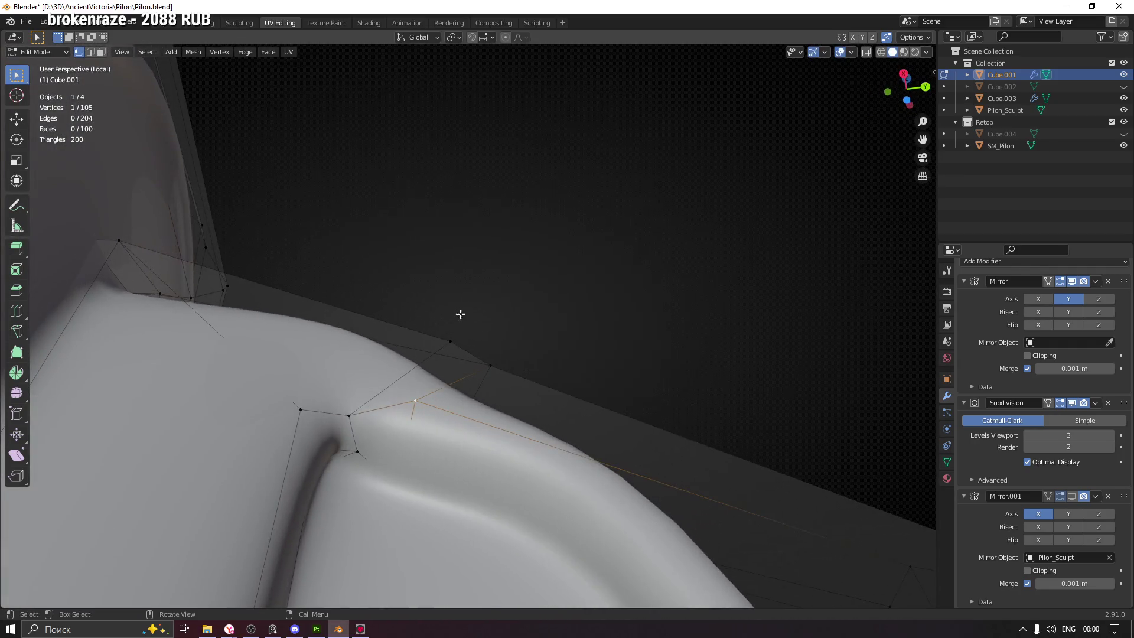
{"action": "key", "text": "g"}
{"action": "left_click", "coordinate": [480, 377]}
{"action": "left_click_drag", "start_coordinate": [480, 377], "coordinate": [479, 461]}
{"action": "left_click_drag", "start_coordinate": [404, 326], "coordinate": [460, 342]}
Cancel a slide and reposition the vertex freely with two further moves
{"action": "key", "text": "g"}
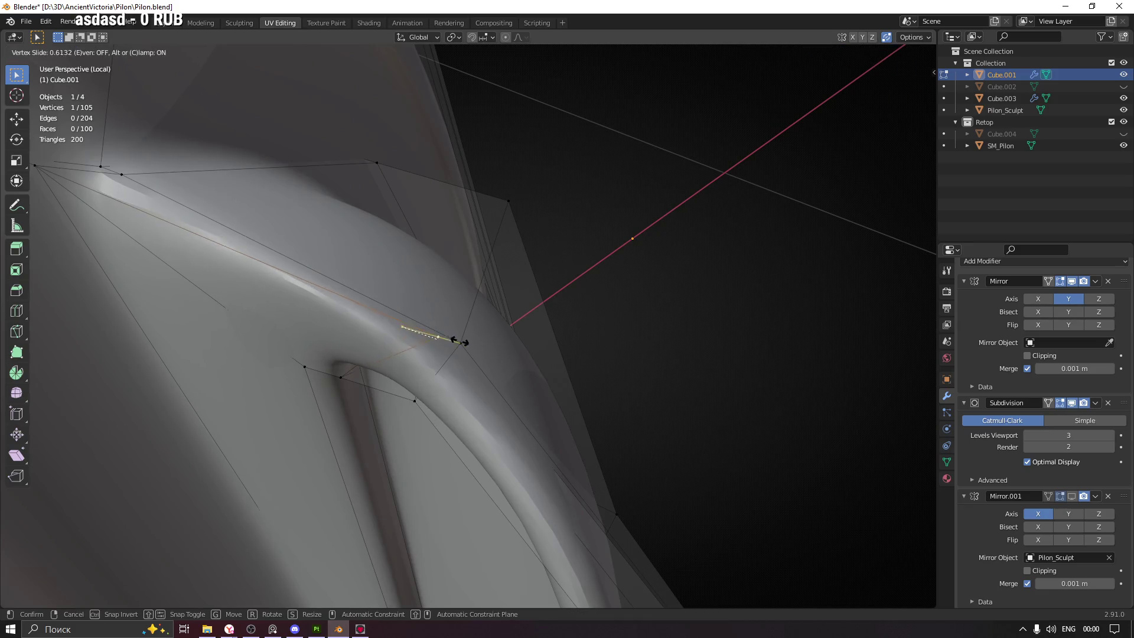
{"action": "key", "text": "Escape"}
{"action": "left_click_drag", "start_coordinate": [458, 343], "coordinate": [435, 329]}
{"action": "key", "text": "g"}
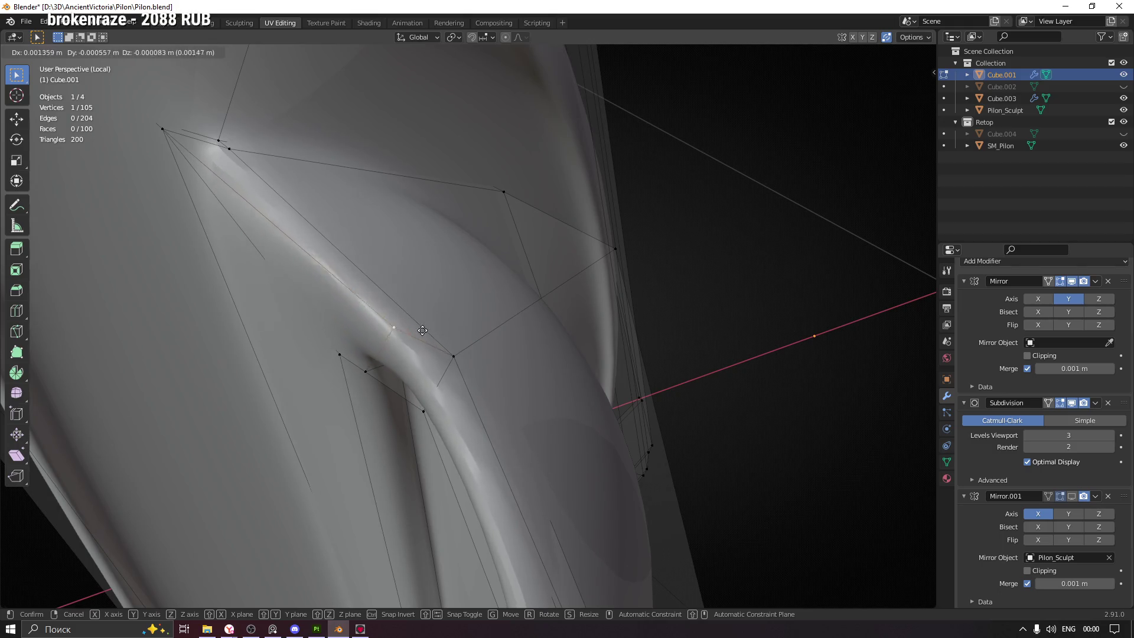
{"action": "left_click", "coordinate": [405, 338]}
{"action": "left_click_drag", "start_coordinate": [406, 338], "coordinate": [488, 367]}
{"action": "key", "text": "g"}
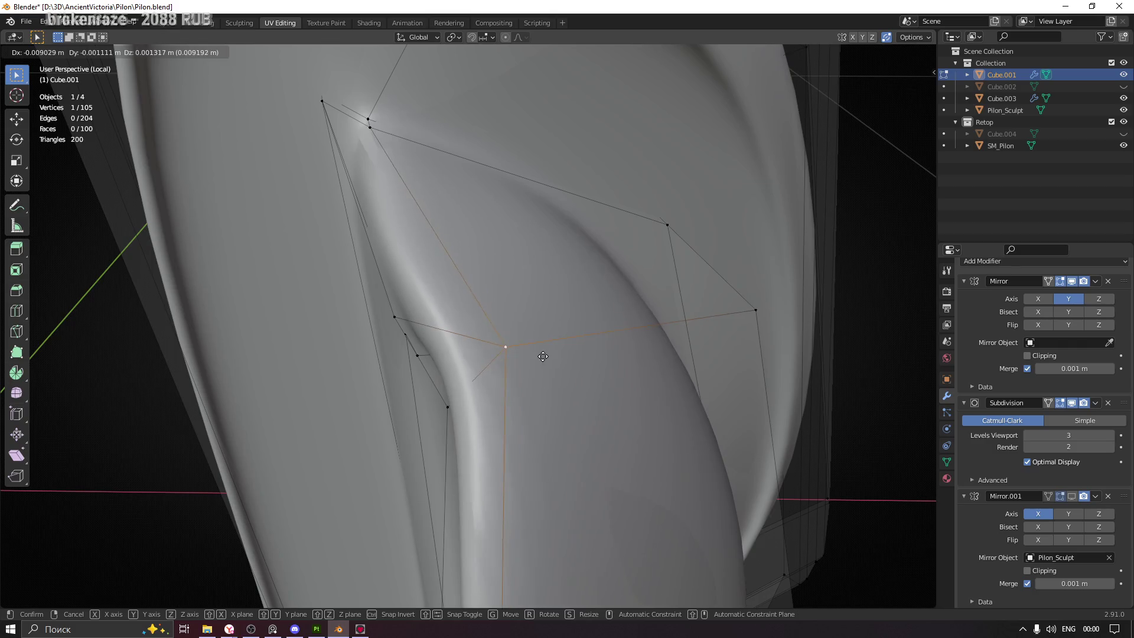
{"action": "left_click", "coordinate": [564, 356]}
{"action": "left_click_drag", "start_coordinate": [564, 356], "coordinate": [575, 336]}
{"action": "left_click_drag", "start_coordinate": [495, 279], "coordinate": [407, 300]}
{"action": "scroll", "scroll_direction": "up", "scroll_amount": 3}
{"action": "left_click_drag", "start_coordinate": [367, 397], "coordinate": [390, 454]}
Move and slide the neighbouring groove-corner vertex, then return Cube.001 to Object Mode
{"action": "left_click", "coordinate": [367, 438]}
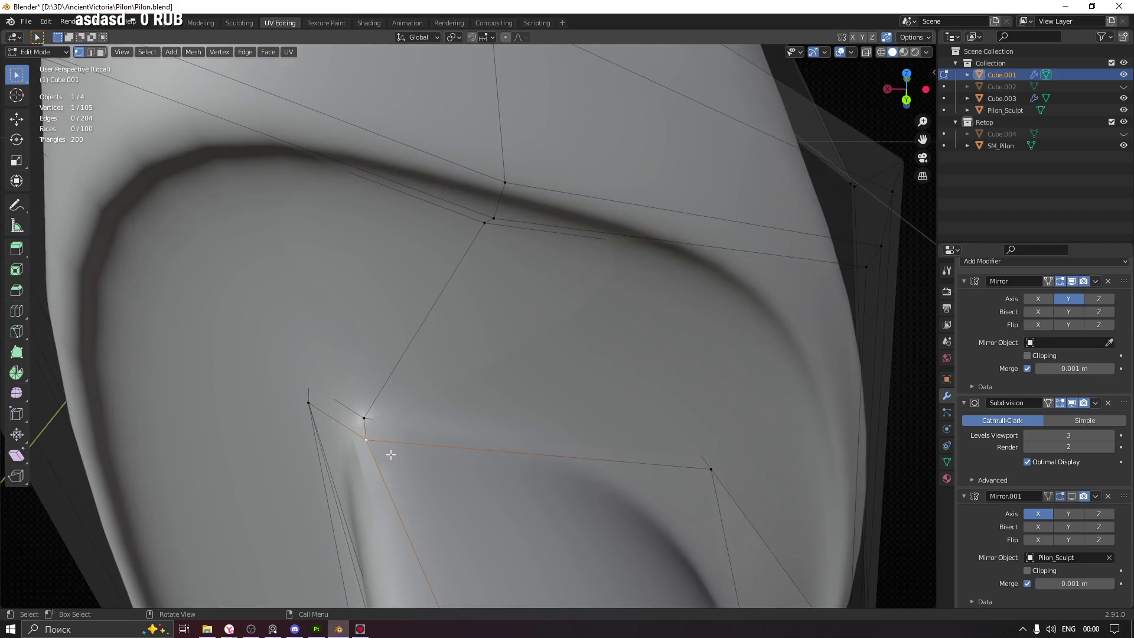
{"action": "key", "text": "g"}
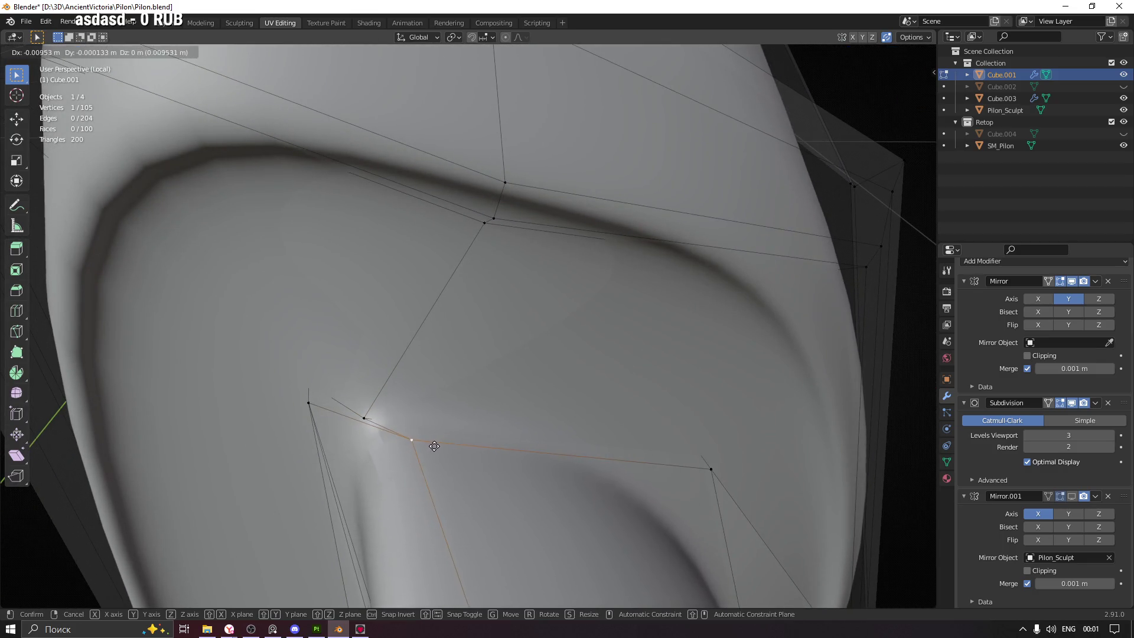
{"action": "left_click", "coordinate": [418, 447]}
{"action": "key", "text": "g"}
{"action": "key", "text": "g"}
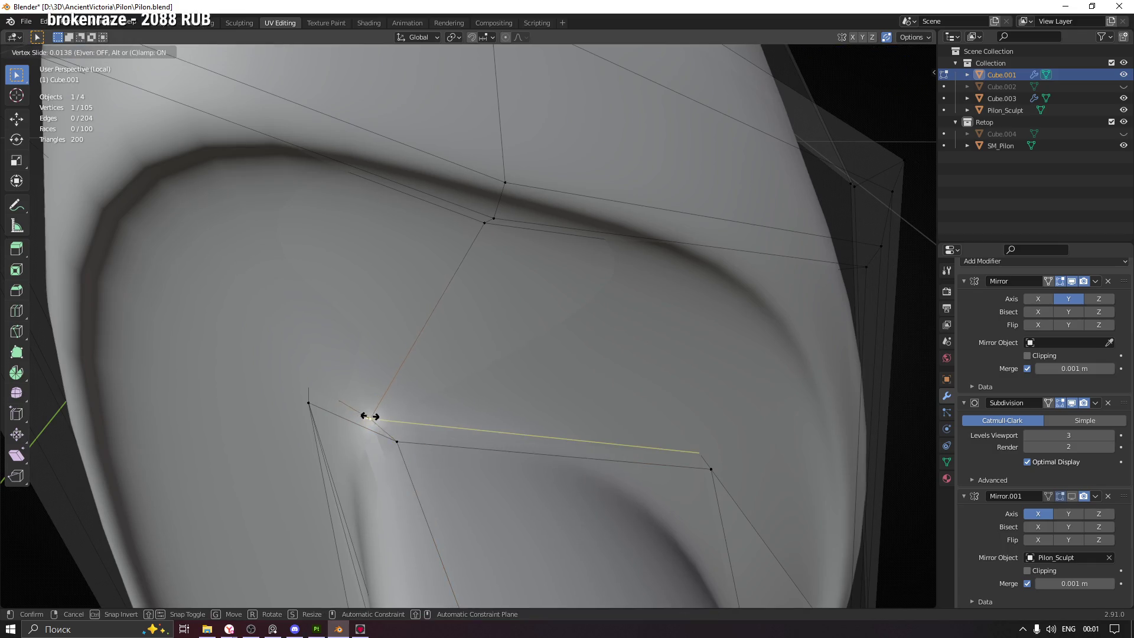
{"action": "left_click", "coordinate": [383, 417]}
{"action": "left_click_drag", "start_coordinate": [383, 417], "coordinate": [393, 423]}
{"action": "scroll", "scroll_direction": "down", "scroll_amount": 3}
{"action": "key", "text": "Tab"}
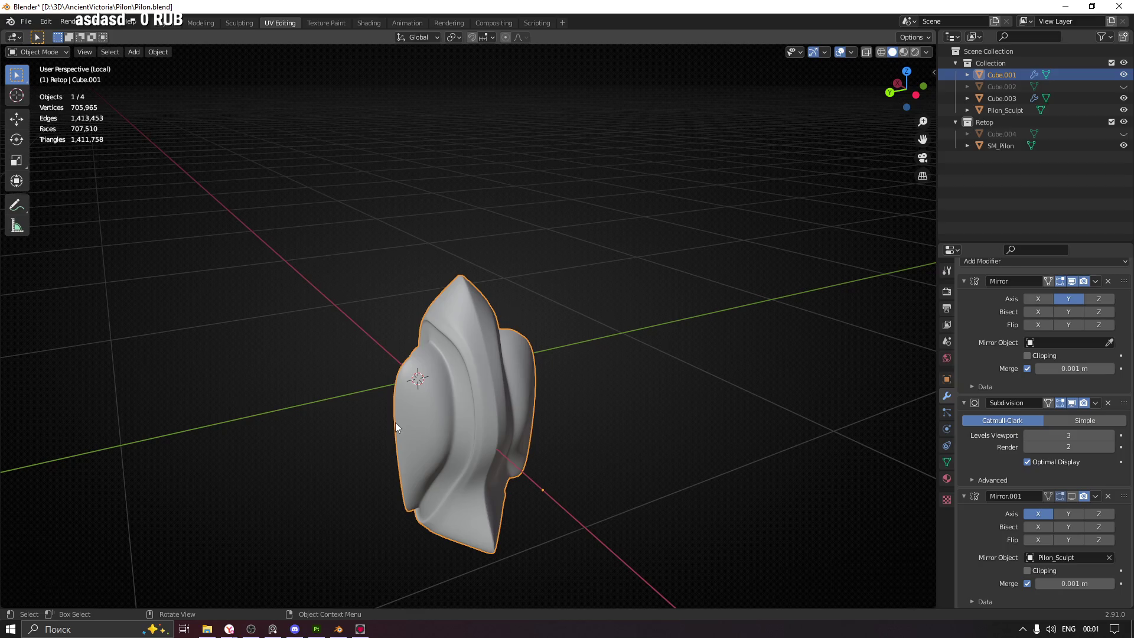
{"action": "left_click_drag", "start_coordinate": [406, 374], "coordinate": [403, 211]}
{"action": "scroll", "scroll_direction": "down", "scroll_amount": 3}
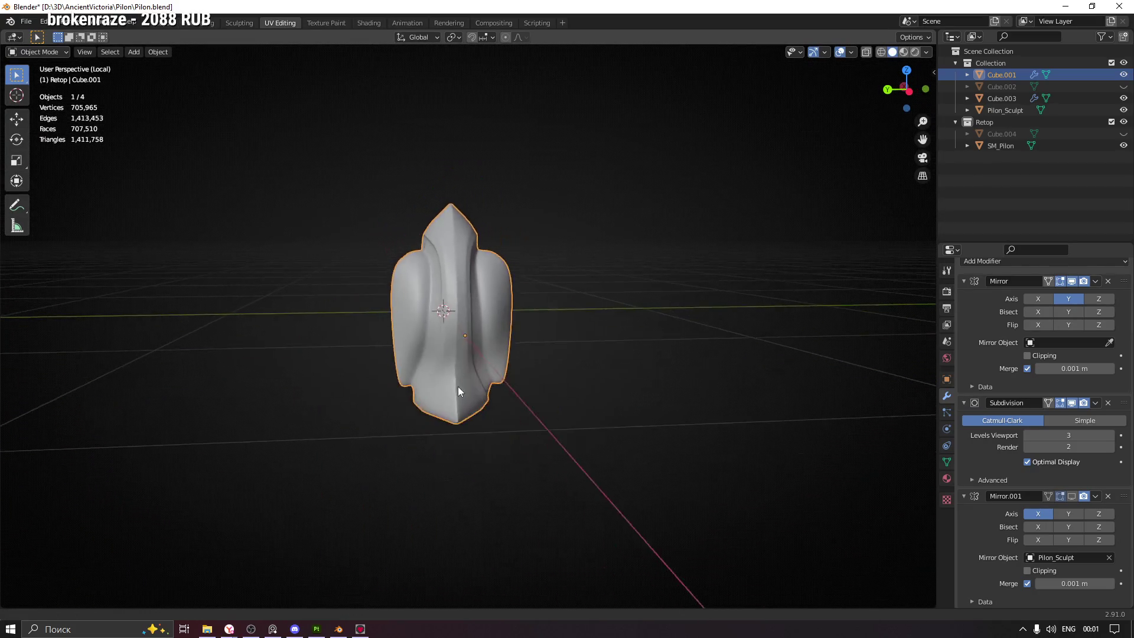
{"action": "left_click_drag", "start_coordinate": [523, 284], "coordinate": [241, 265]}
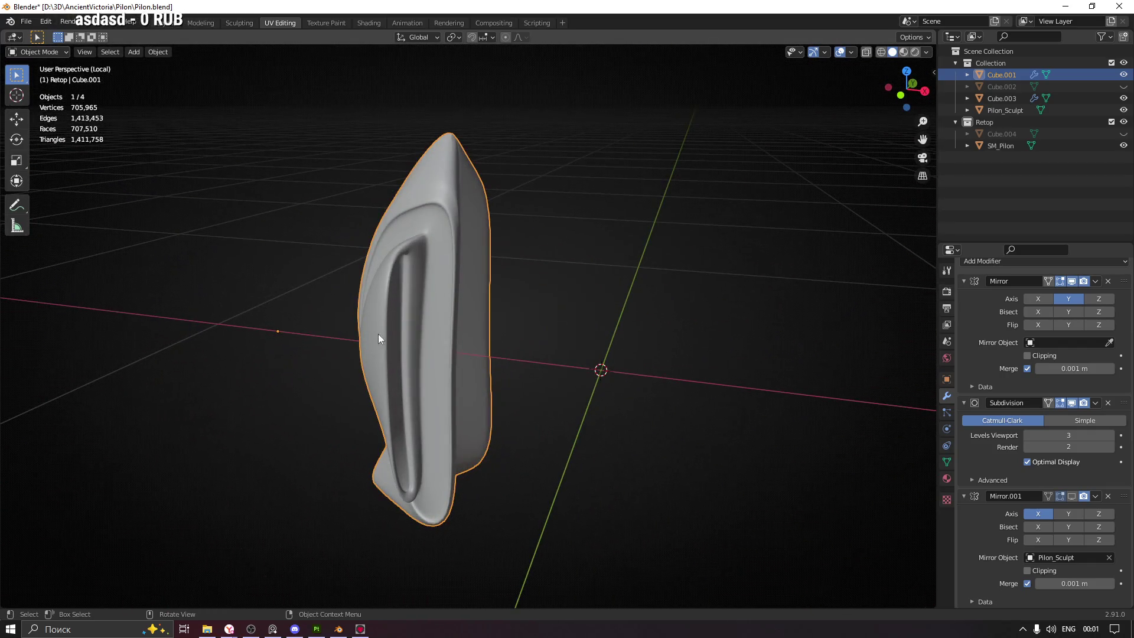
{"action": "left_click_drag", "start_coordinate": [398, 320], "coordinate": [443, 275]}
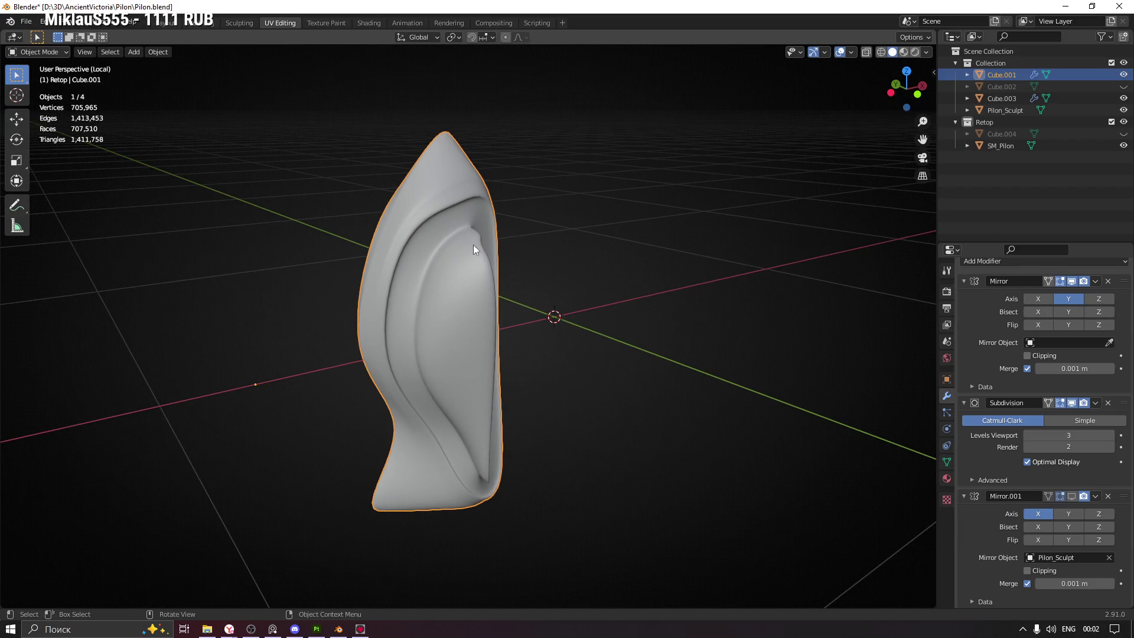
{"action": "scroll", "scroll_direction": "up", "scroll_amount": 3}
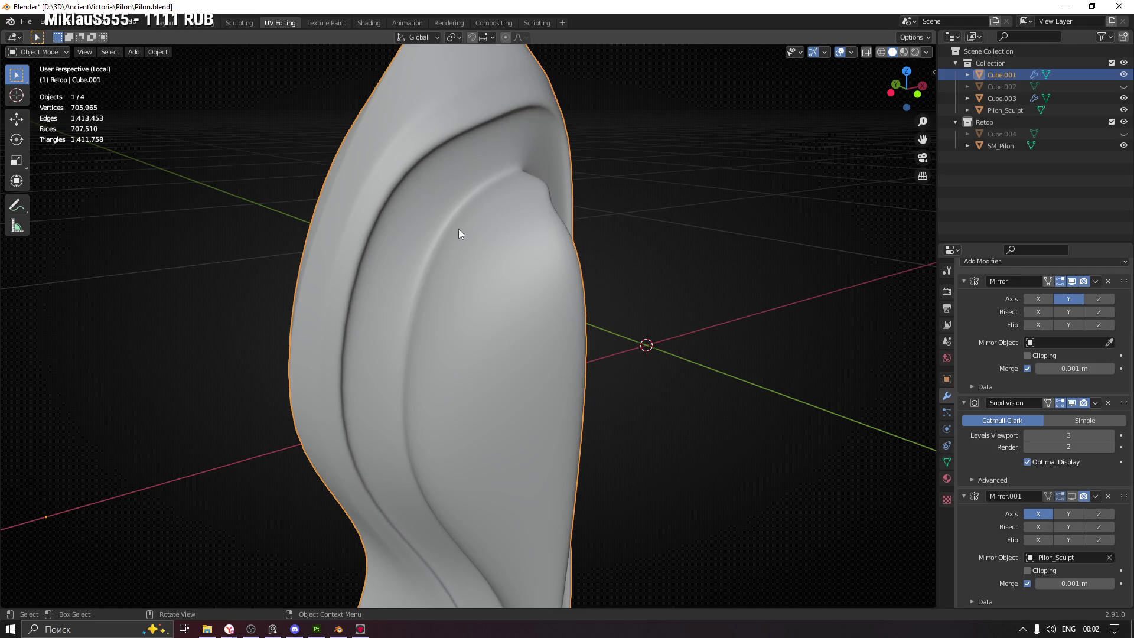
{"action": "left_click_drag", "start_coordinate": [474, 205], "coordinate": [443, 352]}
Re-enter Edit Mode on Cube.001 and turn on X-ray to see the groove's upper corner
{"action": "key", "text": "Tab"}
{"action": "left_click_drag", "start_coordinate": [590, 339], "coordinate": [615, 279]}
{"action": "scroll", "scroll_direction": "up", "scroll_amount": 3}
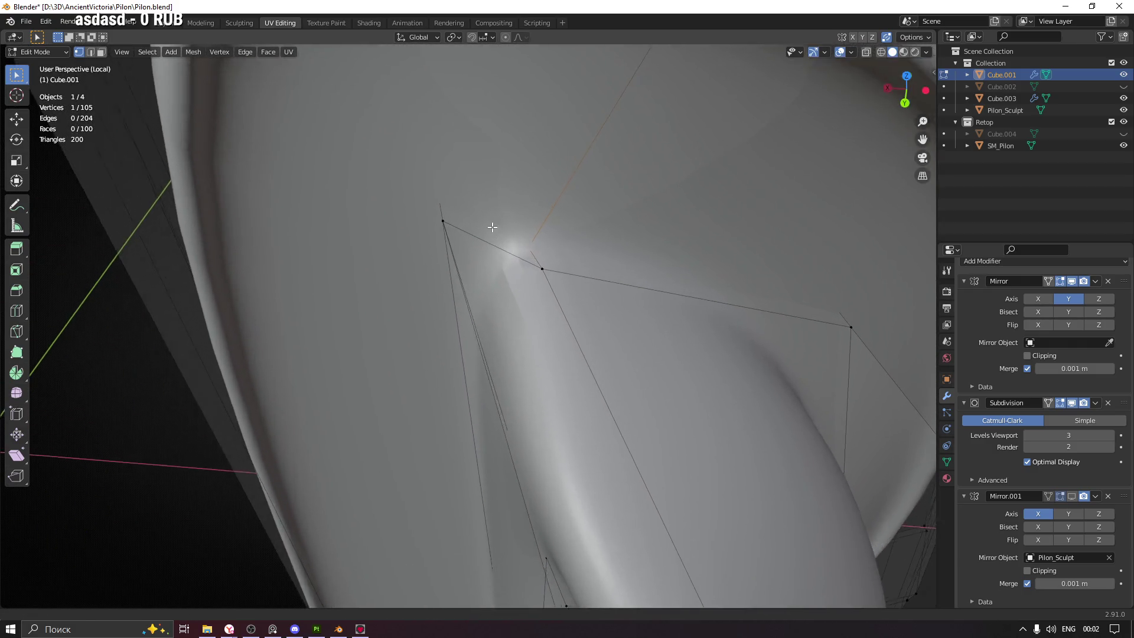
{"action": "left_click_drag", "start_coordinate": [561, 241], "coordinate": [534, 246]}
{"action": "left_click_drag", "start_coordinate": [611, 251], "coordinate": [473, 192]}
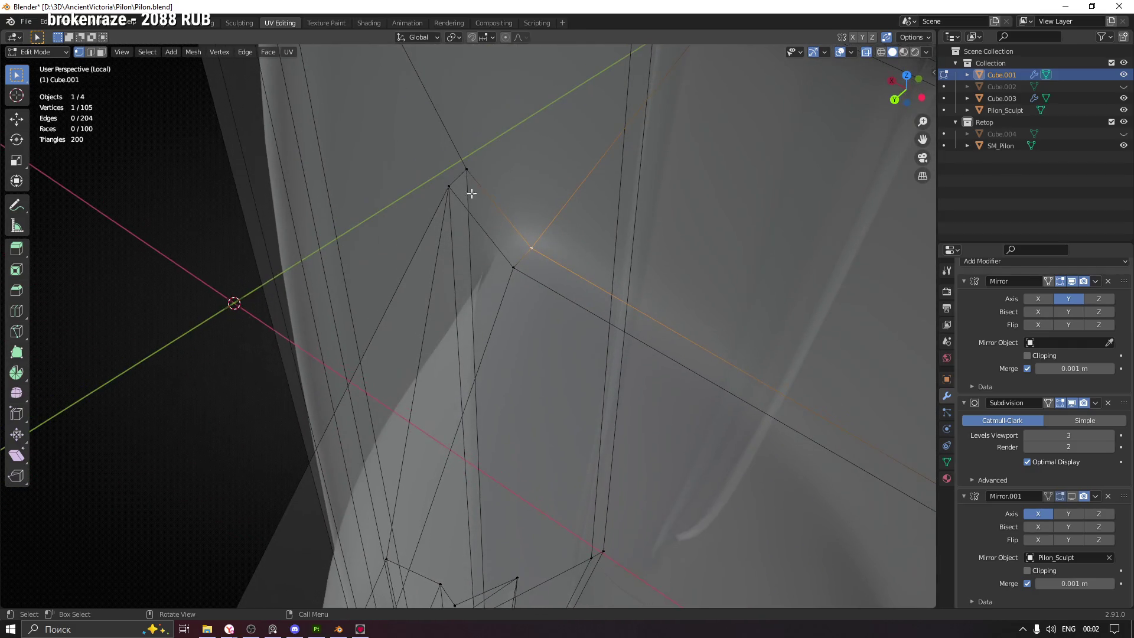
{"action": "left_click_drag", "start_coordinate": [524, 275], "coordinate": [529, 177]}
{"action": "key", "text": "alt+z"}
{"action": "key", "text": "alt+z"}
Slide the selected upper-corner vertex along its edge in three passes to tighten the groove
{"action": "key", "text": "g"}
{"action": "key", "text": "g"}
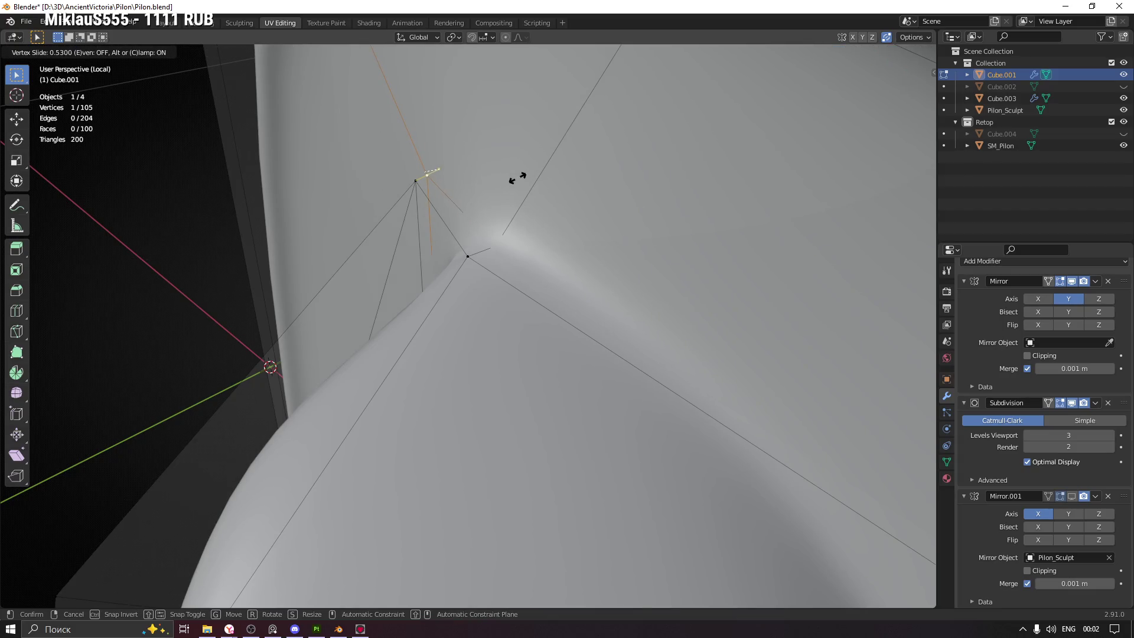
{"action": "left_click", "coordinate": [520, 177]}
{"action": "left_click_drag", "start_coordinate": [520, 177], "coordinate": [547, 242]}
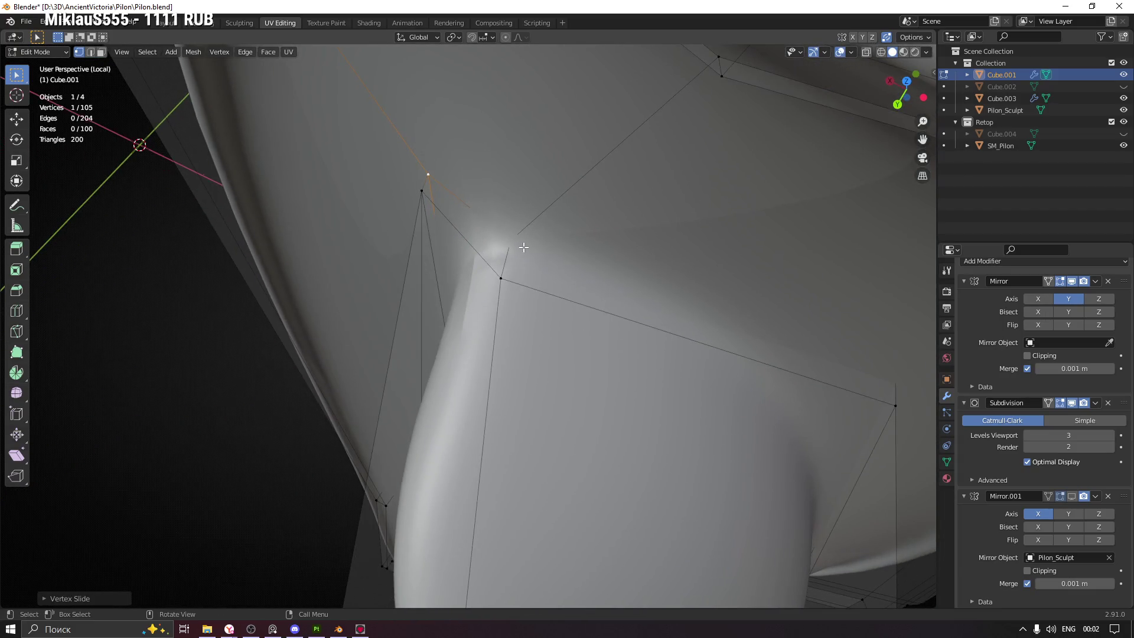
{"action": "left_click_drag", "start_coordinate": [618, 230], "coordinate": [466, 263]}
{"action": "key", "text": "g"}
{"action": "key", "text": "g"}
{"action": "left_click", "coordinate": [559, 236]}
{"action": "key", "text": "g"}
{"action": "key", "text": "g"}
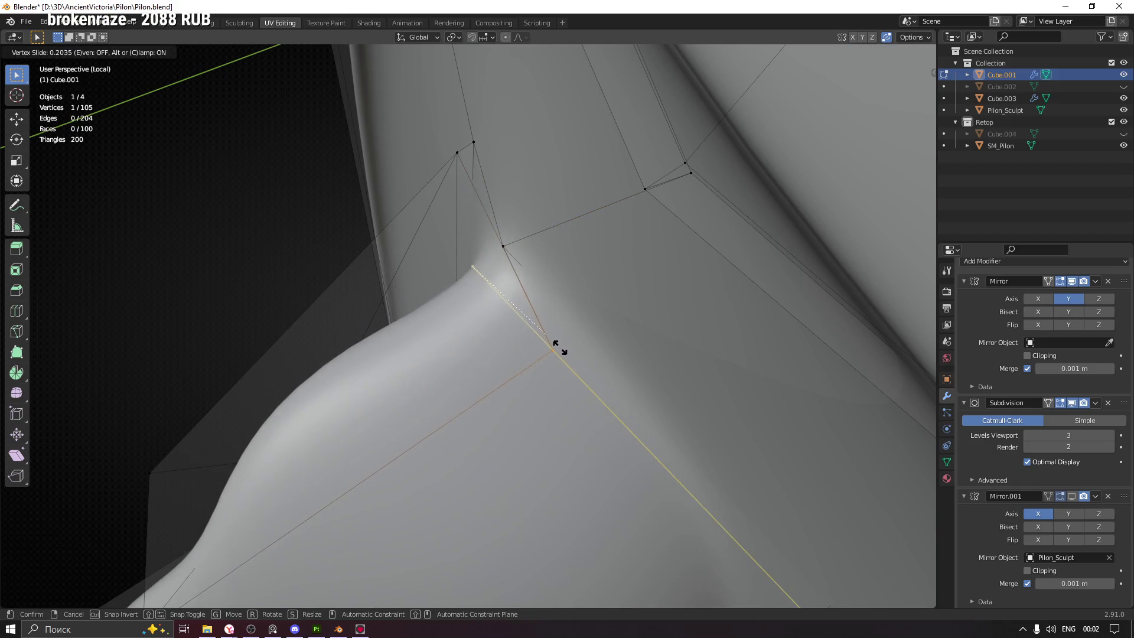
{"action": "left_click", "coordinate": [543, 342]}
Slide the next groove vertex, save Pilon.blend, and bring up the stream chat window
{"action": "left_click", "coordinate": [504, 245]}
{"action": "key", "text": "g"}
{"action": "key", "text": "g"}
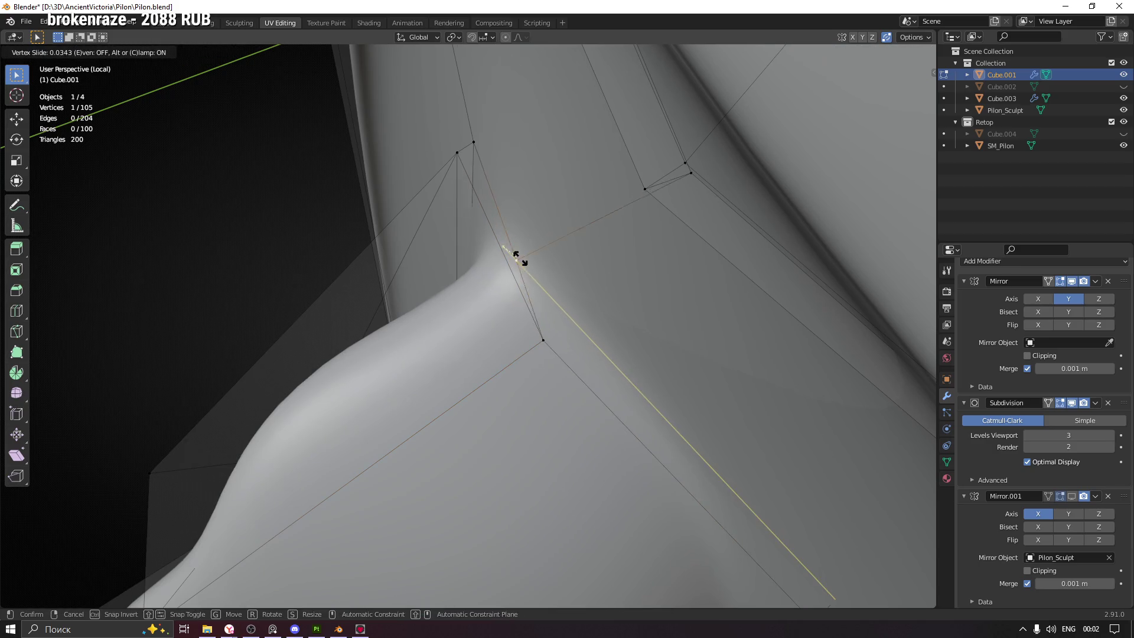
{"action": "left_click", "coordinate": [537, 276]}
{"action": "left_click_drag", "start_coordinate": [538, 276], "coordinate": [519, 299]}
{"action": "key", "text": "ctrl+s"}
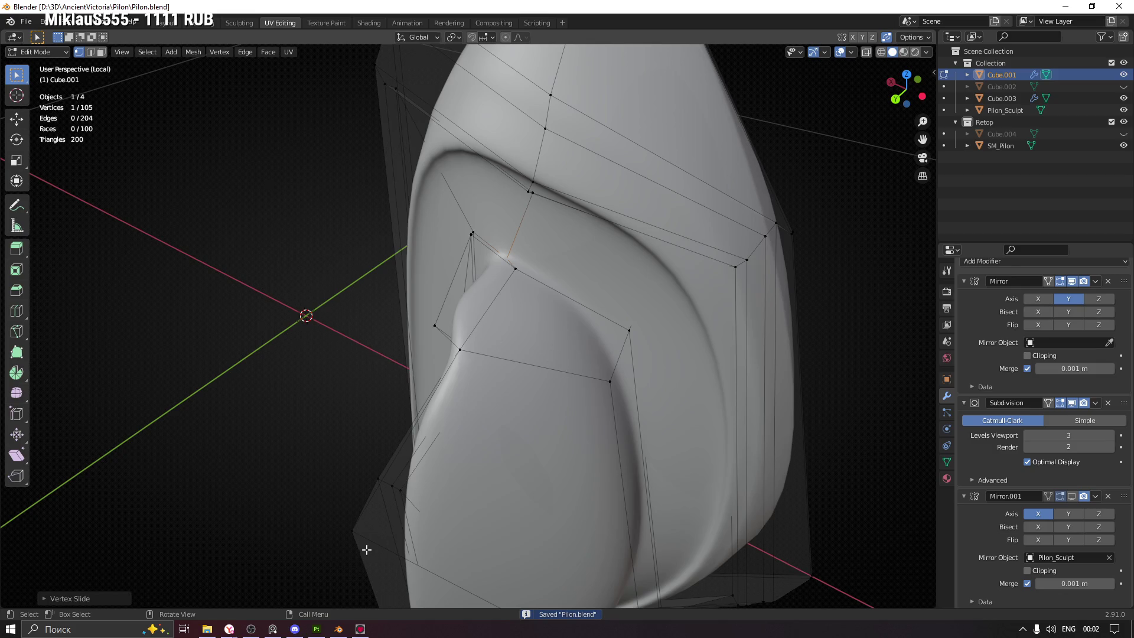
{"action": "left_click", "coordinate": [229, 629]}
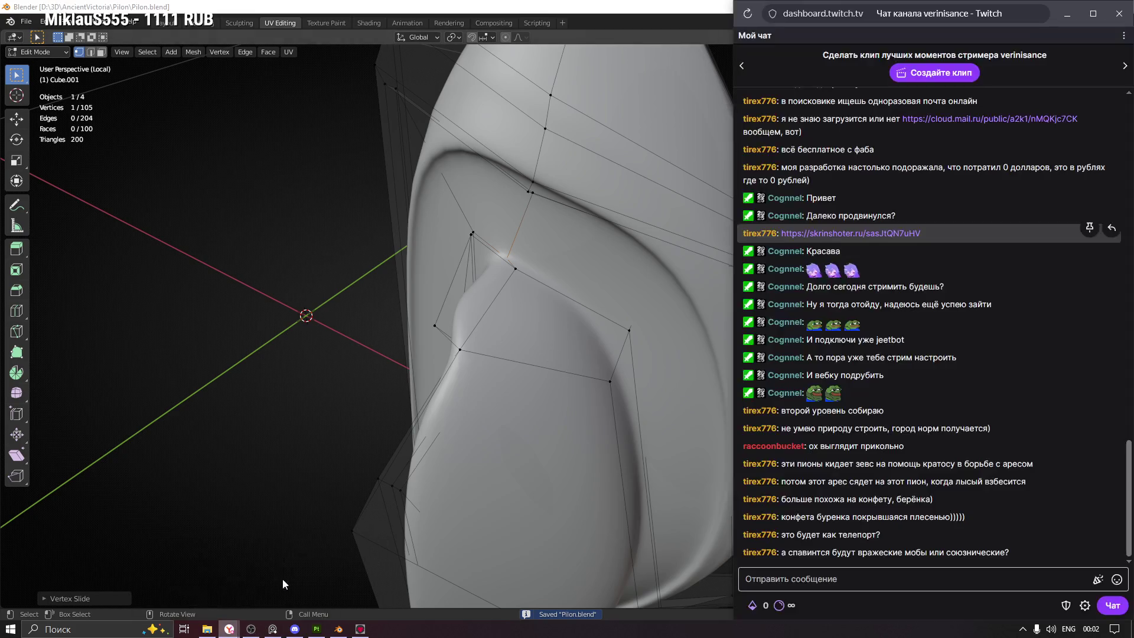
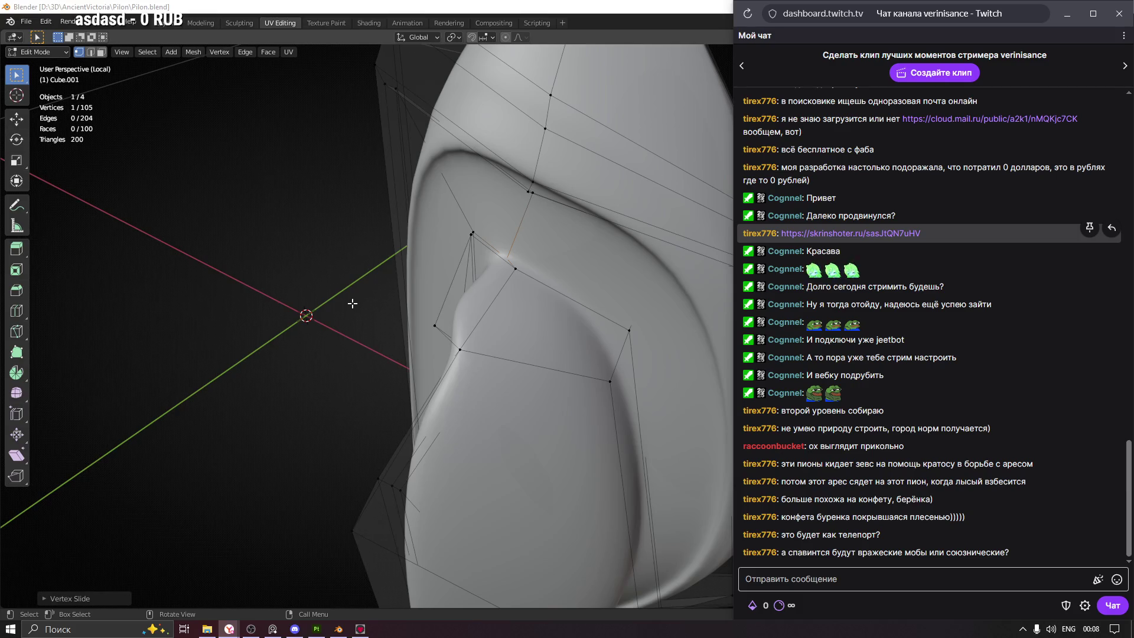
Return to Object Mode, frame the whole sculpt and deselect Cube.001
{"action": "key", "text": "alt+Tab"}
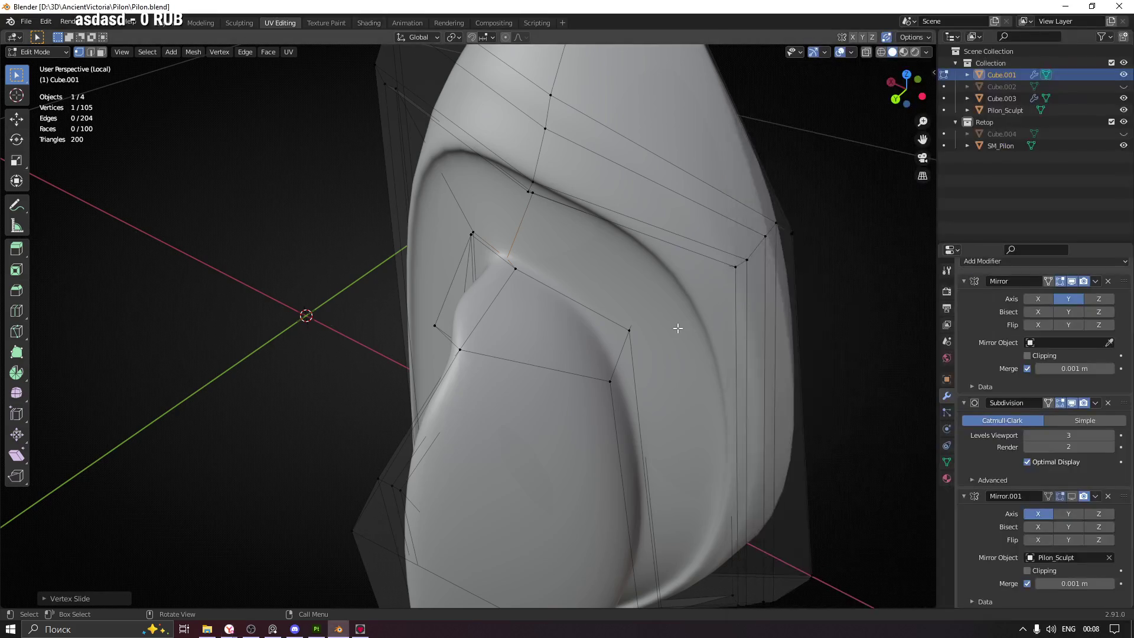
{"action": "key", "text": "Tab"}
{"action": "scroll", "scroll_direction": "down", "scroll_amount": 3}
{"action": "left_click_drag", "start_coordinate": [670, 299], "coordinate": [633, 279]}
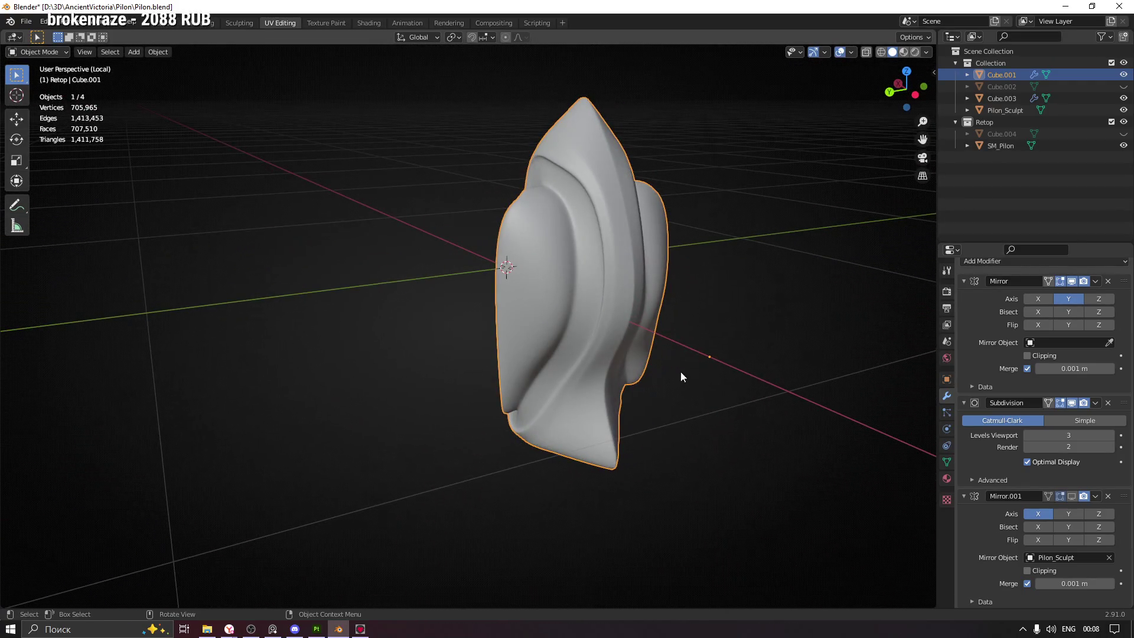
{"action": "left_click", "coordinate": [667, 391]}
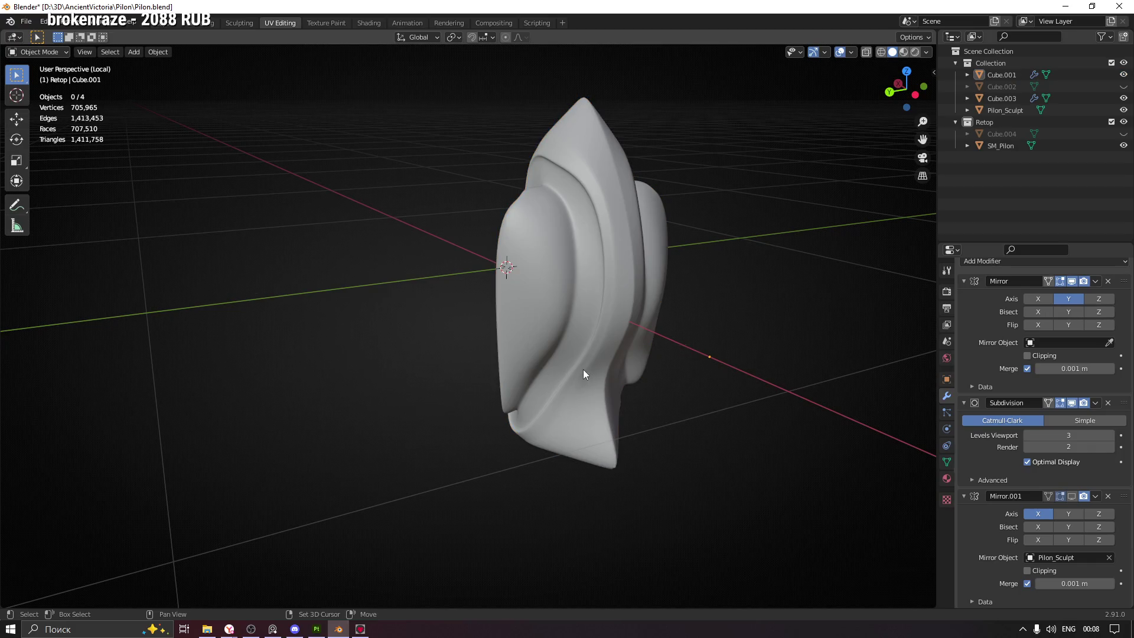
Add a Plane, then in Edit Mode shrink it and rotate it 90° on X to stand upright
{"action": "key", "text": "shift+a"}
{"action": "left_click", "coordinate": [682, 370]}
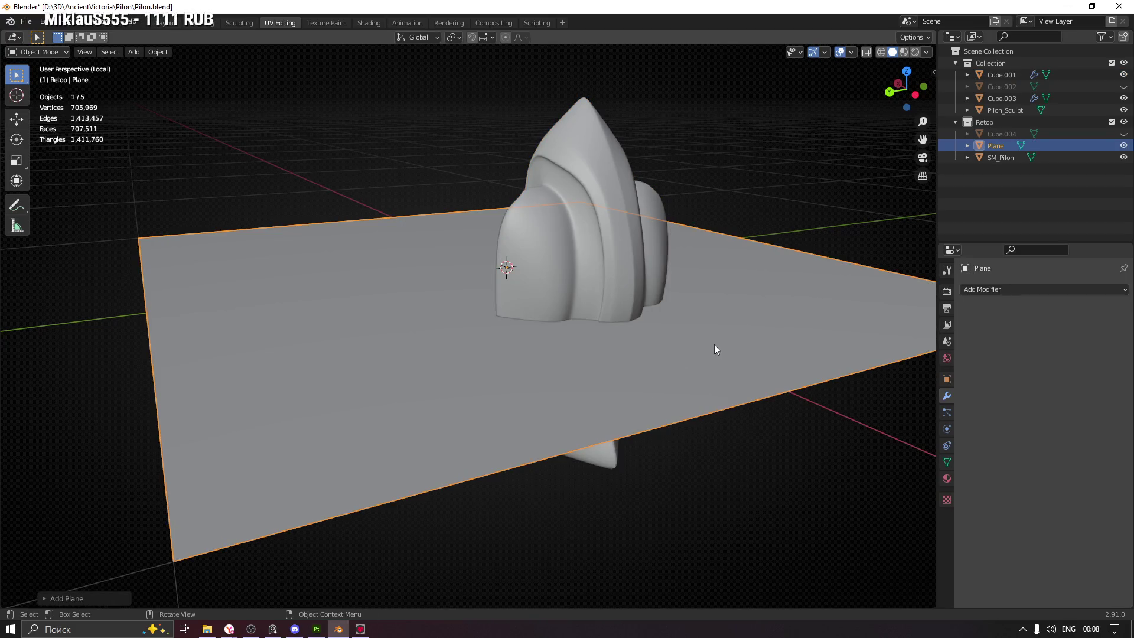
{"action": "key", "text": "Tab"}
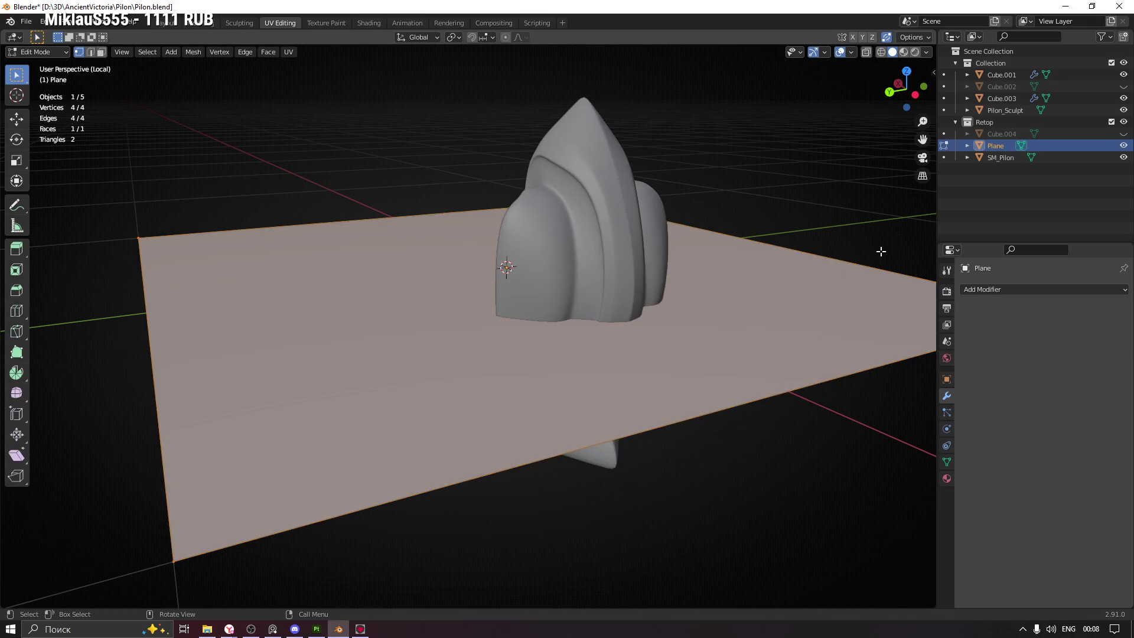
{"action": "key", "text": "s"}
{"action": "left_click", "coordinate": [595, 299]}
{"action": "key", "text": "r"}
{"action": "key", "text": "x"}
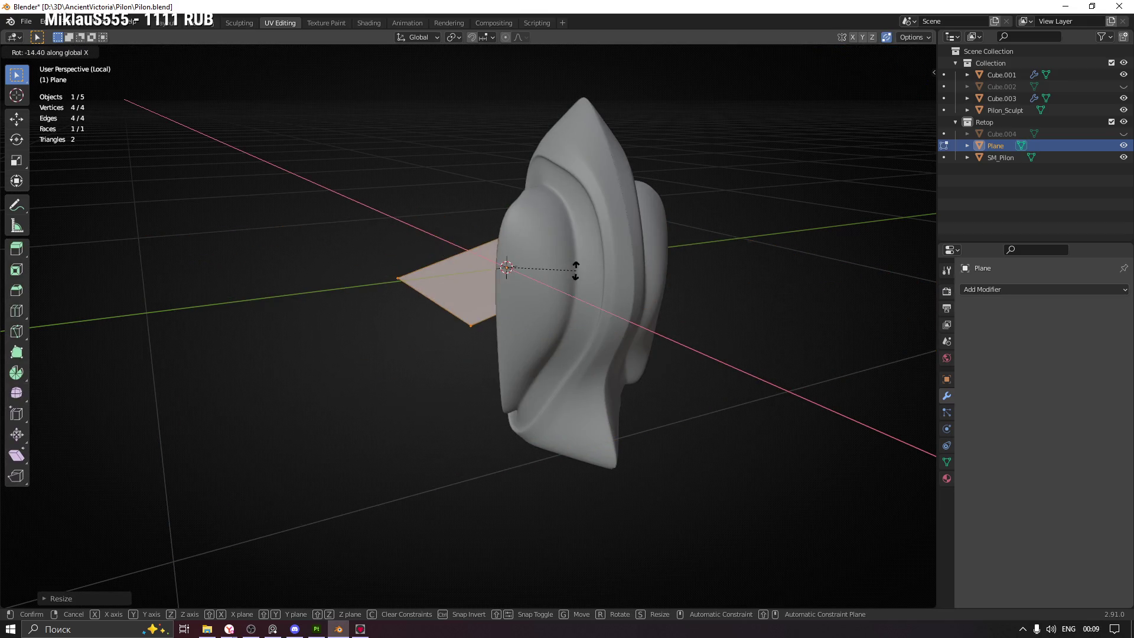
{"action": "left_click", "coordinate": [559, 286]}
Shift the plane along X, shrink it further and place it against the sculpt's lower side
{"action": "key", "text": "g"}
{"action": "key", "text": "x"}
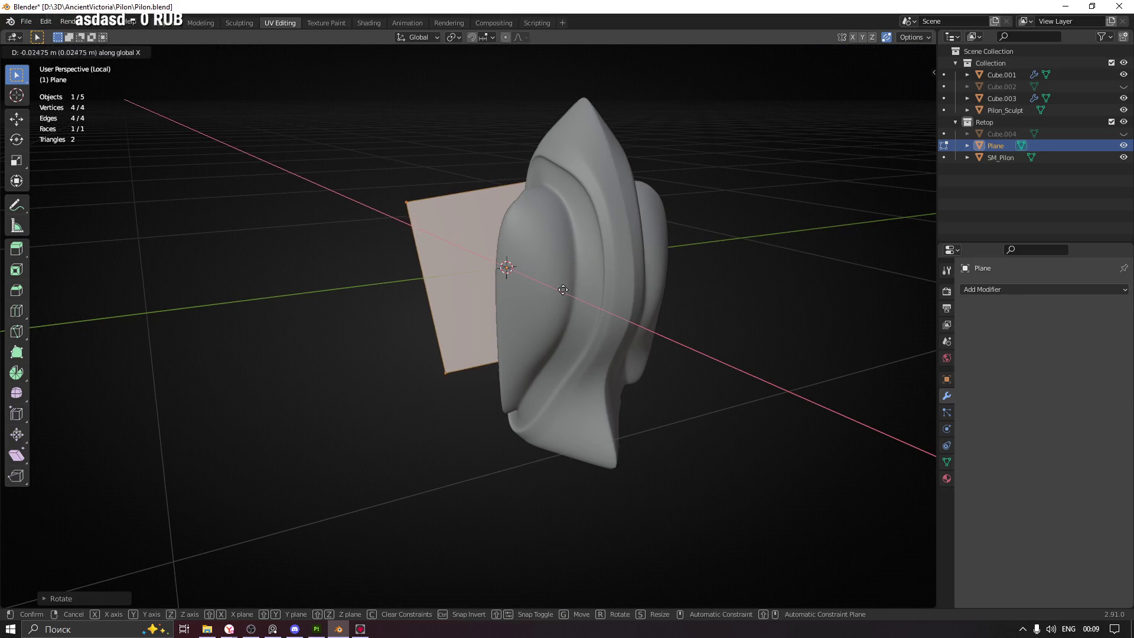
{"action": "left_click", "coordinate": [848, 314]}
{"action": "key", "text": "s"}
{"action": "left_click", "coordinate": [717, 349]}
{"action": "key", "text": "g"}
{"action": "left_click", "coordinate": [675, 363]}
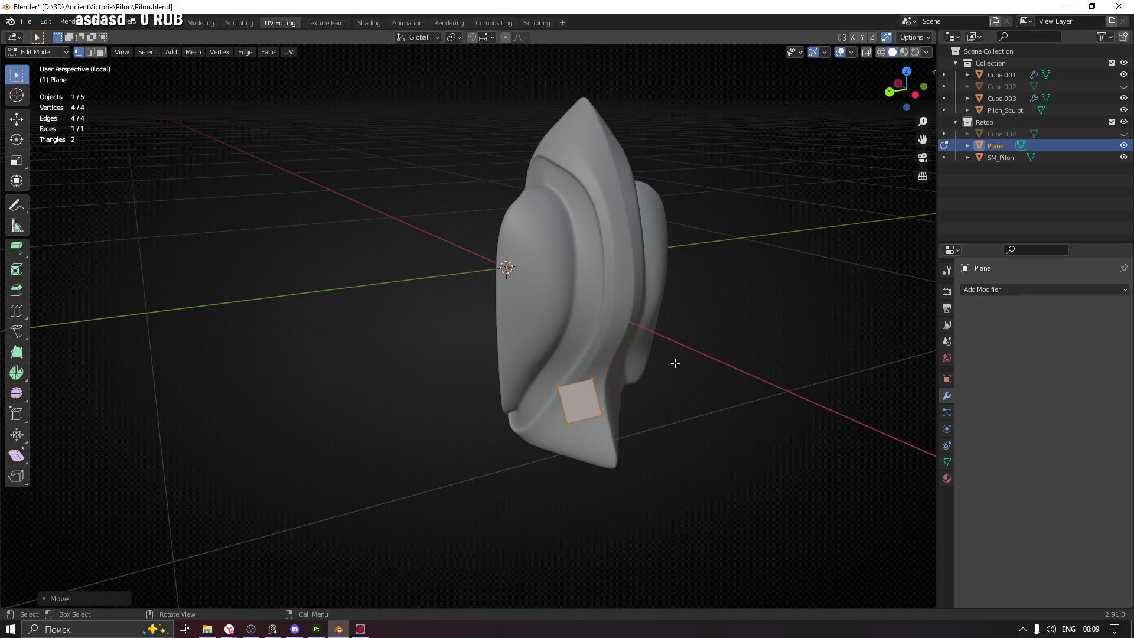
Turn on snapping with Snap To set to Face
{"action": "left_click", "coordinate": [473, 38]}
{"action": "left_click", "coordinate": [494, 37]}
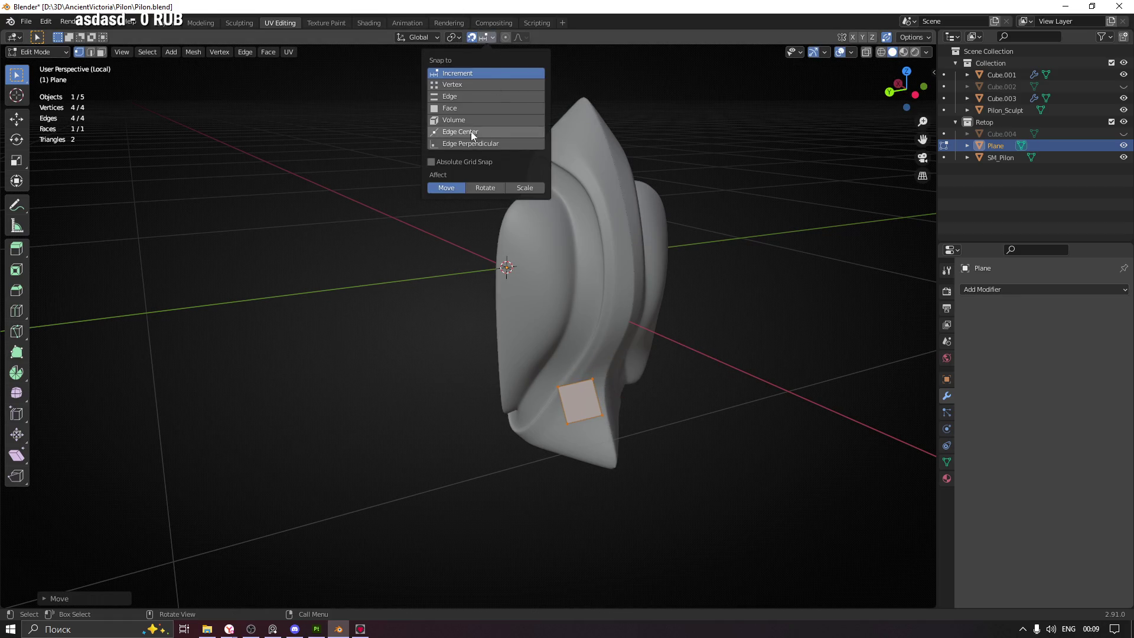
{"action": "left_click", "coordinate": [458, 108]}
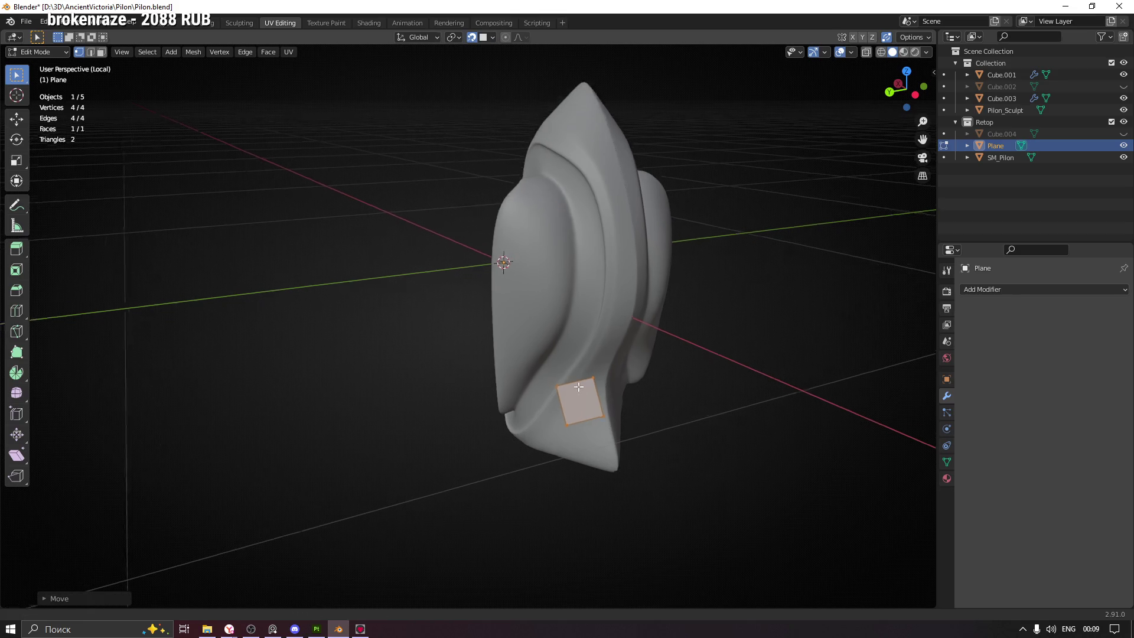
Drag the plane's corners onto the sculpt surface to form a rough quad
{"action": "scroll", "scroll_direction": "up", "scroll_amount": 3}
{"action": "left_click_drag", "start_coordinate": [551, 385], "coordinate": [605, 388]}
{"action": "left_click_drag", "start_coordinate": [619, 426], "coordinate": [574, 450]}
{"action": "left_click_drag", "start_coordinate": [574, 450], "coordinate": [650, 417]}
Orbit to face the groove, then move the whole plane up onto it
{"action": "left_click_drag", "start_coordinate": [634, 334], "coordinate": [601, 327]}
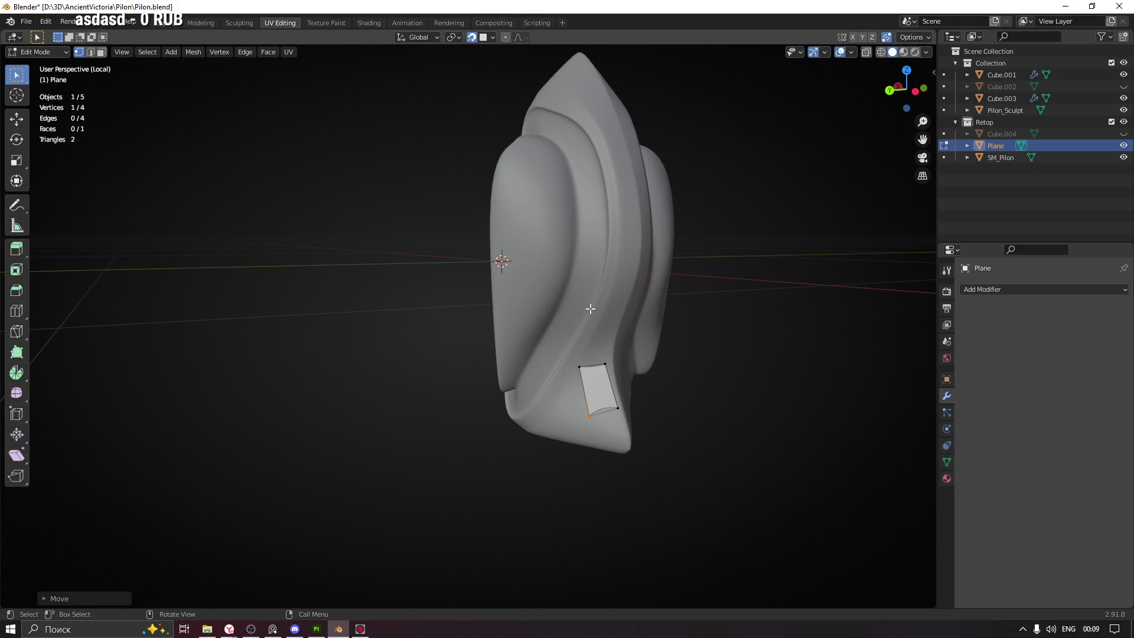
{"action": "left_click_drag", "start_coordinate": [561, 280], "coordinate": [511, 413]}
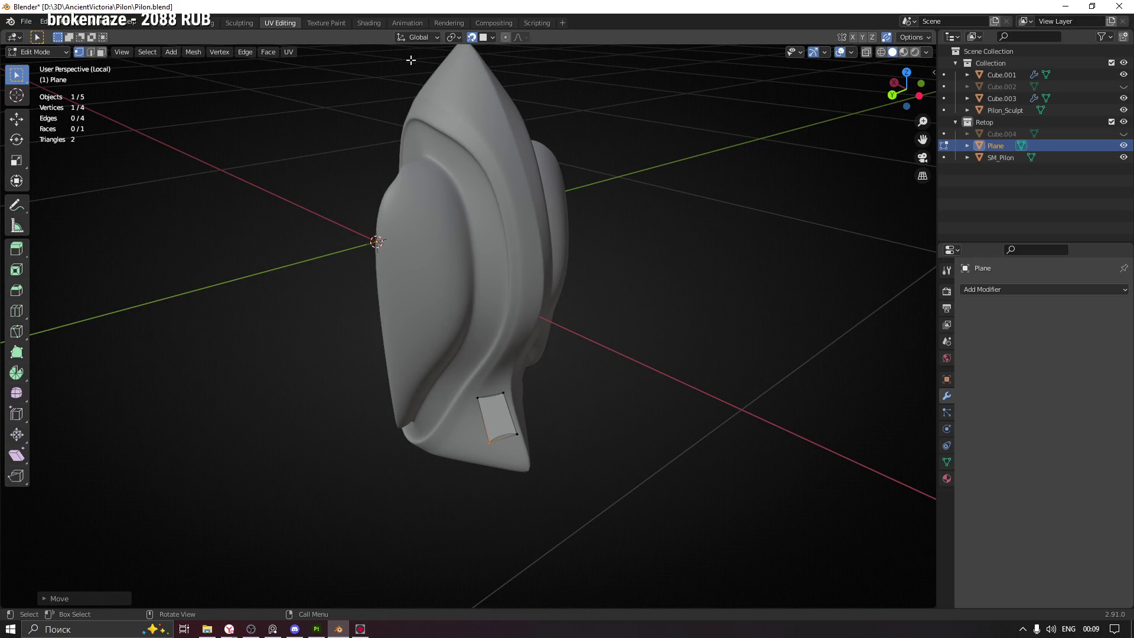
{"action": "left_click_drag", "start_coordinate": [452, 365], "coordinate": [520, 297]}
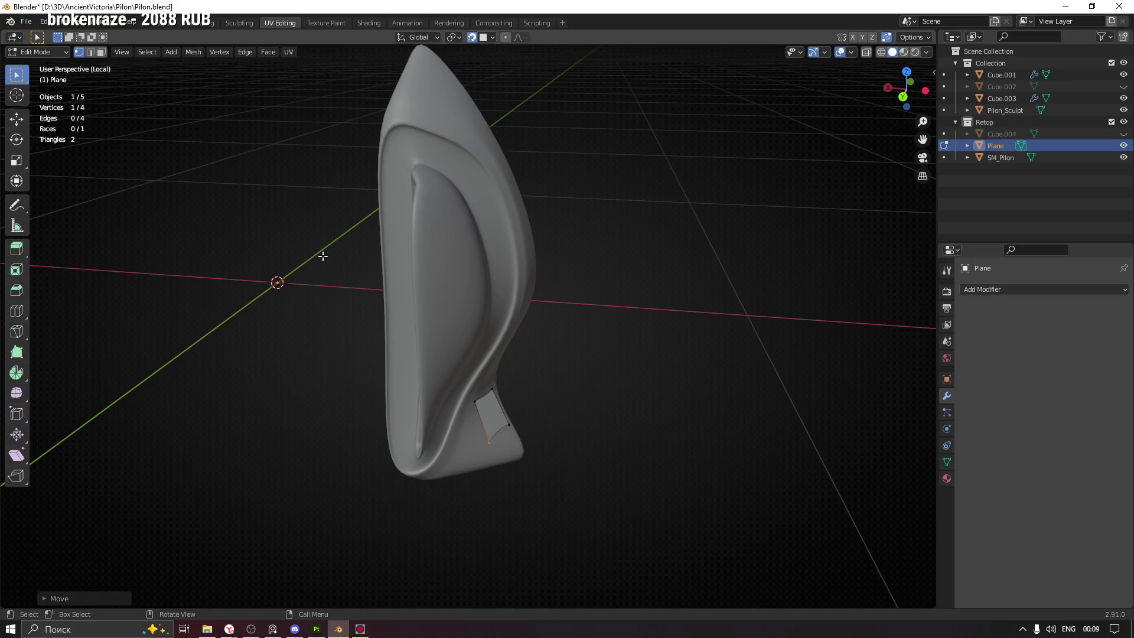
{"action": "left_click_drag", "start_coordinate": [405, 184], "coordinate": [446, 213]}
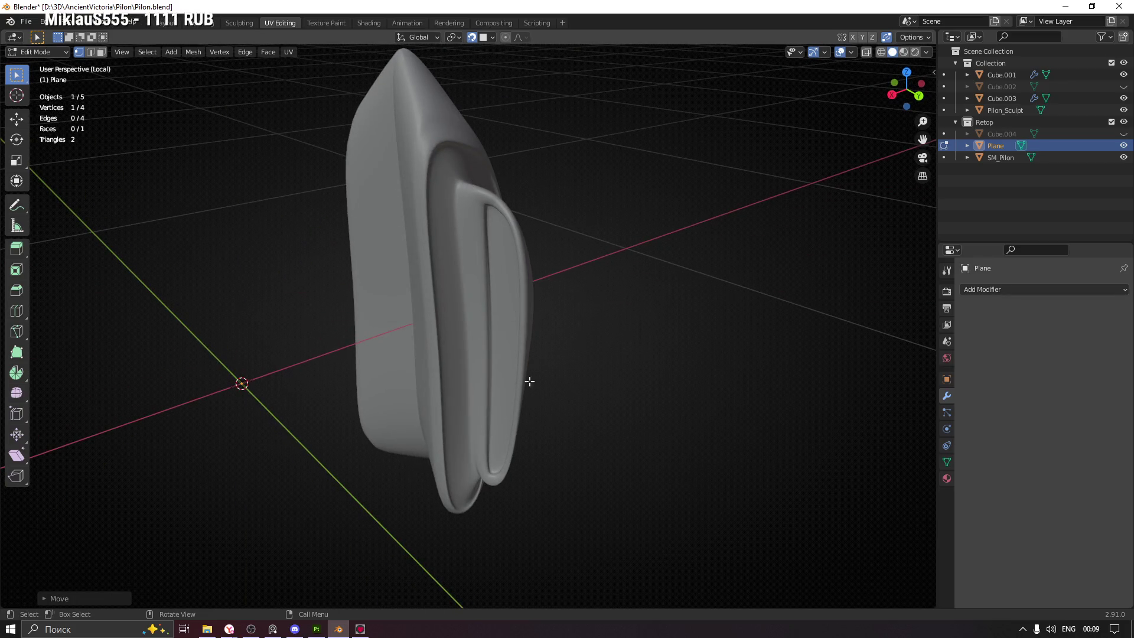
{"action": "left_click_drag", "start_coordinate": [583, 332], "coordinate": [499, 354]}
{"action": "left_click_drag", "start_coordinate": [458, 368], "coordinate": [526, 440]}
{"action": "key", "text": "g"}
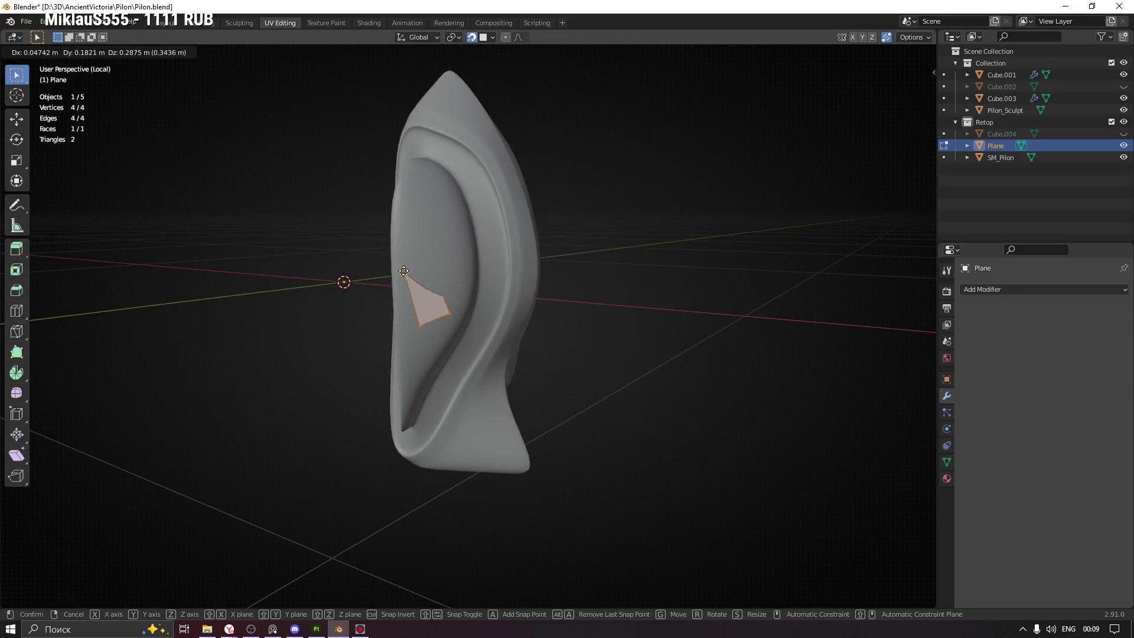
{"action": "left_click", "coordinate": [422, 264]}
{"action": "left_click_drag", "start_coordinate": [423, 264], "coordinate": [425, 259]}
Reposition the overlapping, right and bottom corners so the quad sits inside the groove
{"action": "left_click", "coordinate": [406, 272]}
{"action": "key", "text": "g"}
{"action": "left_click", "coordinate": [431, 263]}
{"action": "left_click", "coordinate": [459, 327]}
{"action": "key", "text": "g"}
{"action": "left_click", "coordinate": [433, 309]}
{"action": "left_click", "coordinate": [419, 326]}
{"action": "key", "text": "g"}
{"action": "left_click", "coordinate": [401, 298]}
Refine the remaining corners, including top-right and bottom-right, to fit the groove
{"action": "left_click_drag", "start_coordinate": [401, 272], "coordinate": [471, 275]}
{"action": "scroll", "scroll_direction": "up", "scroll_amount": 3}
{"action": "key", "text": "g"}
{"action": "left_click", "coordinate": [432, 254]}
{"action": "key", "text": "g"}
{"action": "left_click", "coordinate": [412, 265]}
{"action": "left_click", "coordinate": [453, 320]}
{"action": "key", "text": "g"}
{"action": "left_click", "coordinate": [432, 321]}
{"action": "left_click_drag", "start_coordinate": [431, 320], "coordinate": [433, 335]}
{"action": "left_click", "coordinate": [987, 290]}
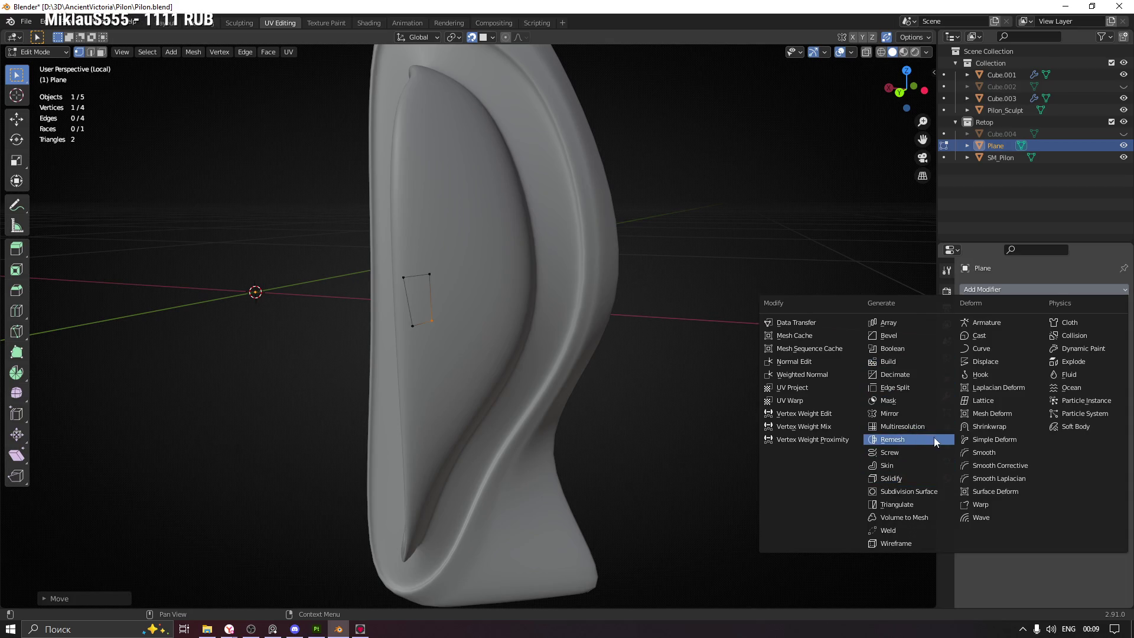
Add a Shrinkwrap modifier targeting Cube.001, with offset 0.01 m, then reduced to 0.005 m
{"action": "left_click", "coordinate": [1013, 426]}
{"action": "left_click", "coordinate": [1069, 357]}
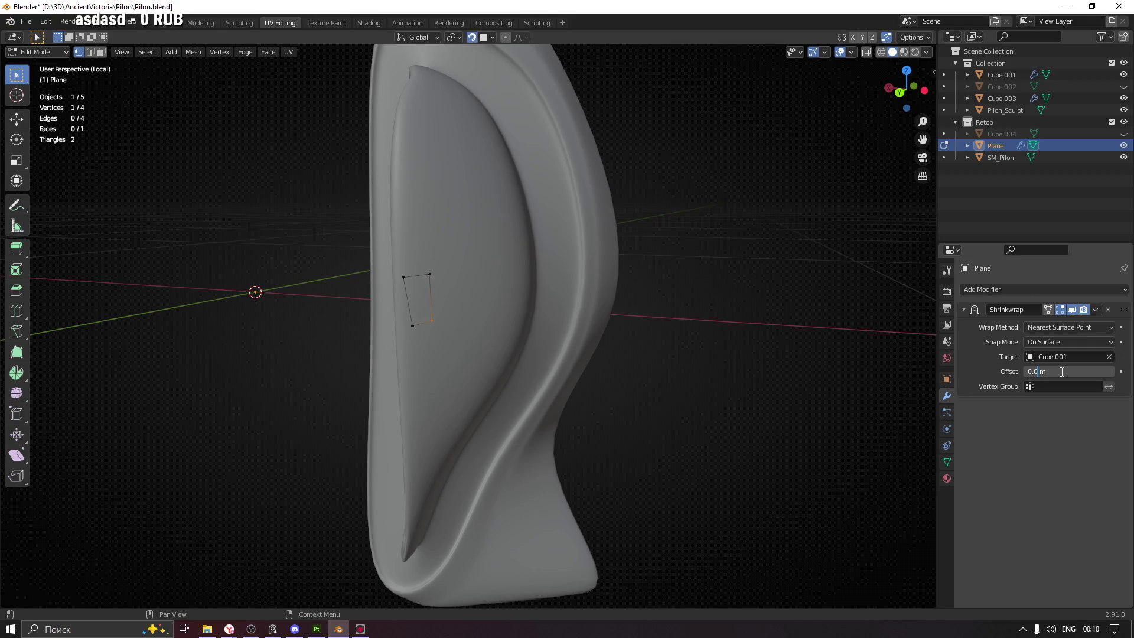
{"action": "key", "text": "Return"}
{"action": "left_click_drag", "start_coordinate": [702, 322], "coordinate": [675, 316]}
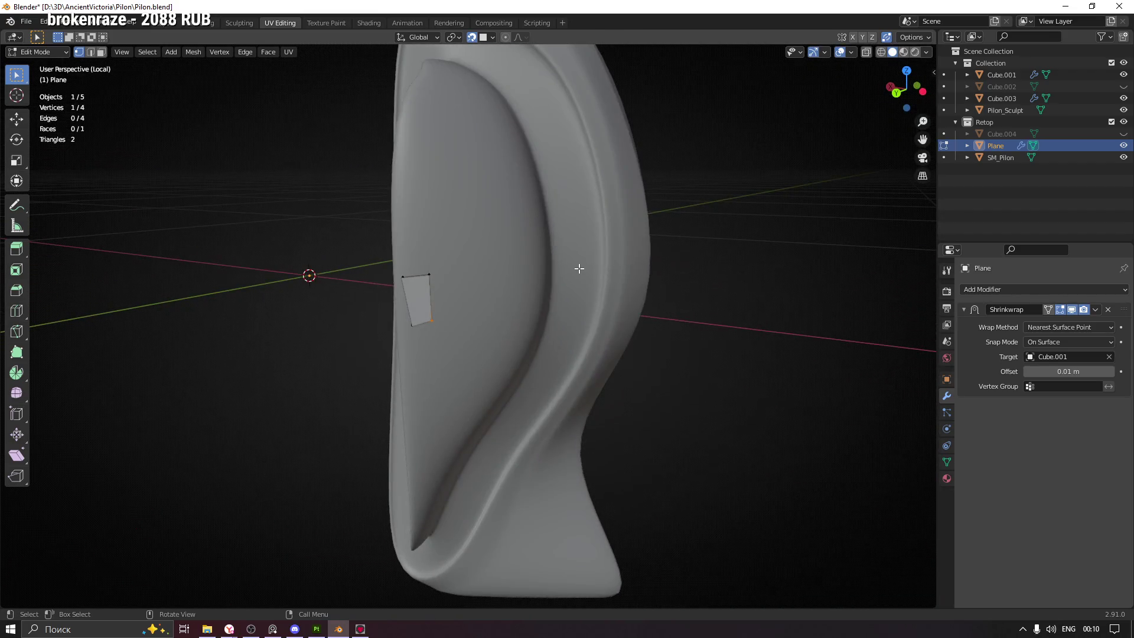
{"action": "left_click_drag", "start_coordinate": [626, 276], "coordinate": [520, 327]}
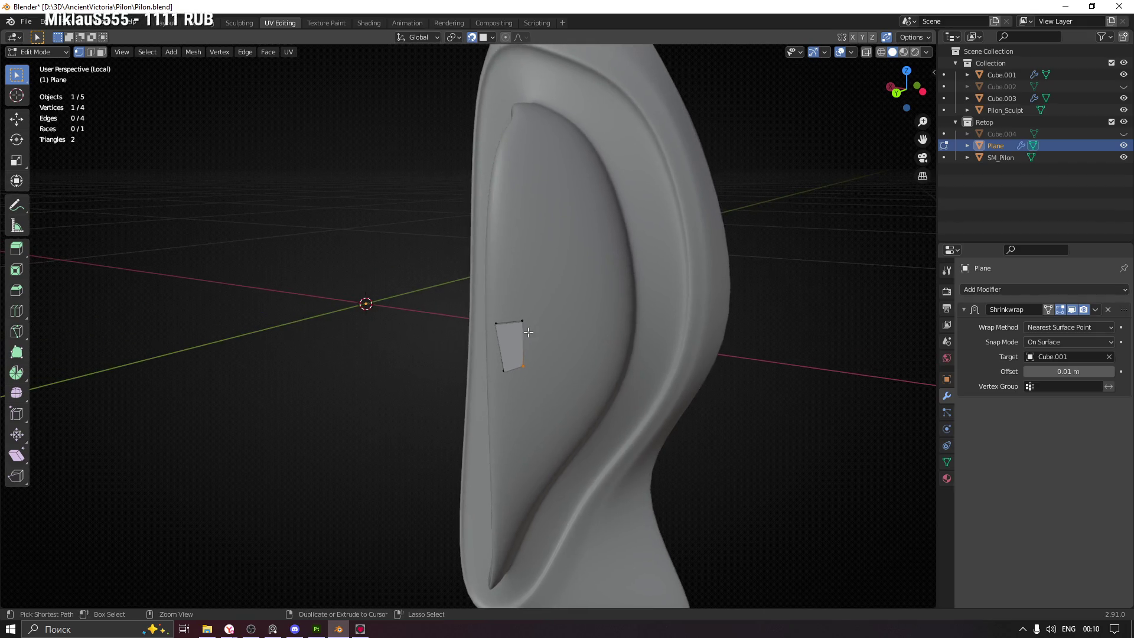
{"action": "scroll", "scroll_direction": "up", "scroll_amount": 3}
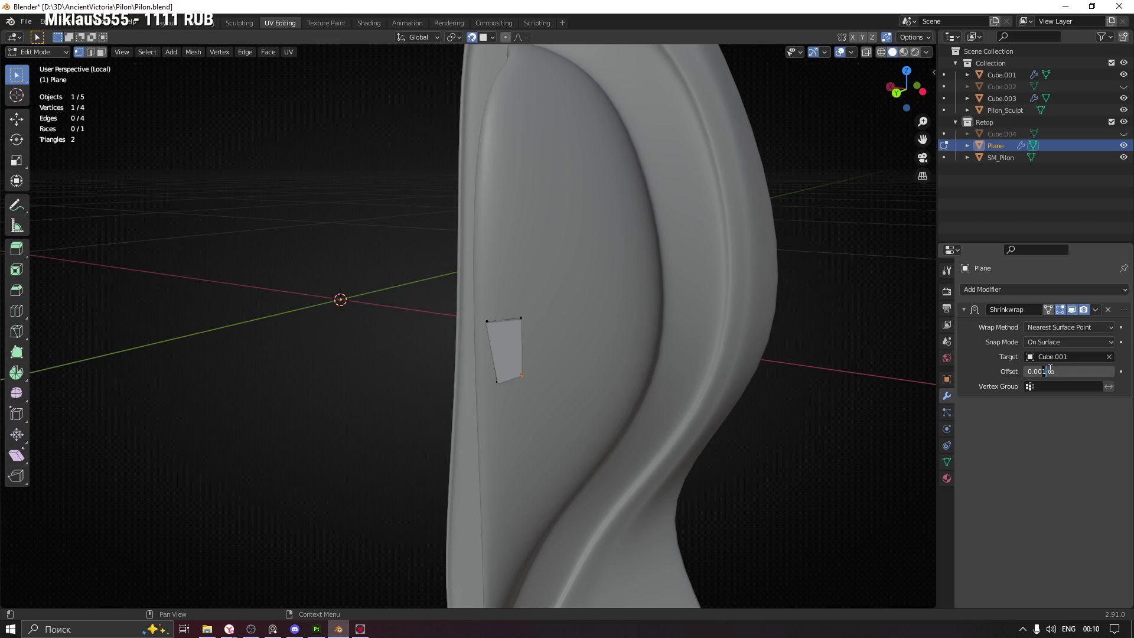
{"action": "key", "text": "Return"}
Orbit around the pillar until the groove is seen face-on
{"action": "left_click_drag", "start_coordinate": [666, 311], "coordinate": [738, 322]}
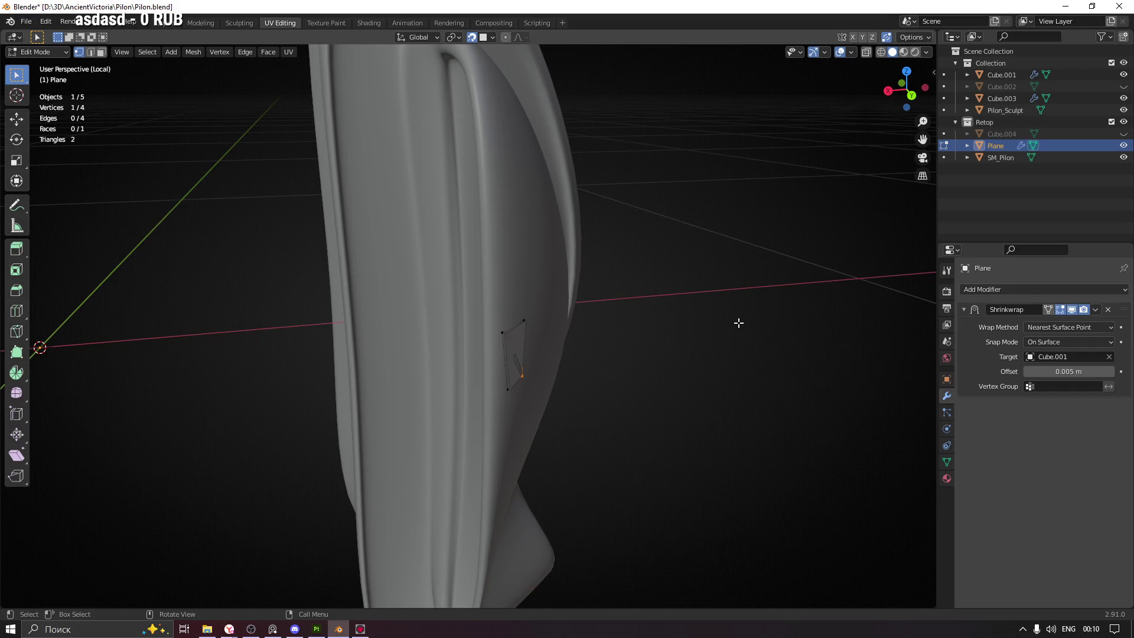
{"action": "left_click_drag", "start_coordinate": [524, 230], "coordinate": [592, 272]}
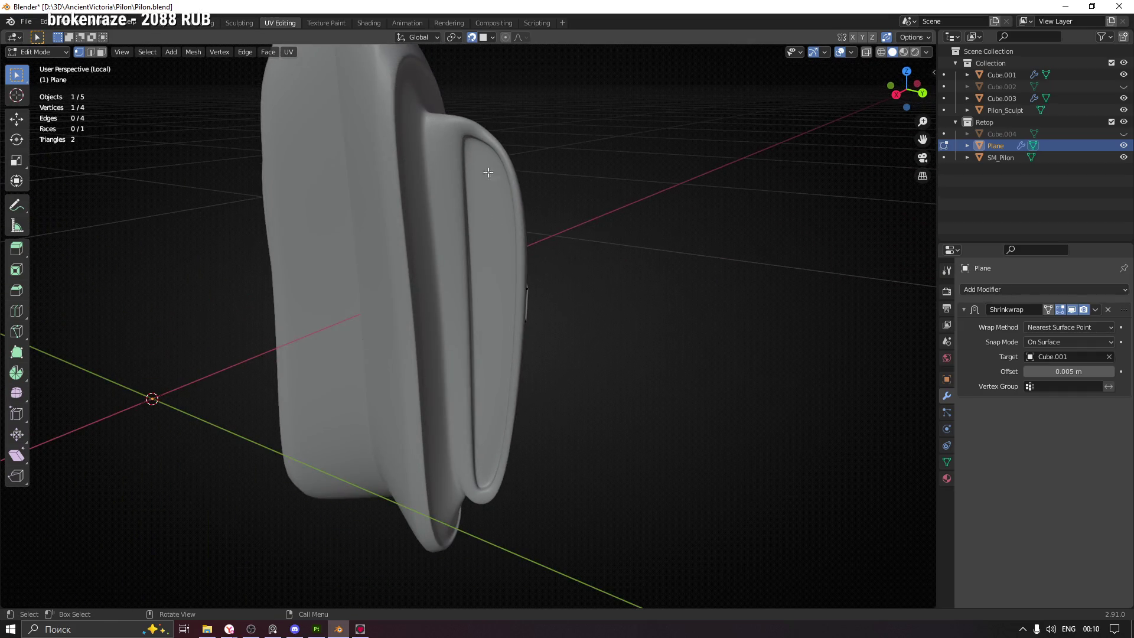
{"action": "left_click_drag", "start_coordinate": [484, 456], "coordinate": [433, 125]}
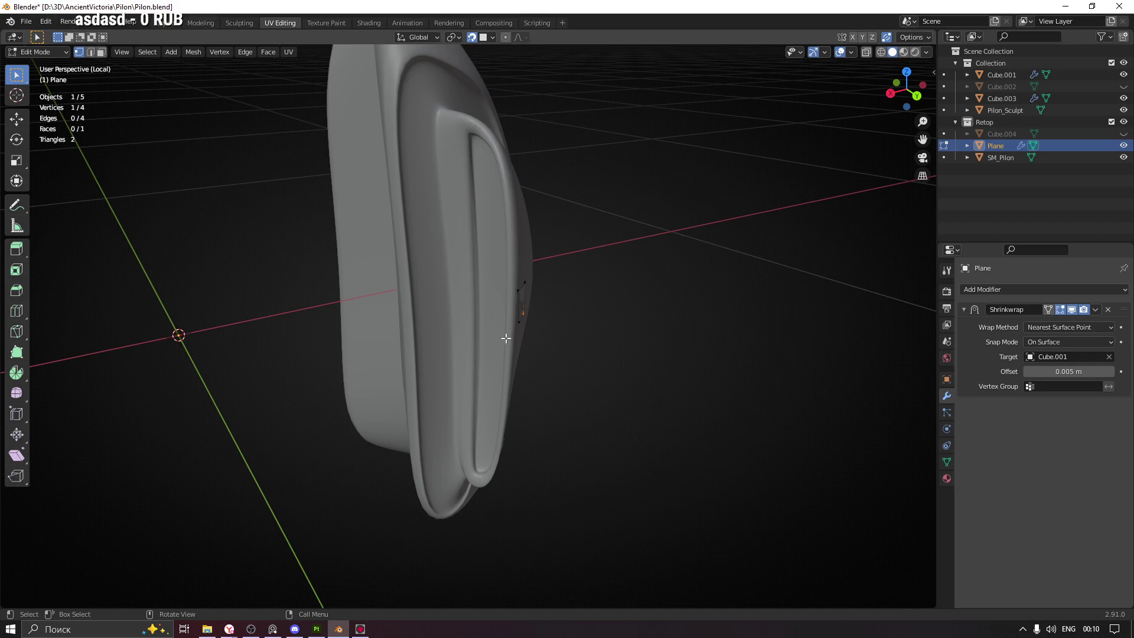
{"action": "left_click_drag", "start_coordinate": [470, 416], "coordinate": [538, 264]}
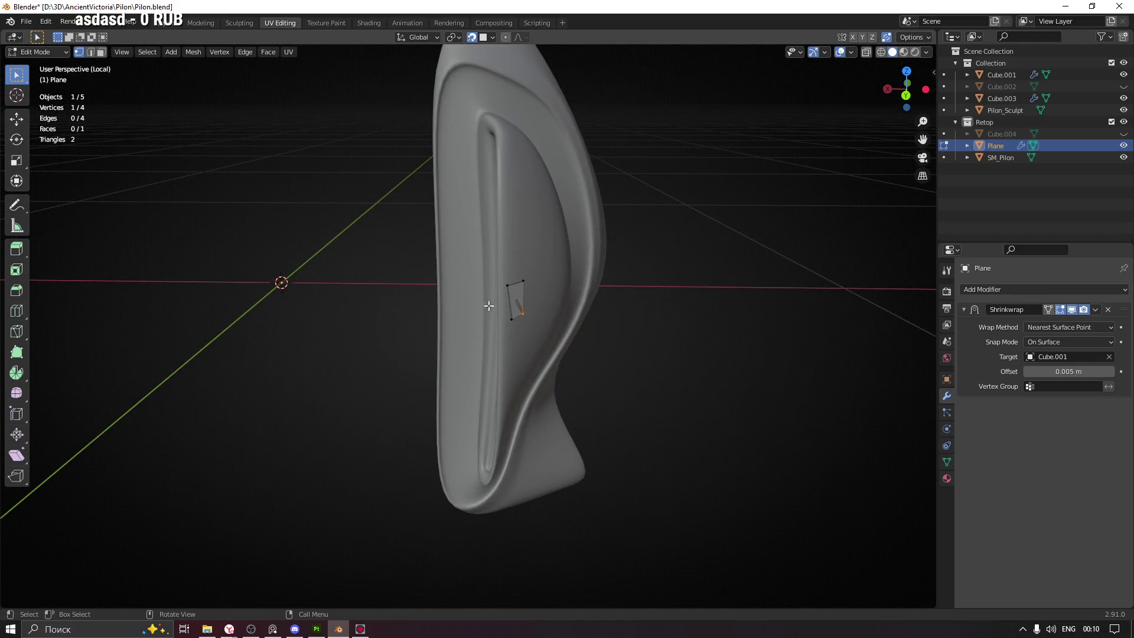
{"action": "left_click_drag", "start_coordinate": [558, 147], "coordinate": [522, 156]}
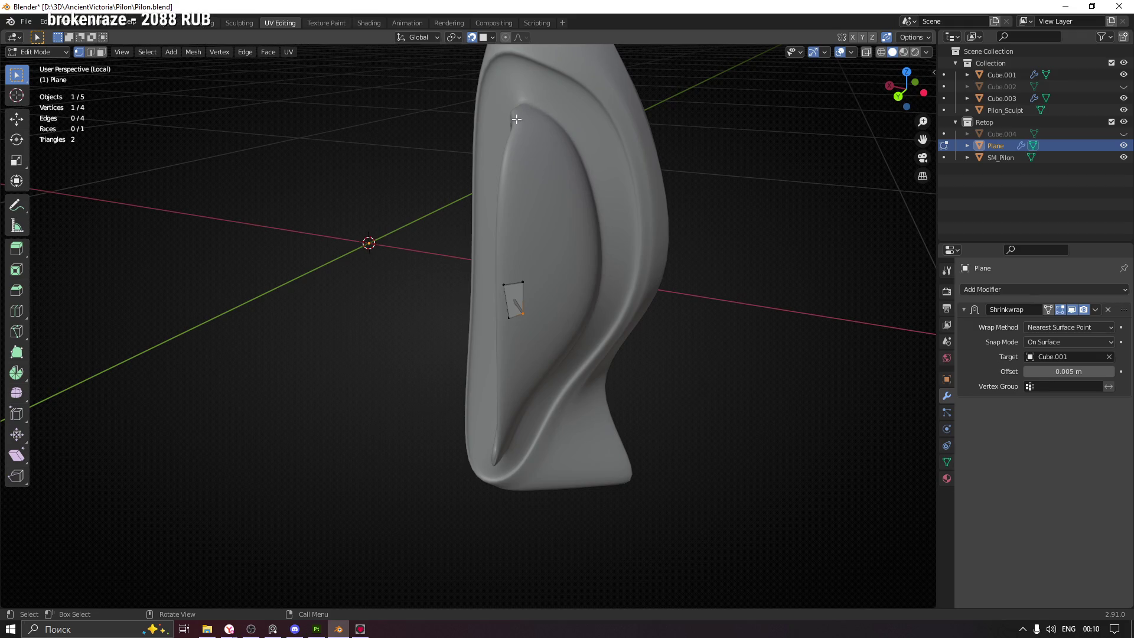
{"action": "left_click_drag", "start_coordinate": [549, 123], "coordinate": [581, 128]}
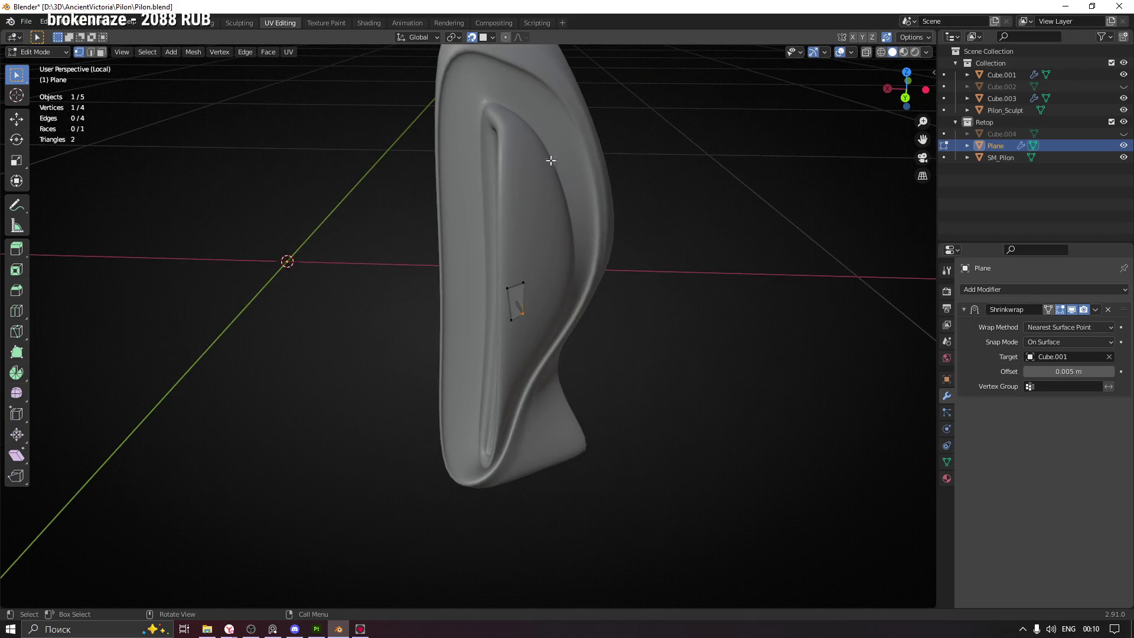
{"action": "left_click_drag", "start_coordinate": [520, 385], "coordinate": [573, 341]}
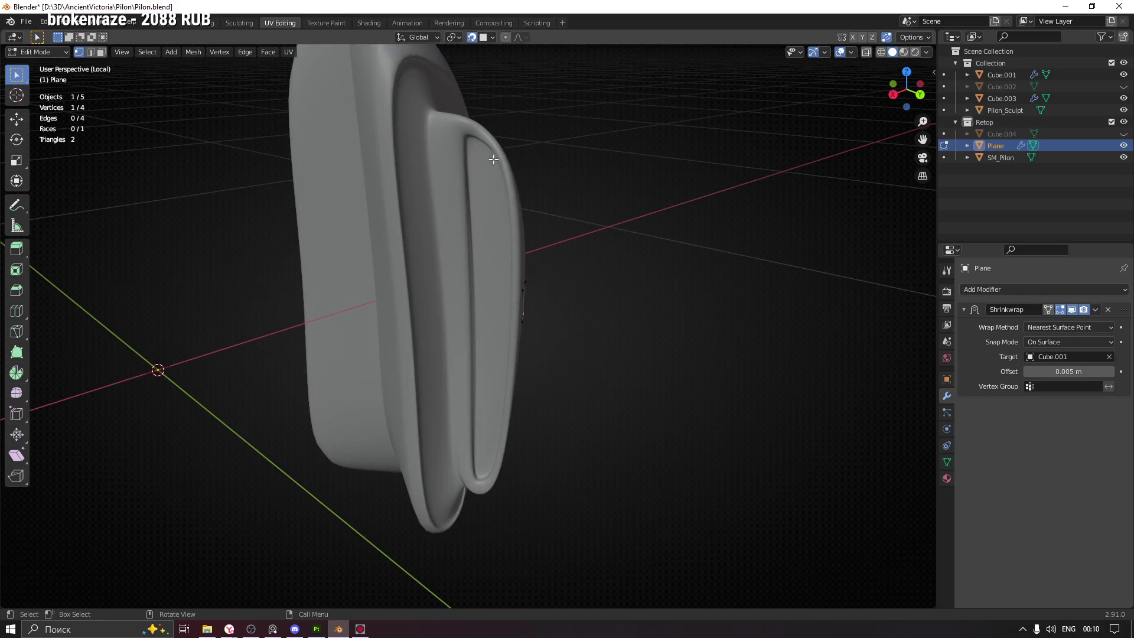
{"action": "left_click_drag", "start_coordinate": [354, 135], "coordinate": [417, 107]}
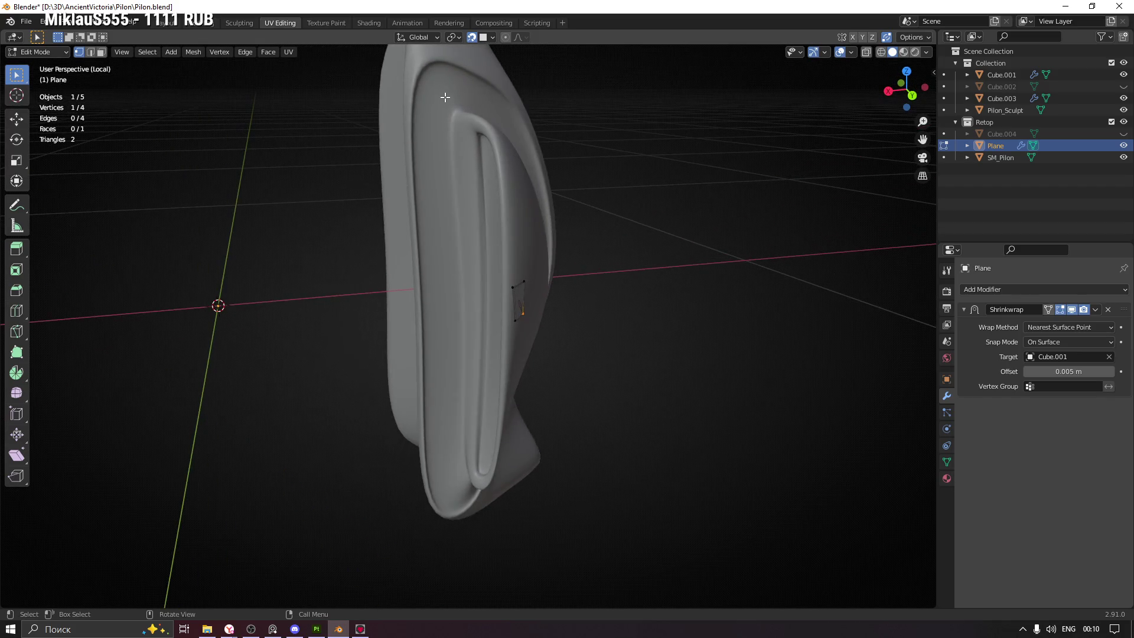
{"action": "left_click_drag", "start_coordinate": [547, 251], "coordinate": [506, 323]}
Box-select all plane corners and move the plane to the top of the groove
{"action": "left_click_drag", "start_coordinate": [506, 323], "coordinate": [532, 177]}
{"action": "key", "text": "g"}
{"action": "left_click", "coordinate": [534, 102]}
{"action": "left_click_drag", "start_coordinate": [535, 102], "coordinate": [537, 110]}
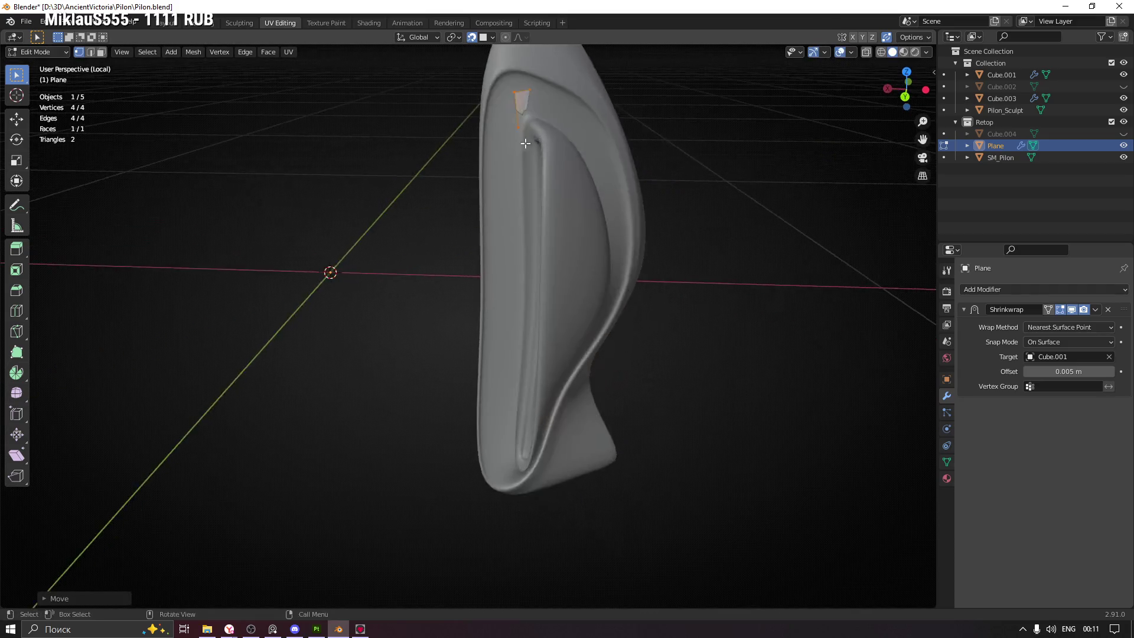
Move the first corner, right and top-right vertices down onto the groove
{"action": "scroll", "scroll_direction": "up", "scroll_amount": 3}
{"action": "left_click", "coordinate": [540, 198]}
{"action": "key", "text": "g"}
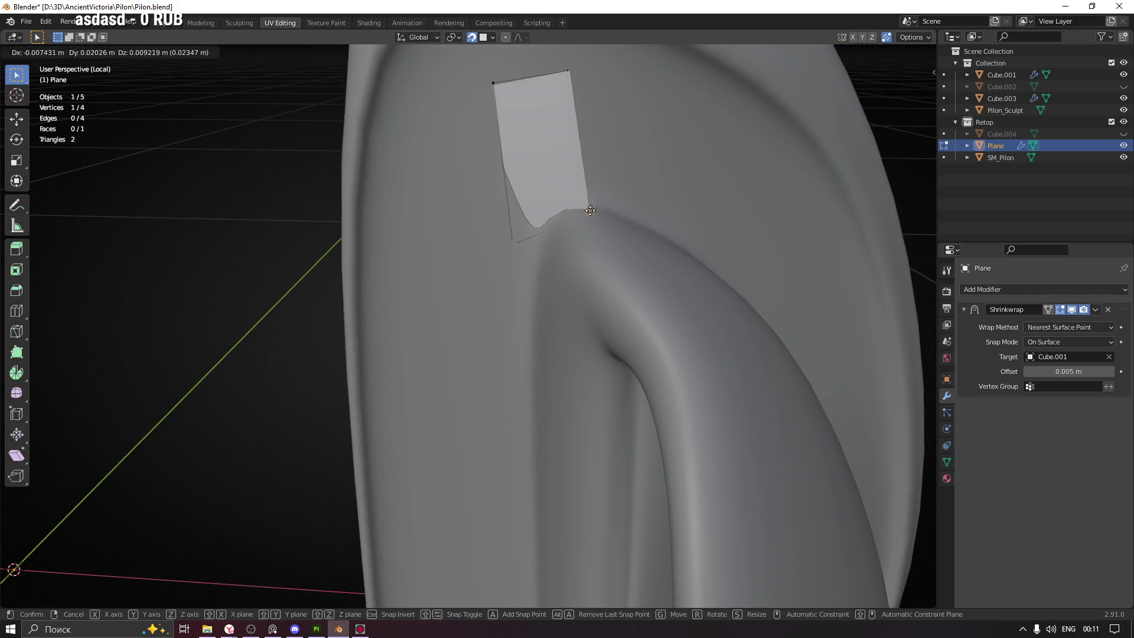
{"action": "left_click", "coordinate": [489, 221]}
{"action": "left_click", "coordinate": [579, 183]}
{"action": "key", "text": "g"}
{"action": "left_click", "coordinate": [522, 230]}
{"action": "left_click", "coordinate": [546, 69]}
{"action": "key", "text": "g"}
{"action": "left_click", "coordinate": [546, 194]}
Lower the top and left vertices and reposition the bottom-right and right vertices
{"action": "left_click", "coordinate": [493, 83]}
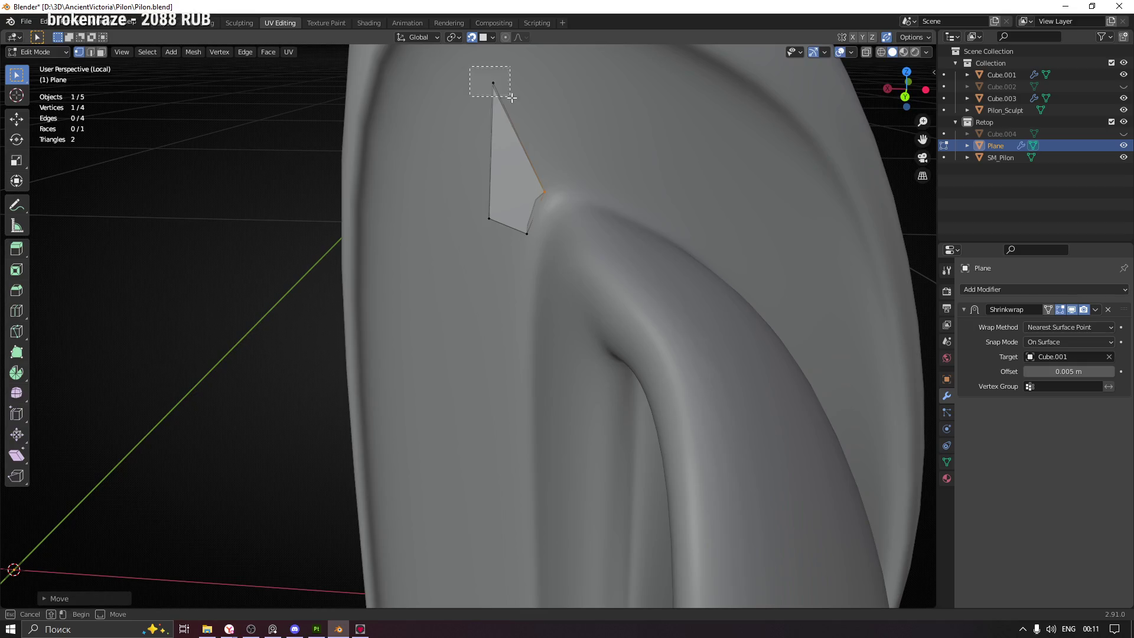
{"action": "key", "text": "g"}
{"action": "left_click", "coordinate": [480, 210]}
{"action": "left_click", "coordinate": [488, 218]}
{"action": "key", "text": "g"}
{"action": "left_click", "coordinate": [479, 245]}
{"action": "left_click", "coordinate": [527, 234]}
{"action": "key", "text": "g"}
{"action": "left_click", "coordinate": [527, 283]}
{"action": "left_click", "coordinate": [544, 192]}
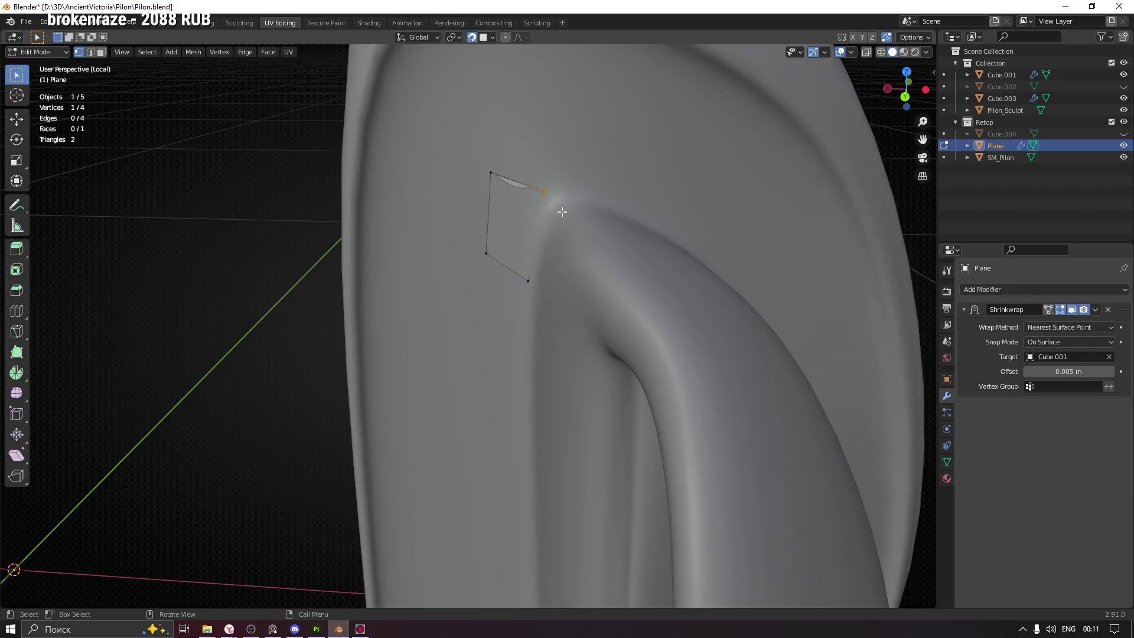
{"action": "key", "text": "g"}
{"action": "left_click", "coordinate": [541, 208]}
From a new angle, raise the bottom-right vertex and adjust the left vertex
{"action": "left_click_drag", "start_coordinate": [541, 209], "coordinate": [552, 222]}
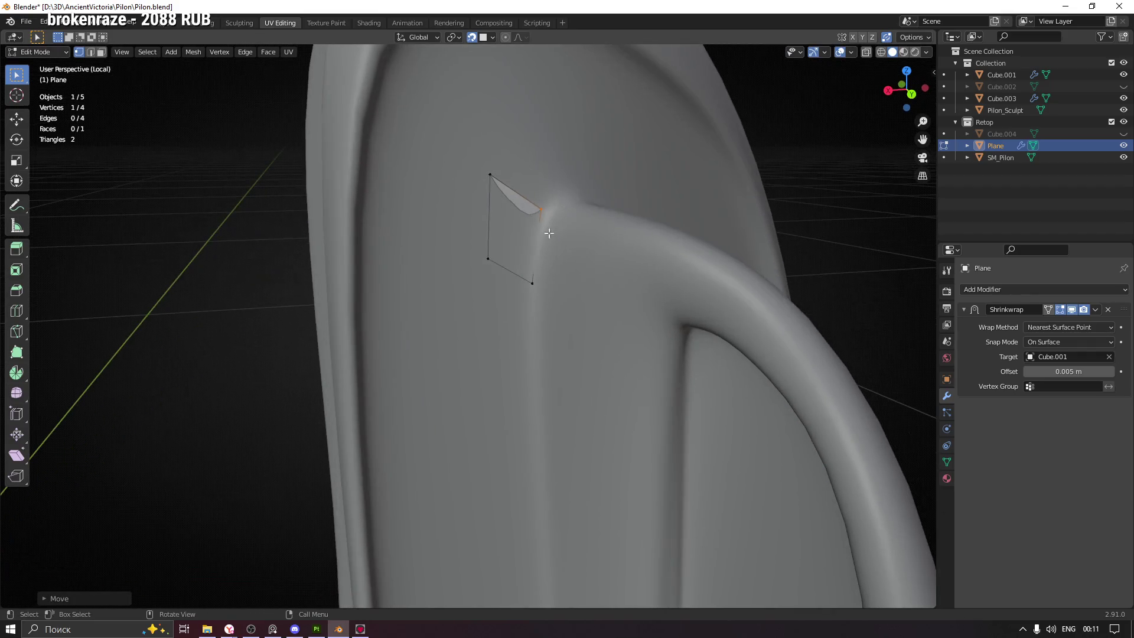
{"action": "left_click_drag", "start_coordinate": [536, 300], "coordinate": [536, 300]}
{"action": "key", "text": "g"}
{"action": "left_click", "coordinate": [530, 286]}
{"action": "left_click", "coordinate": [485, 256]}
{"action": "key", "text": "g"}
{"action": "left_click", "coordinate": [481, 256]}
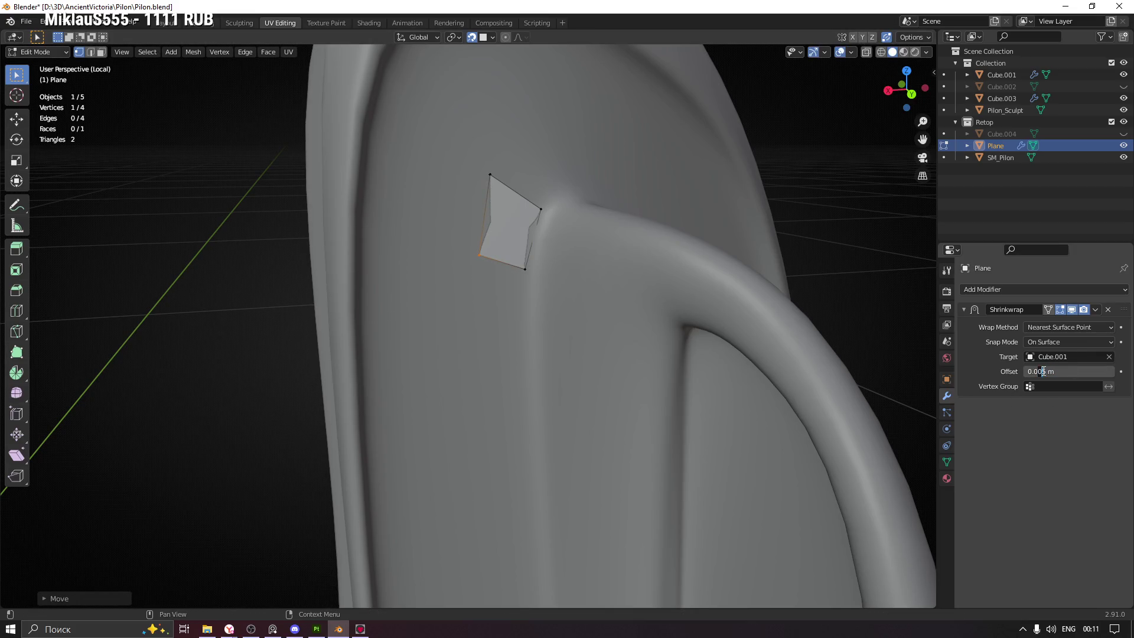
Nudge the right and bottom vertices into their final groove positions
{"action": "left_click_drag", "start_coordinate": [549, 220], "coordinate": [541, 213]}
{"action": "left_click", "coordinate": [541, 210]}
{"action": "key", "text": "g"}
{"action": "left_click", "coordinate": [536, 210]}
{"action": "left_click", "coordinate": [526, 270]}
{"action": "key", "text": "g"}
{"action": "left_click", "coordinate": [519, 265]}
Select the top and left vertices and orbit below to check the plane's fit
{"action": "left_click_drag", "start_coordinate": [498, 184], "coordinate": [495, 184]}
{"action": "left_click_drag", "start_coordinate": [483, 267], "coordinate": [483, 266]}
{"action": "left_click_drag", "start_coordinate": [485, 259], "coordinate": [481, 223]}
{"action": "left_click_drag", "start_coordinate": [623, 222], "coordinate": [632, 294]}
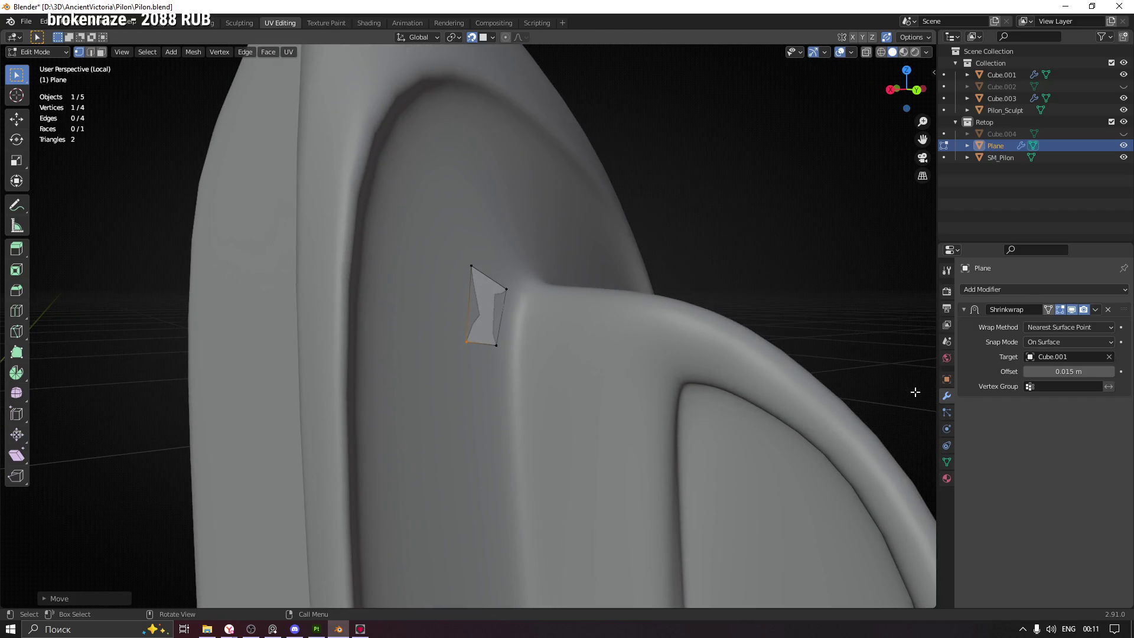
{"action": "left_click", "coordinate": [1059, 342]}
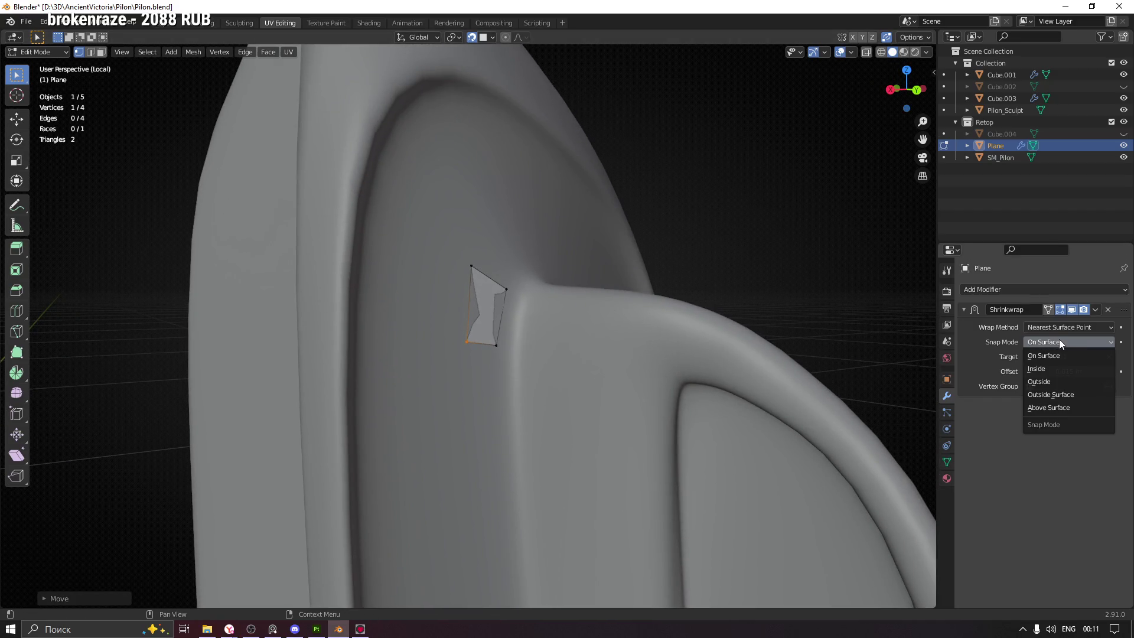
Set the Plane's Shrinkwrap snap mode to Outside Surface with a 0.002 m offset
{"action": "left_click", "coordinate": [1050, 395]}
{"action": "left_click_drag", "start_coordinate": [614, 331], "coordinate": [522, 298]}
{"action": "scroll", "scroll_direction": "down", "scroll_amount": 3}
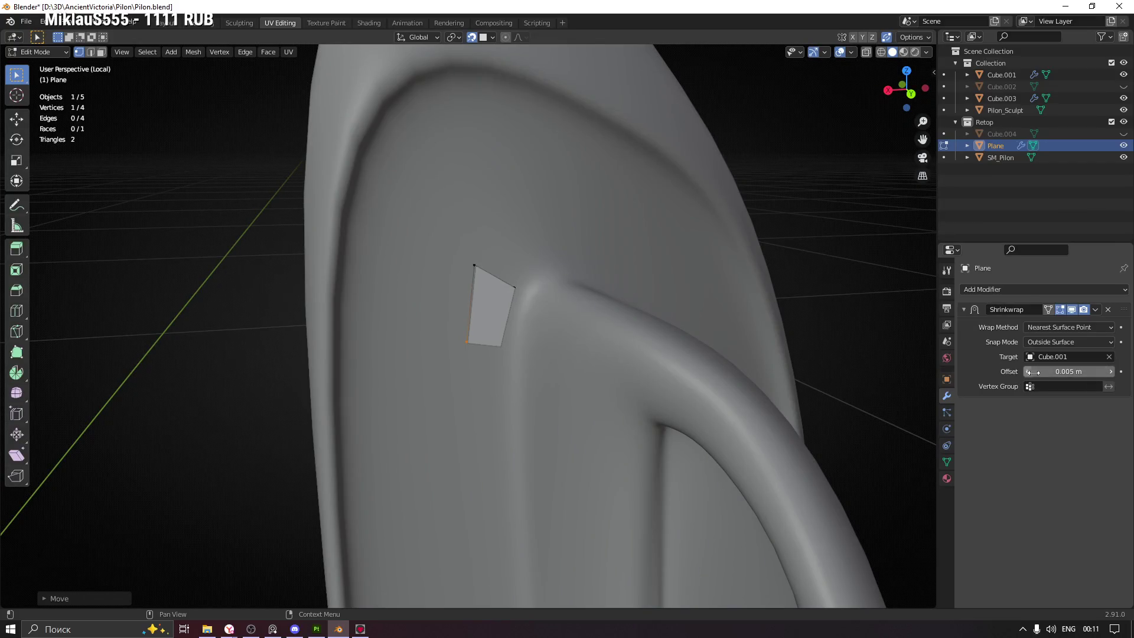
{"action": "left_click_drag", "start_coordinate": [561, 342], "coordinate": [590, 329]}
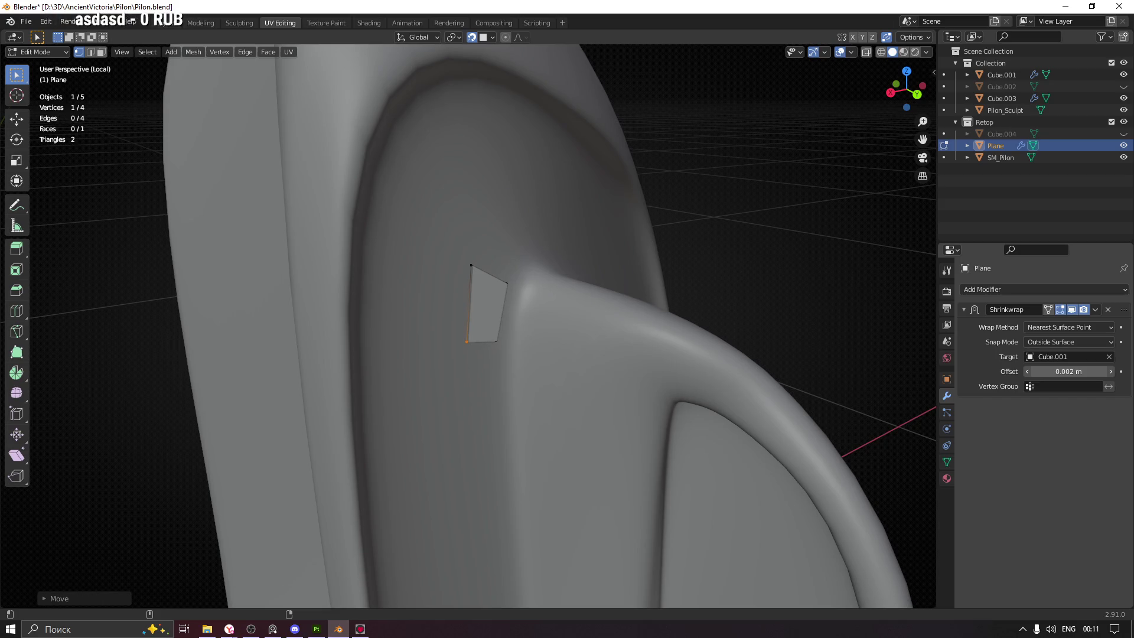
{"action": "scroll", "scroll_direction": "up", "scroll_amount": 3}
{"action": "left_click_drag", "start_coordinate": [496, 296], "coordinate": [524, 295]}
Nudge the quad's right-side vertices with G so they follow the groove
{"action": "key", "text": "g"}
{"action": "left_click", "coordinate": [528, 284]}
{"action": "left_click", "coordinate": [501, 346]}
{"action": "key", "text": "g"}
{"action": "left_click", "coordinate": [513, 344]}
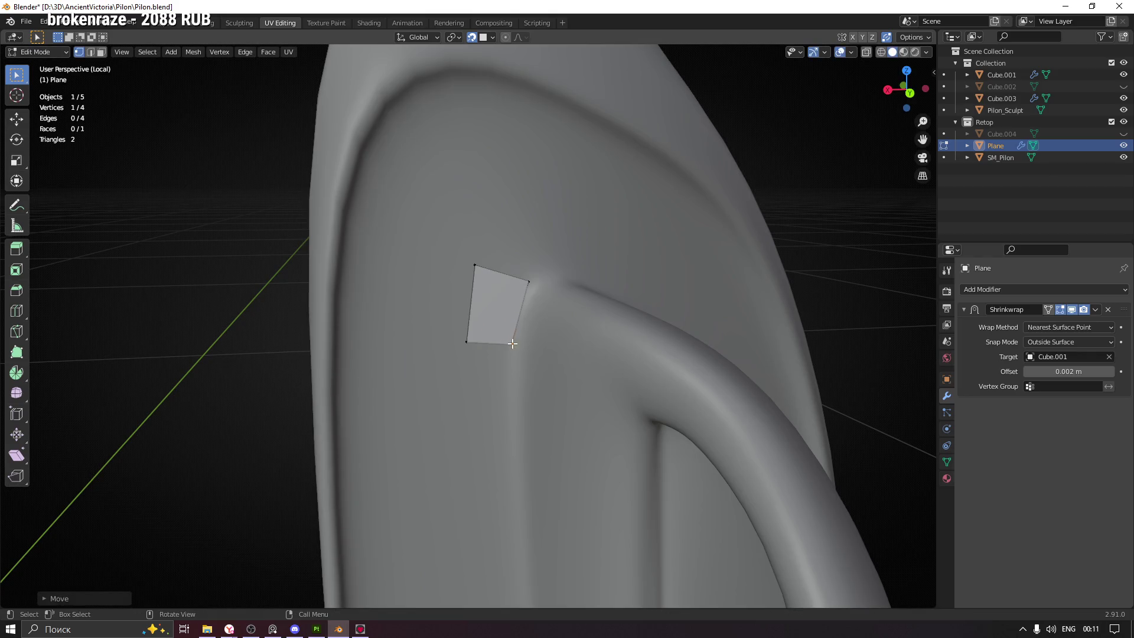
{"action": "left_click", "coordinate": [529, 281]}
{"action": "key", "text": "g"}
{"action": "left_click", "coordinate": [527, 293]}
Move the top-left vertex right and raise the bottom-left vertex to fit the groove
{"action": "left_click", "coordinate": [475, 265]}
{"action": "key", "text": "g"}
{"action": "left_click", "coordinate": [493, 267]}
{"action": "left_click_drag", "start_coordinate": [450, 320], "coordinate": [473, 355]}
{"action": "key", "text": "g"}
{"action": "left_click", "coordinate": [473, 327]}
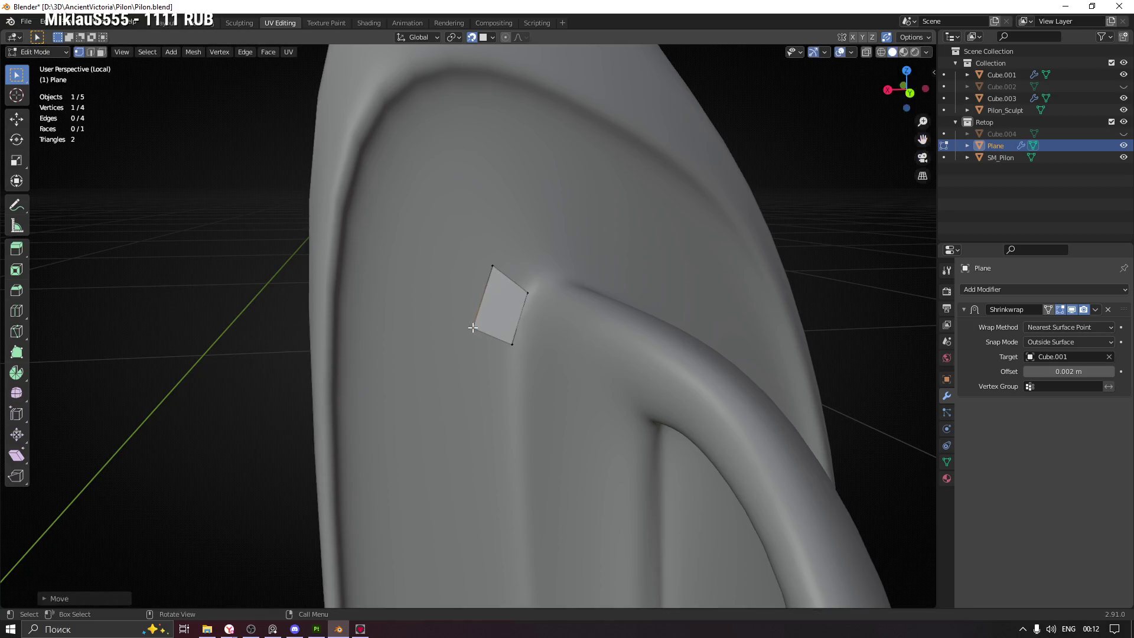
Extrude the bottom edge down the groove into a second quad and adjust its lower vertices
{"action": "left_click", "coordinate": [505, 345]}
{"action": "left_click_drag", "start_coordinate": [471, 362], "coordinate": [470, 354]}
{"action": "key", "text": "e"}
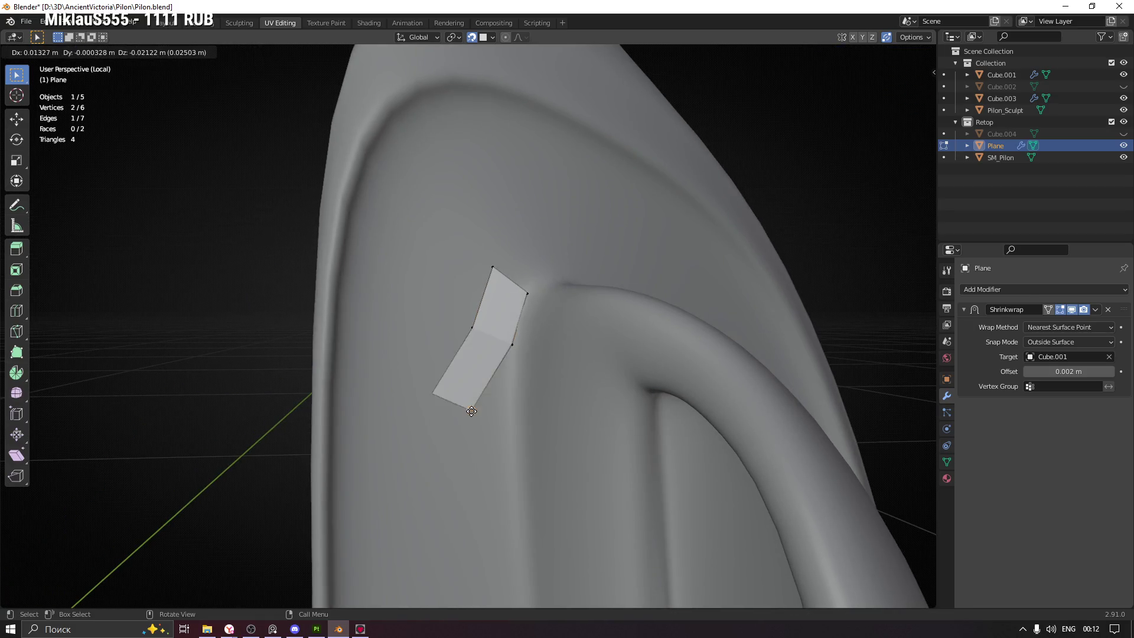
{"action": "left_click", "coordinate": [499, 412]}
{"action": "left_click", "coordinate": [499, 412]}
{"action": "key", "text": "g"}
{"action": "left_click", "coordinate": [443, 375]}
{"action": "key", "text": "g"}
{"action": "left_click", "coordinate": [477, 422]}
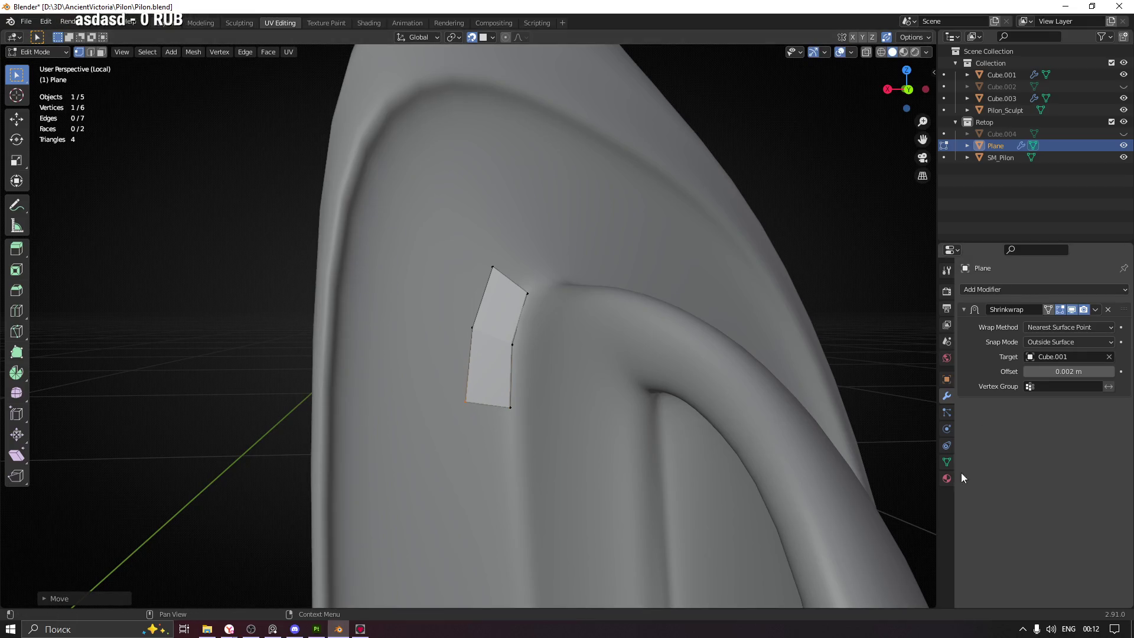
{"action": "left_click", "coordinate": [946, 380]}
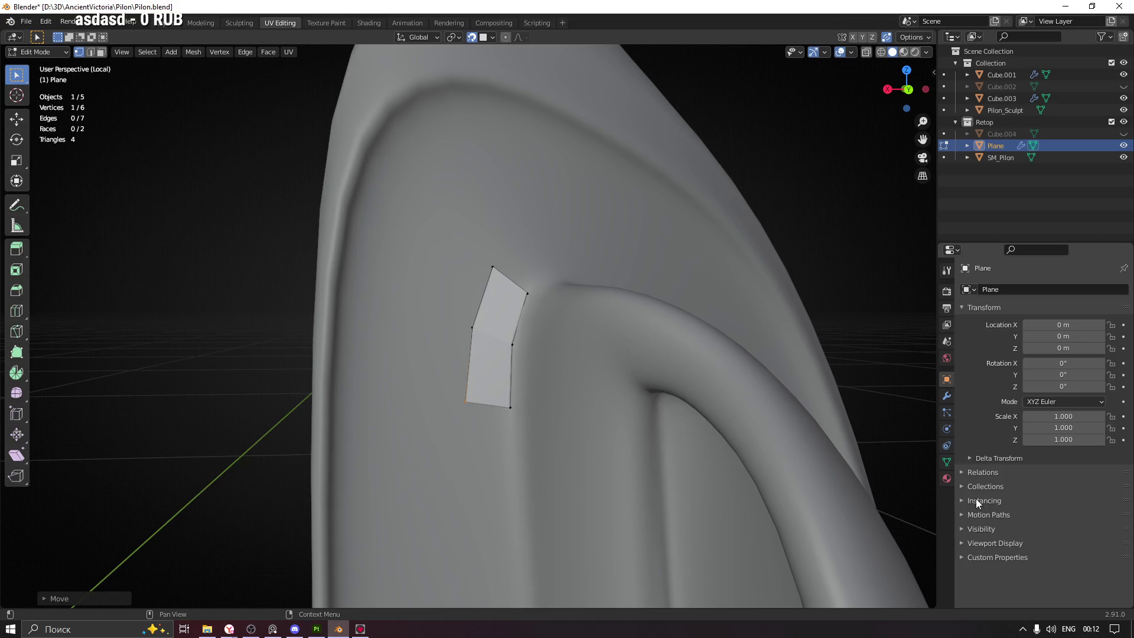
Display the Plane as a wireframe in front of the sculpt with a slightly tinted colour
{"action": "left_click", "coordinate": [973, 528]}
{"action": "left_click", "coordinate": [971, 552]}
{"action": "left_click", "coordinate": [970, 542]}
{"action": "scroll", "scroll_direction": "down", "scroll_amount": 3}
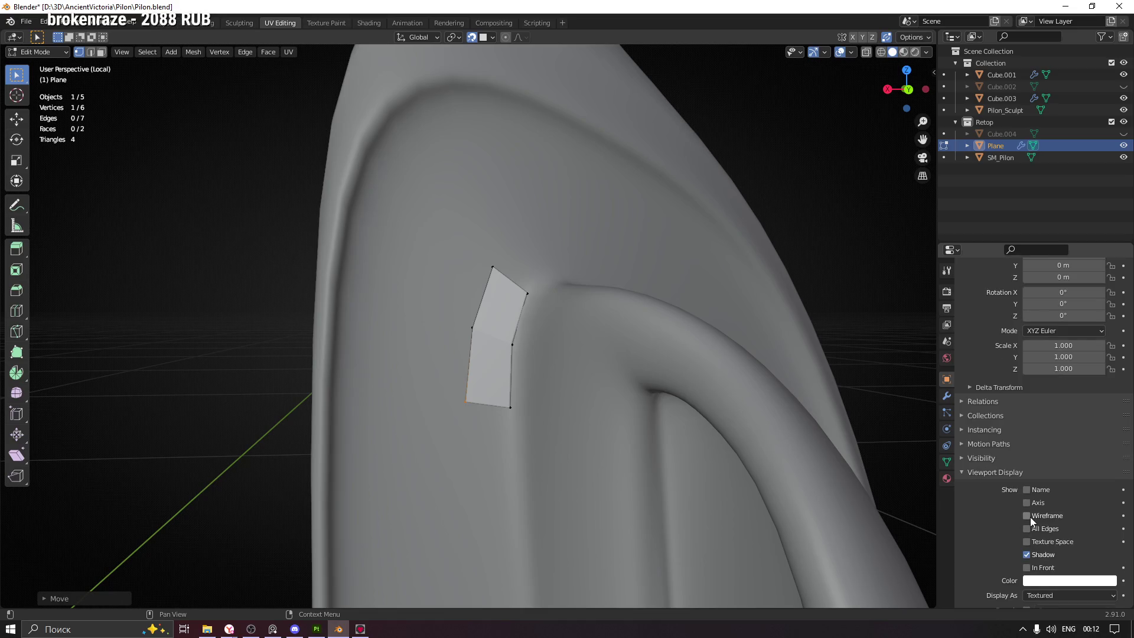
{"action": "left_click_drag", "start_coordinate": [572, 295], "coordinate": [587, 311]}
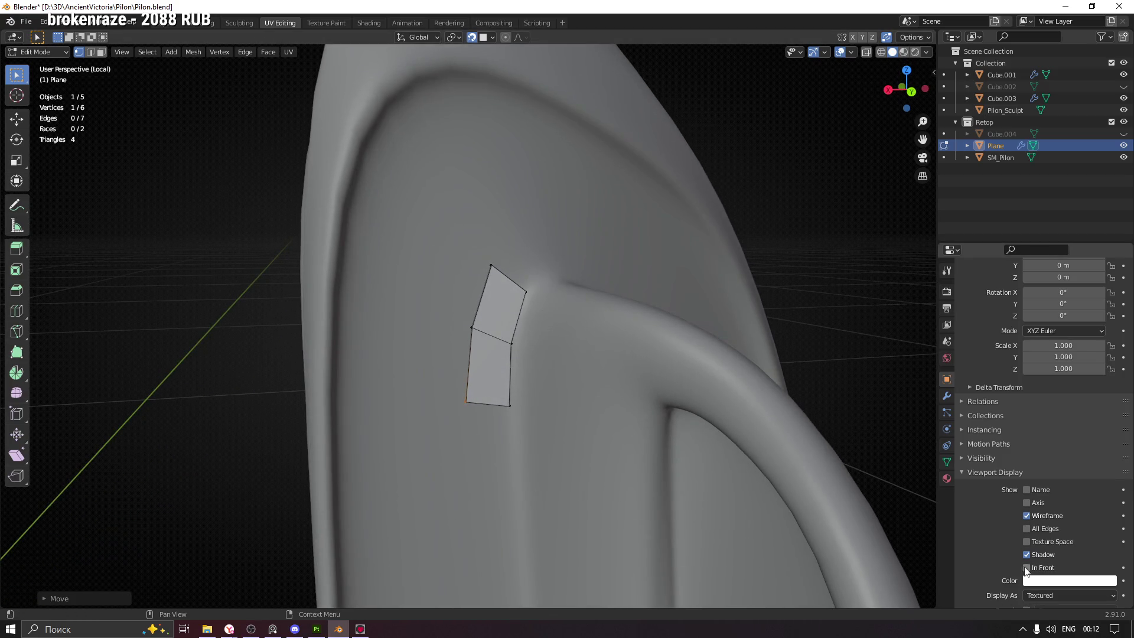
{"action": "left_click_drag", "start_coordinate": [597, 361], "coordinate": [580, 365]}
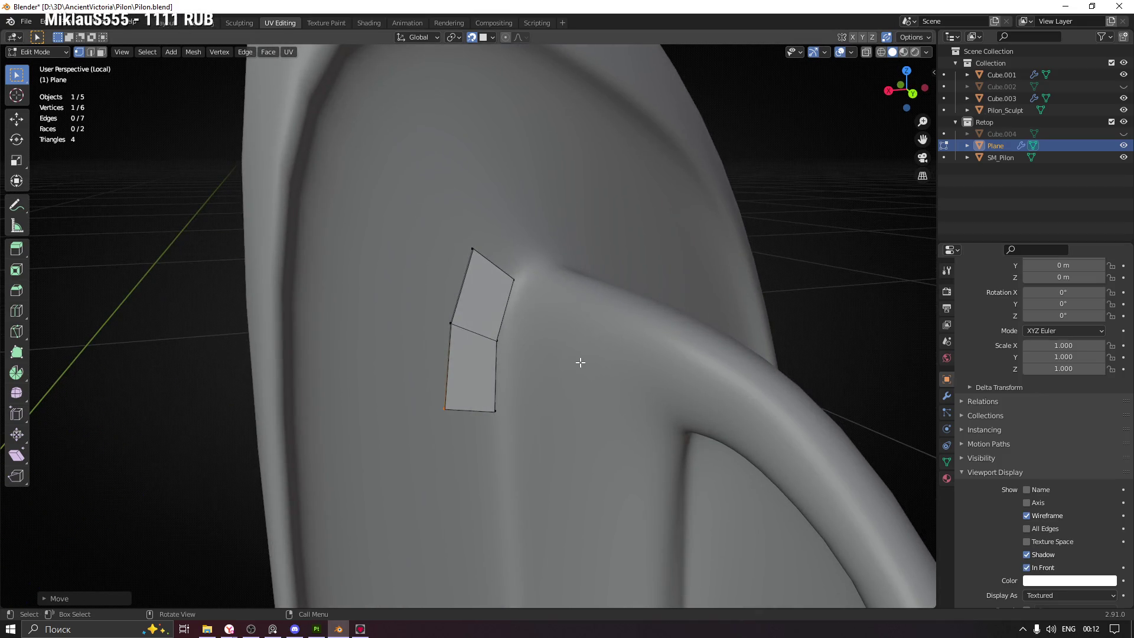
{"action": "left_click", "coordinate": [1062, 582]}
{"action": "left_click_drag", "start_coordinate": [1065, 447], "coordinate": [1057, 452]}
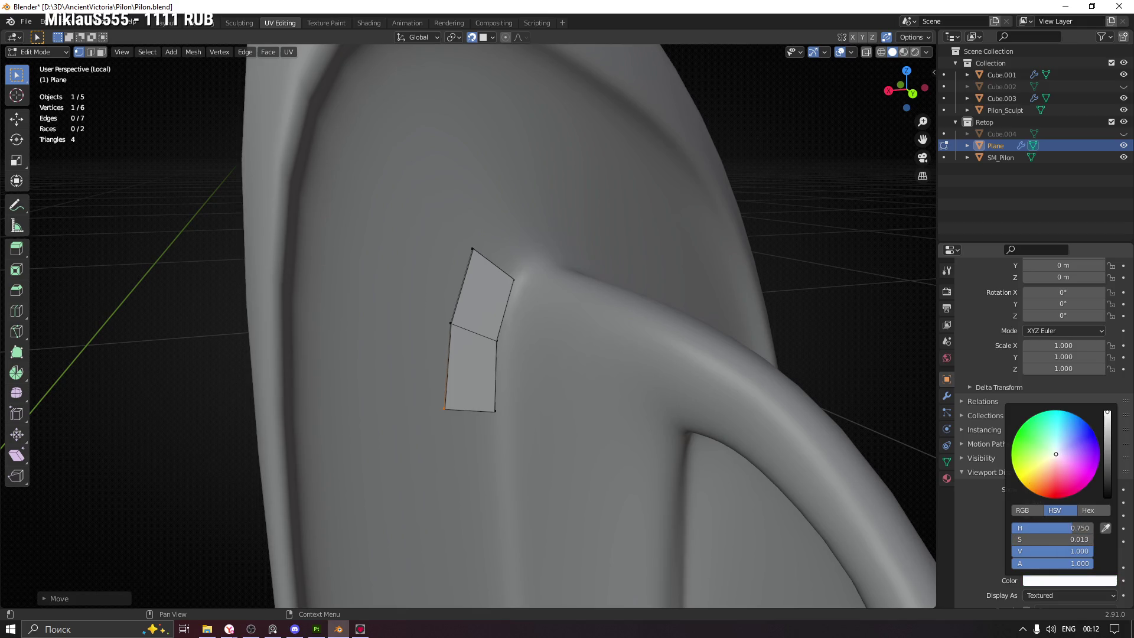
Select the top quad's right edge
{"action": "left_click_drag", "start_coordinate": [427, 282], "coordinate": [503, 287]}
{"action": "left_click_drag", "start_coordinate": [512, 341], "coordinate": [513, 342]}
{"action": "left_click_drag", "start_coordinate": [537, 344], "coordinate": [577, 346]}
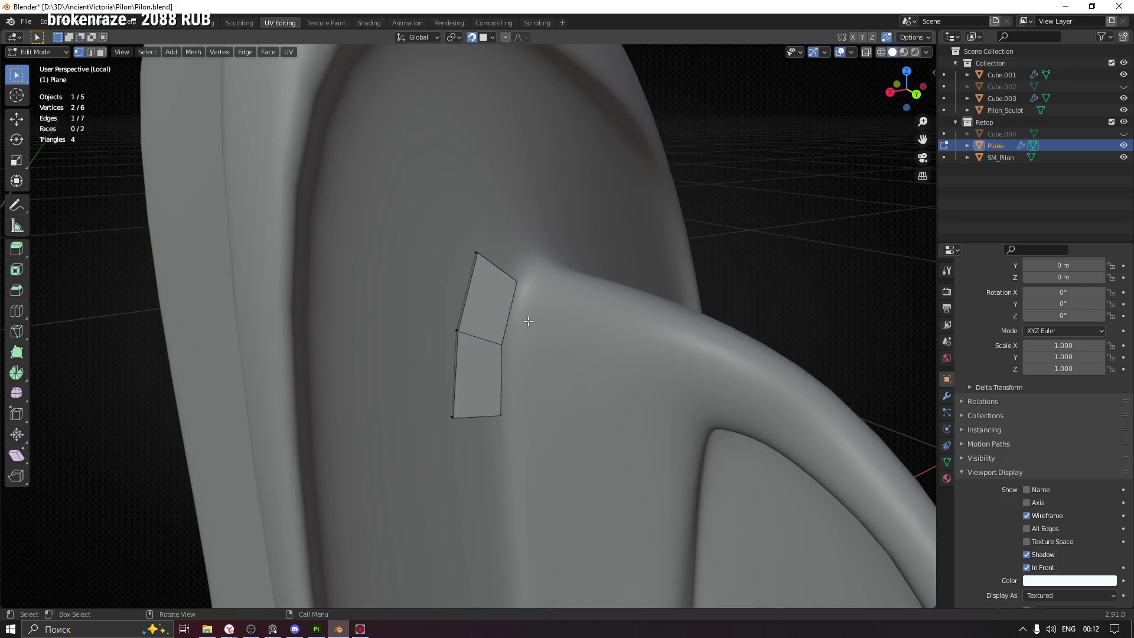
Extrude the selected edge into a new face and reposition its corners along the groove
{"action": "key", "text": "e"}
{"action": "left_click", "coordinate": [564, 319]}
{"action": "left_click_drag", "start_coordinate": [564, 319], "coordinate": [585, 316]}
{"action": "left_click", "coordinate": [586, 317]}
{"action": "key", "text": "g"}
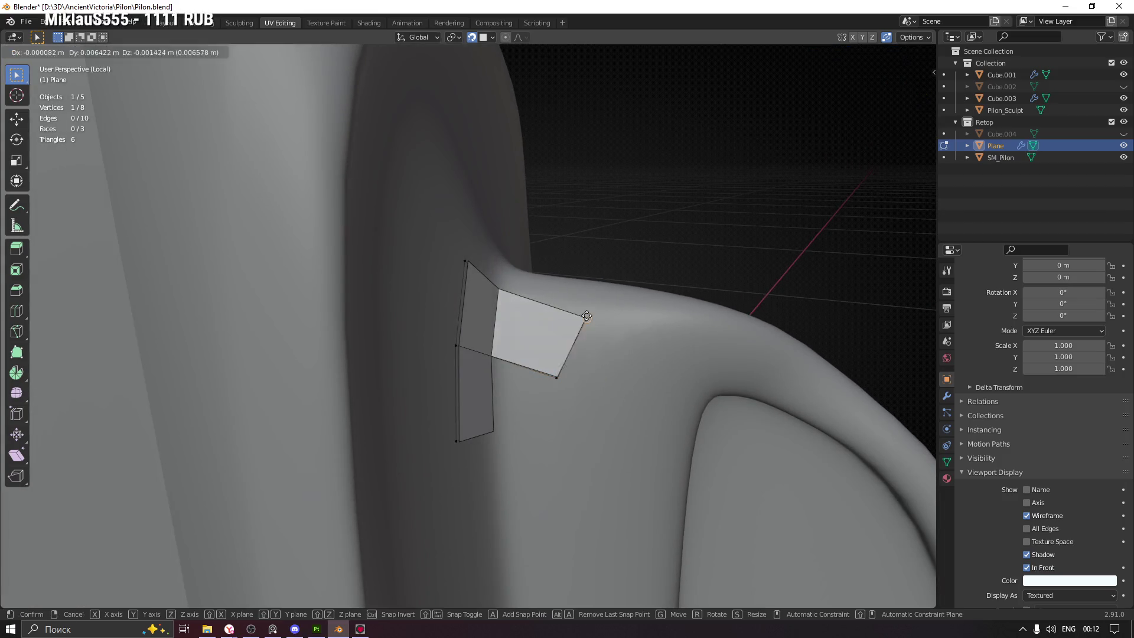
{"action": "left_click", "coordinate": [555, 303]}
{"action": "left_click", "coordinate": [557, 377]}
{"action": "key", "text": "g"}
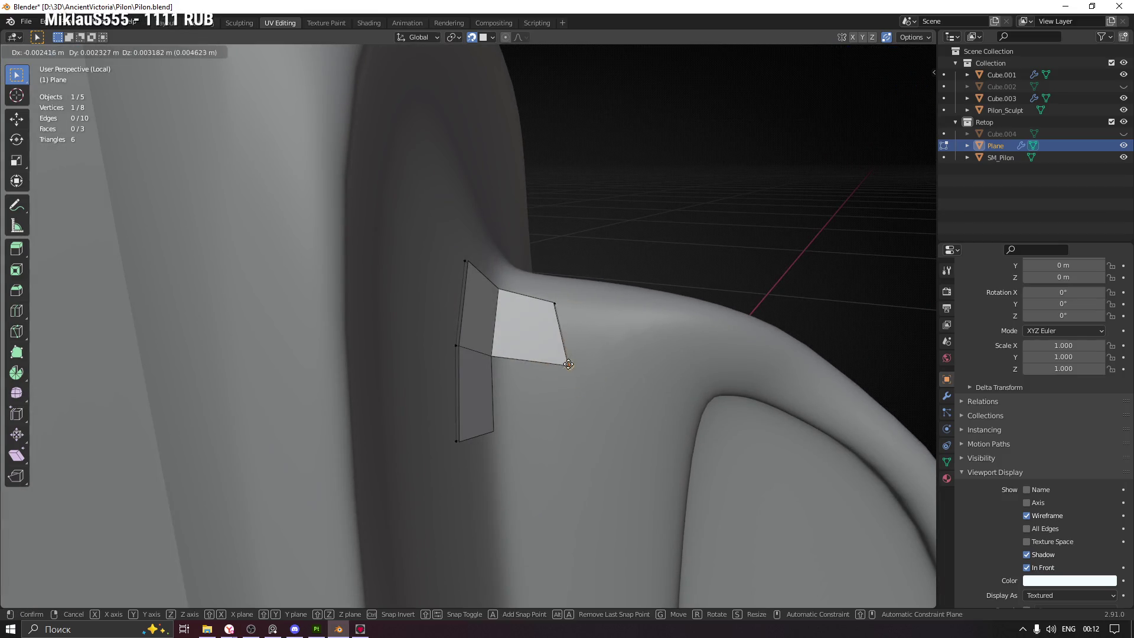
{"action": "left_click", "coordinate": [552, 362]}
{"action": "left_click_drag", "start_coordinate": [552, 362], "coordinate": [544, 390]}
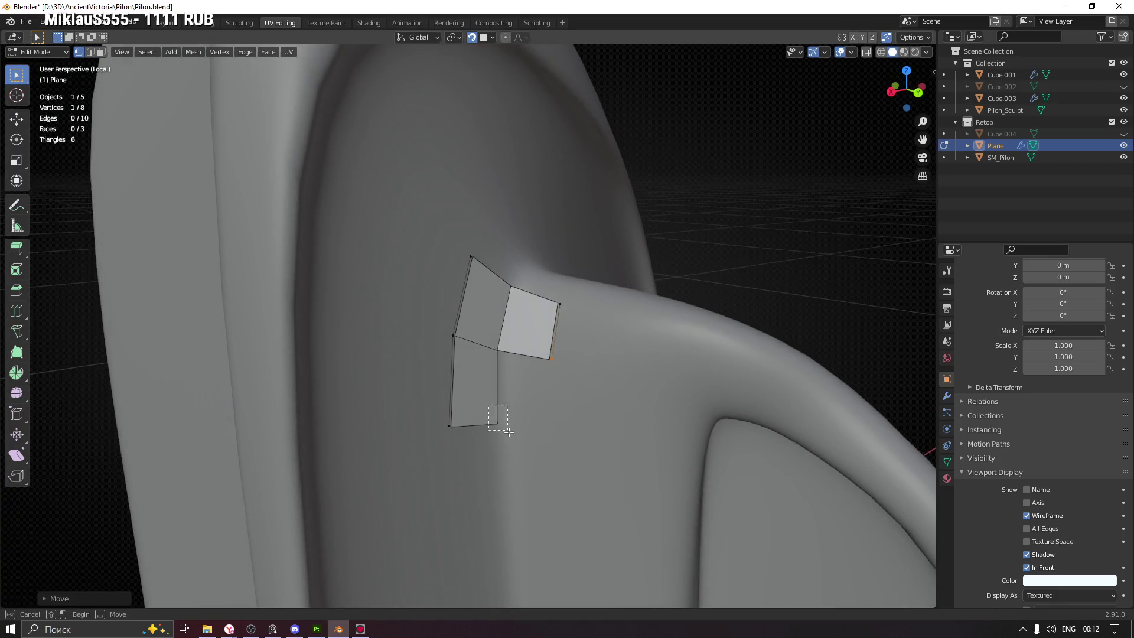
Extrude a vertex from the one below, fill the gap with a quad, and raise its corner
{"action": "left_click_drag", "start_coordinate": [505, 429], "coordinate": [506, 430]}
{"action": "left_click_drag", "start_coordinate": [506, 430], "coordinate": [536, 431]}
{"action": "key", "text": "e"}
{"action": "left_click", "coordinate": [556, 416]}
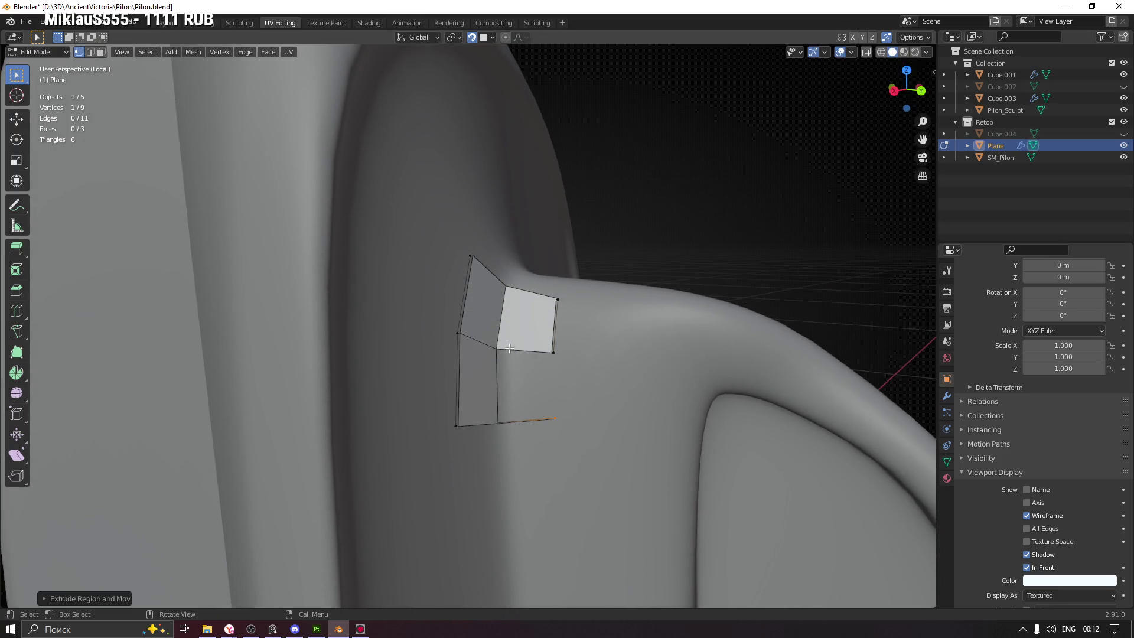
{"action": "left_click", "coordinate": [498, 421]}
{"action": "key", "text": "f"}
{"action": "key", "text": "ctrl+z"}
{"action": "key", "text": "ctrl+z"}
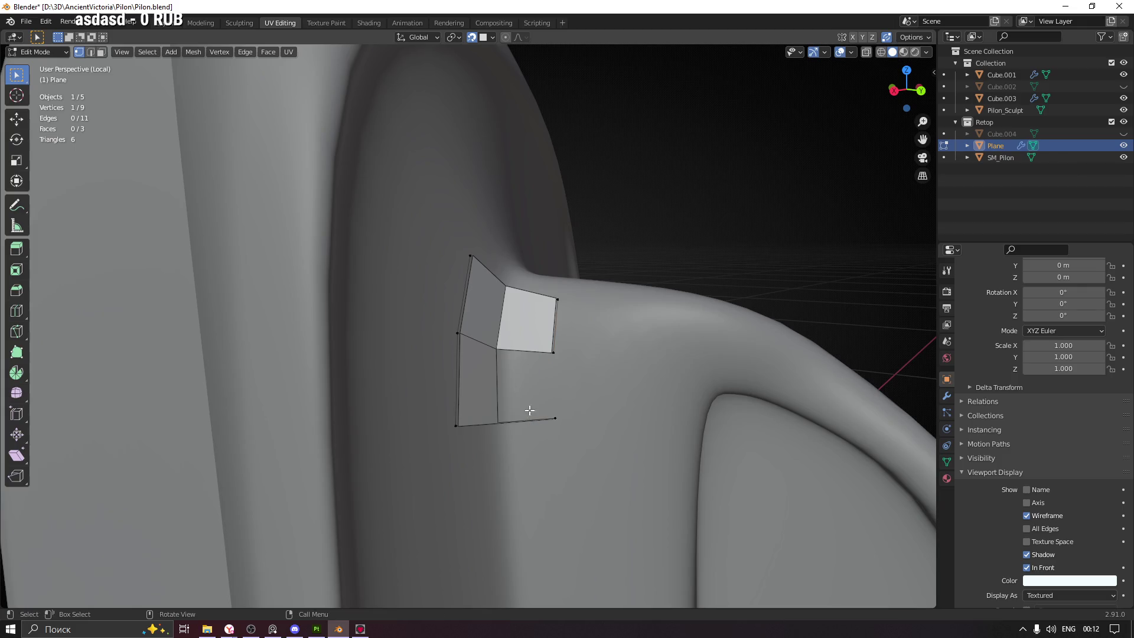
{"action": "left_click_drag", "start_coordinate": [519, 417], "coordinate": [493, 393]}
{"action": "key", "text": "f"}
{"action": "left_click_drag", "start_coordinate": [502, 449], "coordinate": [543, 364]}
{"action": "key", "text": "g"}
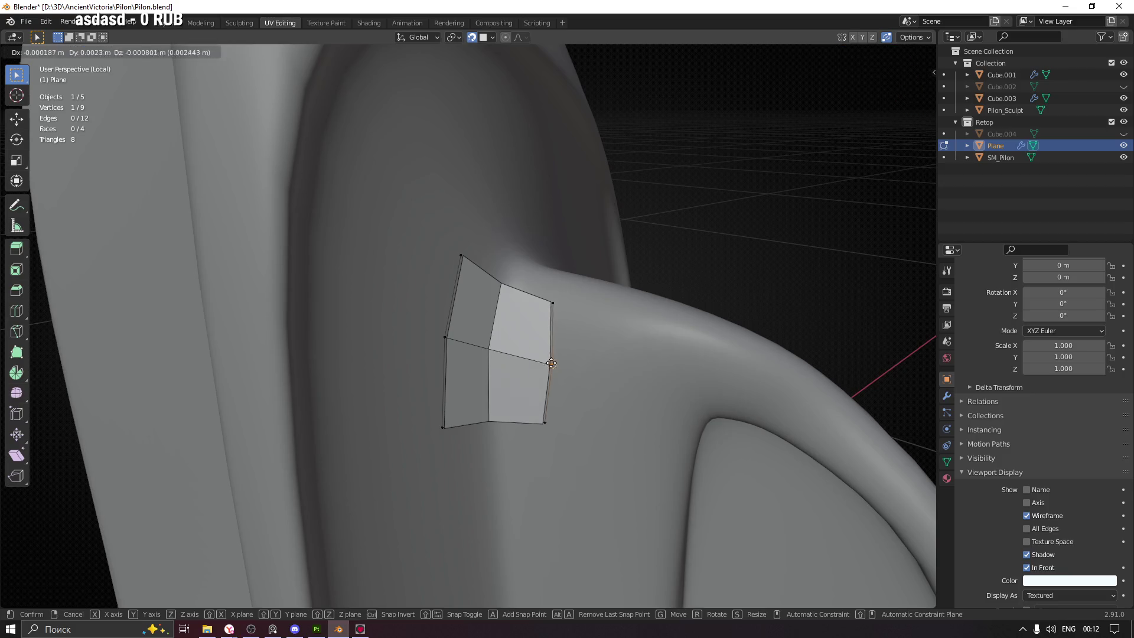
{"action": "left_click", "coordinate": [555, 365]}
Extrude the right edge into another face and drag its corner up the sculpt
{"action": "left_click", "coordinate": [851, 53]}
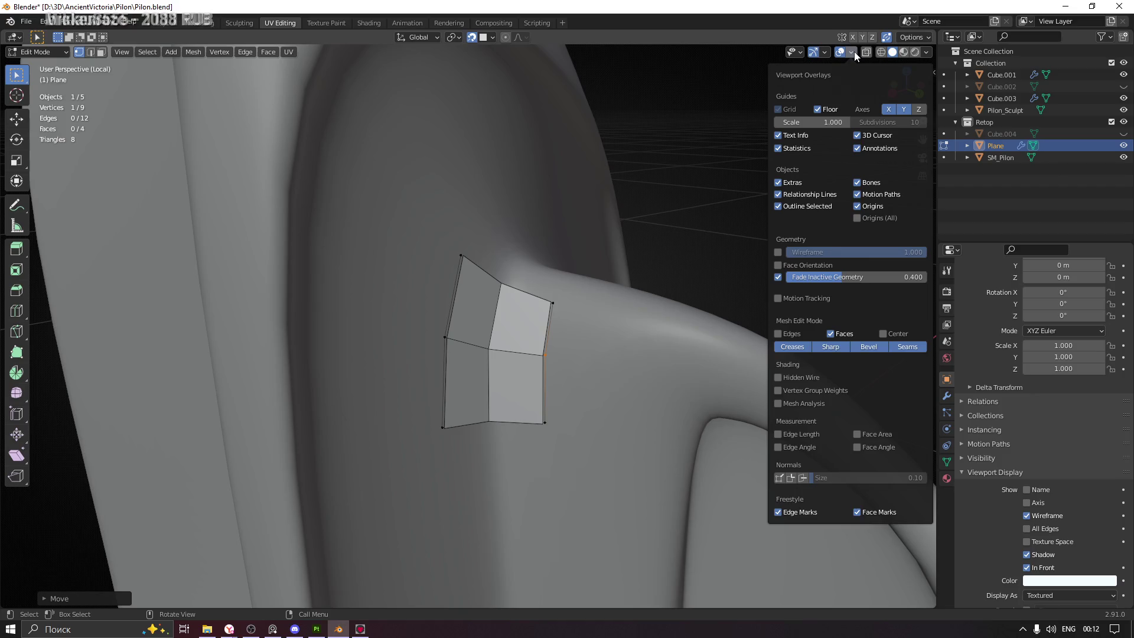
{"action": "left_click", "coordinate": [854, 52]}
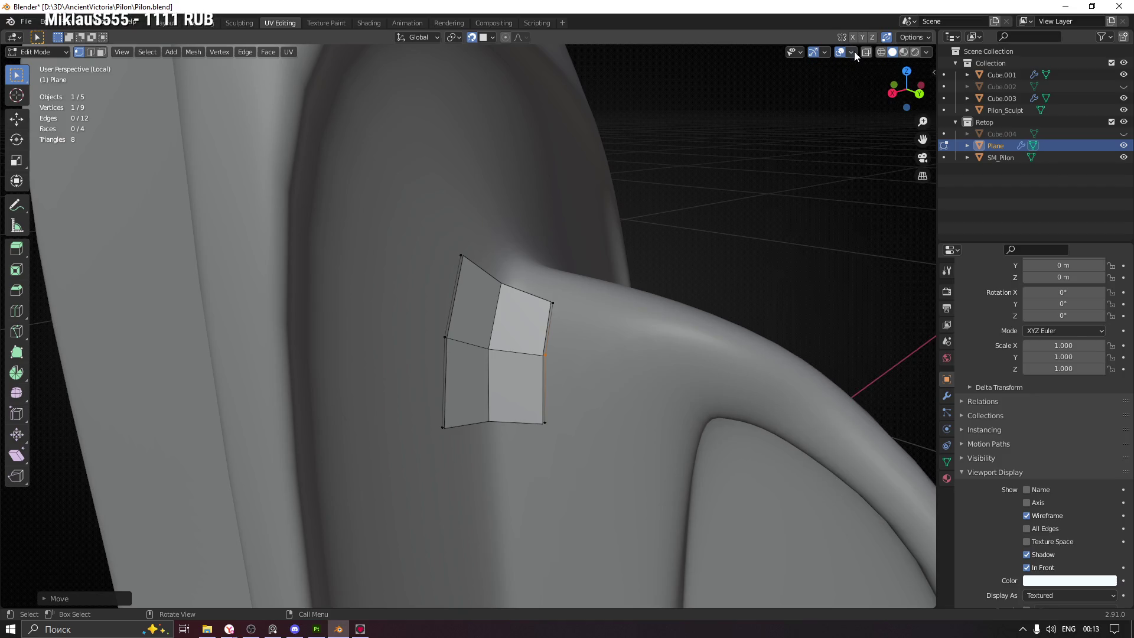
{"action": "left_click_drag", "start_coordinate": [592, 392], "coordinate": [522, 395]}
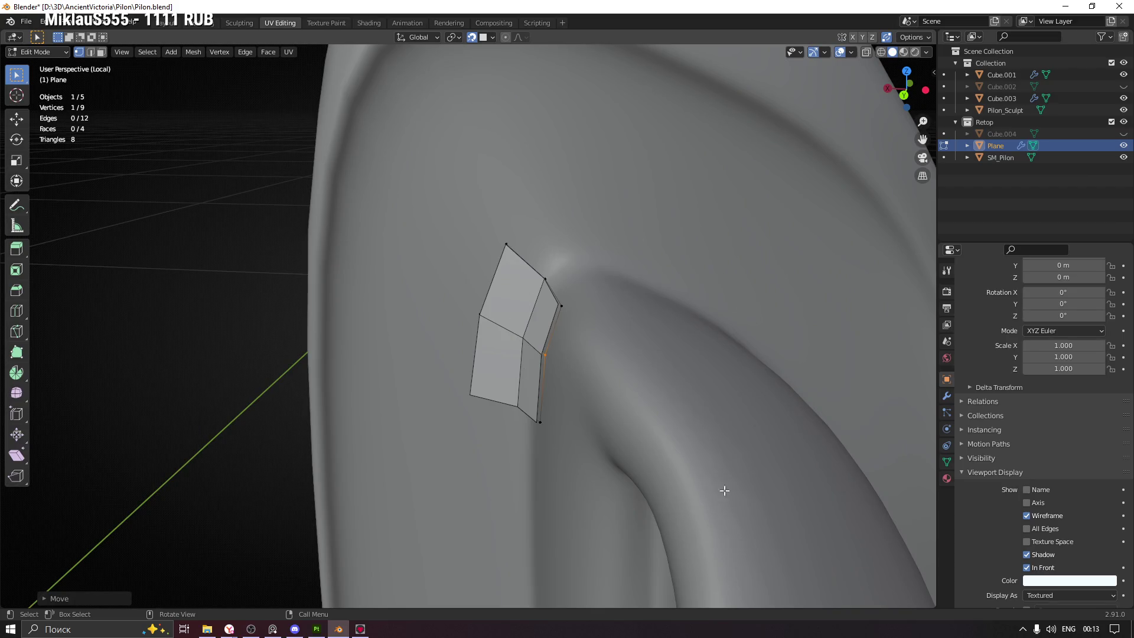
{"action": "left_click_drag", "start_coordinate": [585, 363], "coordinate": [573, 265]}
{"action": "left_click", "coordinate": [582, 306]}
{"action": "left_click_drag", "start_coordinate": [603, 309], "coordinate": [566, 313]}
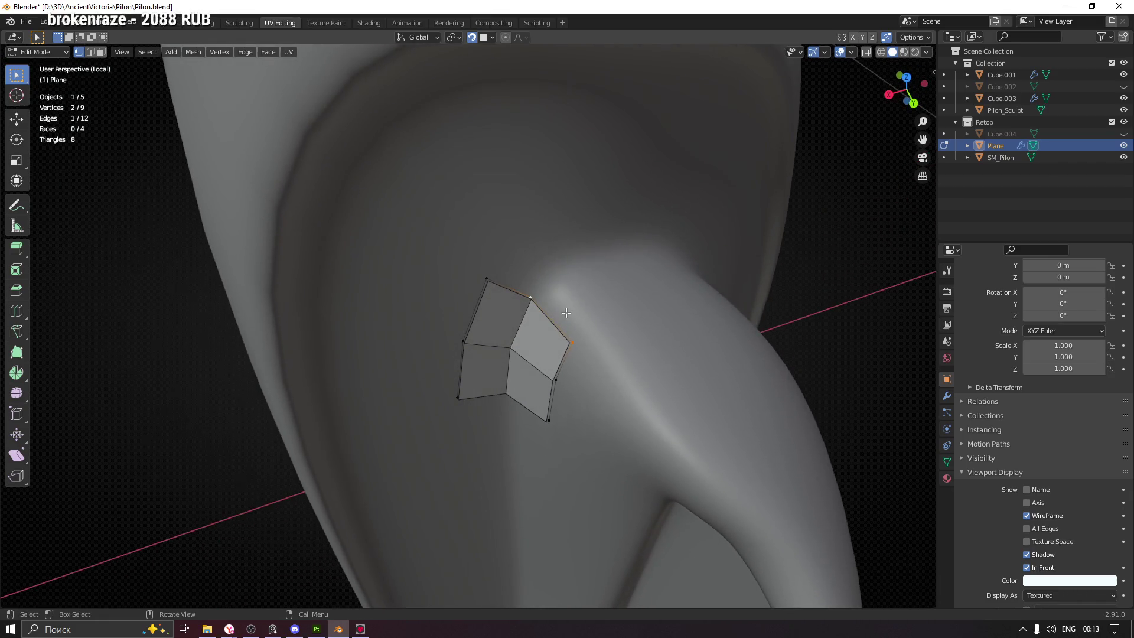
{"action": "key", "text": "e"}
{"action": "left_click", "coordinate": [607, 315]}
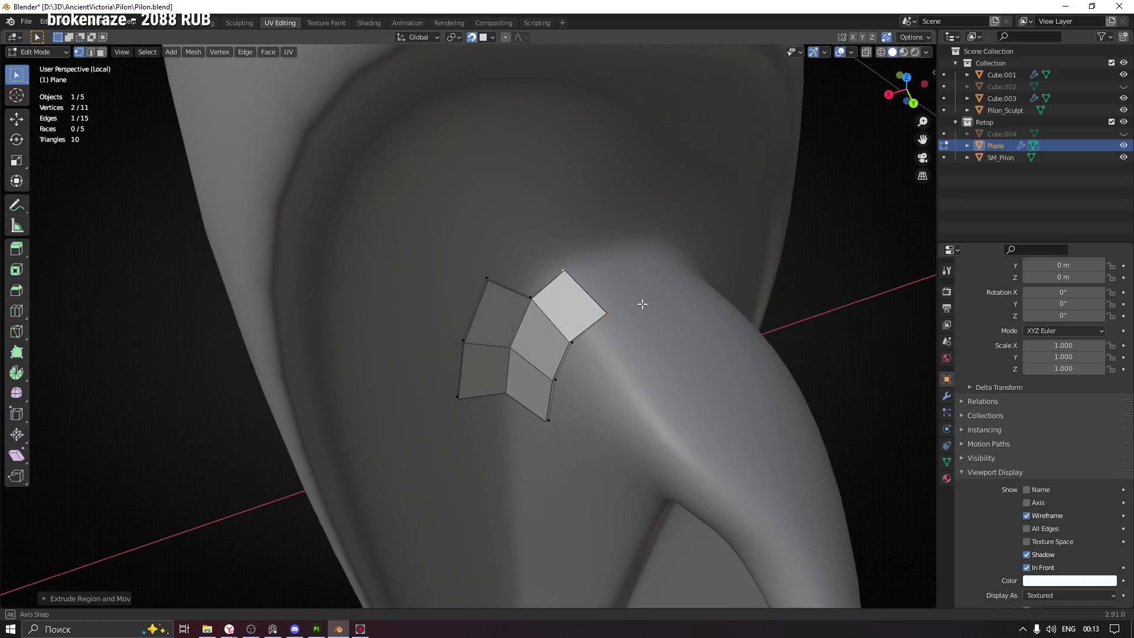
{"action": "left_click_drag", "start_coordinate": [645, 305], "coordinate": [613, 316]}
{"action": "left_click", "coordinate": [583, 320]}
{"action": "key", "text": "g"}
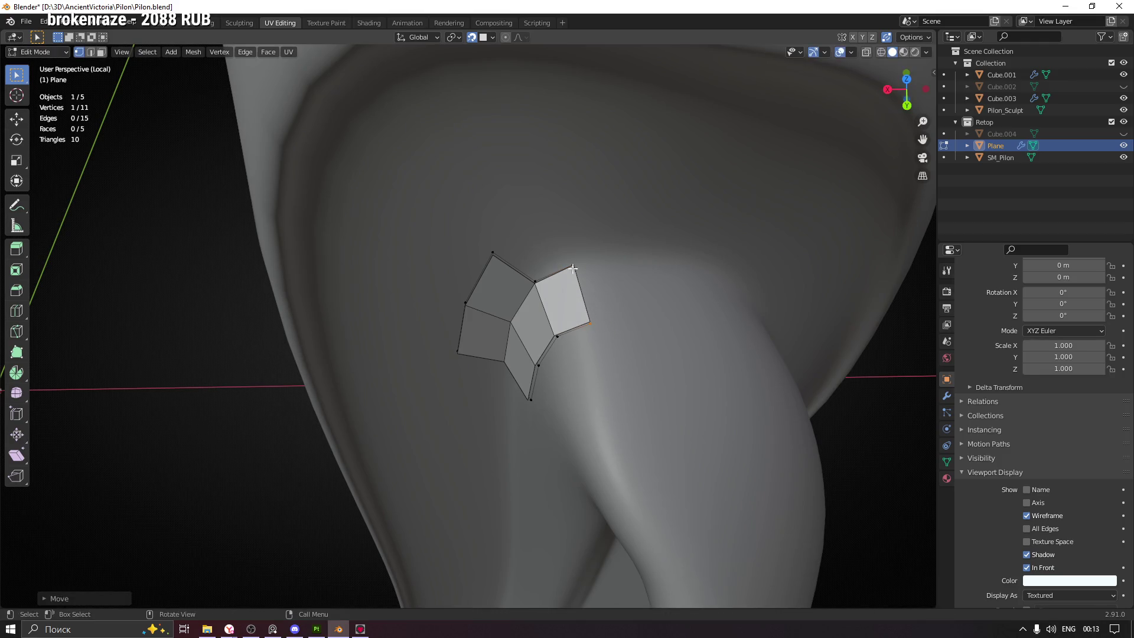
{"action": "left_click", "coordinate": [574, 264]}
Extrude a vertex and edge upward, then fill the four-vertex gap as the seventh face
{"action": "left_click_drag", "start_coordinate": [573, 264], "coordinate": [567, 236]}
{"action": "key", "text": "e"}
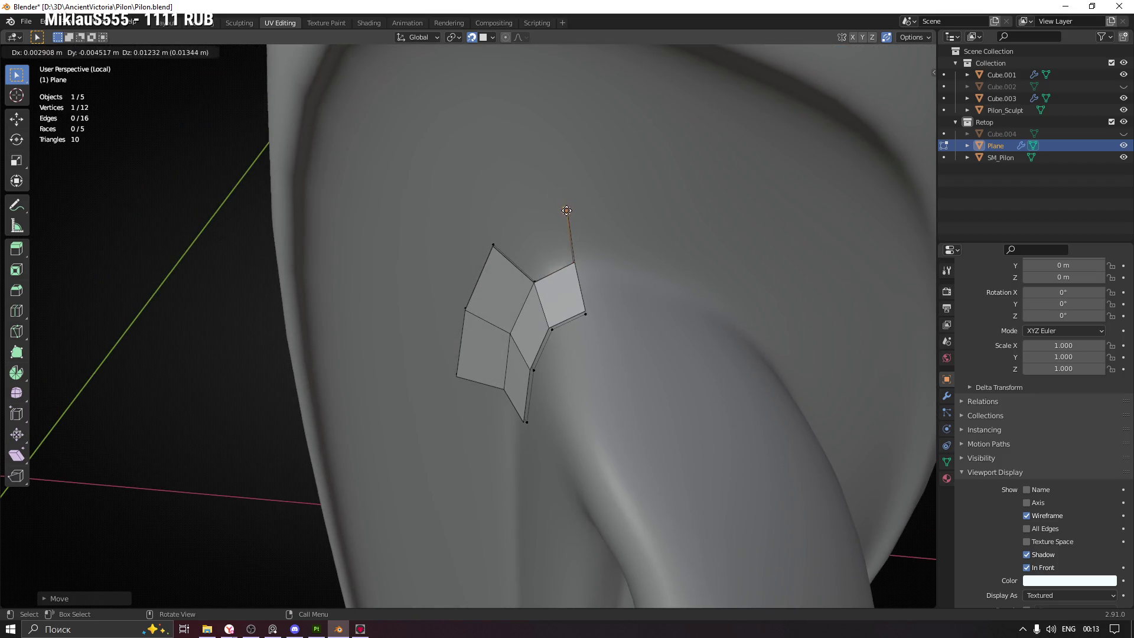
{"action": "left_click", "coordinate": [566, 210]}
{"action": "key", "text": "e"}
{"action": "left_click", "coordinate": [594, 270]}
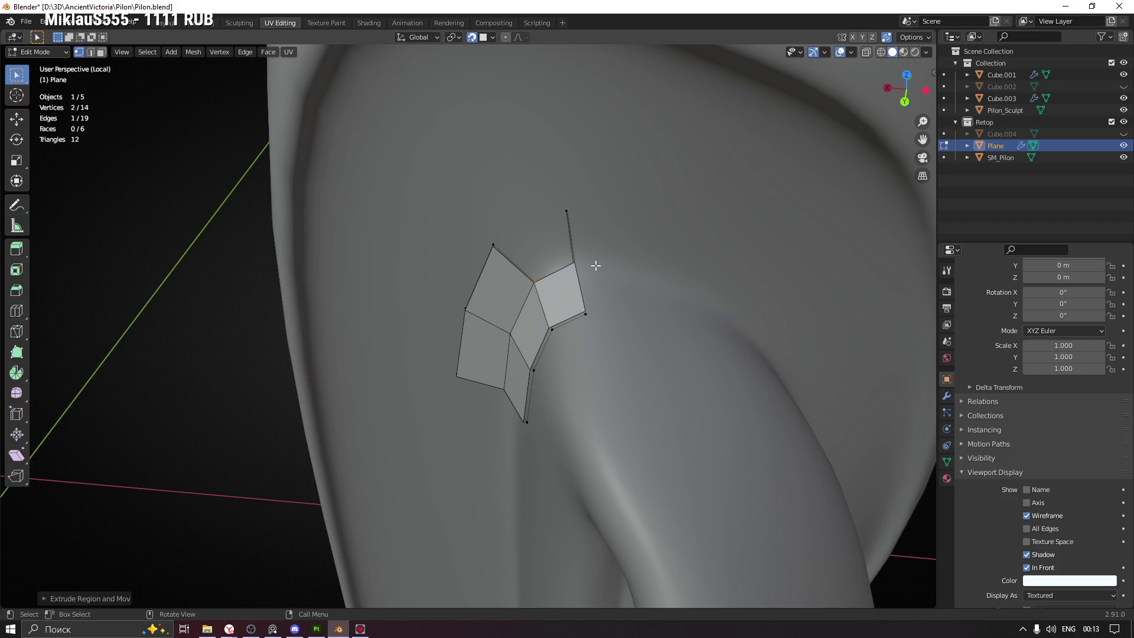
{"action": "left_click", "coordinate": [585, 290]}
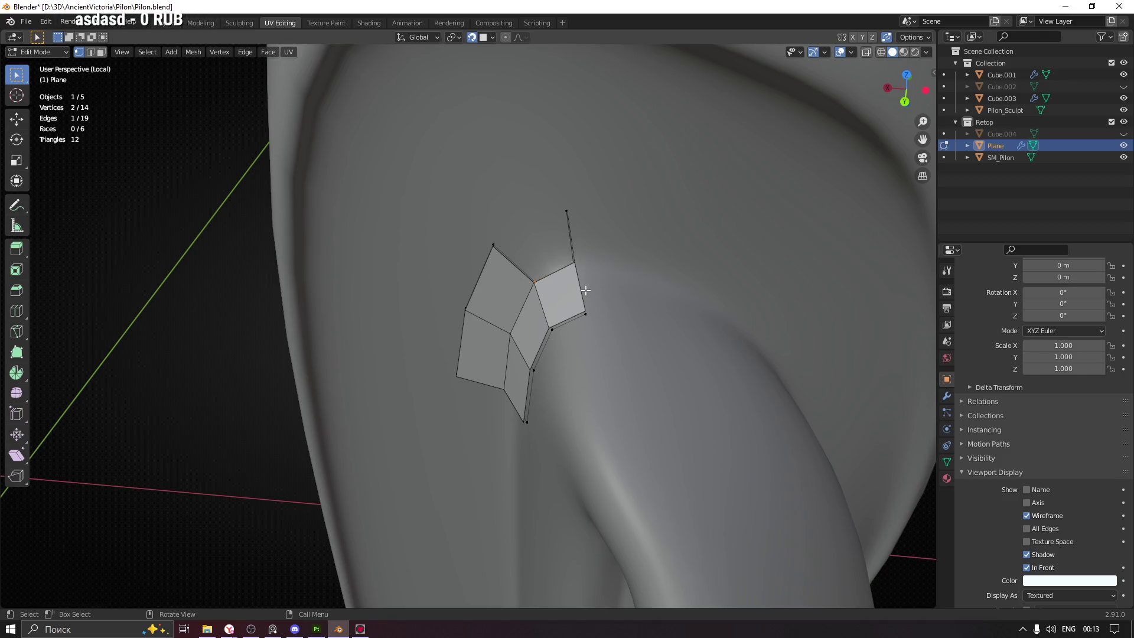
{"action": "left_click_drag", "start_coordinate": [465, 196], "coordinate": [591, 285]}
{"action": "key", "text": "f"}
{"action": "left_click_drag", "start_coordinate": [582, 284], "coordinate": [540, 279]}
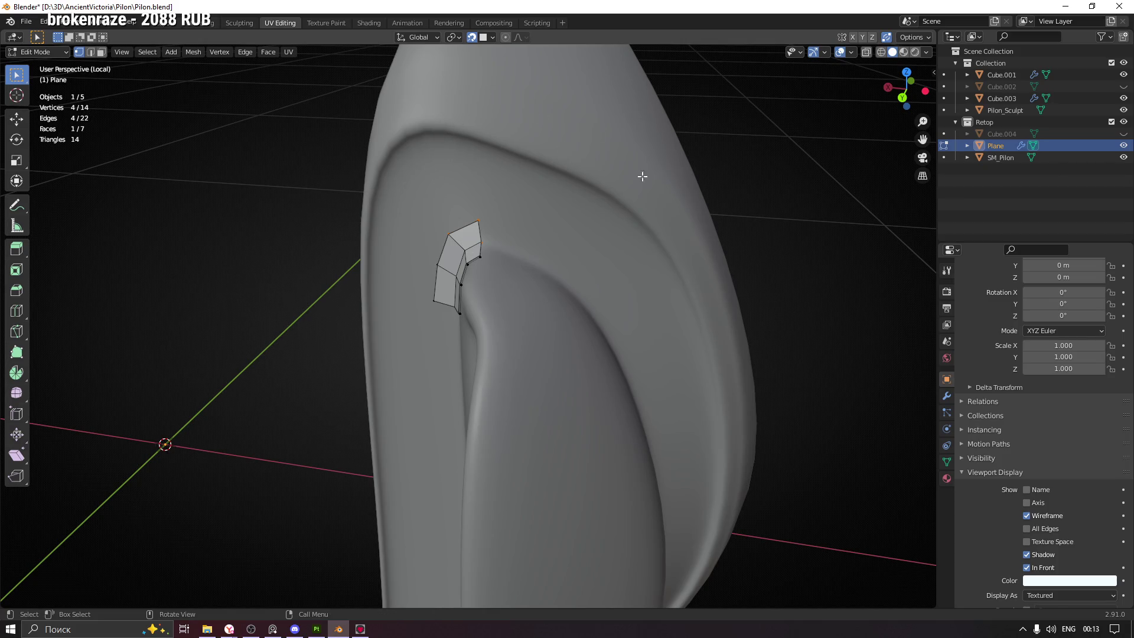
Extrude the patch's right edge outward along the groove's bend
{"action": "left_click_drag", "start_coordinate": [467, 194], "coordinate": [538, 184]}
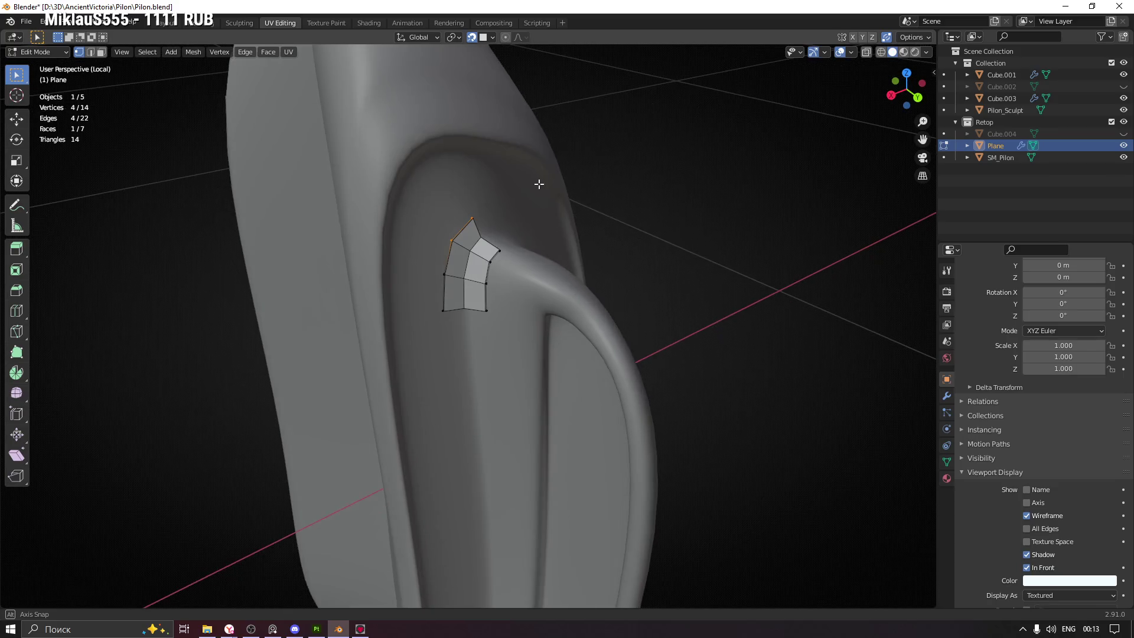
{"action": "left_click_drag", "start_coordinate": [535, 287], "coordinate": [573, 299]}
{"action": "scroll", "scroll_direction": "up", "scroll_amount": 3}
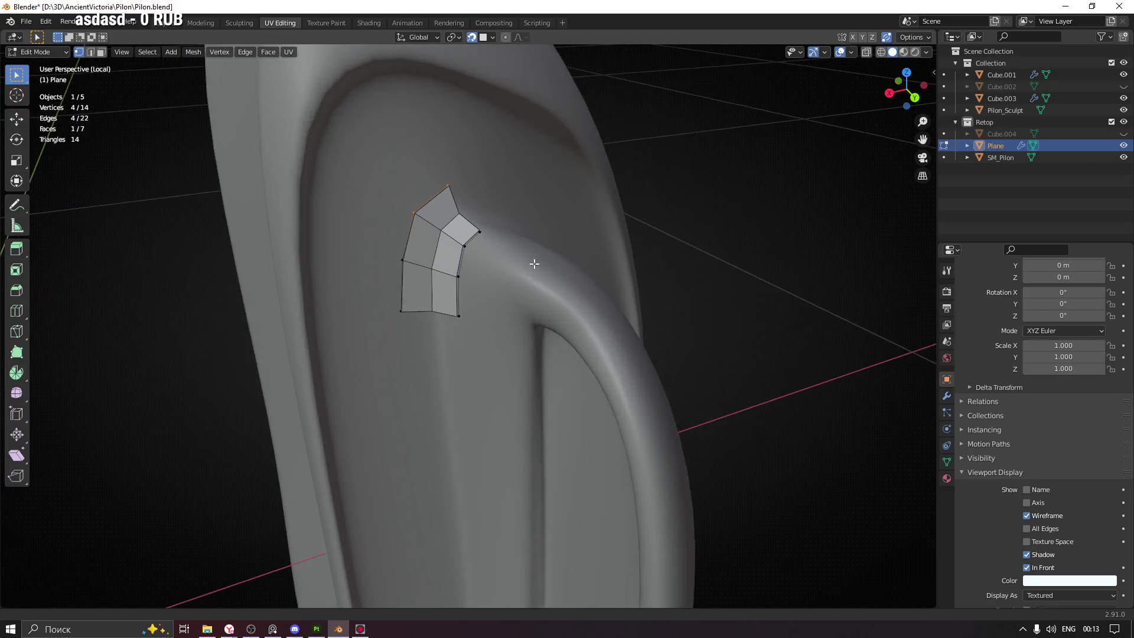
{"action": "left_click_drag", "start_coordinate": [648, 185], "coordinate": [632, 191]}
{"action": "left_click_drag", "start_coordinate": [637, 475], "coordinate": [599, 280]}
{"action": "left_click_drag", "start_coordinate": [686, 359], "coordinate": [679, 317]}
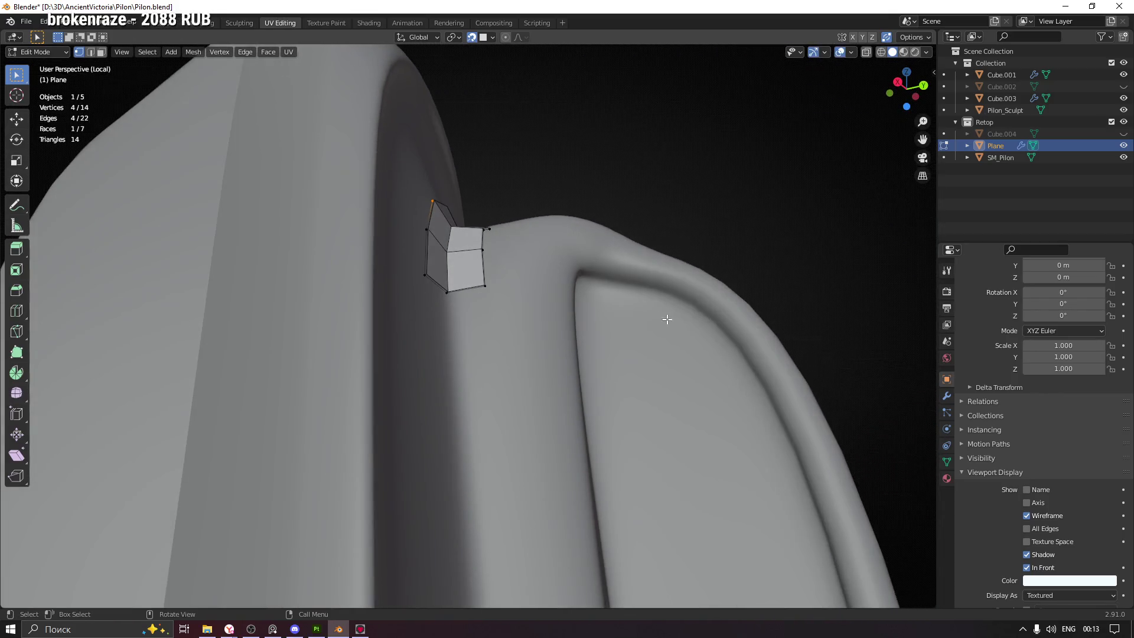
{"action": "left_click_drag", "start_coordinate": [615, 264], "coordinate": [491, 259]}
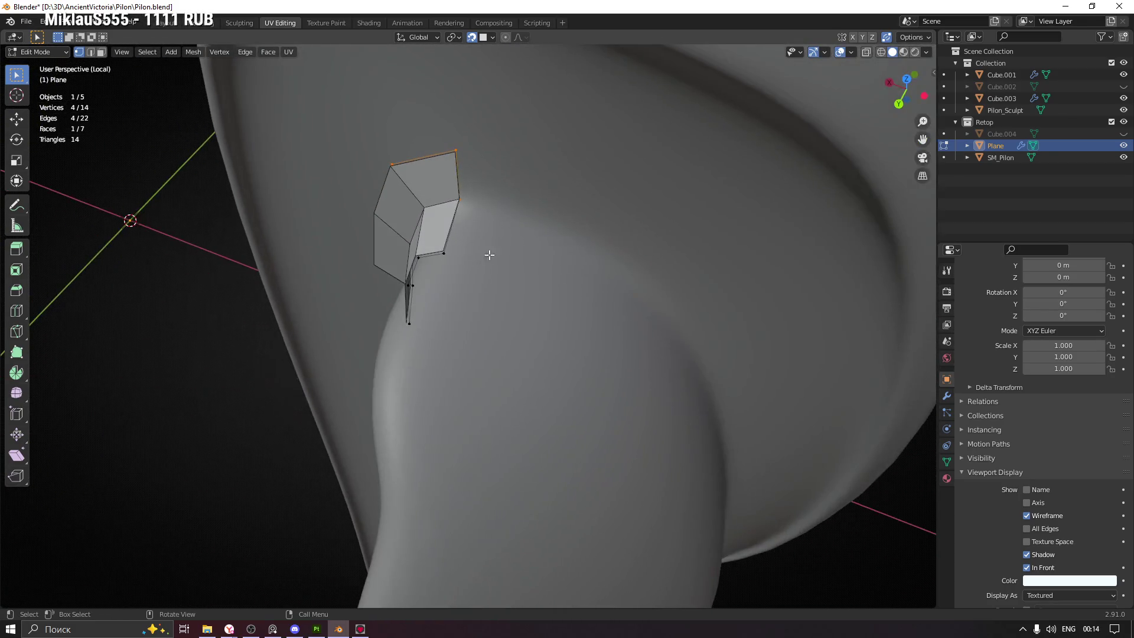
{"action": "left_click_drag", "start_coordinate": [434, 138], "coordinate": [481, 284]}
{"action": "left_click_drag", "start_coordinate": [481, 283], "coordinate": [484, 209]}
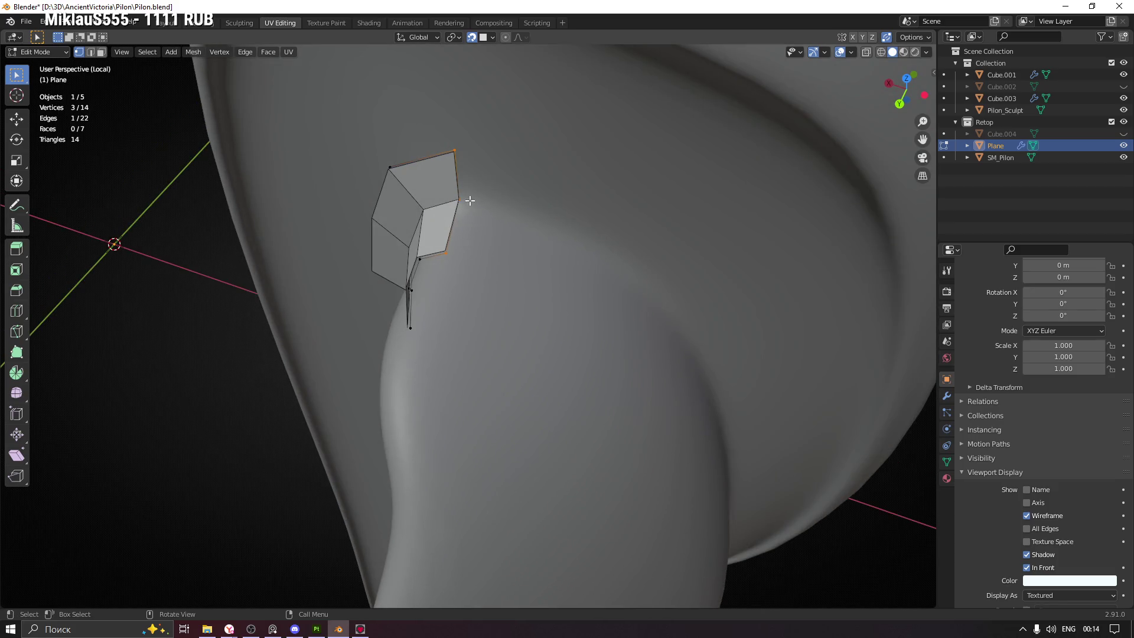
{"action": "key", "text": "e"}
{"action": "left_click", "coordinate": [517, 212]}
Reposition the new lower-right and upper-right vertices to follow the groove
{"action": "left_click", "coordinate": [506, 266]}
{"action": "key", "text": "g"}
{"action": "left_click", "coordinate": [496, 264]}
{"action": "left_click", "coordinate": [514, 213]}
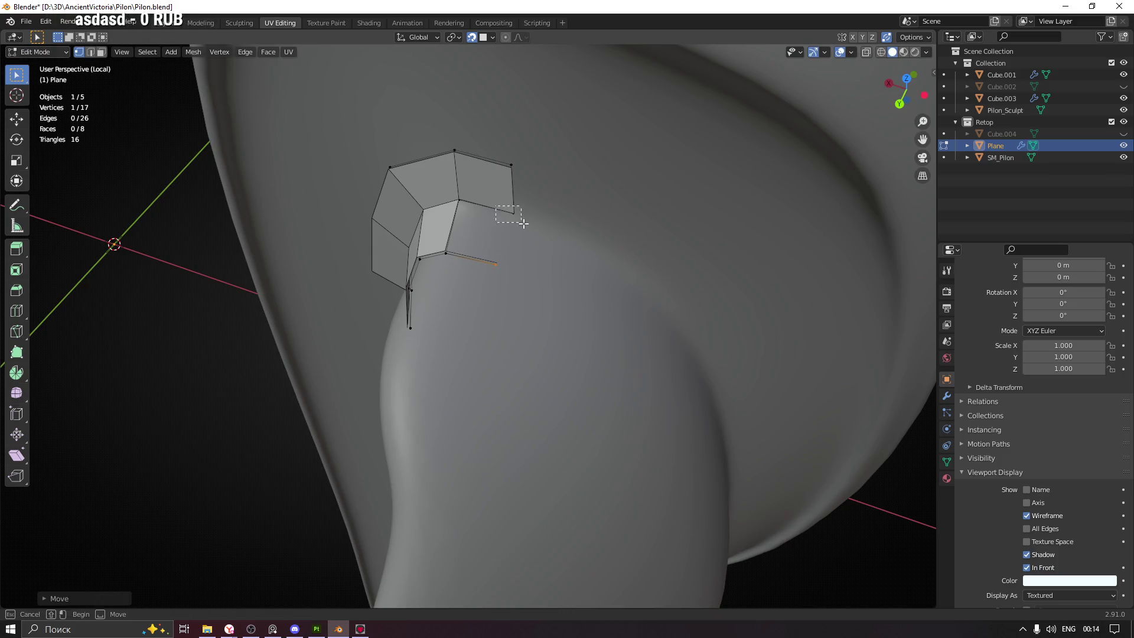
{"action": "key", "text": "g"}
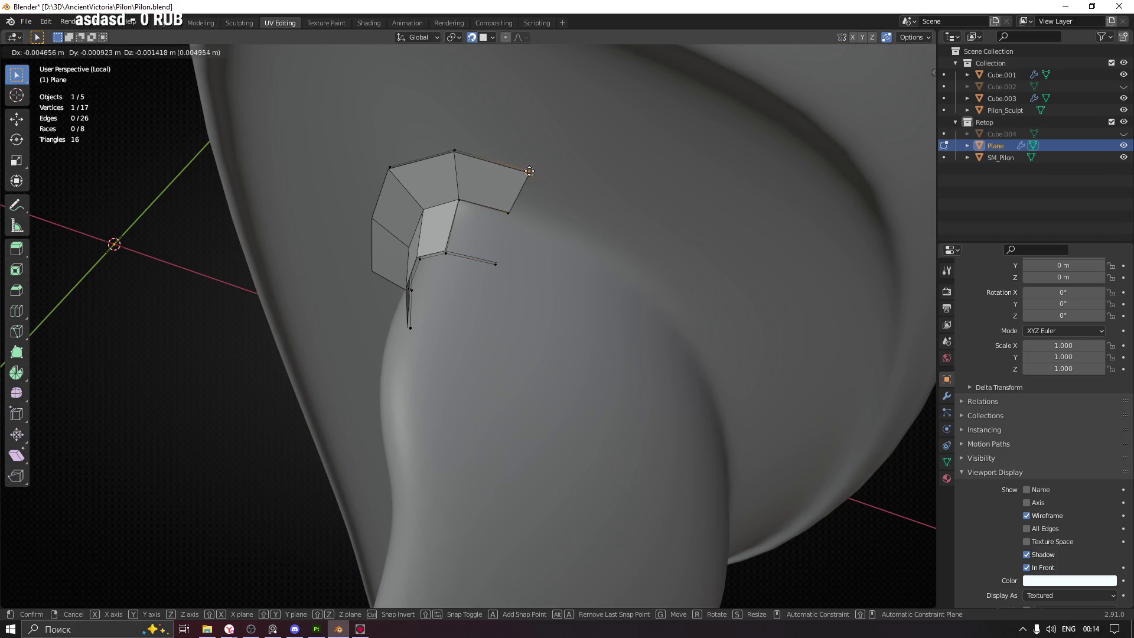
{"action": "left_click", "coordinate": [529, 165]}
Nudge two more patch vertices into place and save Pilon.blend
{"action": "left_click_drag", "start_coordinate": [529, 164], "coordinate": [539, 180]}
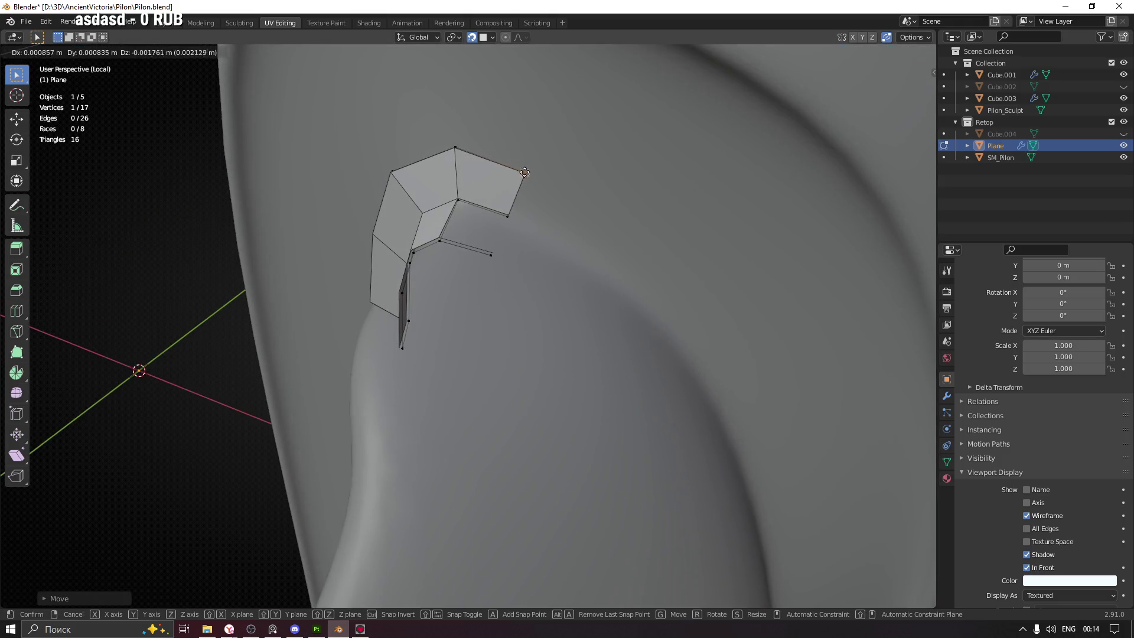
{"action": "left_click_drag", "start_coordinate": [489, 241], "coordinate": [469, 188]}
{"action": "key", "text": "g"}
{"action": "left_click", "coordinate": [485, 255]}
{"action": "left_click_drag", "start_coordinate": [475, 189], "coordinate": [476, 189]}
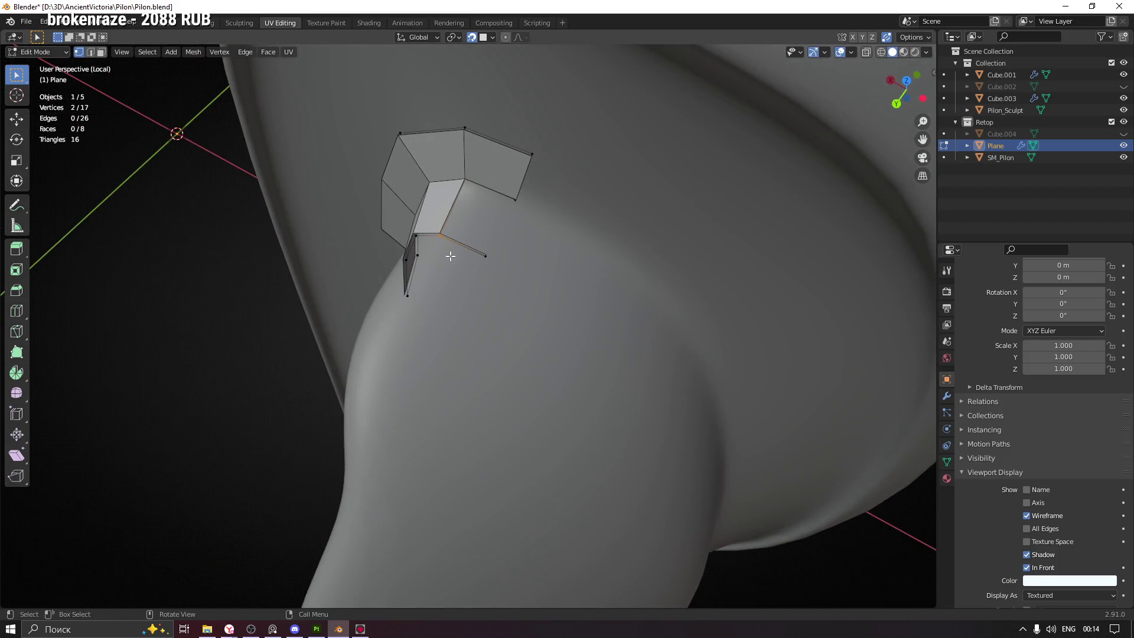
{"action": "left_click_drag", "start_coordinate": [458, 259], "coordinate": [506, 196]}
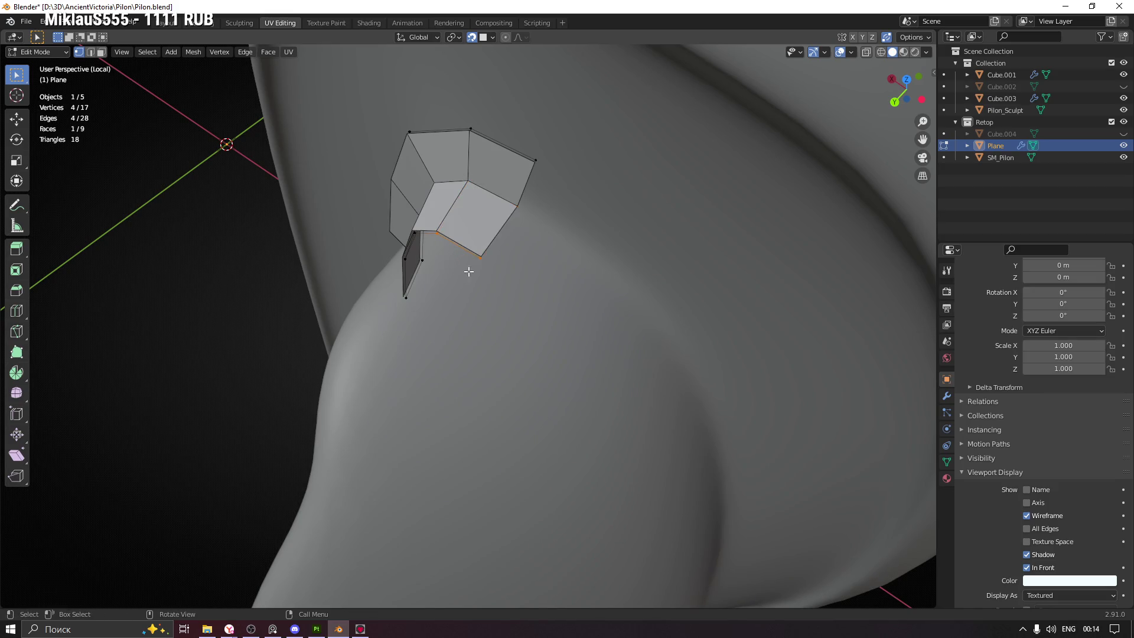
{"action": "left_click_drag", "start_coordinate": [468, 271], "coordinate": [478, 262]}
{"action": "key", "text": "g"}
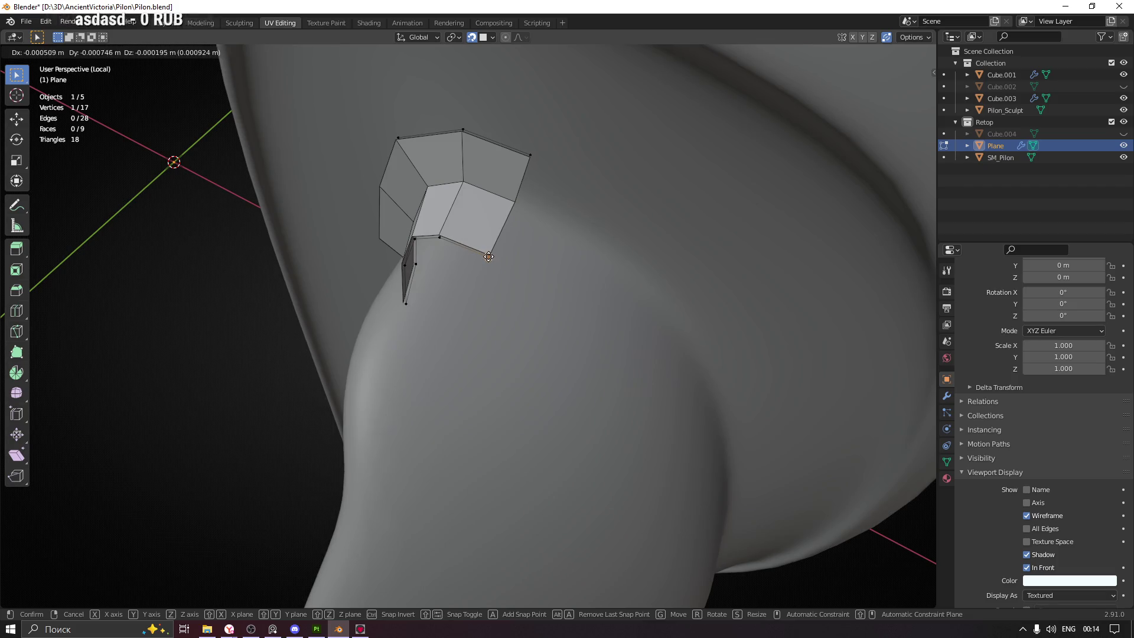
{"action": "left_click", "coordinate": [514, 293]}
{"action": "key", "text": "ctrl+s"}
Move the patch's bottom vertex along the sculpted surface
{"action": "left_click_drag", "start_coordinate": [489, 307], "coordinate": [564, 269]}
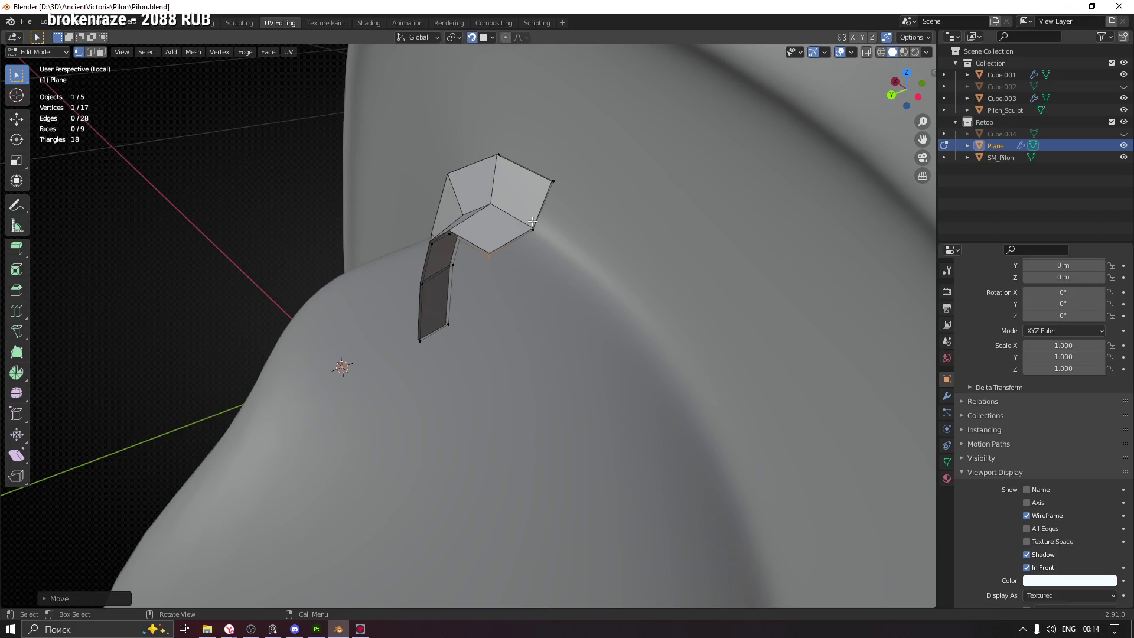
{"action": "left_click_drag", "start_coordinate": [486, 239], "coordinate": [511, 205]}
{"action": "left_click_drag", "start_coordinate": [397, 245], "coordinate": [383, 276]}
{"action": "left_click_drag", "start_coordinate": [595, 298], "coordinate": [519, 203]}
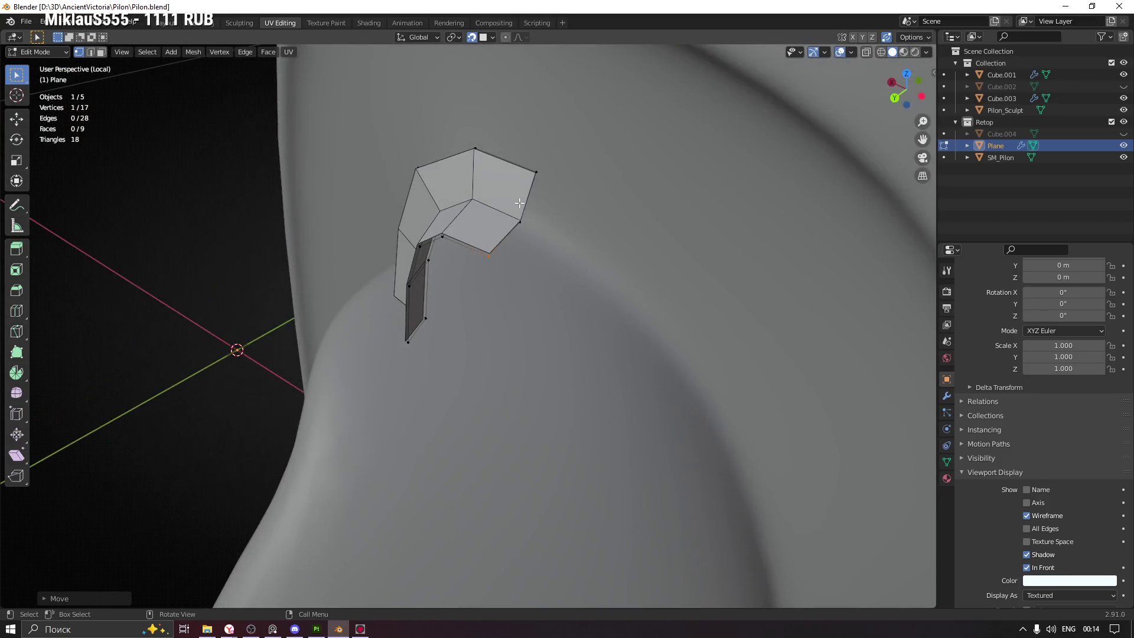
{"action": "left_click_drag", "start_coordinate": [388, 238], "coordinate": [372, 434]}
{"action": "key", "text": "g"}
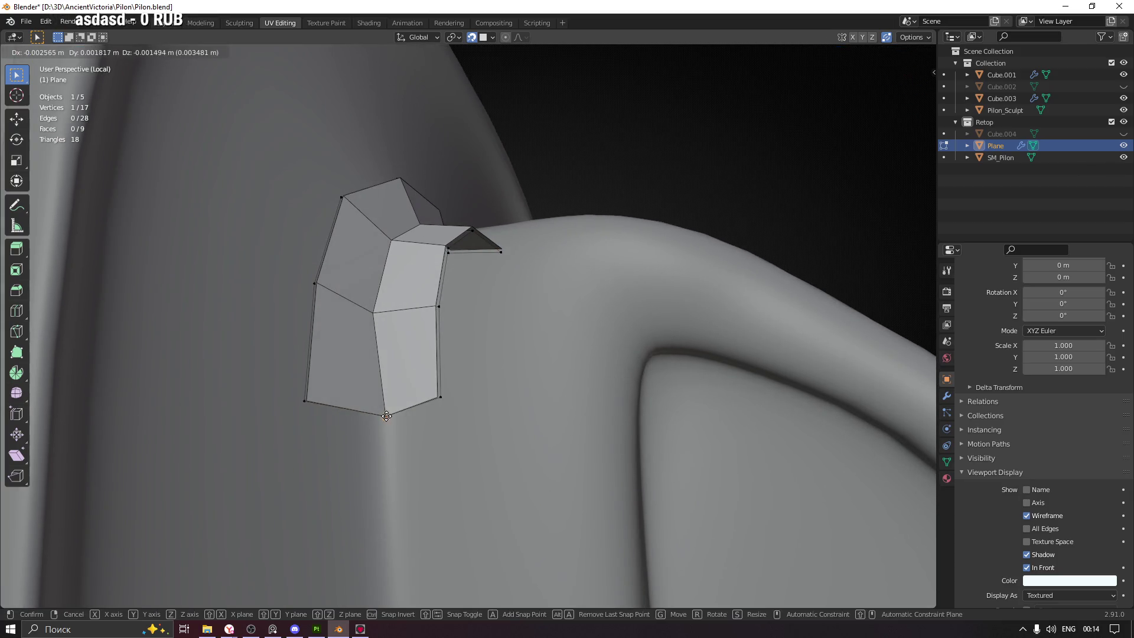
{"action": "left_click", "coordinate": [383, 406]}
Reposition the middle-left and outer-corner vertices, checking against the sculpt in X-ray
{"action": "left_click", "coordinate": [367, 299]}
{"action": "key", "text": "alt+z"}
{"action": "left_click_drag", "start_coordinate": [367, 298], "coordinate": [375, 311]}
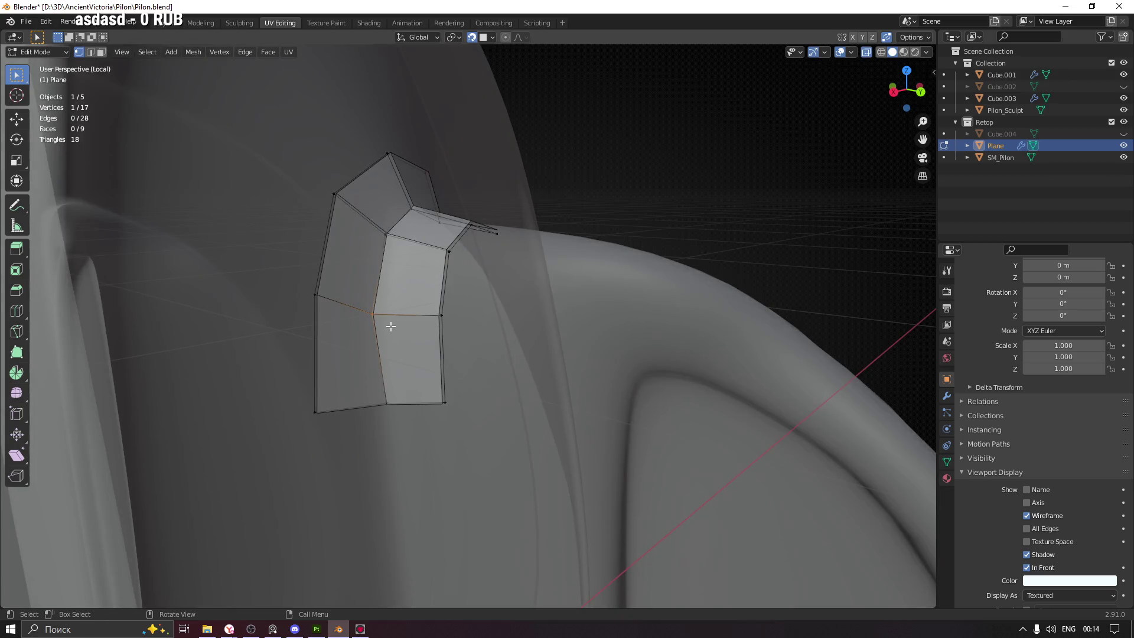
{"action": "key", "text": "alt+z"}
{"action": "key", "text": "g"}
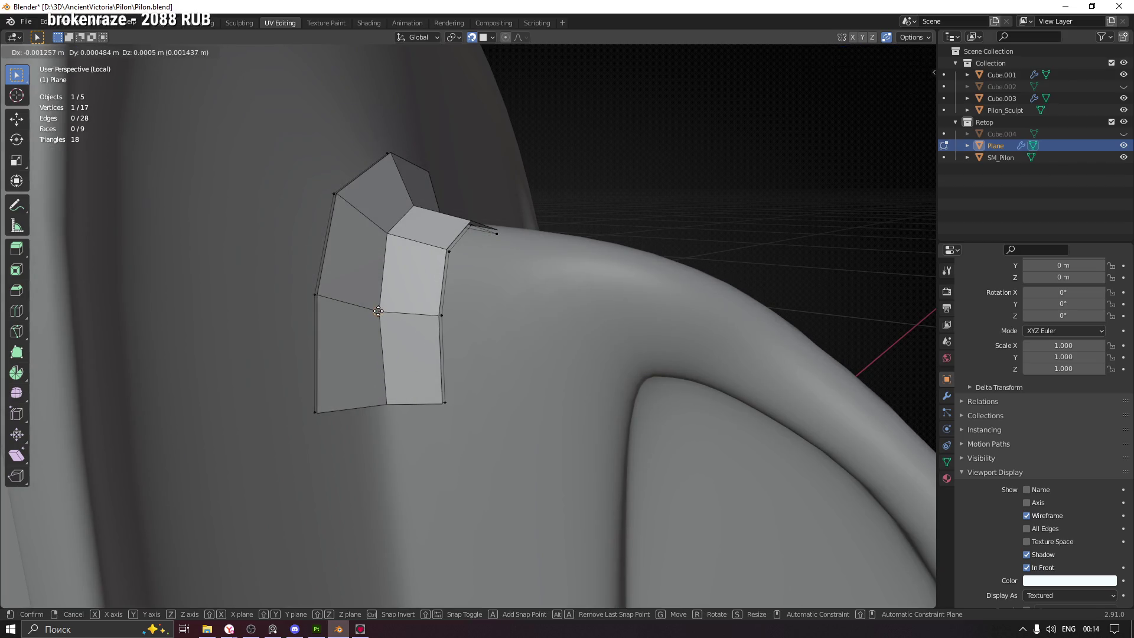
{"action": "left_click", "coordinate": [378, 311]}
{"action": "left_click_drag", "start_coordinate": [480, 228], "coordinate": [462, 293]}
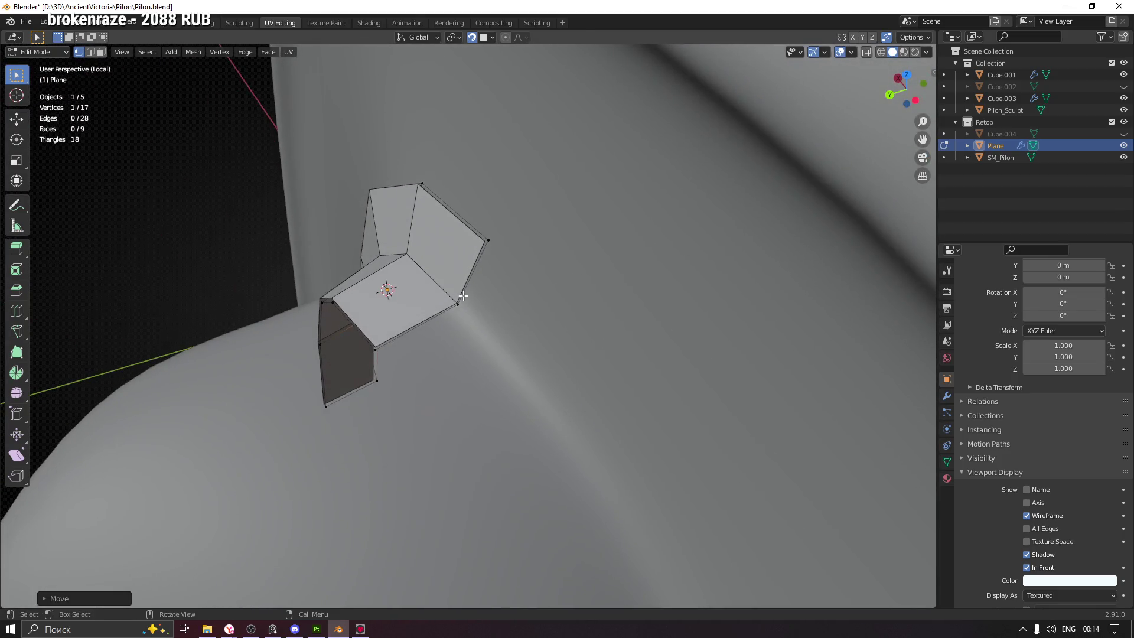
{"action": "left_click", "coordinate": [463, 295]}
{"action": "key", "text": "g"}
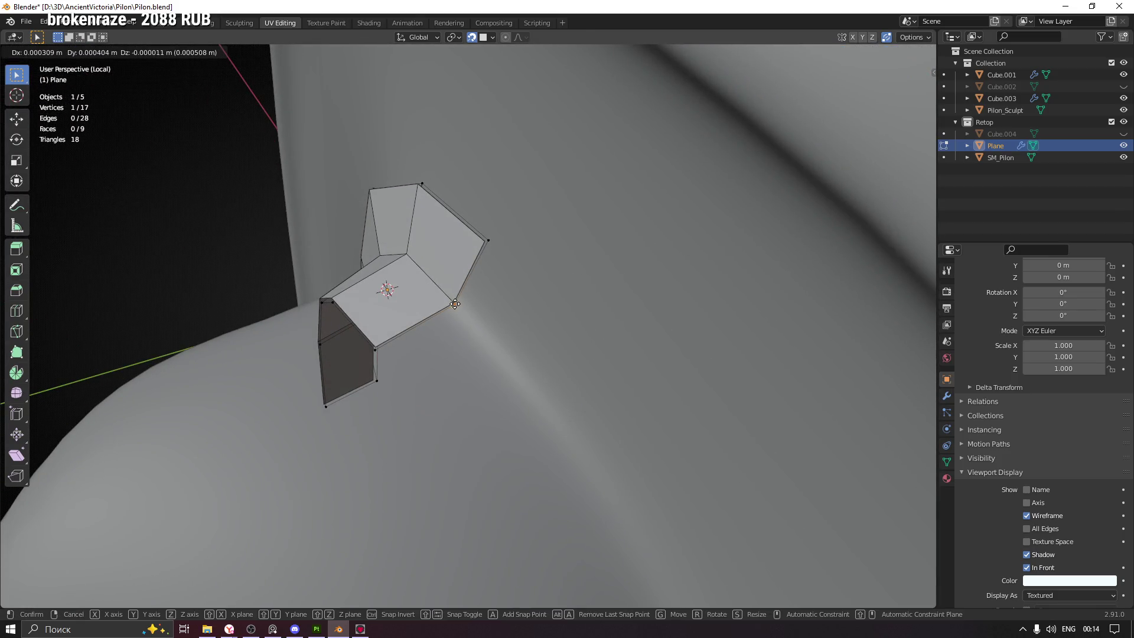
{"action": "left_click", "coordinate": [464, 304]}
Move the vertex near the patch centre into place
{"action": "left_click_drag", "start_coordinate": [464, 304], "coordinate": [475, 270]}
{"action": "key", "text": "g"}
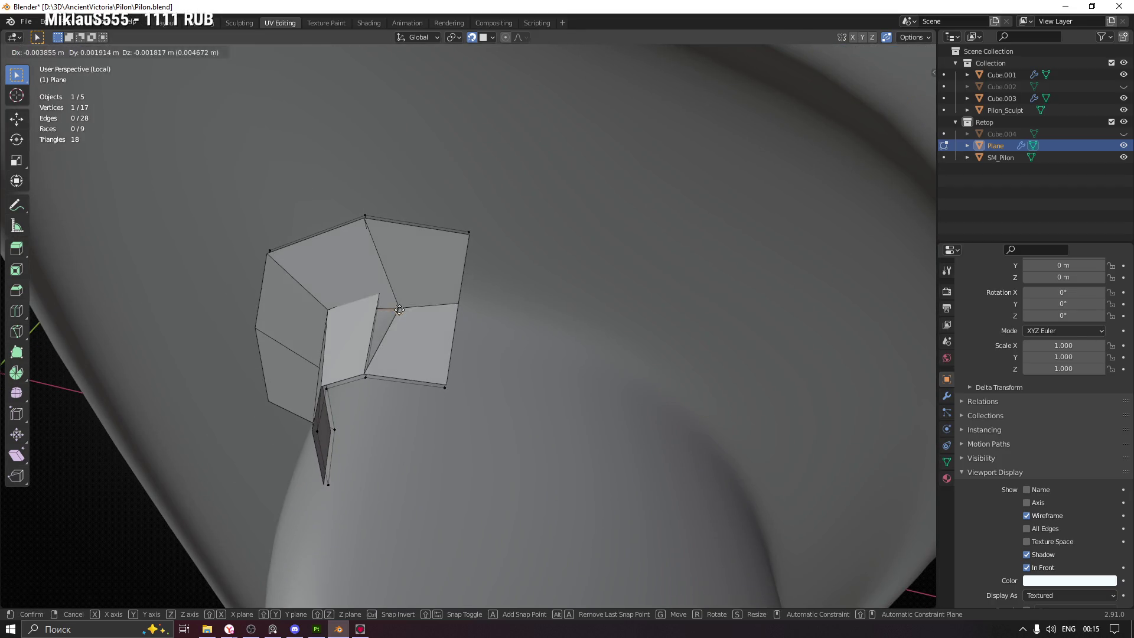
{"action": "left_click", "coordinate": [393, 301]}
{"action": "left_click_drag", "start_coordinate": [393, 302], "coordinate": [408, 303]}
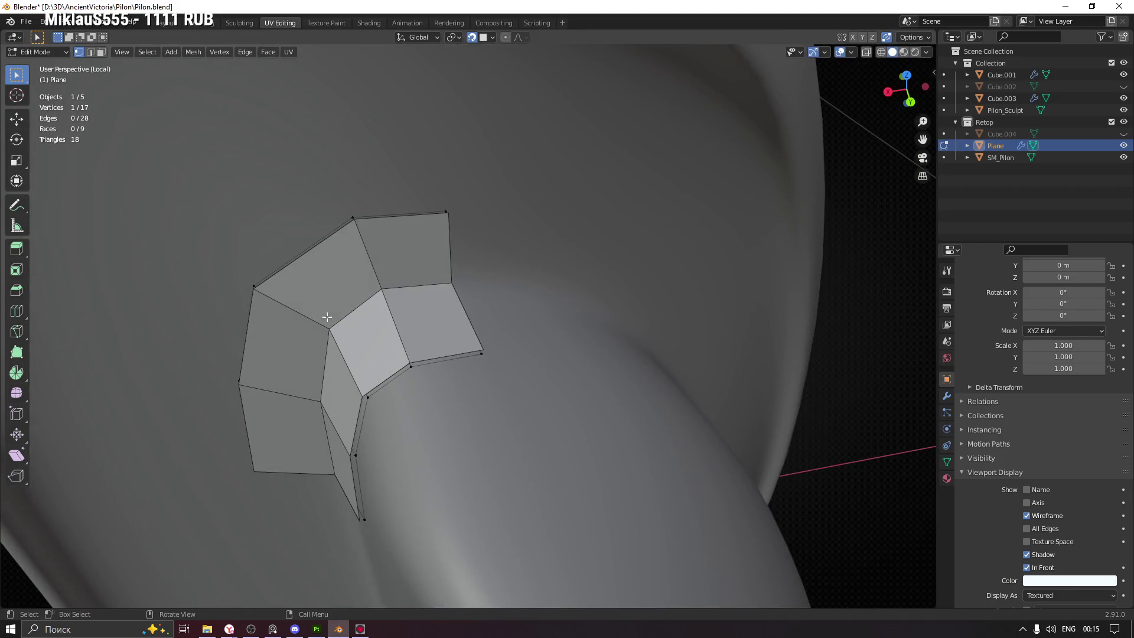
Merge the patch's overlapping vertices By Distance
{"action": "key", "text": "g"}
{"action": "right_click", "coordinate": [349, 341]}
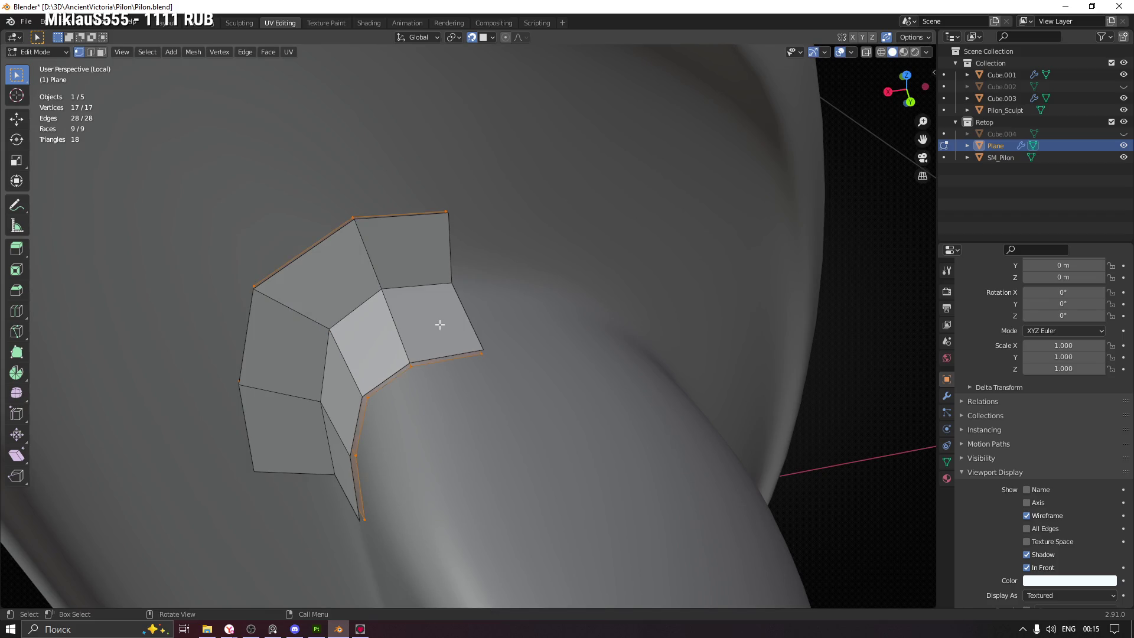
{"action": "key", "text": "m"}
{"action": "left_click", "coordinate": [440, 324]}
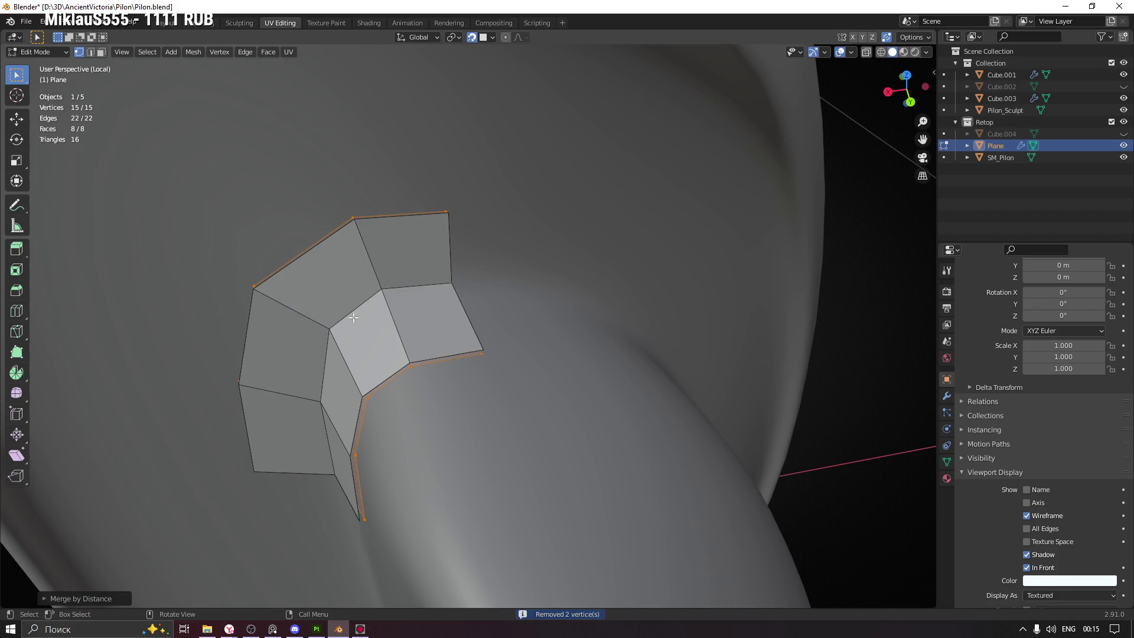
Reposition the centre vertex and a neighbouring vertex after the merge
{"action": "left_click", "coordinate": [367, 285]}
{"action": "key", "text": "g"}
{"action": "left_click", "coordinate": [355, 314]}
{"action": "left_click_drag", "start_coordinate": [345, 352], "coordinate": [434, 313]}
{"action": "key", "text": "g"}
{"action": "left_click", "coordinate": [329, 329]}
Preview a loop cut, view the patch from the front, then return to Object Mode selecting Cube.001
{"action": "key", "text": "ctrl+r"}
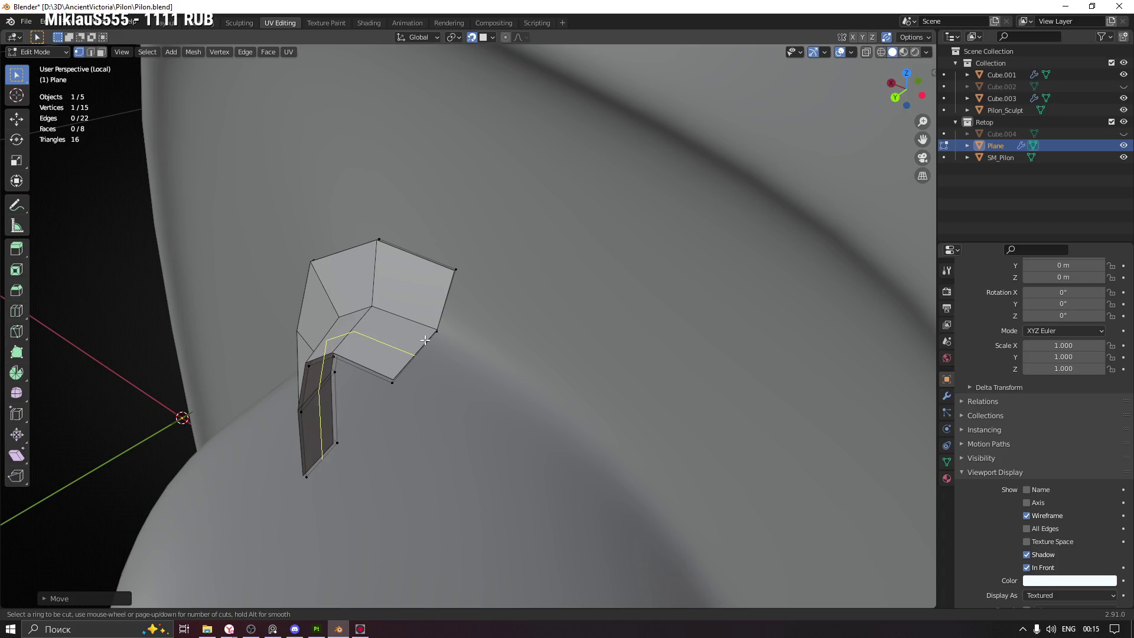
{"action": "left_click_drag", "start_coordinate": [425, 340], "coordinate": [474, 378]}
{"action": "scroll", "scroll_direction": "down", "scroll_amount": 3}
{"action": "left_click_drag", "start_coordinate": [488, 458], "coordinate": [577, 304]}
{"action": "key", "text": "Tab"}
{"action": "left_click", "coordinate": [507, 264]}
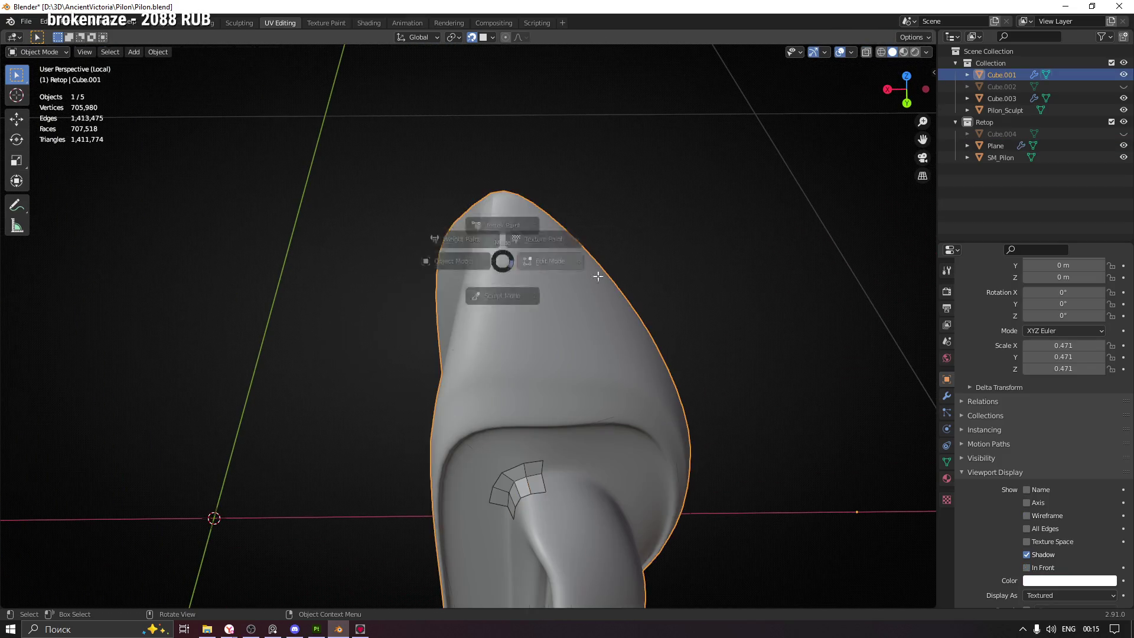
Enter Edit Mode on Cube.001 and vertex-slide a cage vertex near the top
{"action": "key", "text": "Tab"}
{"action": "left_click_drag", "start_coordinate": [501, 278], "coordinate": [448, 214]}
{"action": "left_click", "coordinate": [426, 241]}
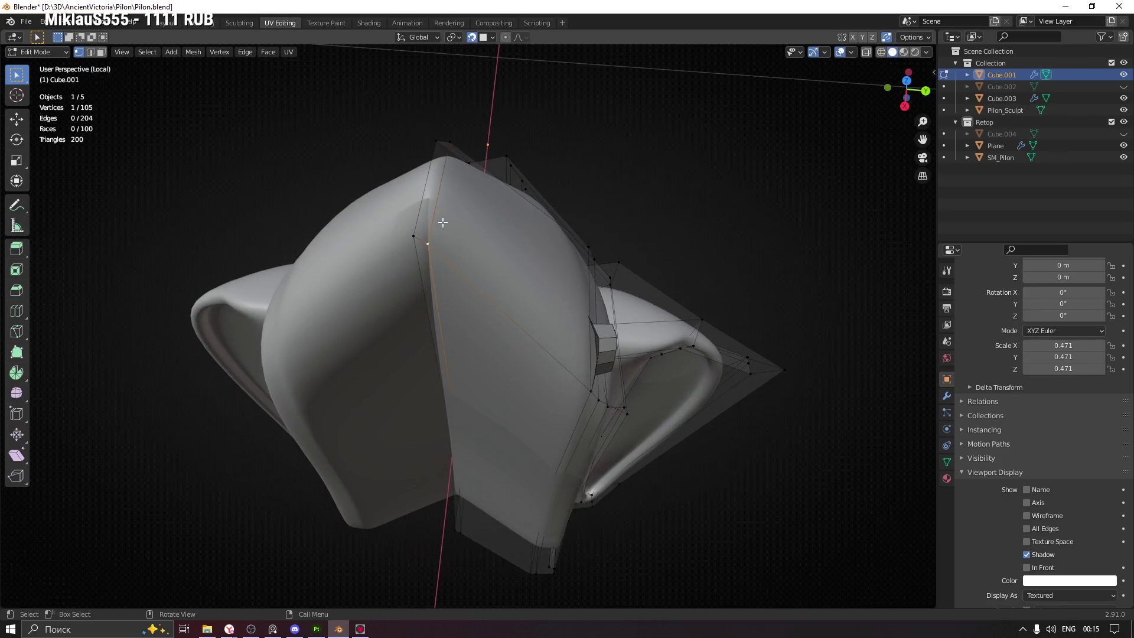
{"action": "key", "text": "shift+v"}
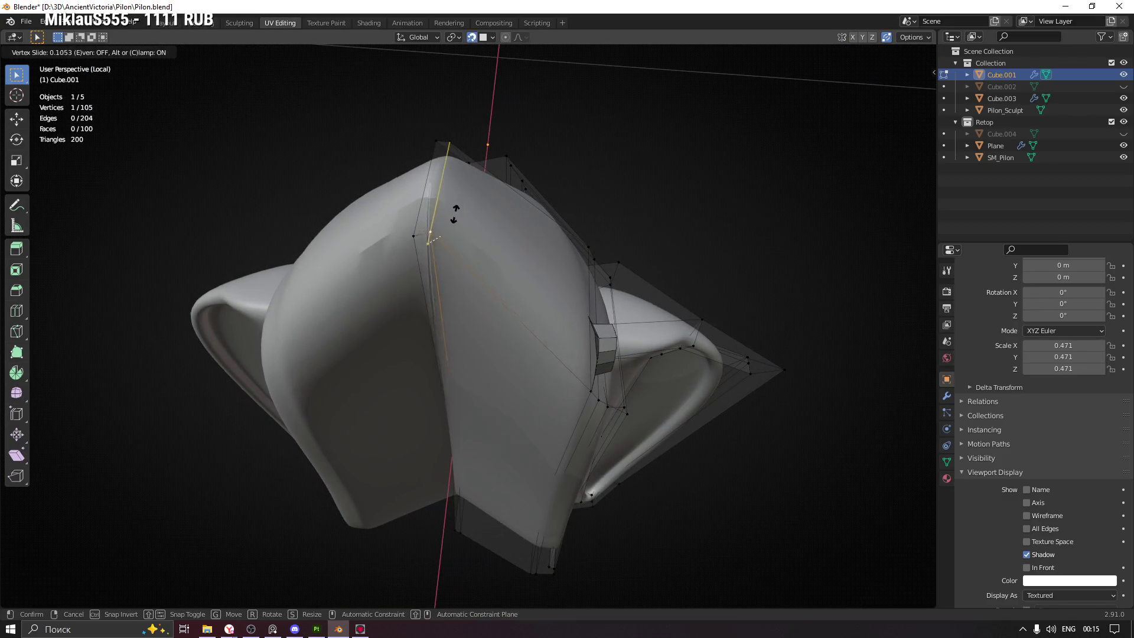
{"action": "left_click", "coordinate": [450, 222]}
{"action": "left_click_drag", "start_coordinate": [528, 241], "coordinate": [514, 220]}
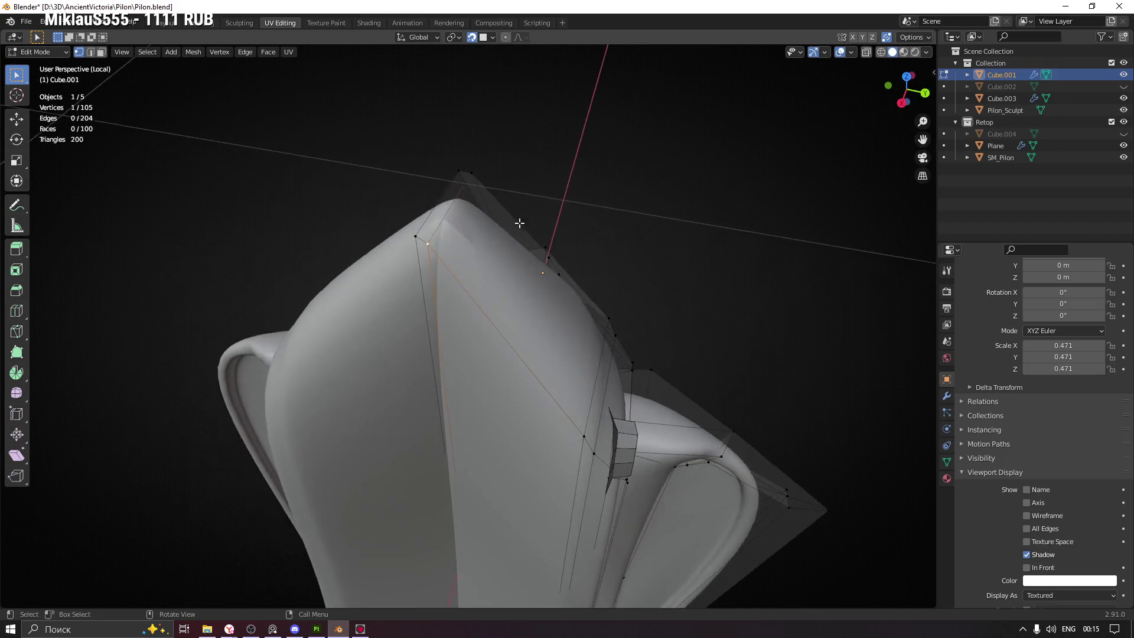
Order modifiers Mirror, Mirror.001, Subdivision, show Mirror.001 in viewport, and set Mirror merge to 0.002 m
{"action": "left_click", "coordinate": [947, 396]}
{"action": "left_click", "coordinate": [964, 281]}
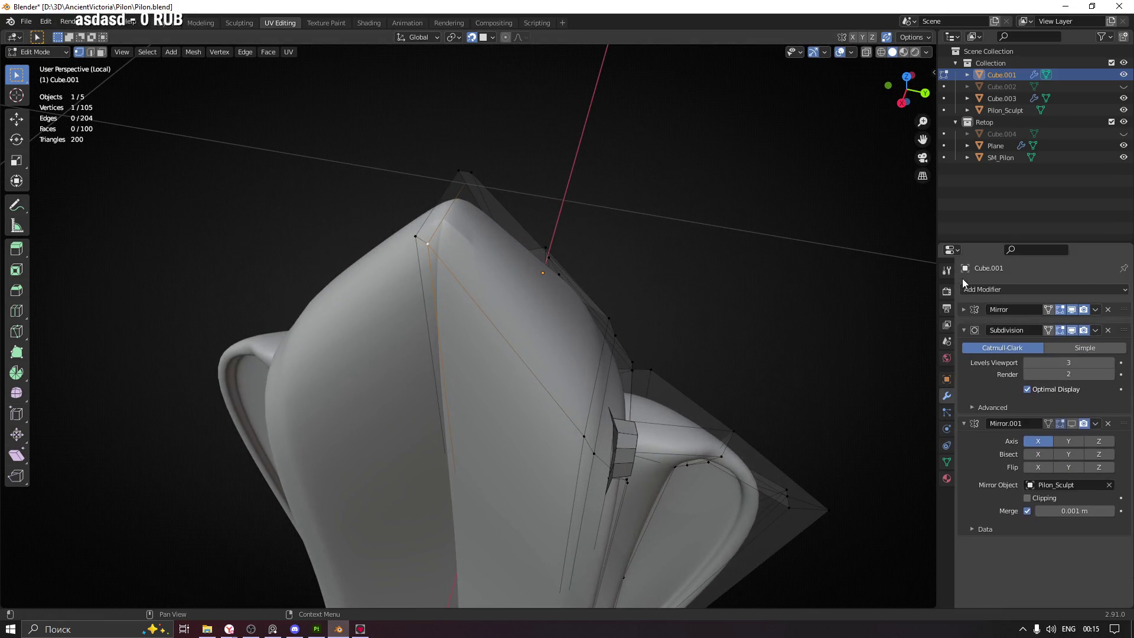
{"action": "left_click", "coordinate": [963, 326]}
{"action": "left_click", "coordinate": [963, 343]}
{"action": "left_click_drag", "start_coordinate": [1124, 326], "coordinate": [1128, 355]}
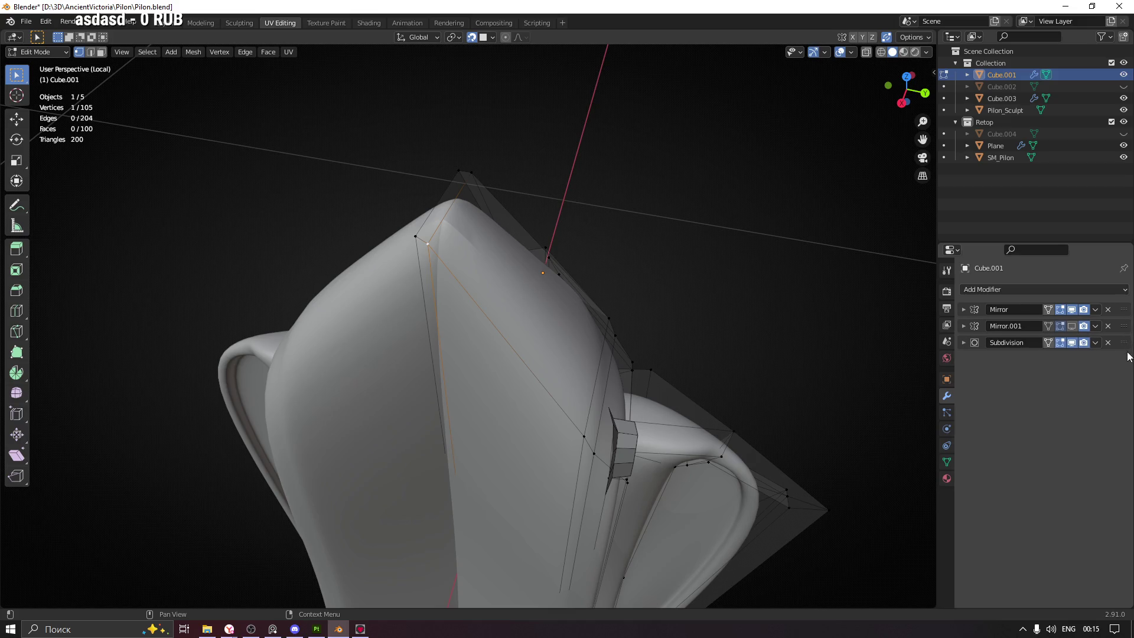
{"action": "left_click", "coordinate": [1076, 326]}
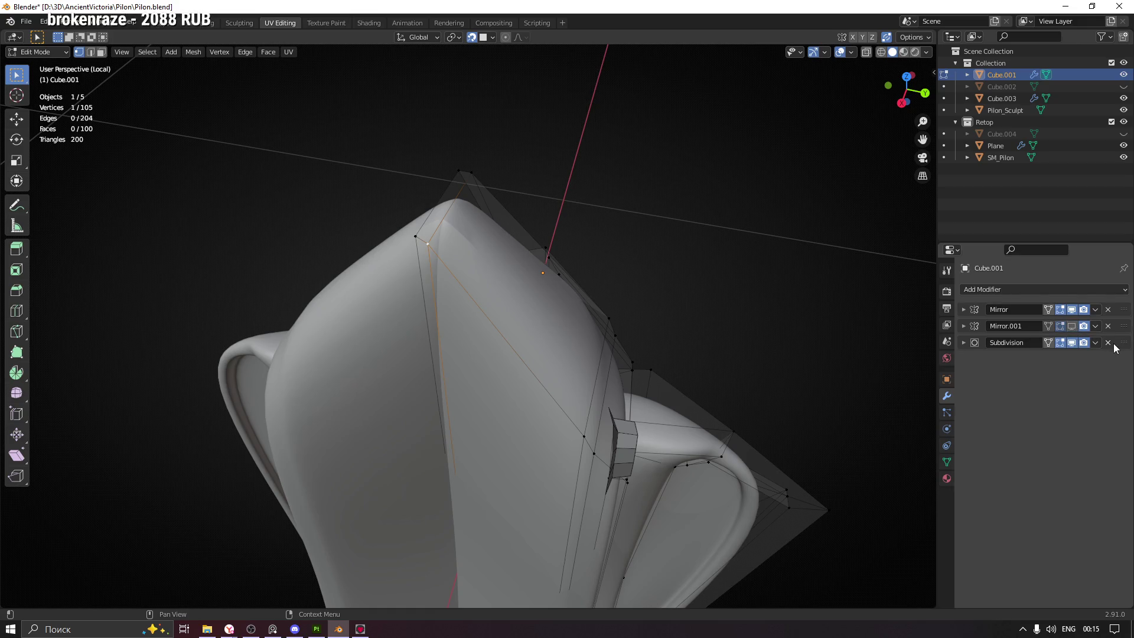
{"action": "left_click", "coordinate": [963, 342]}
{"action": "left_click_drag", "start_coordinate": [811, 358], "coordinate": [914, 308]}
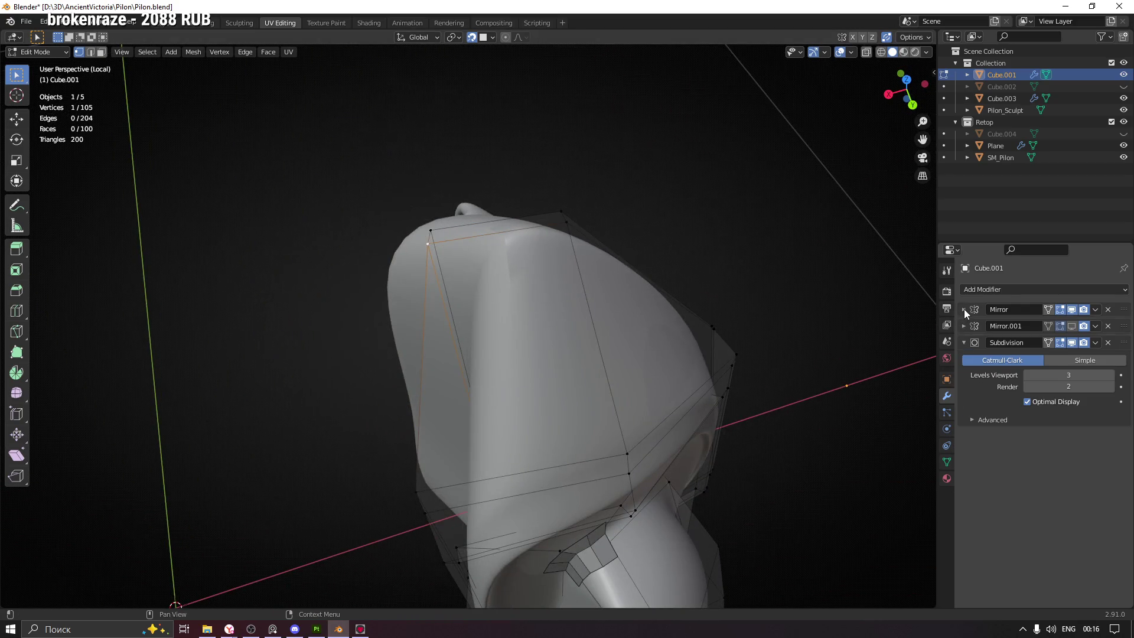
{"action": "left_click", "coordinate": [964, 310]}
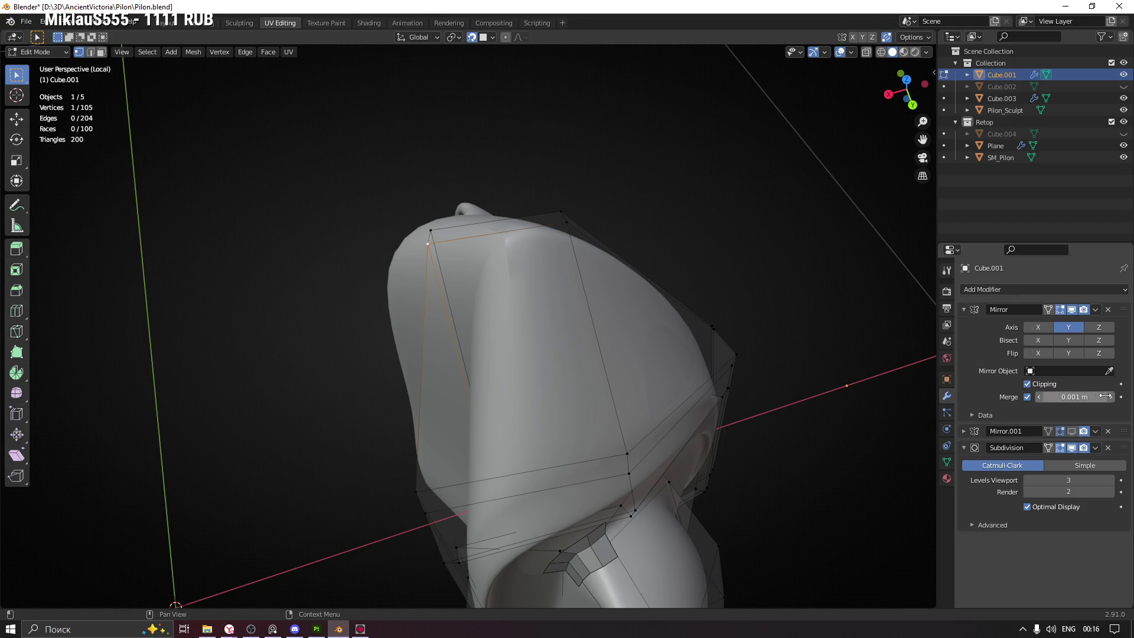
{"action": "left_click_drag", "start_coordinate": [621, 313], "coordinate": [616, 312]}
{"action": "scroll", "scroll_direction": "up", "scroll_amount": 3}
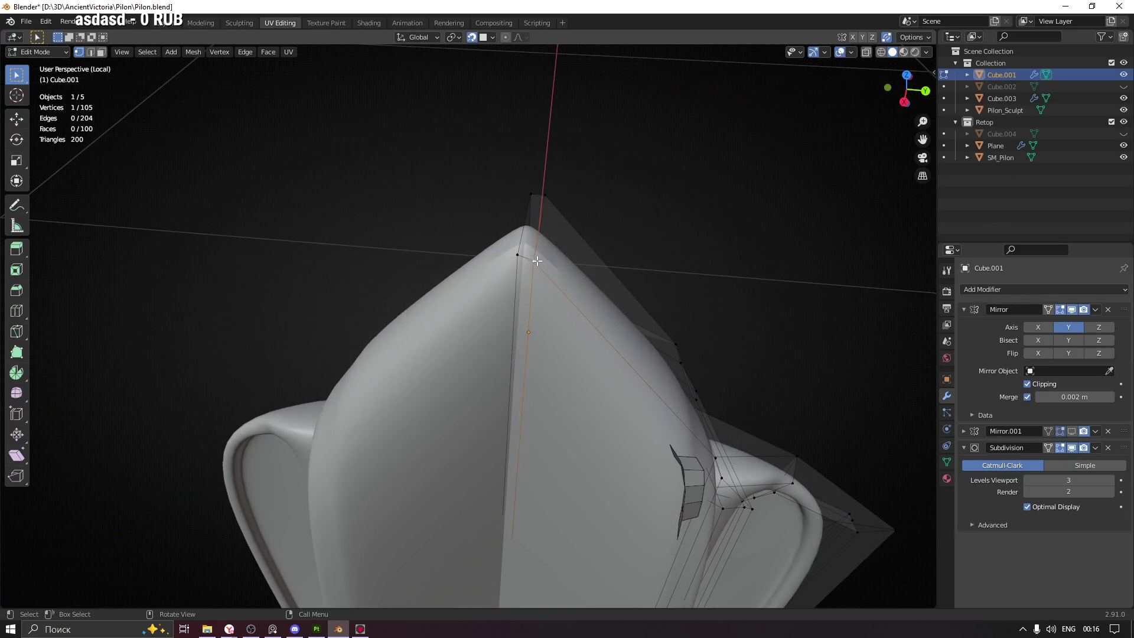
Slide a peak vertex and an edge along the surface to hug the tip
{"action": "left_click_drag", "start_coordinate": [536, 260], "coordinate": [549, 327]}
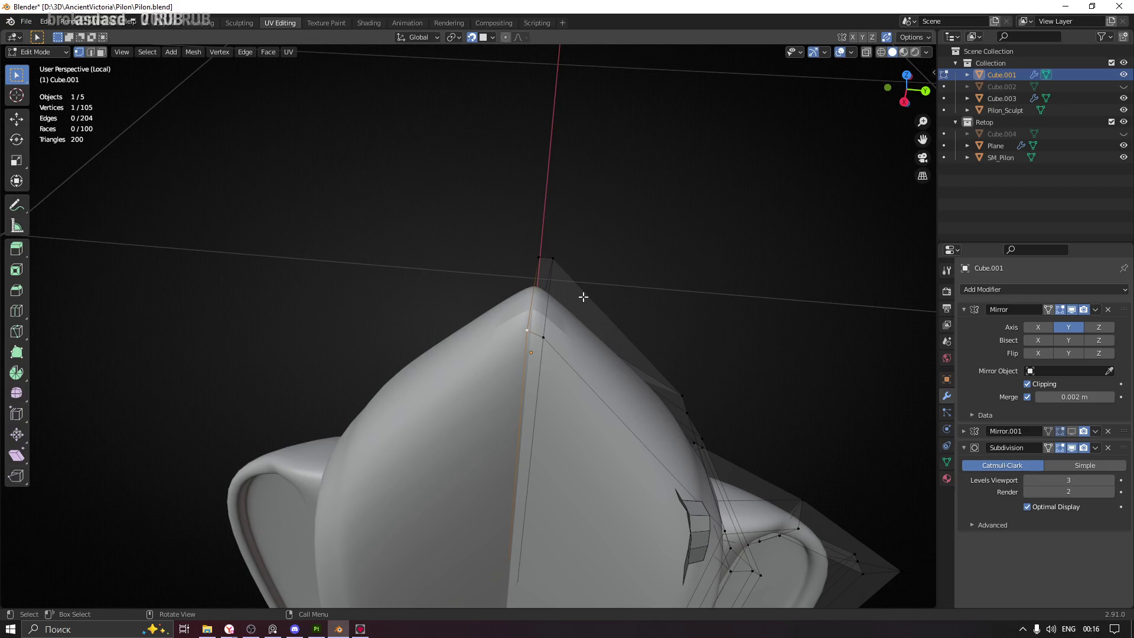
{"action": "key", "text": "shift+v"}
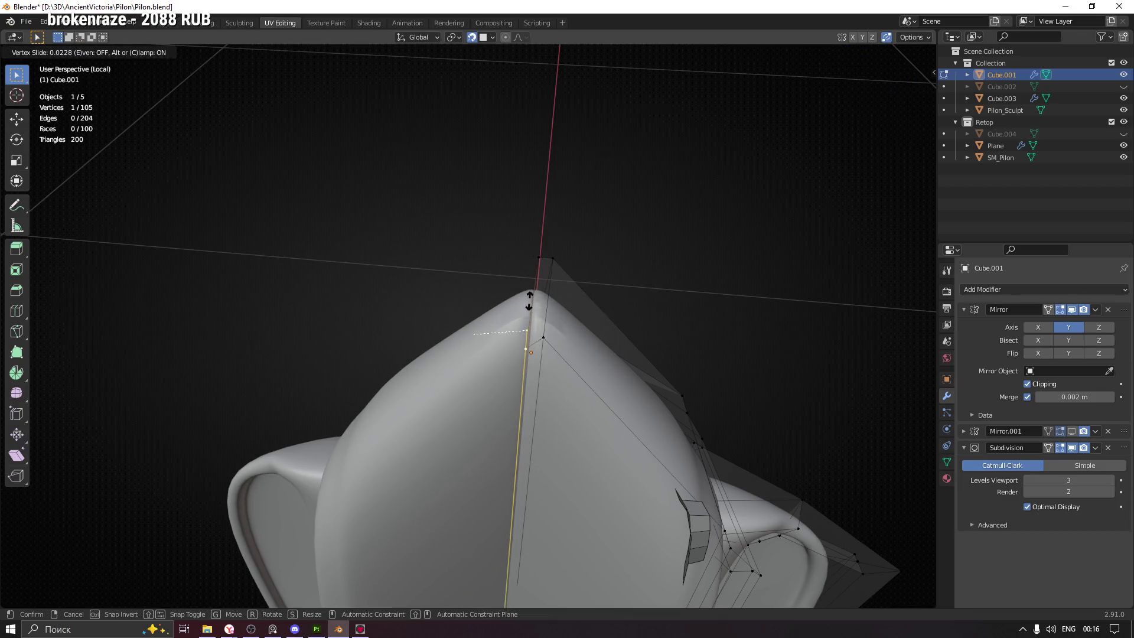
{"action": "left_click", "coordinate": [529, 300]}
{"action": "left_click_drag", "start_coordinate": [587, 303], "coordinate": [536, 307]}
{"action": "left_click_drag", "start_coordinate": [643, 297], "coordinate": [642, 327]}
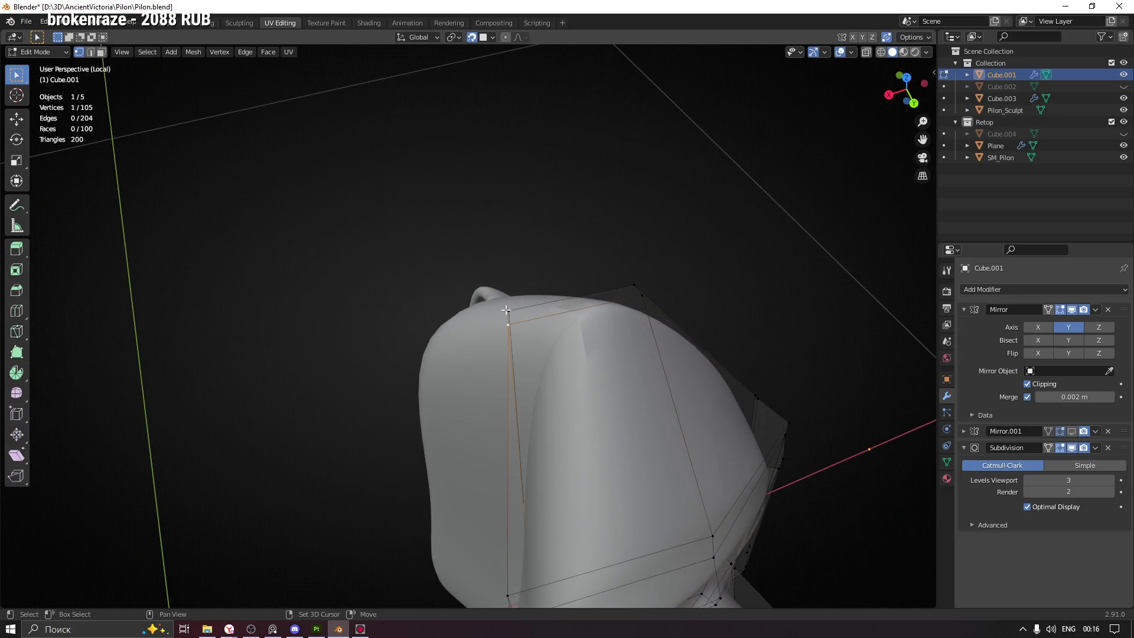
{"action": "key", "text": "g"}
{"action": "key", "text": "g"}
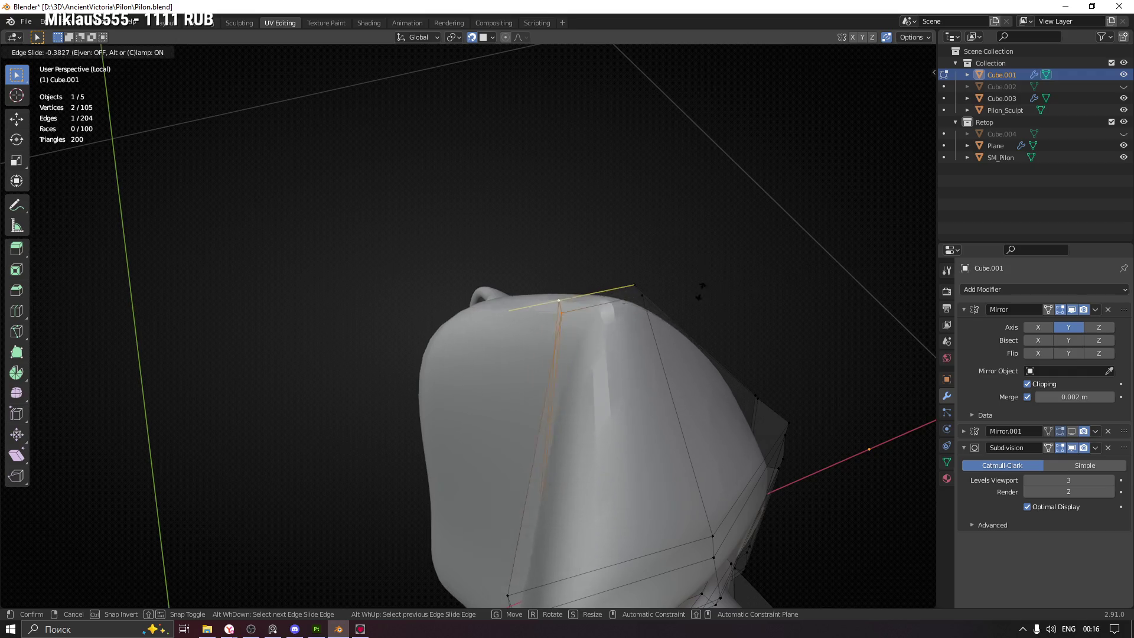
{"action": "left_click", "coordinate": [643, 309]}
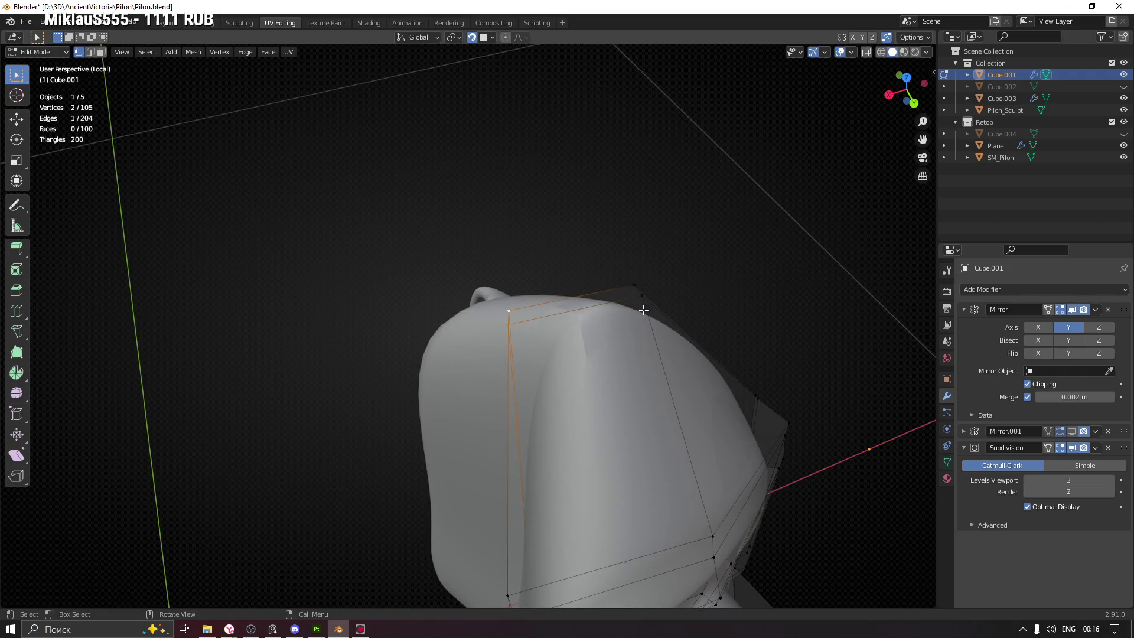
Edge-slide the edge above the peak vertex tighter to the sculpt
{"action": "left_click", "coordinate": [643, 295]}
{"action": "left_click_drag", "start_coordinate": [643, 294], "coordinate": [504, 343]}
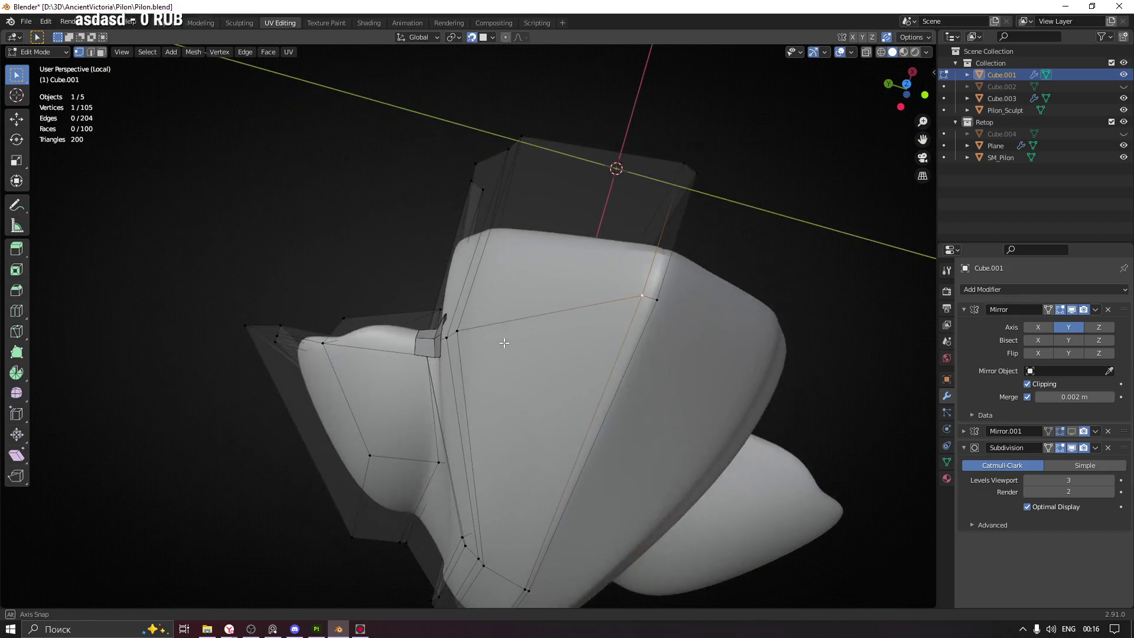
{"action": "key", "text": "2"}
{"action": "left_click", "coordinate": [658, 243]}
{"action": "left_click_drag", "start_coordinate": [659, 243], "coordinate": [629, 305]}
{"action": "key", "text": "g"}
{"action": "key", "text": "g"}
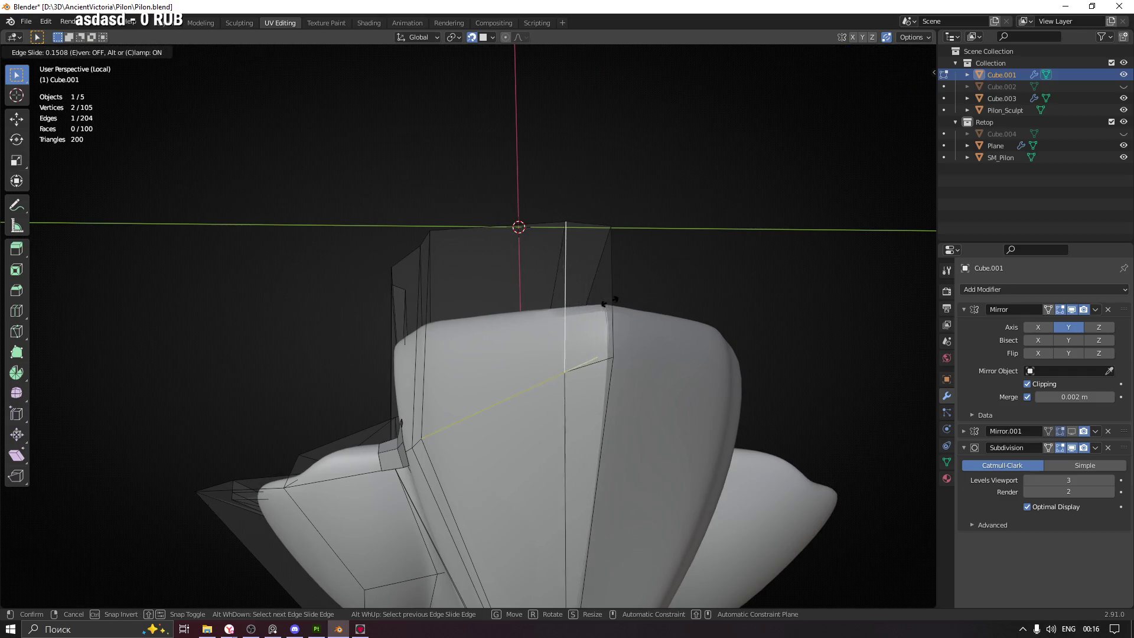
{"action": "left_click", "coordinate": [623, 292]}
{"action": "left_click_drag", "start_coordinate": [623, 292], "coordinate": [619, 296]}
Move the top-corner vertex and the vertex at the groove's edge onto the surface
{"action": "key", "text": "1"}
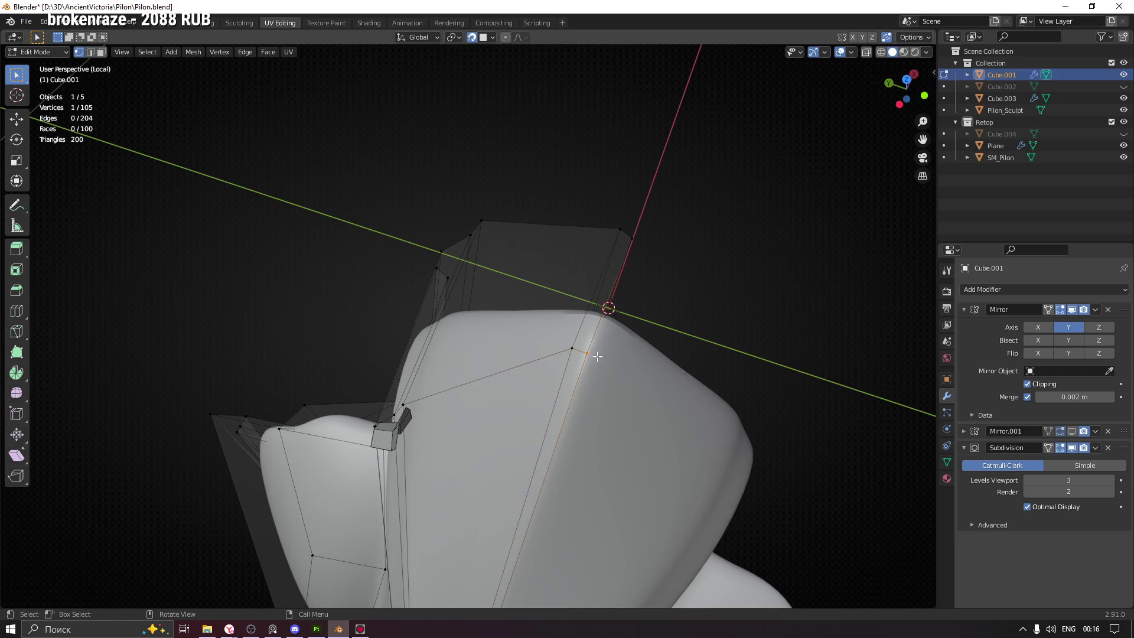
{"action": "left_click_drag", "start_coordinate": [631, 242], "coordinate": [667, 268]}
{"action": "key", "text": "g"}
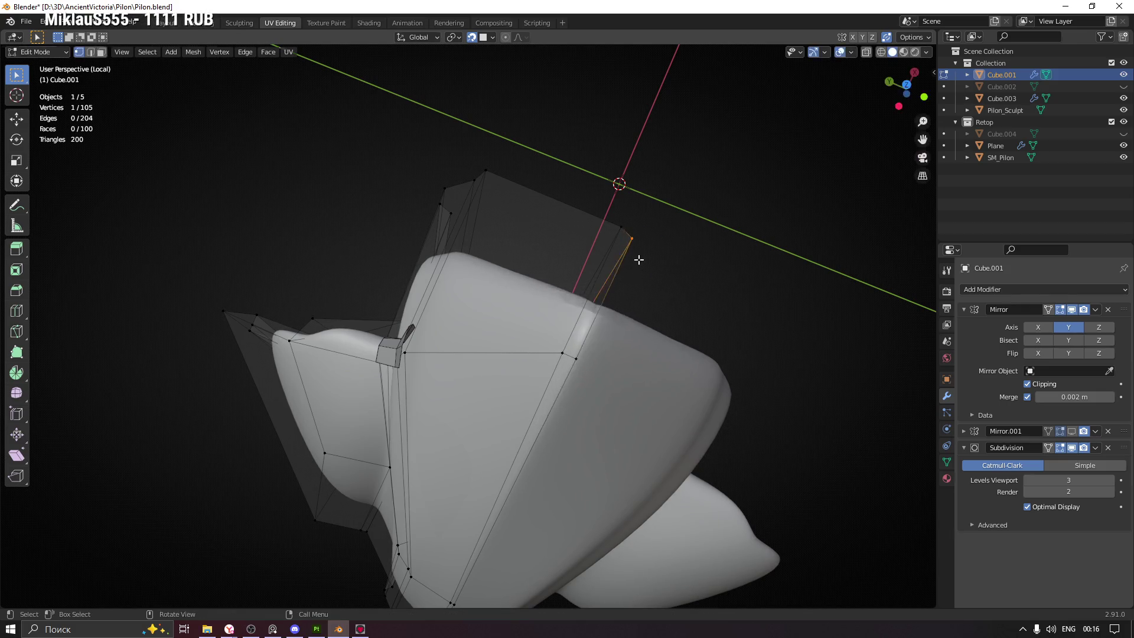
{"action": "left_click", "coordinate": [652, 244]}
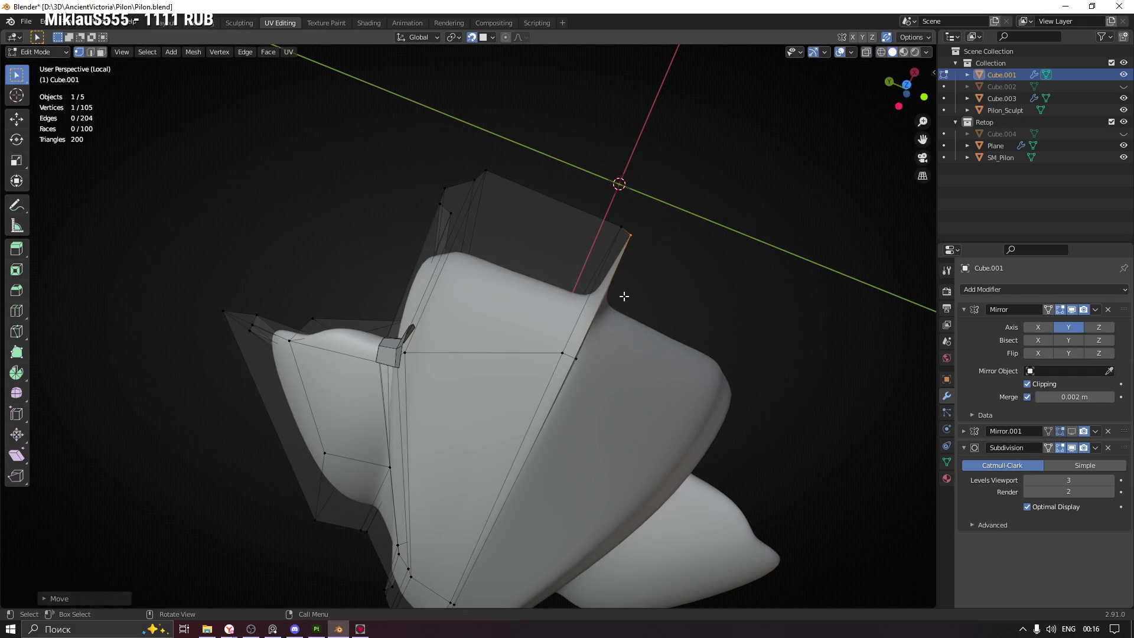
{"action": "left_click", "coordinate": [577, 357]}
{"action": "key", "text": "g"}
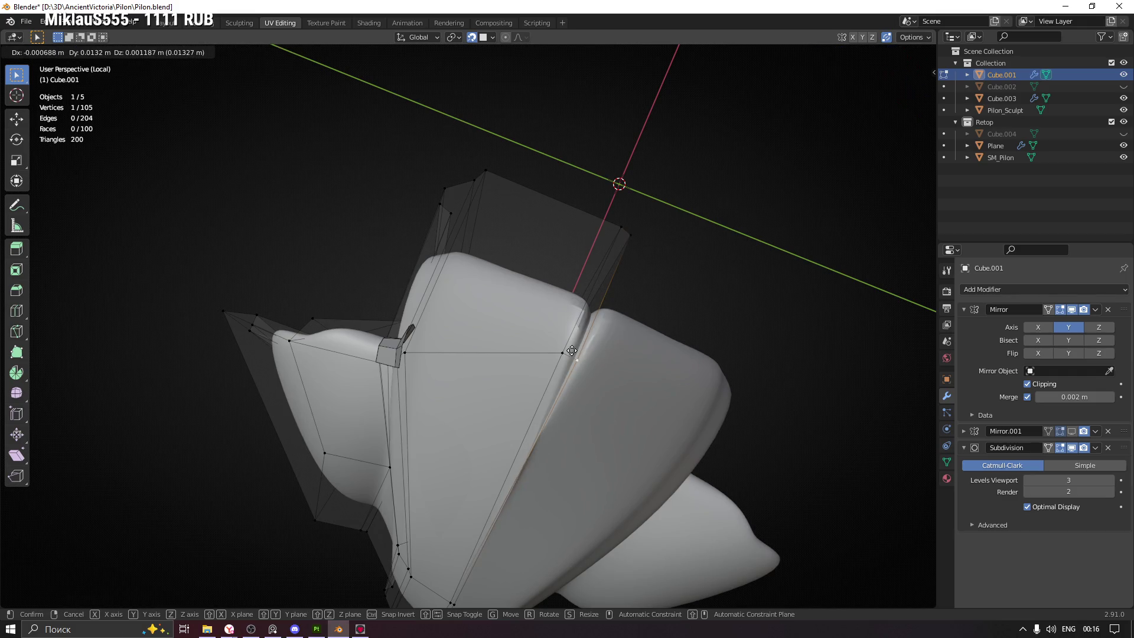
{"action": "left_click", "coordinate": [590, 350]}
Move the vertex low on the central groove onto it and slide it along its edge
{"action": "left_click_drag", "start_coordinate": [646, 352], "coordinate": [384, 332]}
{"action": "left_click_drag", "start_coordinate": [652, 358], "coordinate": [626, 388]}
{"action": "left_click_drag", "start_coordinate": [707, 379], "coordinate": [638, 455]}
{"action": "scroll", "scroll_direction": "up", "scroll_amount": 3}
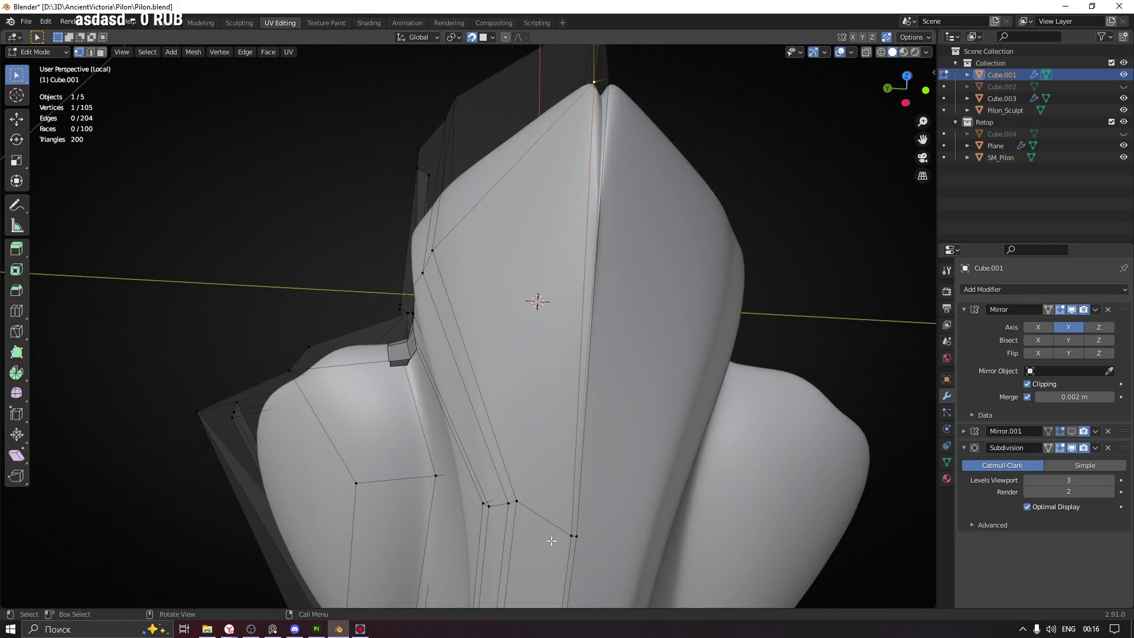
{"action": "left_click", "coordinate": [568, 534]}
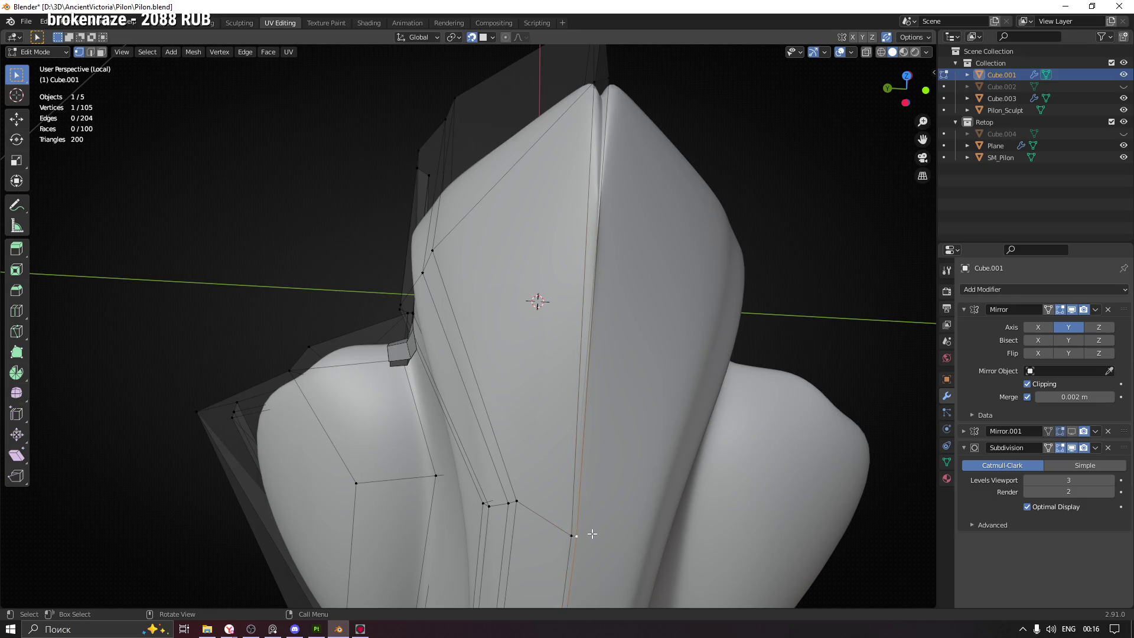
{"action": "key", "text": "g"}
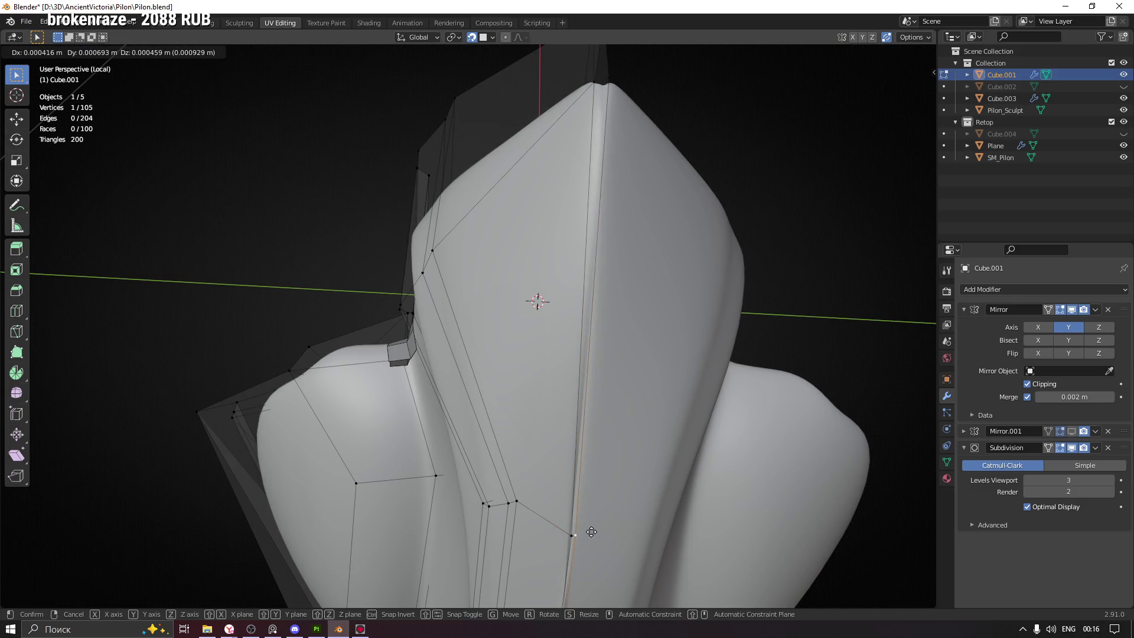
{"action": "left_click", "coordinate": [590, 531]}
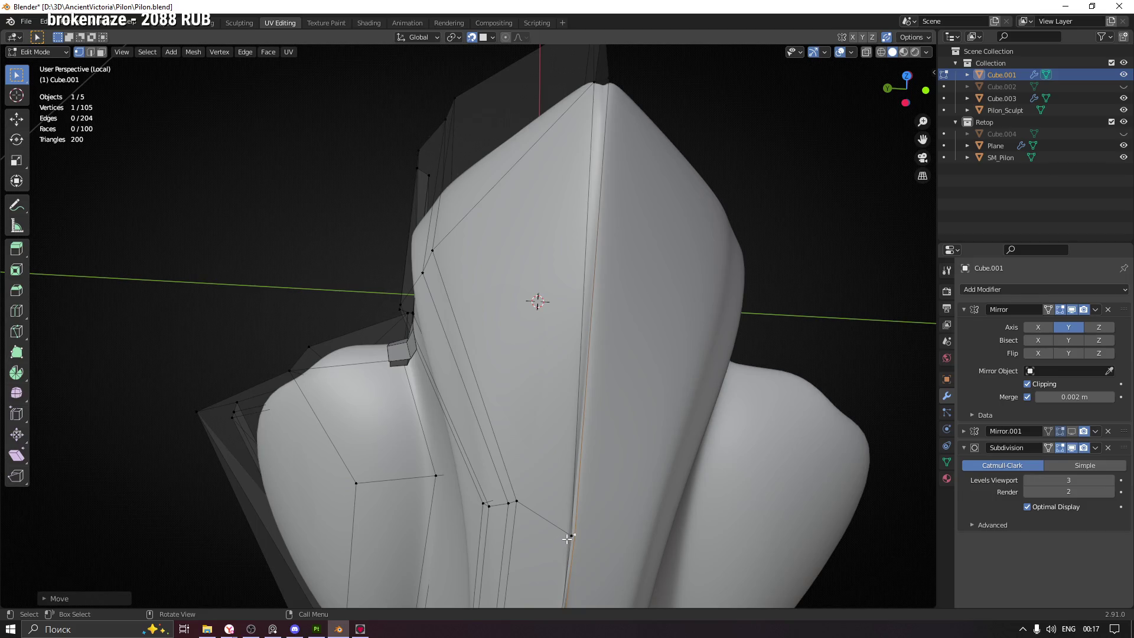
{"action": "key", "text": "shift+v"}
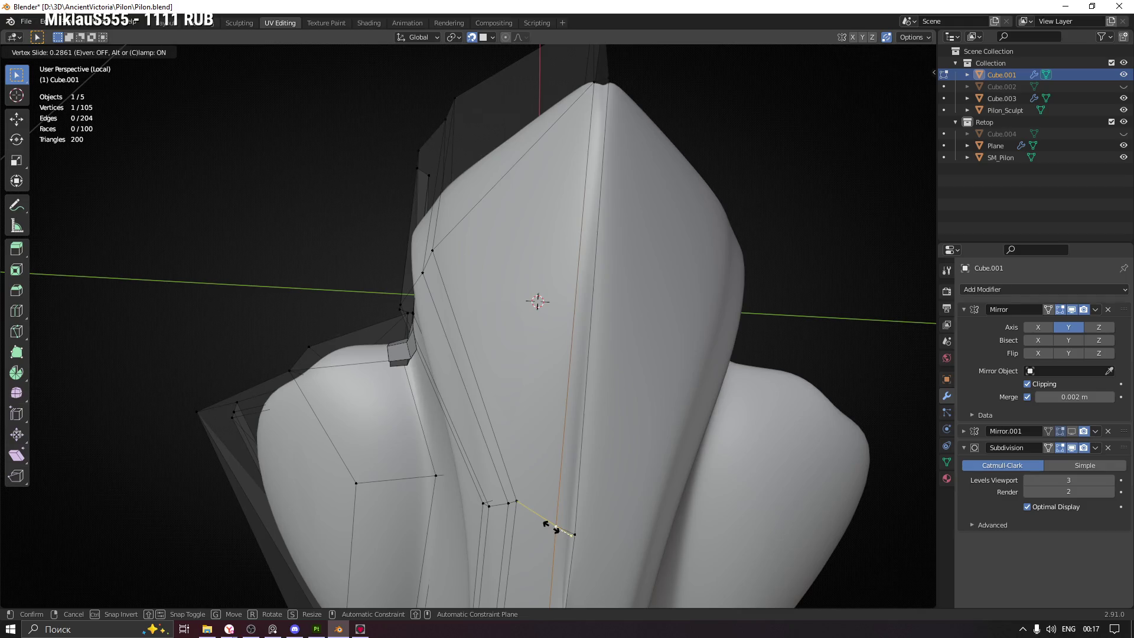
{"action": "left_click", "coordinate": [557, 529]}
{"action": "left_click_drag", "start_coordinate": [567, 418], "coordinate": [562, 299]}
Move a vertex onto the cage's centre seam, briefly toggling the mirrored half off and on
{"action": "scroll", "scroll_direction": "up", "scroll_amount": 3}
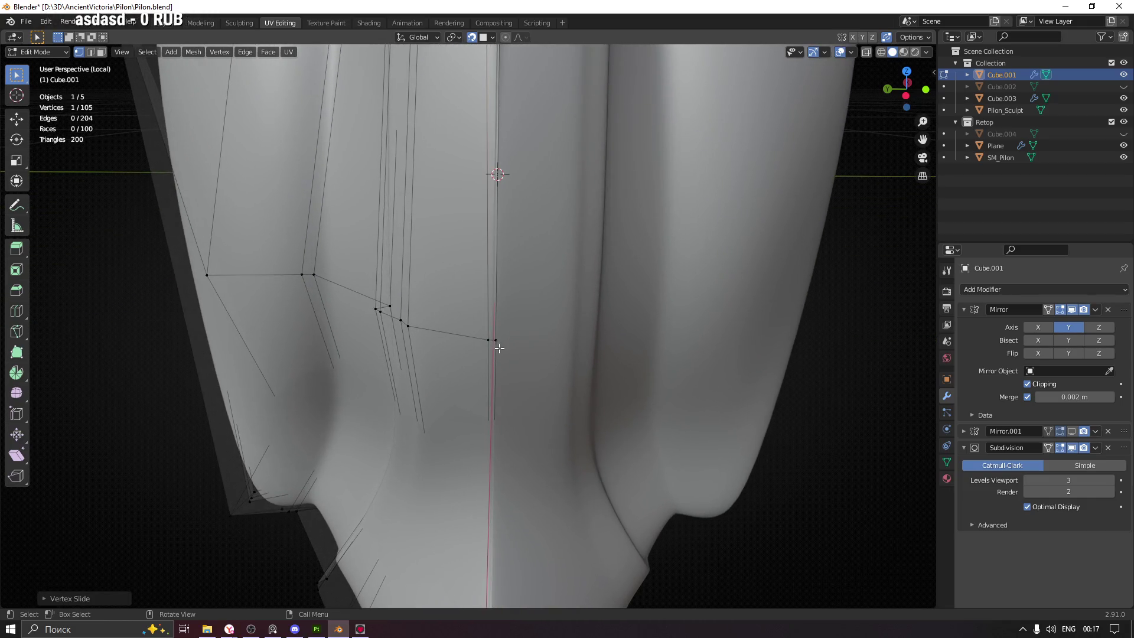
{"action": "left_click", "coordinate": [518, 343]}
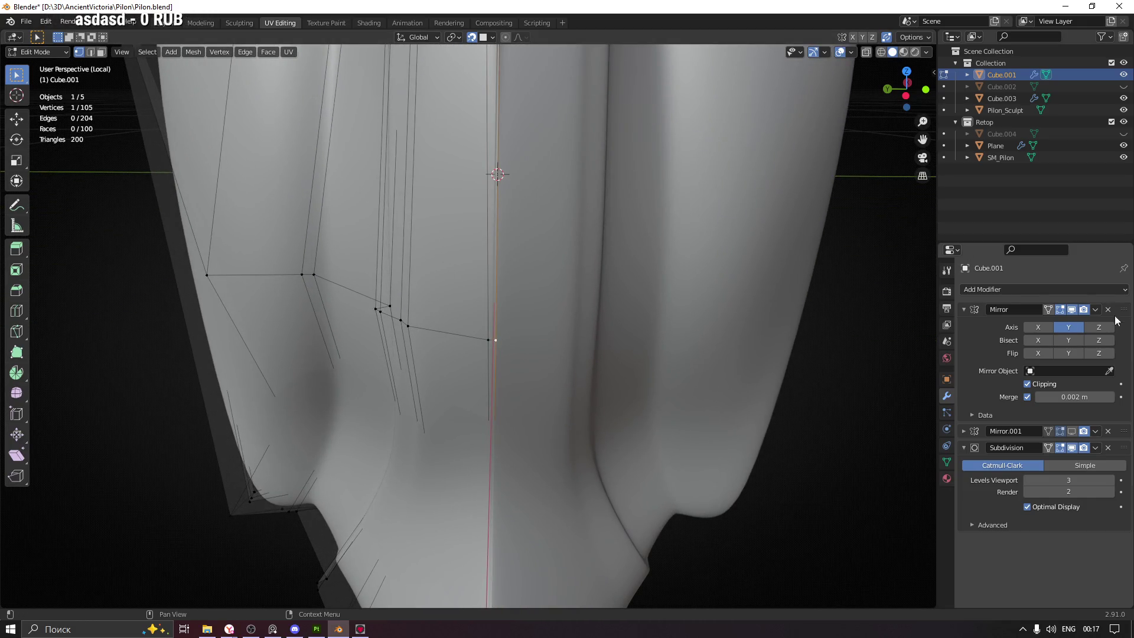
{"action": "left_click", "coordinate": [1072, 310]}
{"action": "left_click", "coordinate": [1073, 310]}
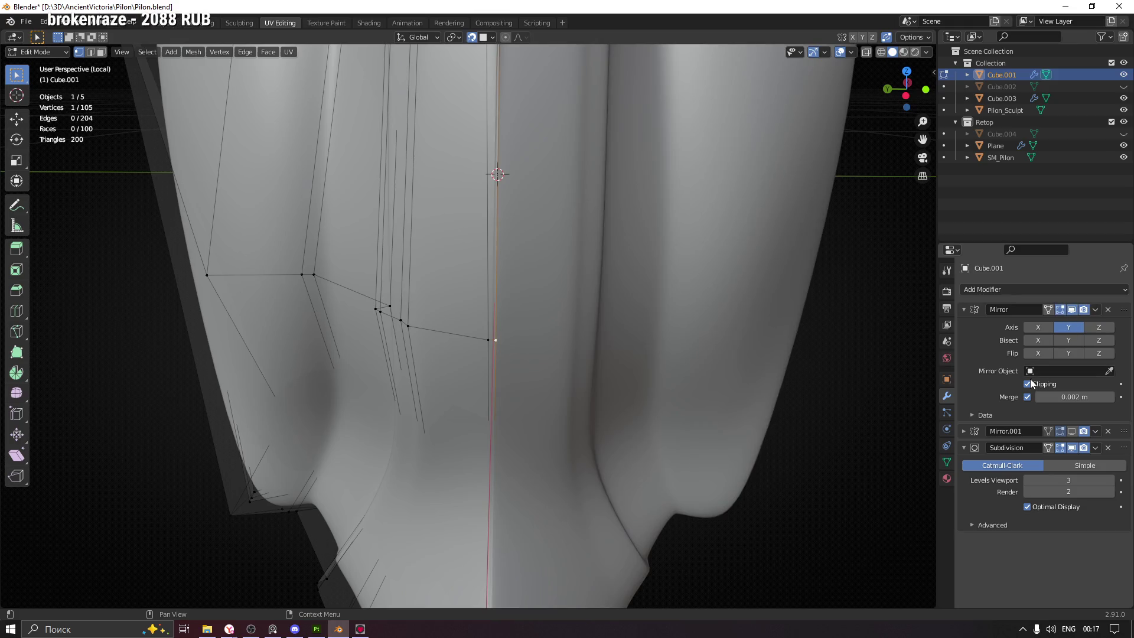
{"action": "key", "text": "g"}
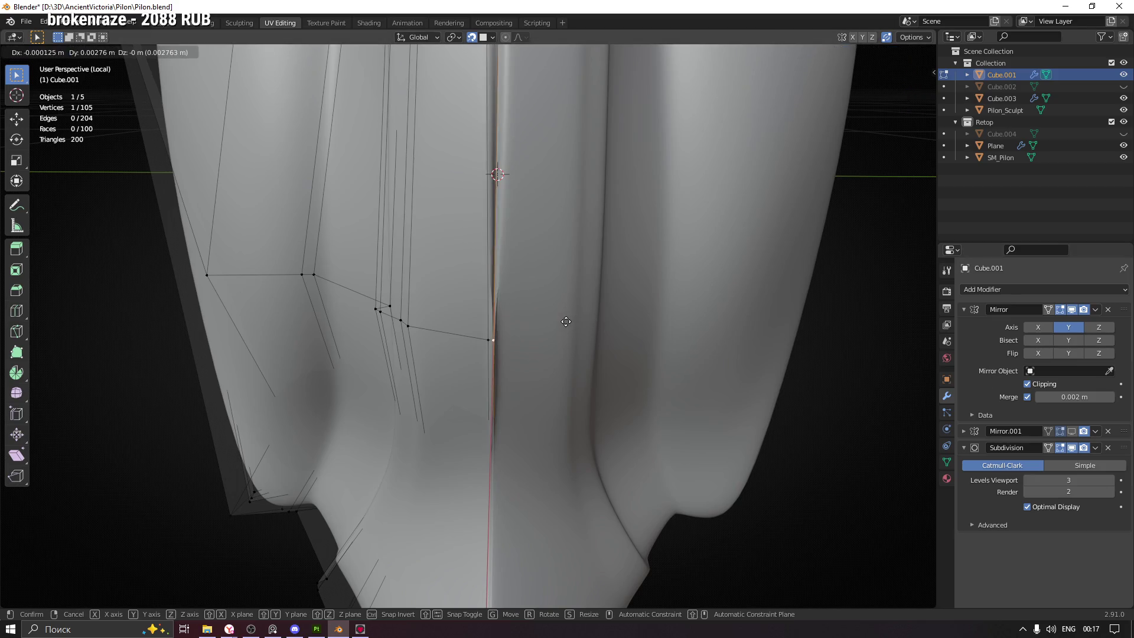
{"action": "left_click", "coordinate": [553, 321]}
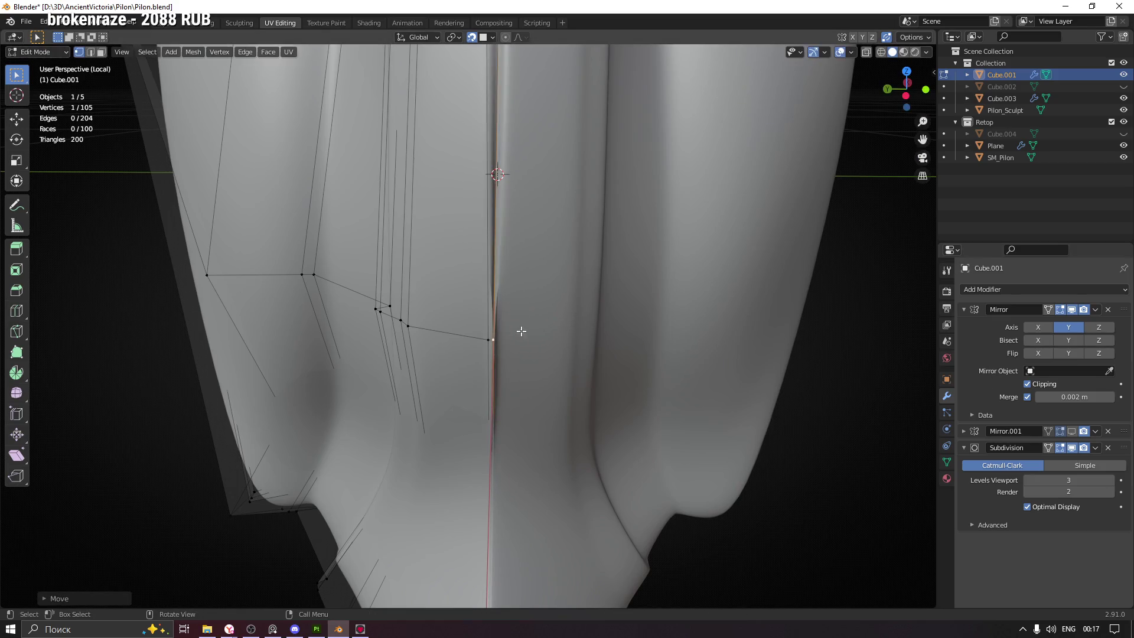
Slide the neighbouring seam vertex along its edge and nudge it against the opaque sculpt
{"action": "left_click", "coordinate": [488, 339]}
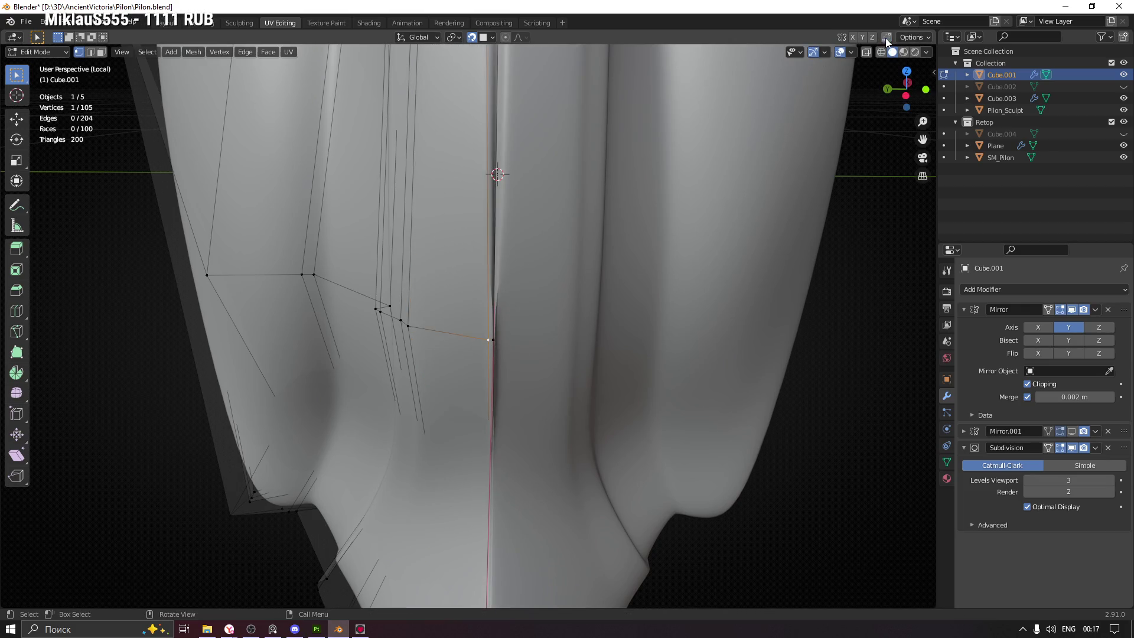
{"action": "key", "text": "shift+v"}
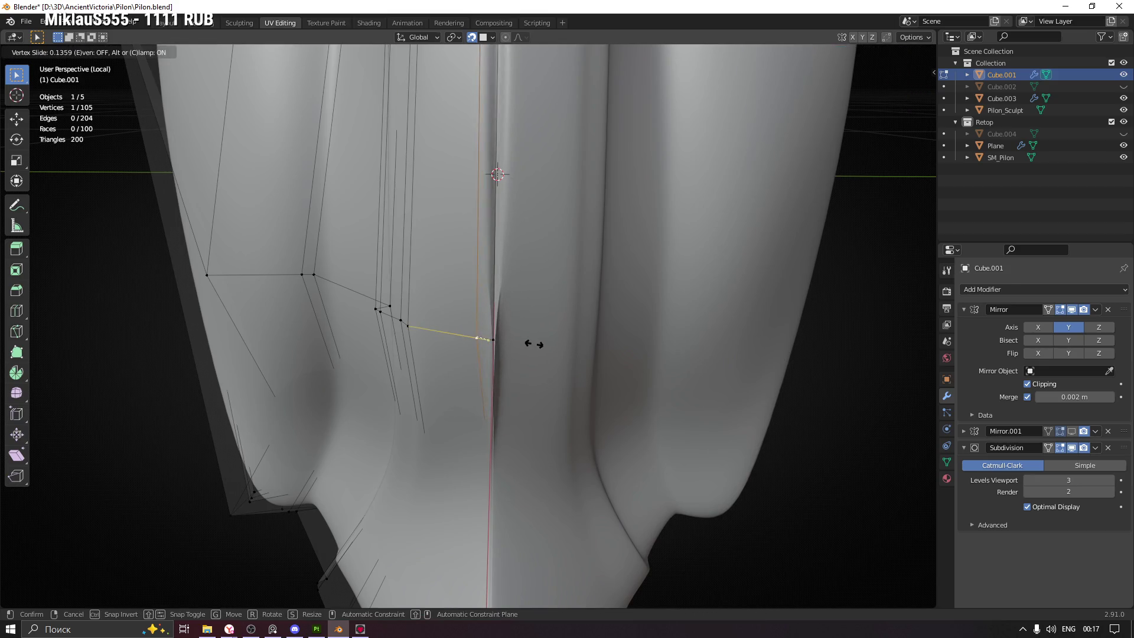
{"action": "left_click", "coordinate": [534, 343]}
{"action": "left_click_drag", "start_coordinate": [535, 340], "coordinate": [564, 259]}
{"action": "key", "text": "alt+z"}
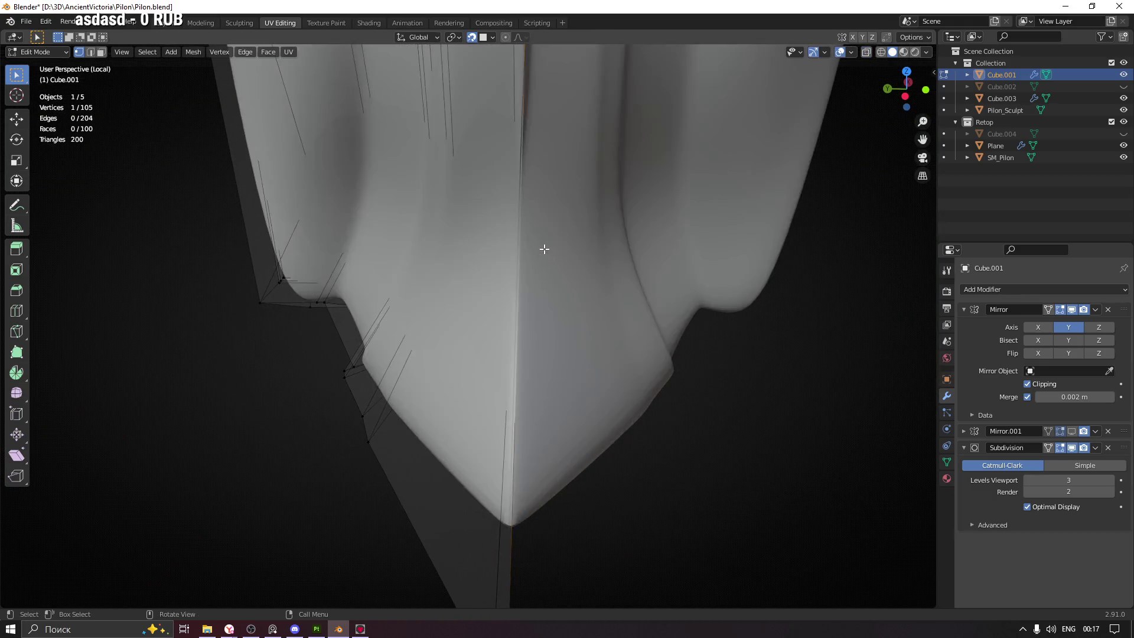
{"action": "key", "text": "g"}
{"action": "left_click", "coordinate": [541, 237]}
Slide that vertex further along its edge in see-through mode so it hugs the surface
{"action": "key", "text": "alt+z"}
{"action": "key", "text": "alt+z"}
{"action": "key", "text": "alt+z"}
{"action": "key", "text": "g"}
{"action": "key", "text": "g"}
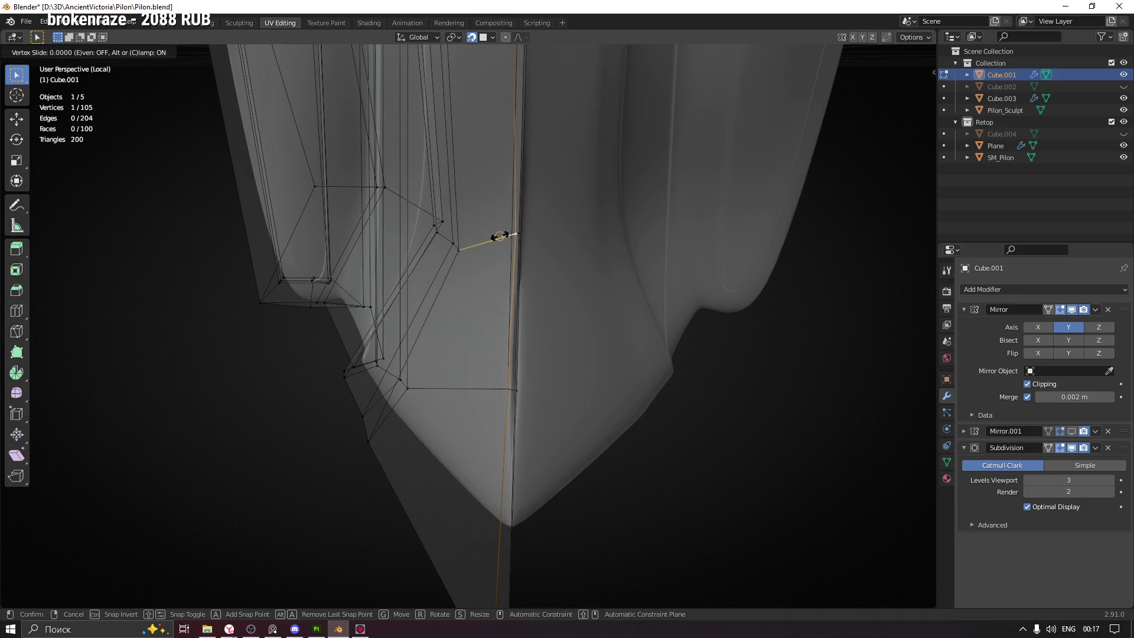
{"action": "left_click", "coordinate": [500, 236]}
{"action": "left_click_drag", "start_coordinate": [513, 253], "coordinate": [519, 230]}
{"action": "key", "text": "g"}
{"action": "key", "text": "g"}
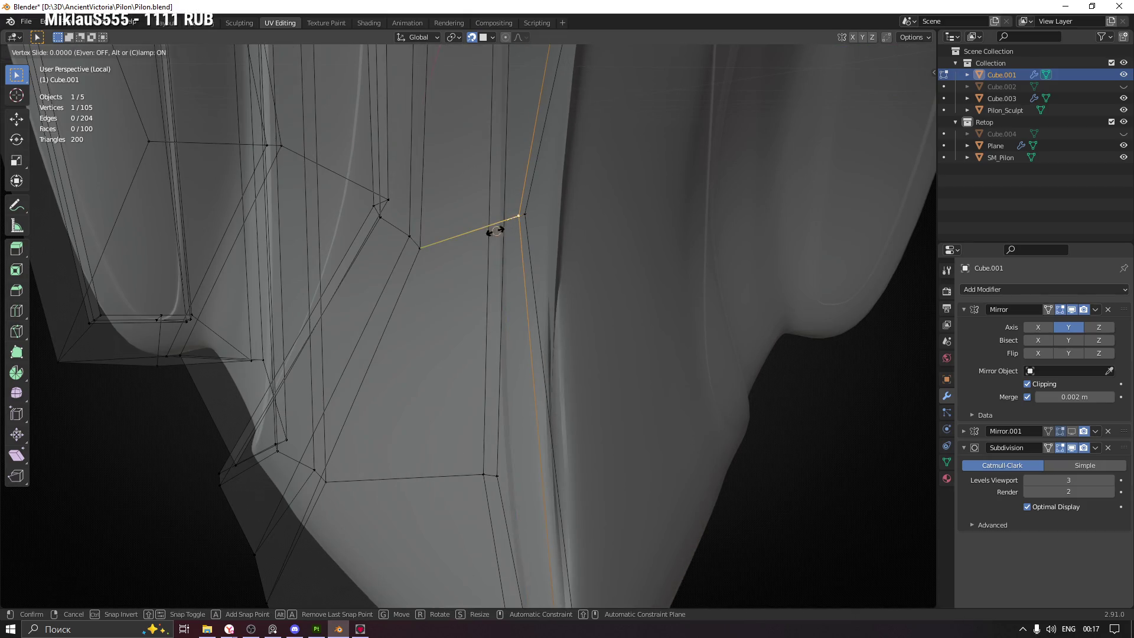
{"action": "right_click", "coordinate": [474, 237]}
{"action": "key", "text": "g"}
{"action": "key", "text": "g"}
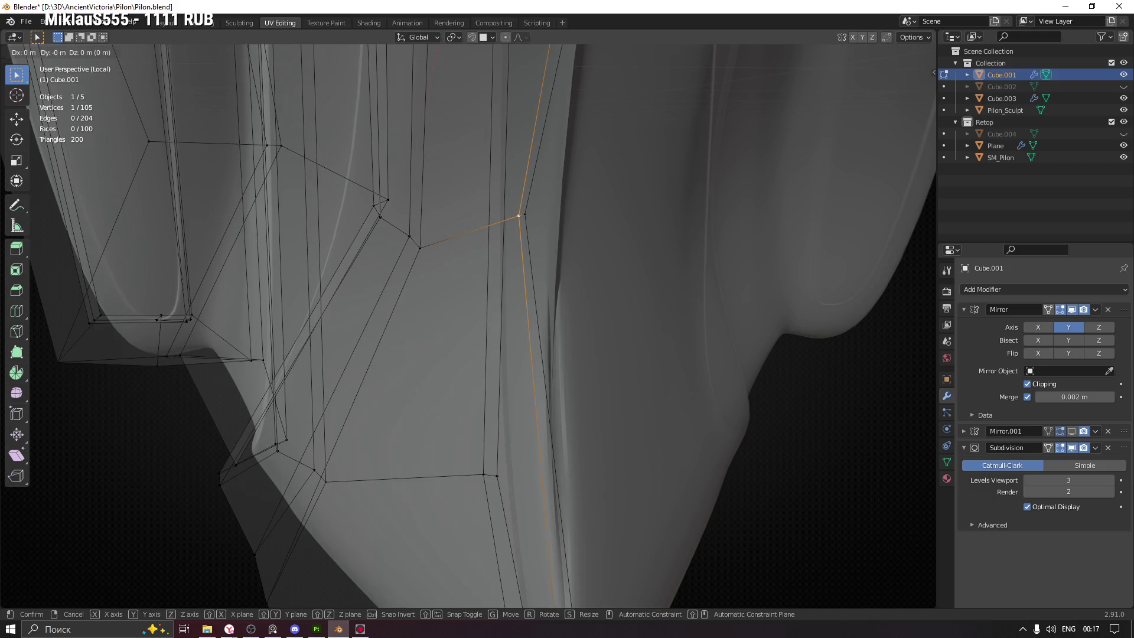
{"action": "left_click", "coordinate": [495, 232]}
Slide the bottom tip vertex along its edge against the sculpt's underside
{"action": "scroll", "scroll_direction": "down", "scroll_amount": 3}
{"action": "left_click_drag", "start_coordinate": [519, 260], "coordinate": [476, 443]}
{"action": "left_click", "coordinate": [479, 443]}
{"action": "key", "text": "g"}
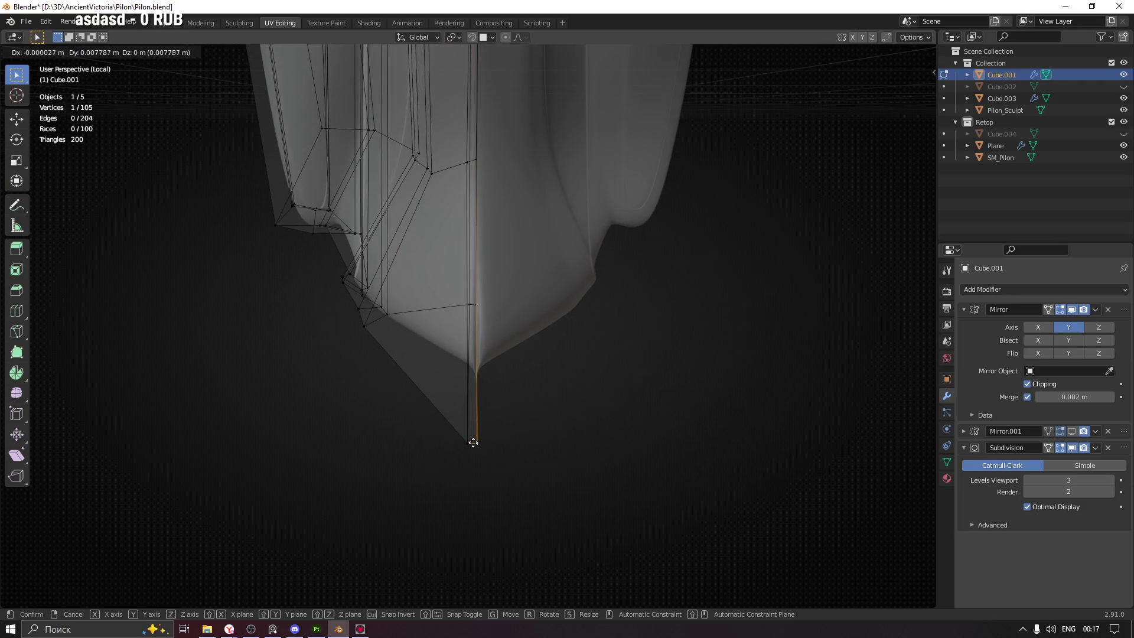
{"action": "key", "text": "g"}
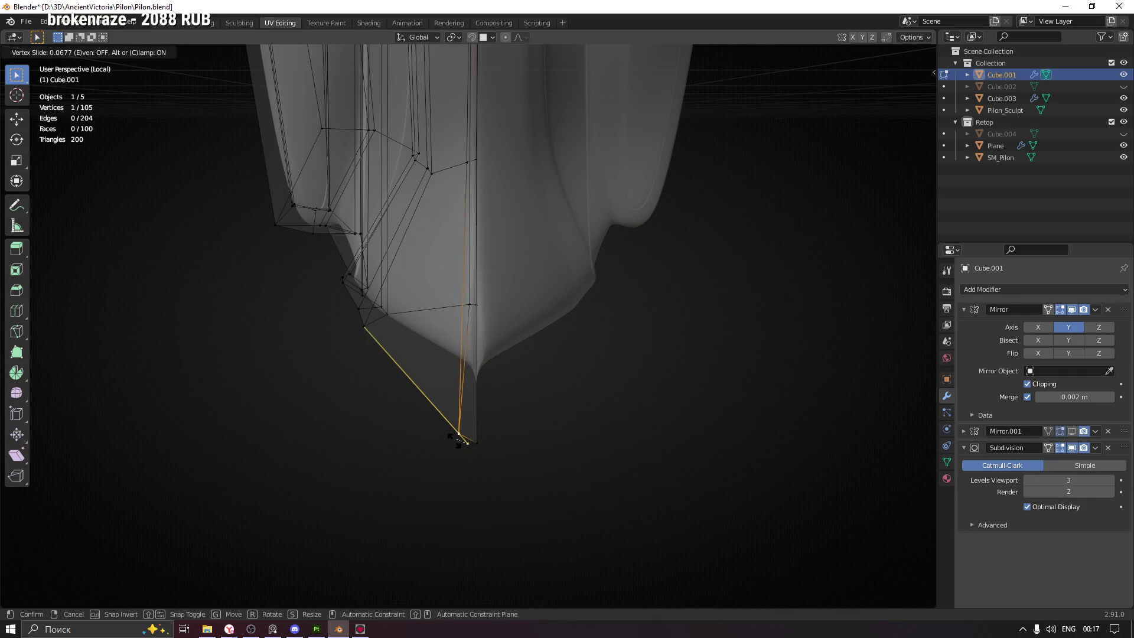
{"action": "left_click", "coordinate": [460, 441]}
{"action": "key", "text": "g"}
{"action": "key", "text": "g"}
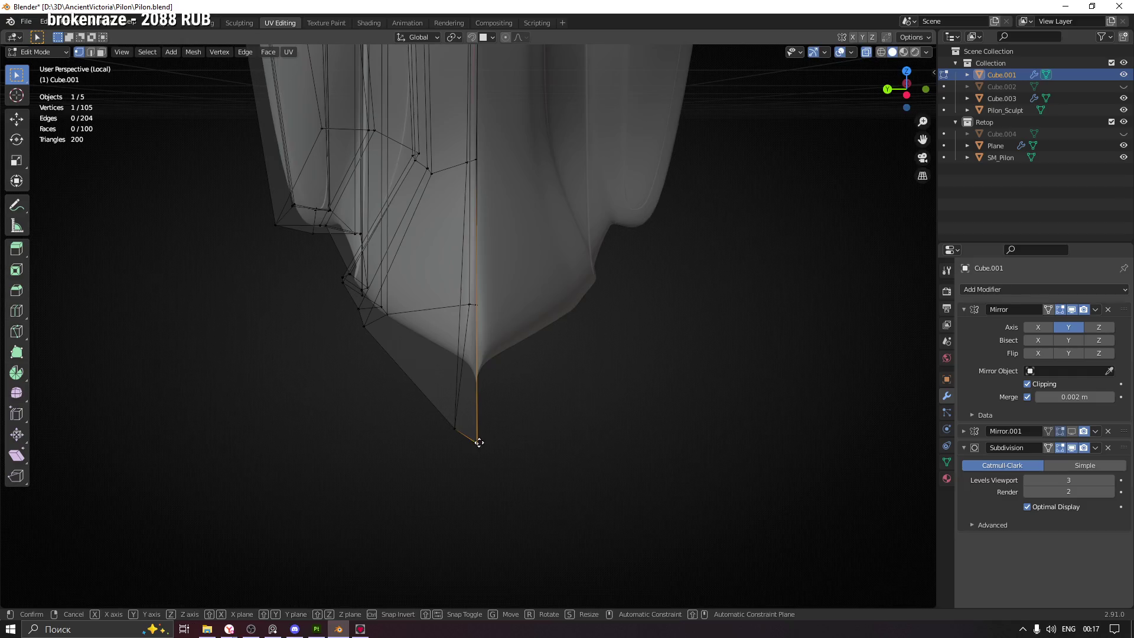
{"action": "right_click", "coordinate": [486, 424]}
Tighten two more lower cage vertices against the sculpt with a move and an edge slide
{"action": "left_click_drag", "start_coordinate": [638, 421], "coordinate": [561, 407]}
{"action": "key", "text": "g"}
{"action": "left_click", "coordinate": [576, 401]}
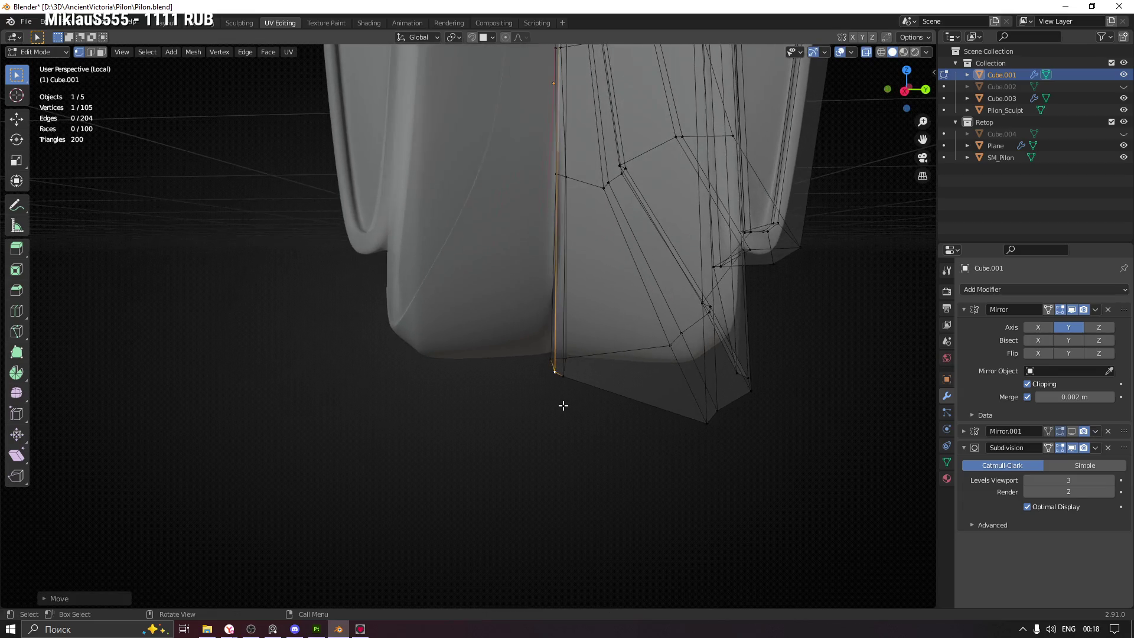
{"action": "left_click", "coordinate": [562, 374]}
{"action": "key", "text": "shift+v"}
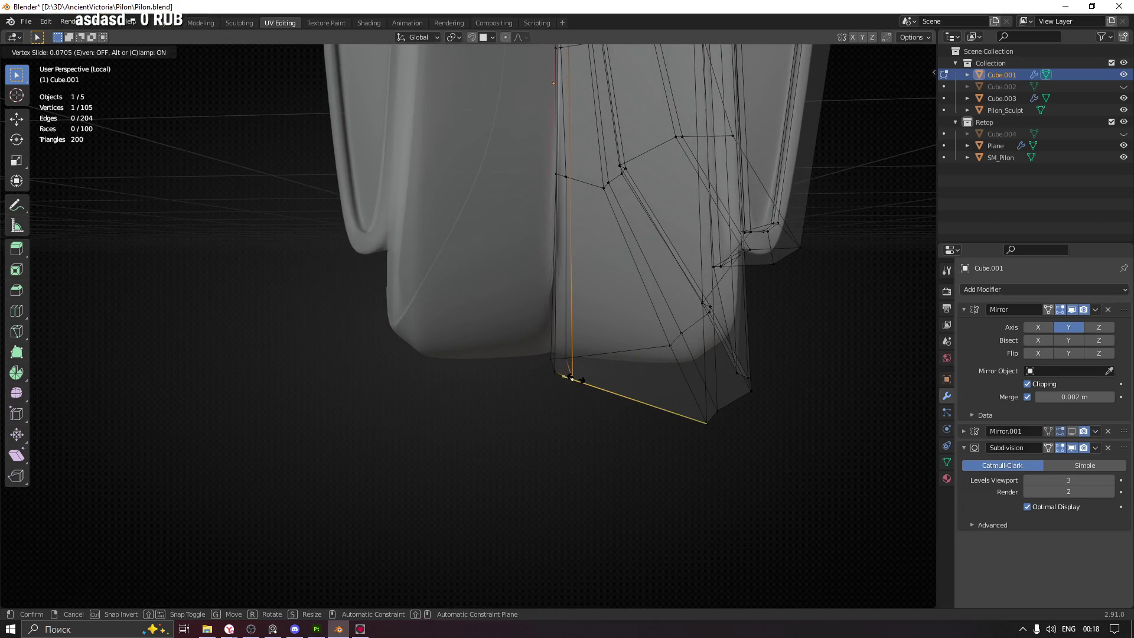
{"action": "left_click", "coordinate": [574, 374]}
Move a centre-seam vertex onto the sculpt in two small adjustments
{"action": "left_click_drag", "start_coordinate": [575, 372], "coordinate": [559, 417]}
{"action": "left_click", "coordinate": [541, 269]}
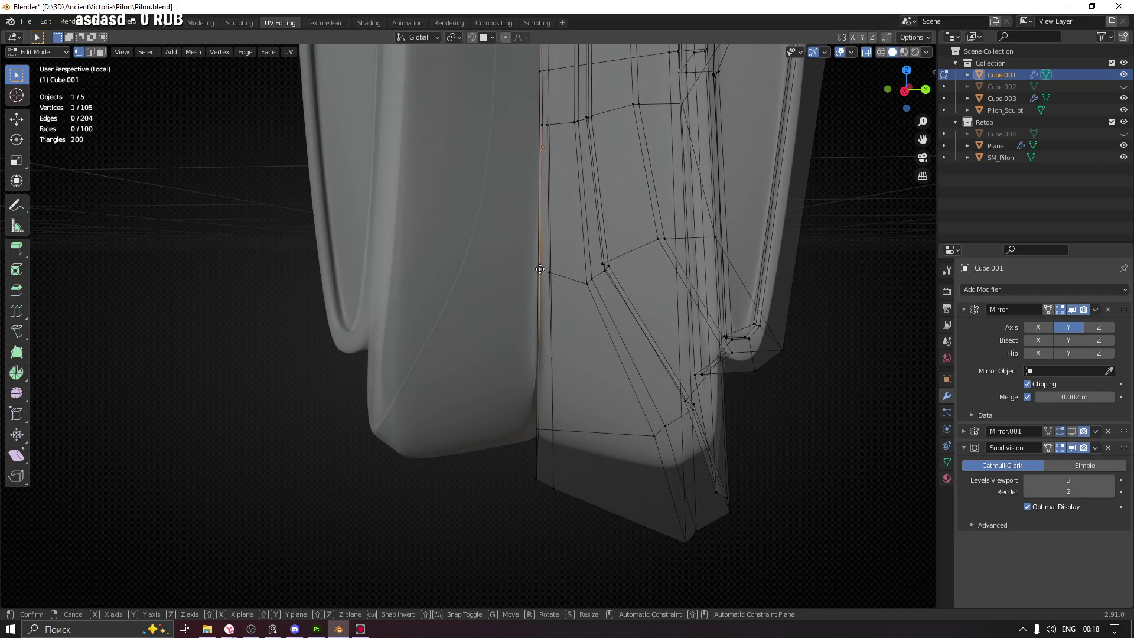
{"action": "key", "text": "g"}
{"action": "left_click", "coordinate": [549, 274]}
{"action": "key", "text": "g"}
{"action": "left_click", "coordinate": [527, 277]}
Move and edge-slide the vertex beside the seam onto the surface
{"action": "left_click_drag", "start_coordinate": [527, 277], "coordinate": [527, 252]}
{"action": "left_click", "coordinate": [526, 252]}
{"action": "key", "text": "g"}
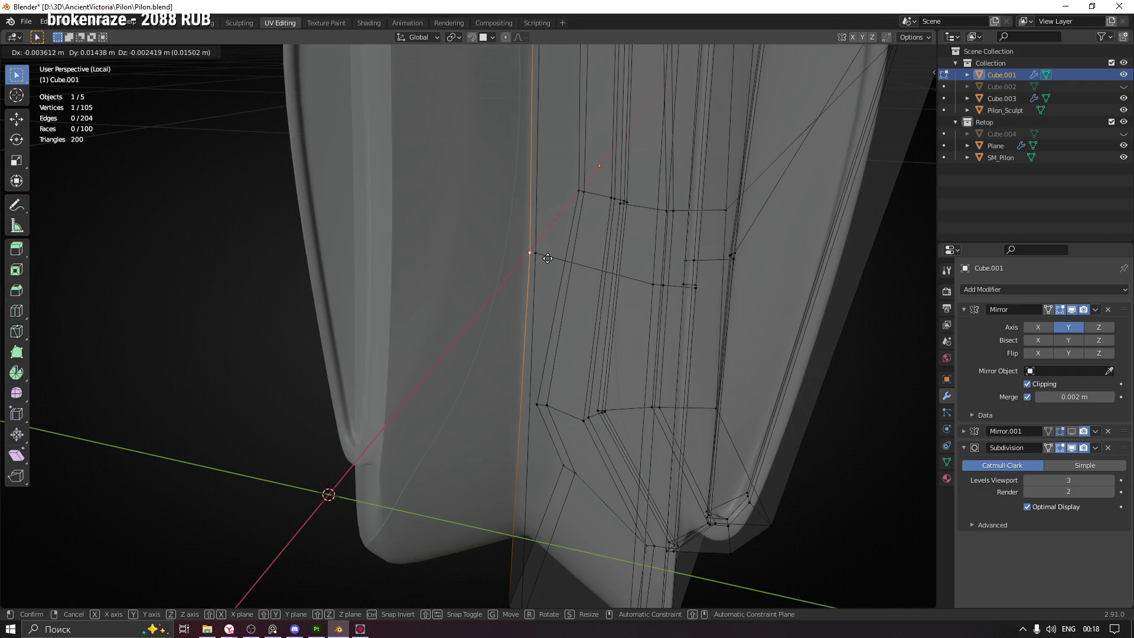
{"action": "left_click", "coordinate": [547, 258]}
{"action": "key", "text": "g"}
{"action": "key", "text": "g"}
{"action": "left_click", "coordinate": [549, 253]}
Adjust a vertex near the pylon's top tip with X-ray off, then return to Object Mode
{"action": "left_click_drag", "start_coordinate": [548, 253], "coordinate": [592, 300]}
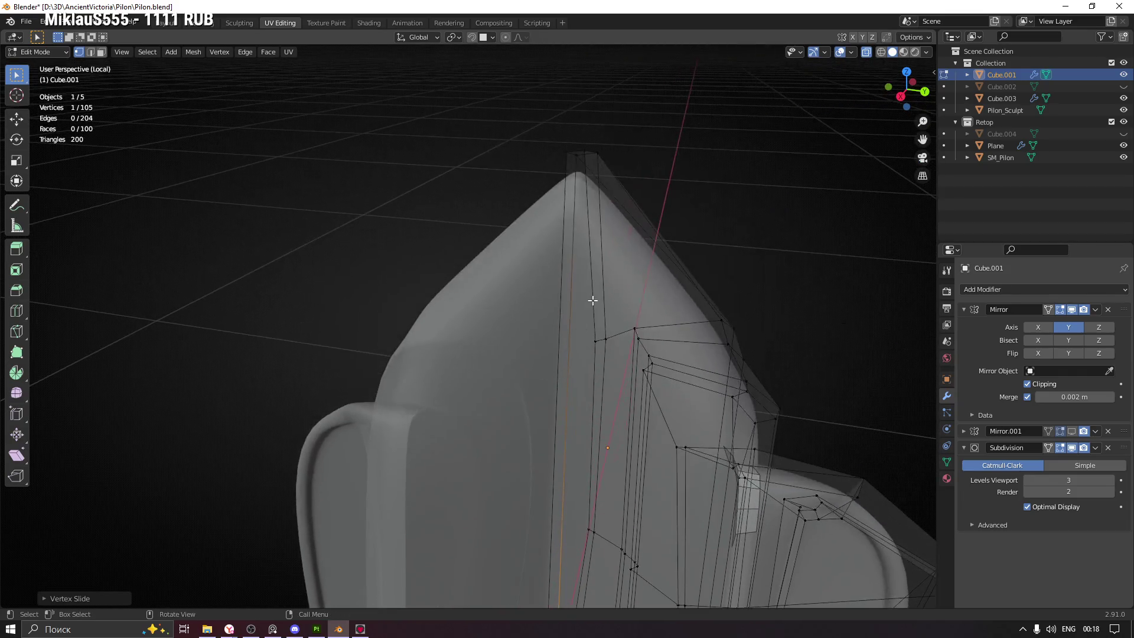
{"action": "key", "text": "alt+z"}
{"action": "left_click_drag", "start_coordinate": [576, 156], "coordinate": [619, 266]}
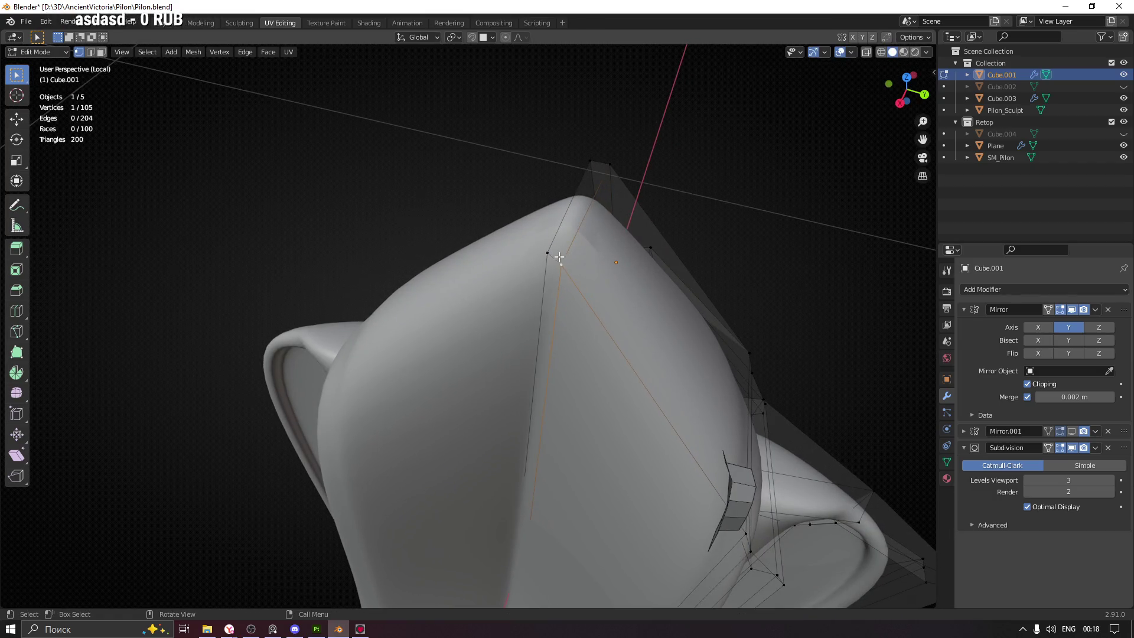
{"action": "key", "text": "g"}
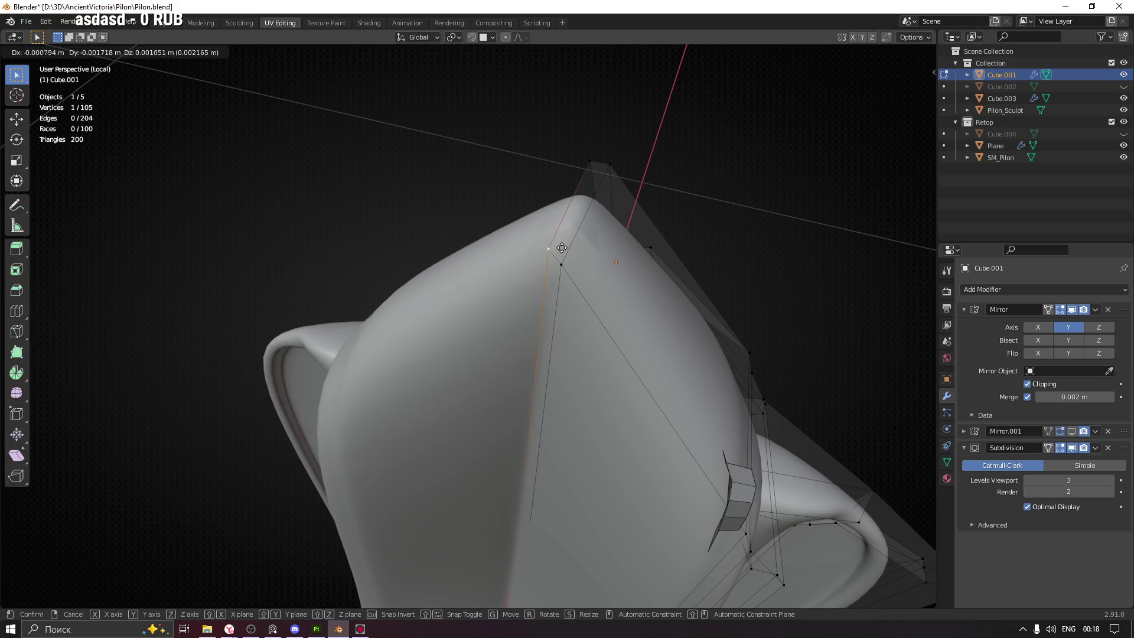
{"action": "left_click", "coordinate": [562, 248]}
{"action": "left_click_drag", "start_coordinate": [676, 217], "coordinate": [644, 122]}
{"action": "key", "text": "Tab"}
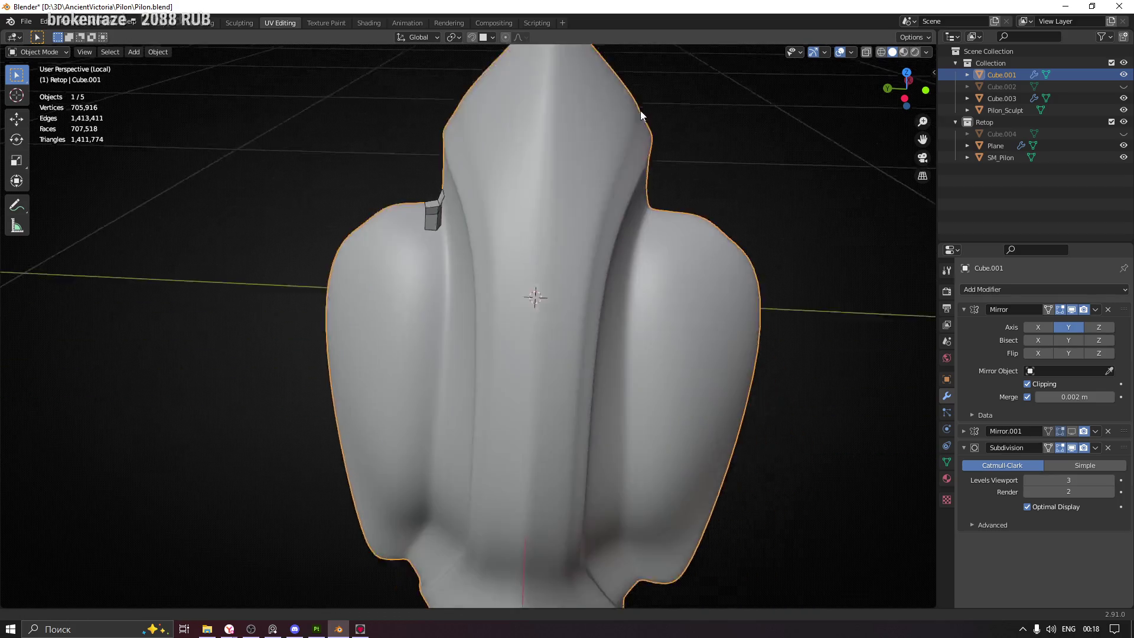
Select the centre-ridge edge path in Edit Mode and shift it along the X axis
{"action": "scroll", "scroll_direction": "down", "scroll_amount": 3}
{"action": "scroll", "scroll_direction": "up", "scroll_amount": 3}
{"action": "scroll", "scroll_direction": "down", "scroll_amount": 3}
{"action": "left_click_drag", "start_coordinate": [578, 404], "coordinate": [574, 444]}
{"action": "key", "text": "Tab"}
{"action": "left_click_drag", "start_coordinate": [571, 260], "coordinate": [584, 292]}
{"action": "left_click_drag", "start_coordinate": [584, 347], "coordinate": [675, 242]}
{"action": "key", "text": "2"}
{"action": "left_click", "coordinate": [614, 210]}
{"action": "left_click", "coordinate": [571, 398]}
{"action": "left_click_drag", "start_coordinate": [572, 398], "coordinate": [597, 301]}
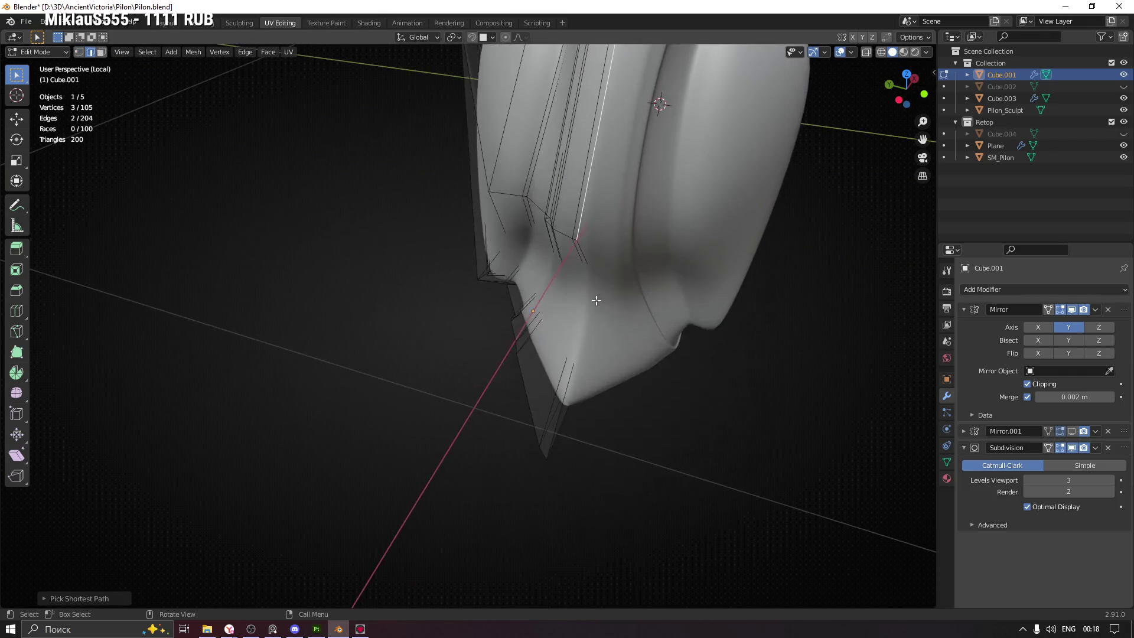
{"action": "left_click_drag", "start_coordinate": [672, 310], "coordinate": [723, 268]}
{"action": "key", "text": "g"}
{"action": "key", "text": "x"}
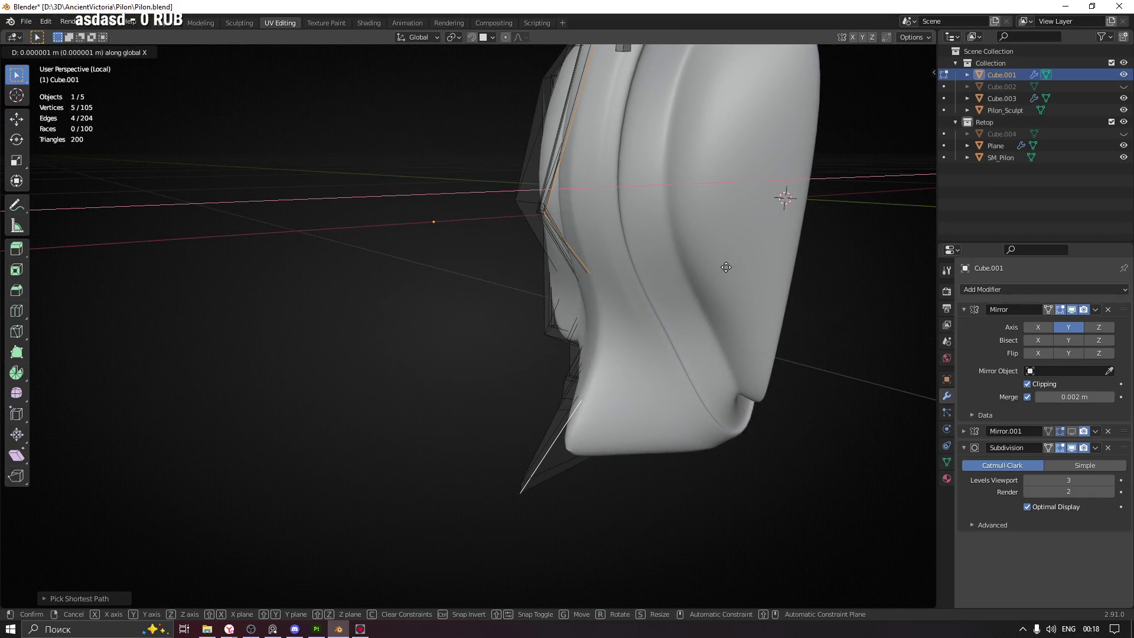
{"action": "left_click", "coordinate": [724, 266]}
Slide the bottom tip vertex about halfway along its edge to follow the sculpt
{"action": "left_click_drag", "start_coordinate": [646, 214], "coordinate": [588, 354]}
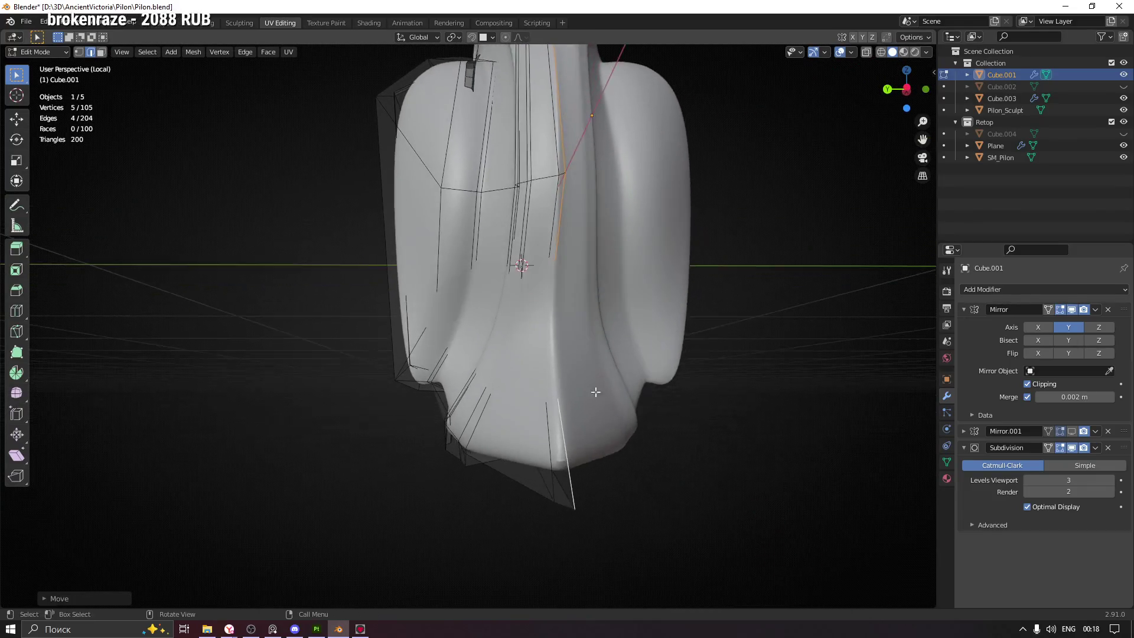
{"action": "scroll", "scroll_direction": "up", "scroll_amount": 3}
{"action": "scroll", "scroll_direction": "down", "scroll_amount": 3}
{"action": "key", "text": "1"}
{"action": "left_click_drag", "start_coordinate": [509, 396], "coordinate": [506, 379]}
{"action": "scroll", "scroll_direction": "up", "scroll_amount": 3}
{"action": "left_click", "coordinate": [518, 408]}
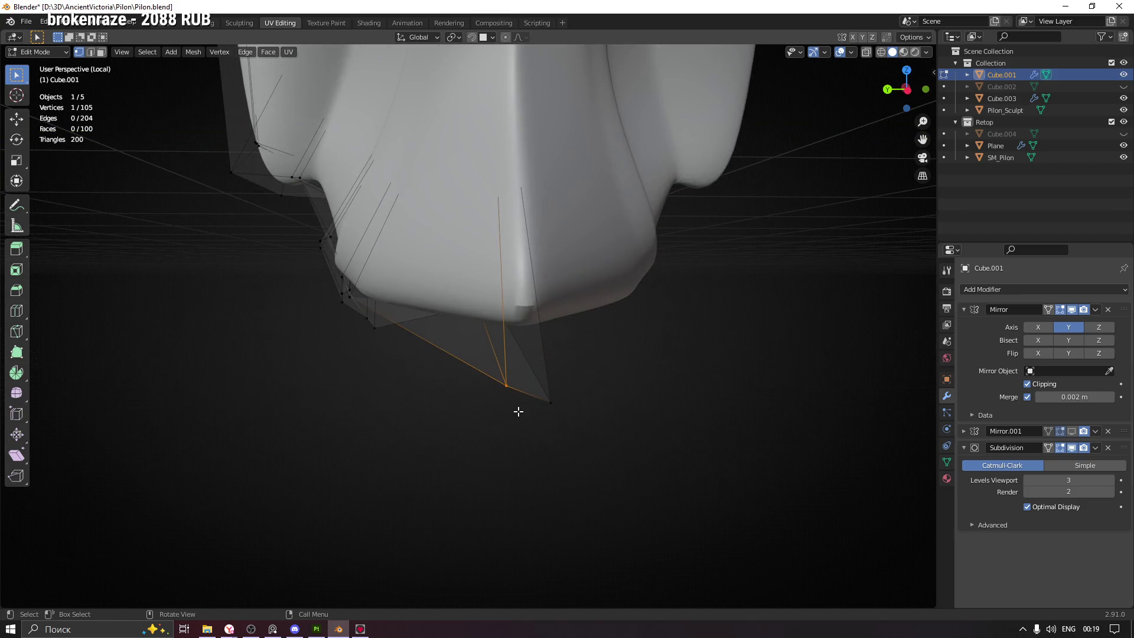
{"action": "key", "text": "shift+v"}
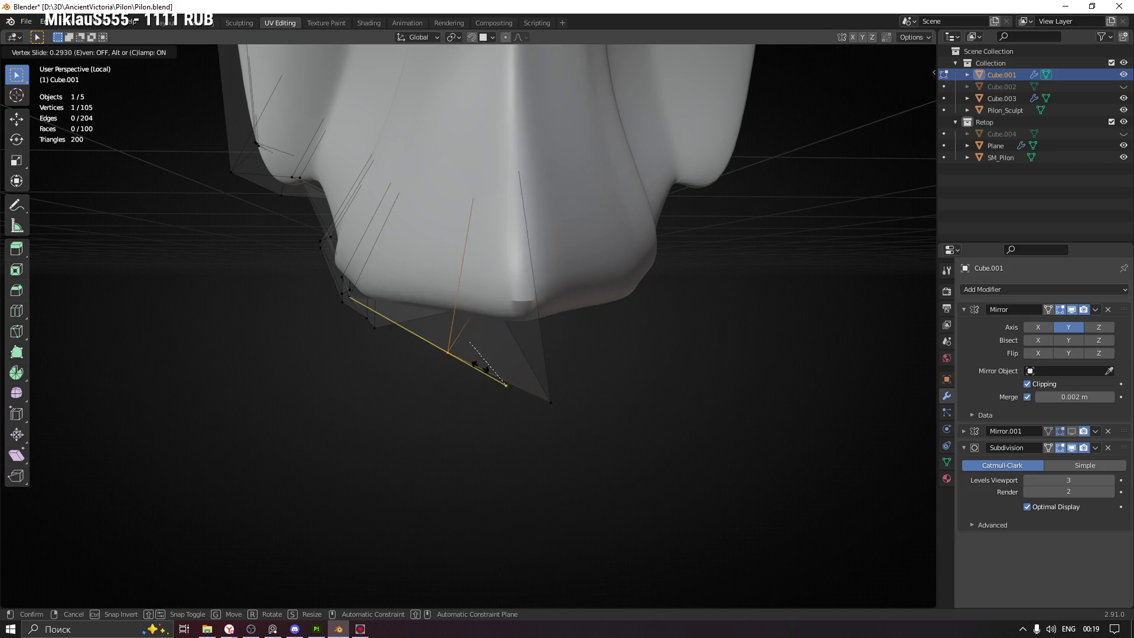
{"action": "left_click", "coordinate": [454, 373]}
{"action": "left_click_drag", "start_coordinate": [454, 373], "coordinate": [632, 343]}
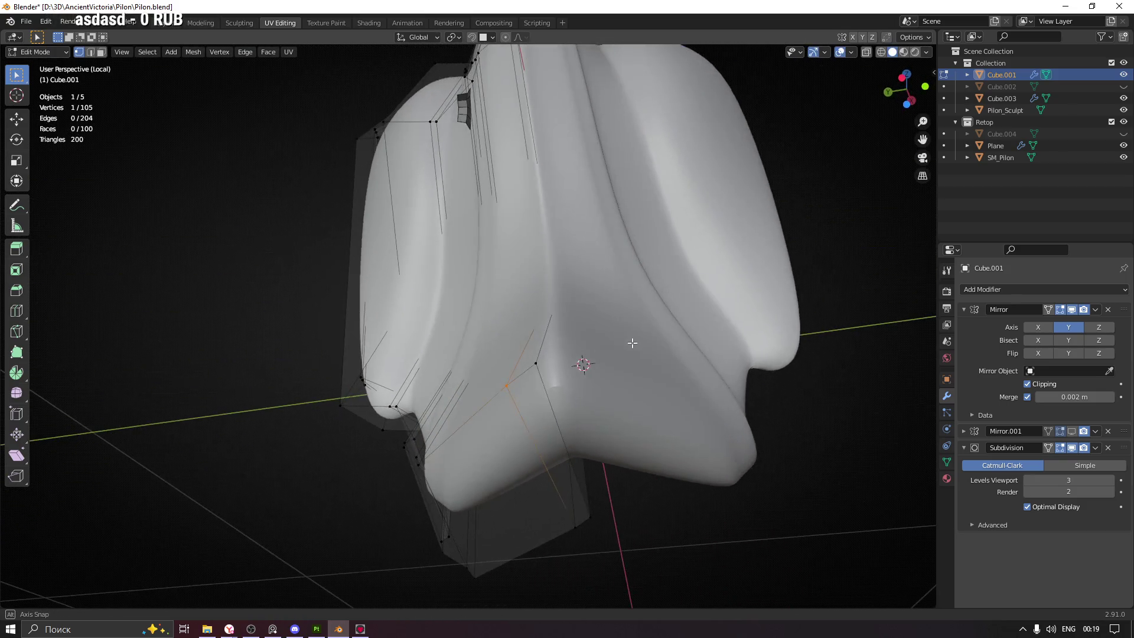
Raise Cube.001's viewport subdivision level to 4 after cancelling an edge-loop cut
{"action": "key", "text": "ctrl+r"}
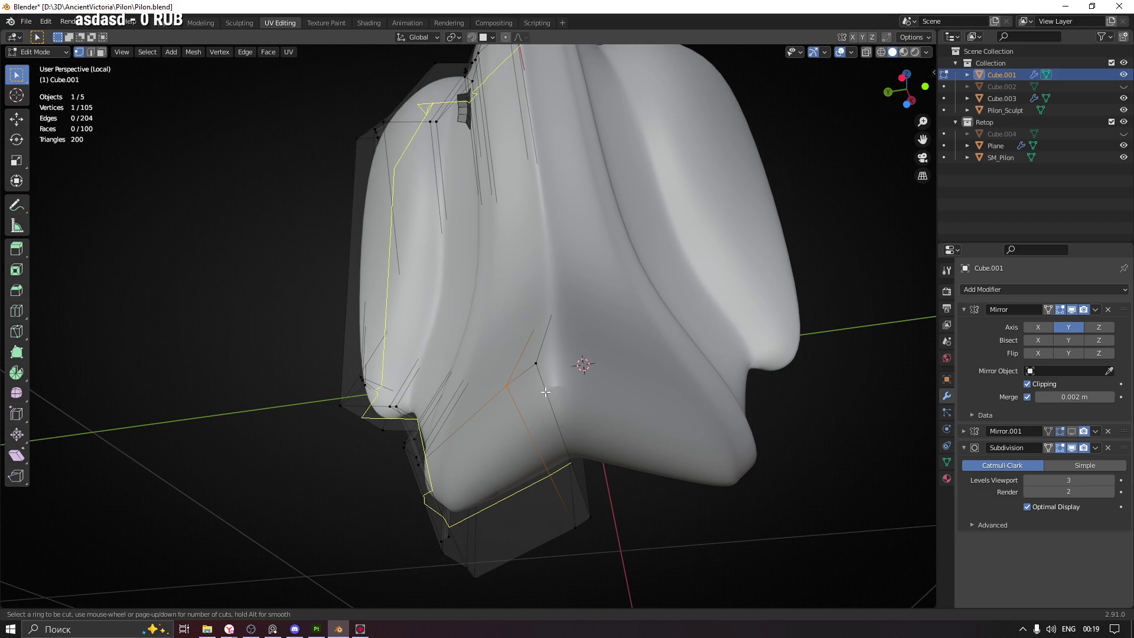
{"action": "key", "text": "Escape"}
{"action": "left_click_drag", "start_coordinate": [572, 352], "coordinate": [613, 398]}
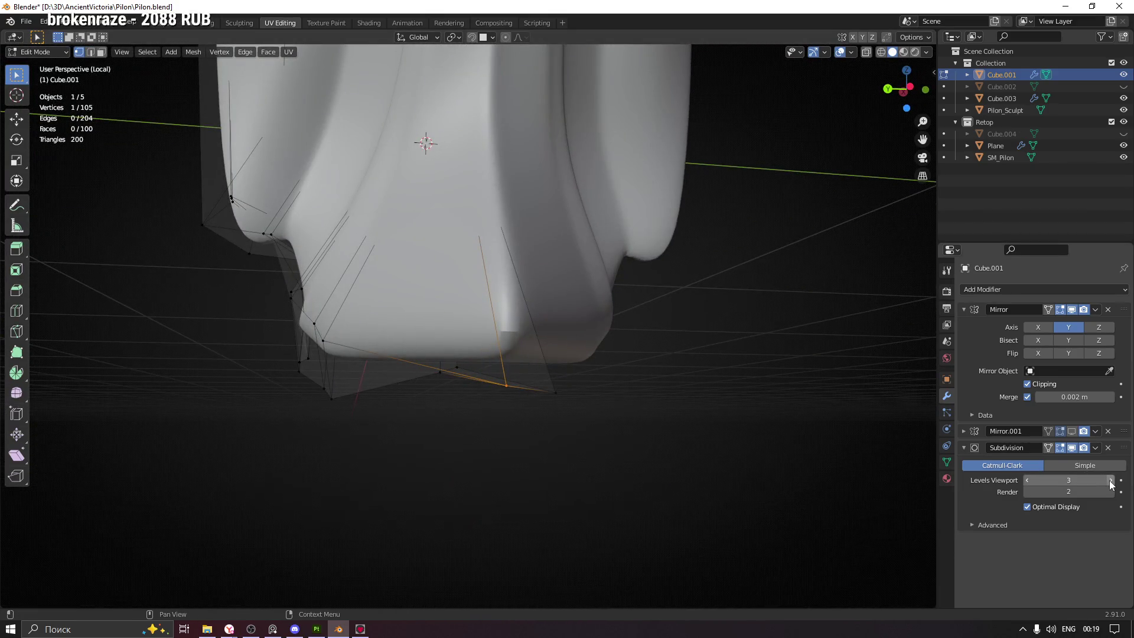
{"action": "left_click", "coordinate": [1110, 480]}
{"action": "left_click_drag", "start_coordinate": [524, 273], "coordinate": [470, 201]}
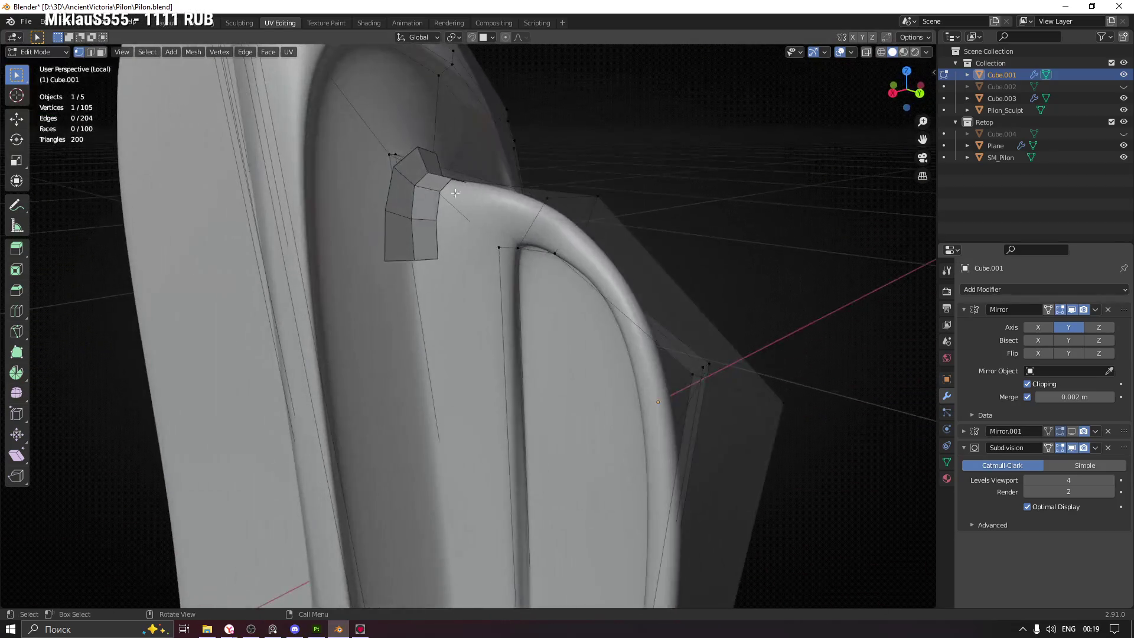
{"action": "scroll", "scroll_direction": "down", "scroll_amount": 3}
{"action": "left_click_drag", "start_coordinate": [524, 359], "coordinate": [603, 267]}
Save Pilon.blend and enter Edit Mode on the Plane retopo strip
{"action": "key", "text": "ctrl+s"}
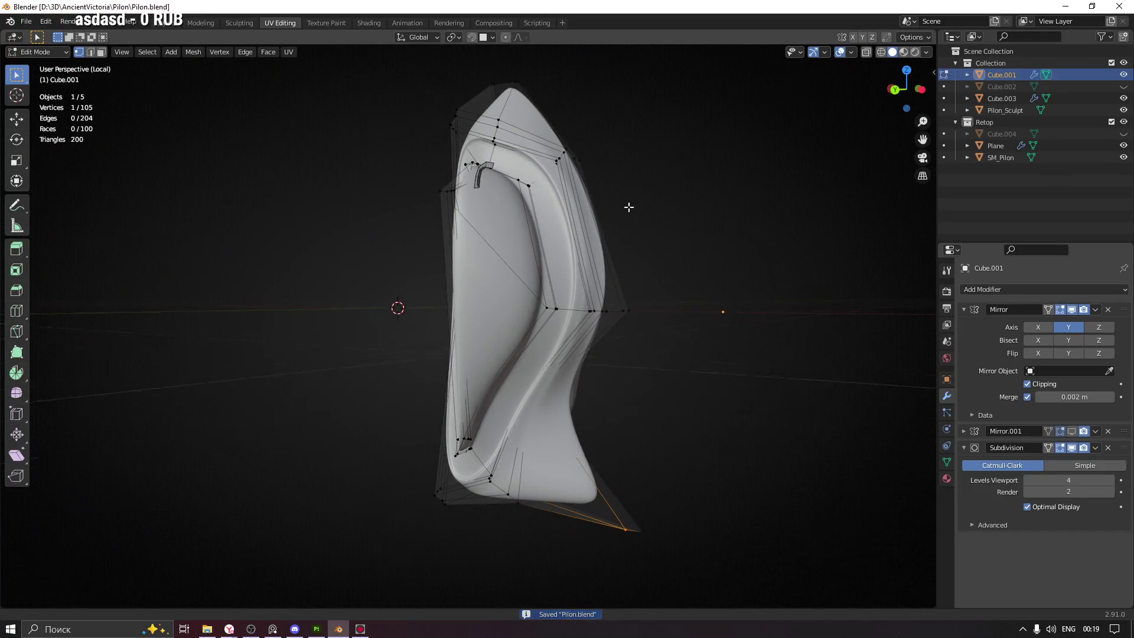
{"action": "key", "text": "Tab"}
{"action": "left_click_drag", "start_coordinate": [469, 224], "coordinate": [495, 264]}
{"action": "left_click", "coordinate": [521, 274]}
{"action": "scroll", "scroll_direction": "up", "scroll_amount": 3}
{"action": "key", "text": "Tab"}
Extrude the patch's open end edges into new faces along the groove
{"action": "left_click_drag", "start_coordinate": [624, 307], "coordinate": [606, 299]}
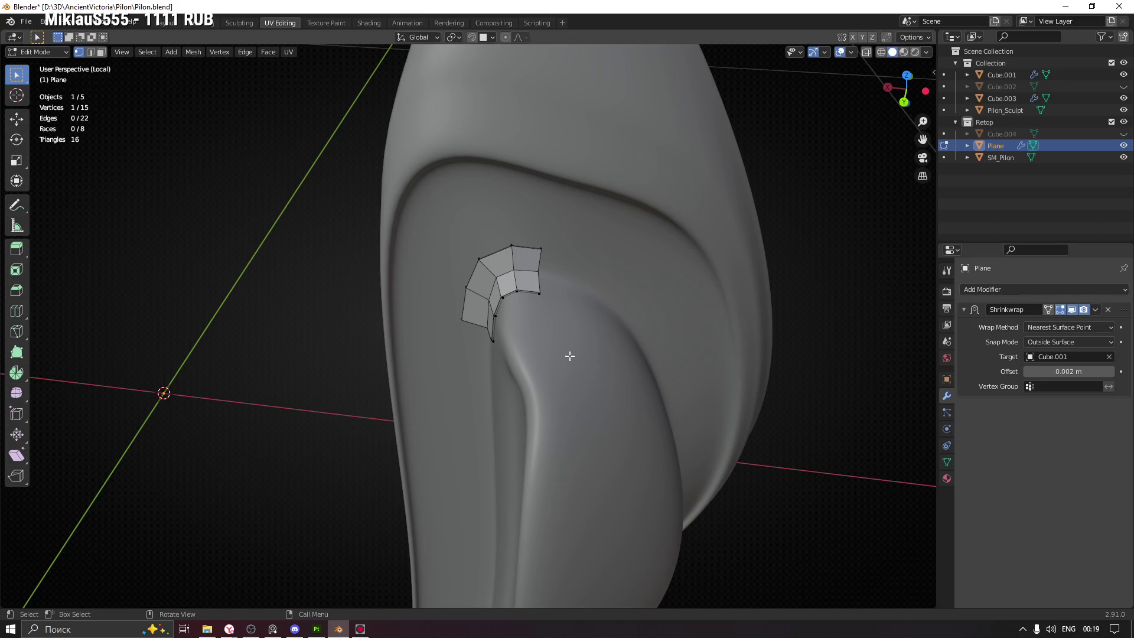
{"action": "left_click_drag", "start_coordinate": [606, 346], "coordinate": [543, 280]}
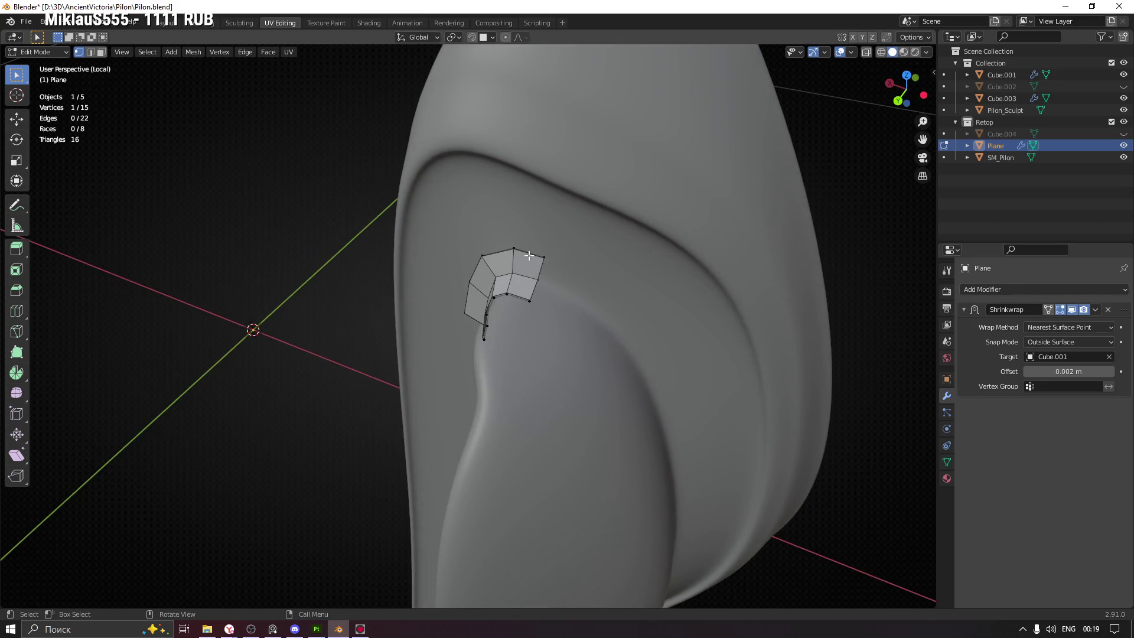
{"action": "left_click_drag", "start_coordinate": [533, 253], "coordinate": [565, 275]}
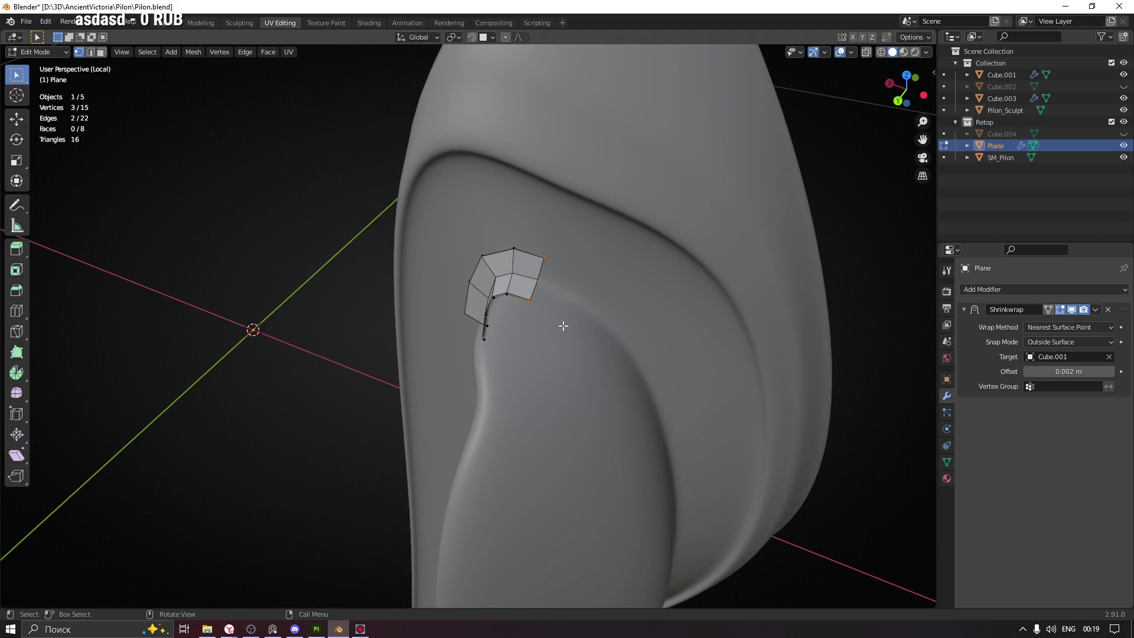
{"action": "scroll", "scroll_direction": "up", "scroll_amount": 3}
{"action": "left_click_drag", "start_coordinate": [537, 254], "coordinate": [566, 293]}
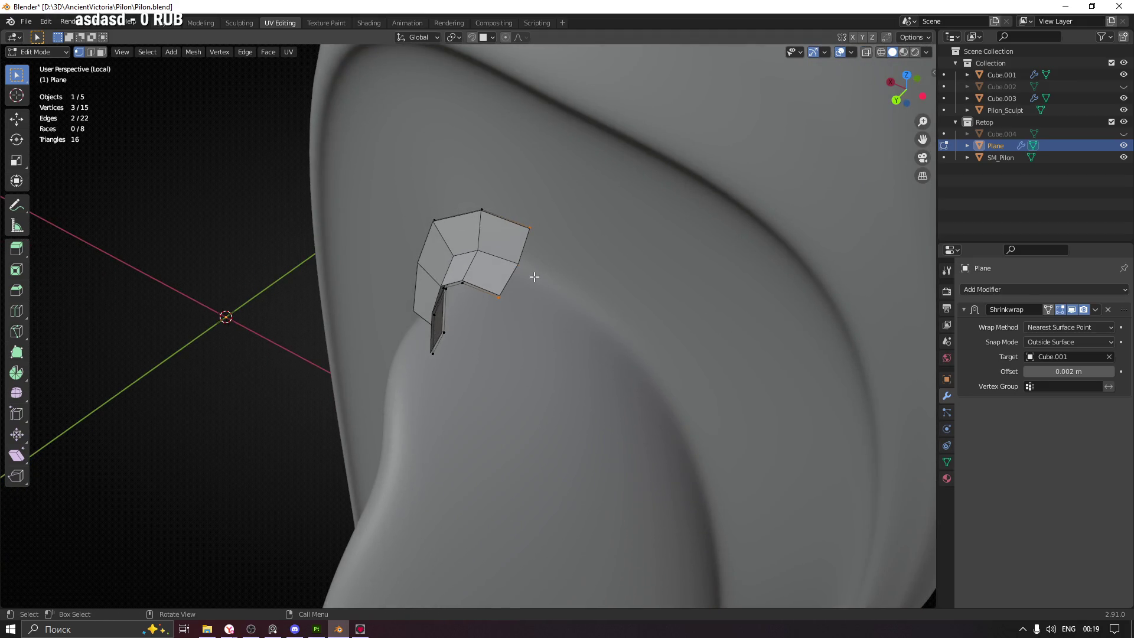
{"action": "key", "text": "e"}
{"action": "left_click", "coordinate": [578, 300]}
Reposition a vertex of the new faces so it sits snugly in the groove
{"action": "left_click", "coordinate": [560, 288]}
{"action": "key", "text": "g"}
{"action": "left_click", "coordinate": [567, 282]}
{"action": "left_click_drag", "start_coordinate": [589, 254], "coordinate": [572, 302]}
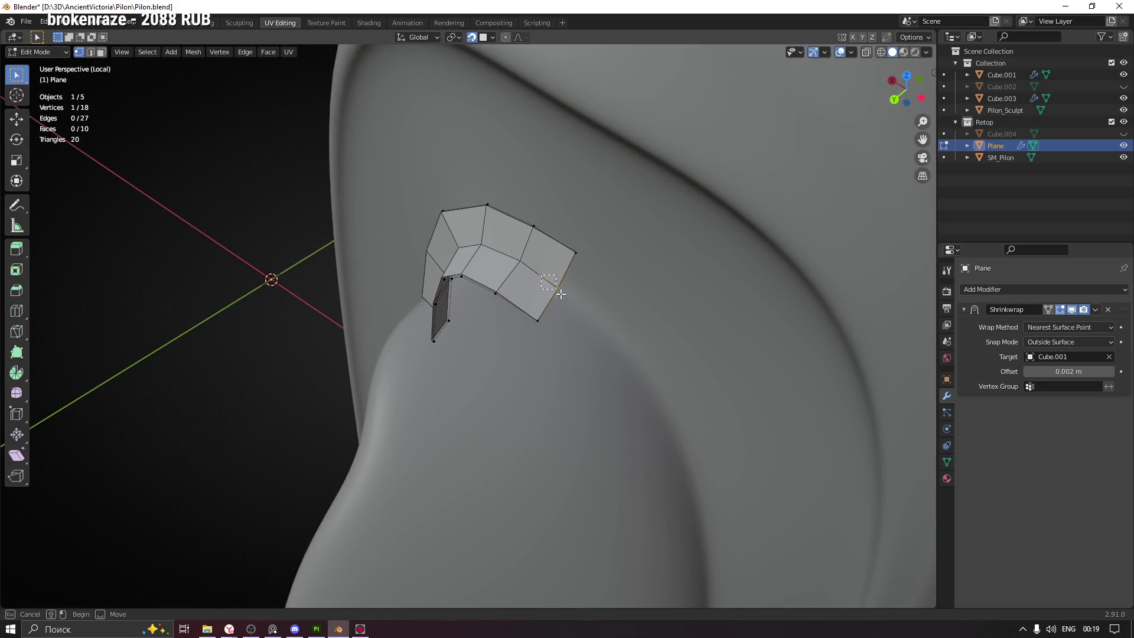
{"action": "key", "text": "g"}
{"action": "left_click", "coordinate": [564, 278]}
{"action": "key", "text": "g"}
{"action": "left_click", "coordinate": [587, 255]}
Move a lower strip vertex into the groove, then select the vertices along the strip's top end
{"action": "left_click", "coordinate": [537, 319]}
{"action": "left_click_drag", "start_coordinate": [537, 320], "coordinate": [459, 271]}
{"action": "key", "text": "g"}
{"action": "left_click", "coordinate": [540, 318]}
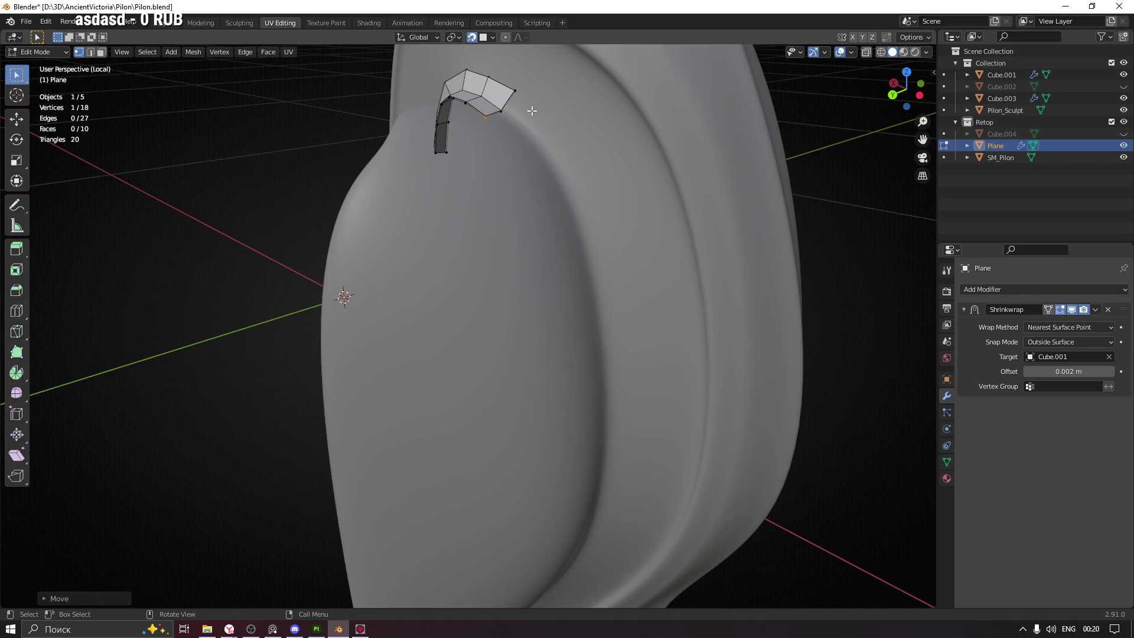
{"action": "left_click_drag", "start_coordinate": [589, 558], "coordinate": [557, 308]}
{"action": "scroll", "scroll_direction": "up", "scroll_amount": 3}
{"action": "scroll", "scroll_direction": "up", "scroll_amount": 3}
{"action": "left_click_drag", "start_coordinate": [700, 368], "coordinate": [693, 365]}
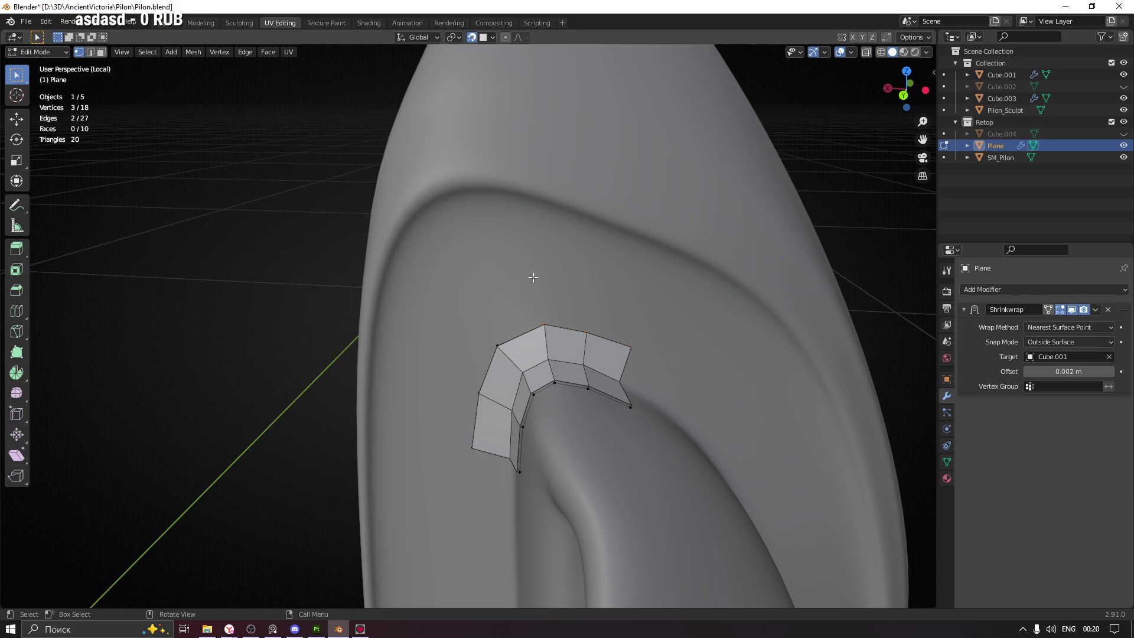
Extrude the strip's top edges upward and reposition the left corner and middle vertices
{"action": "key", "text": "e"}
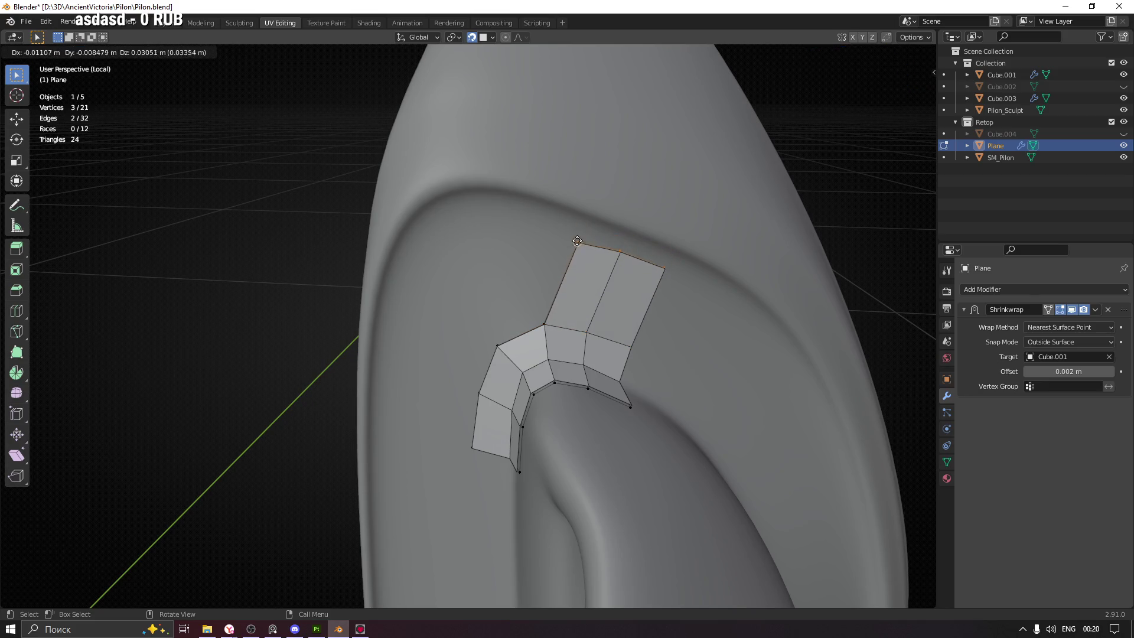
{"action": "left_click", "coordinate": [575, 236]}
{"action": "scroll", "scroll_direction": "up", "scroll_amount": 3}
{"action": "key", "text": "g"}
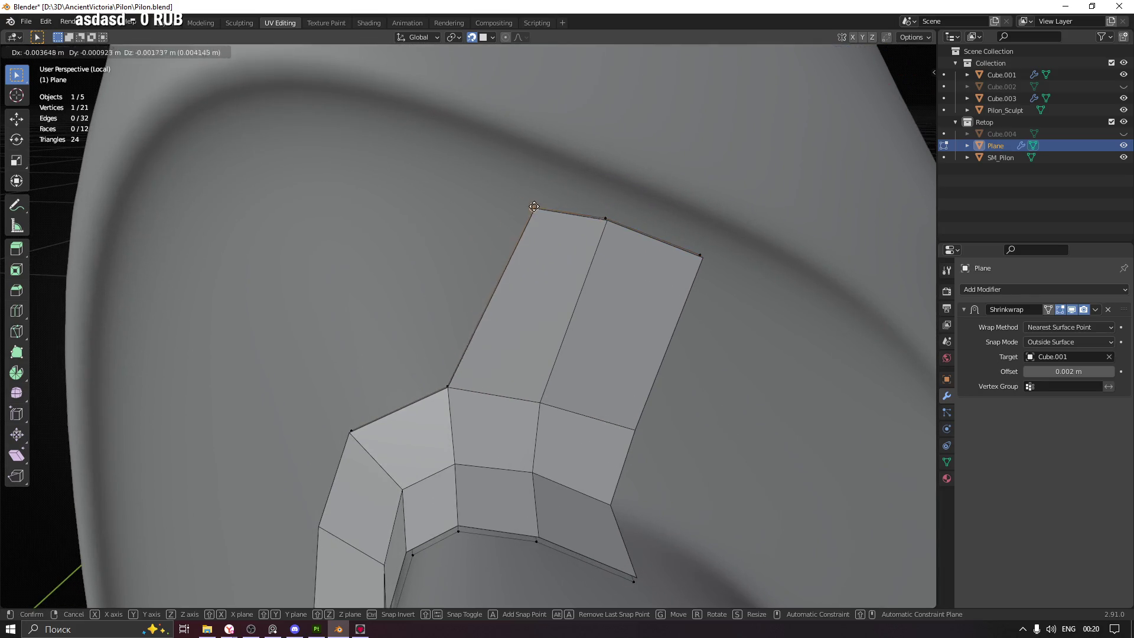
{"action": "left_click", "coordinate": [517, 175]}
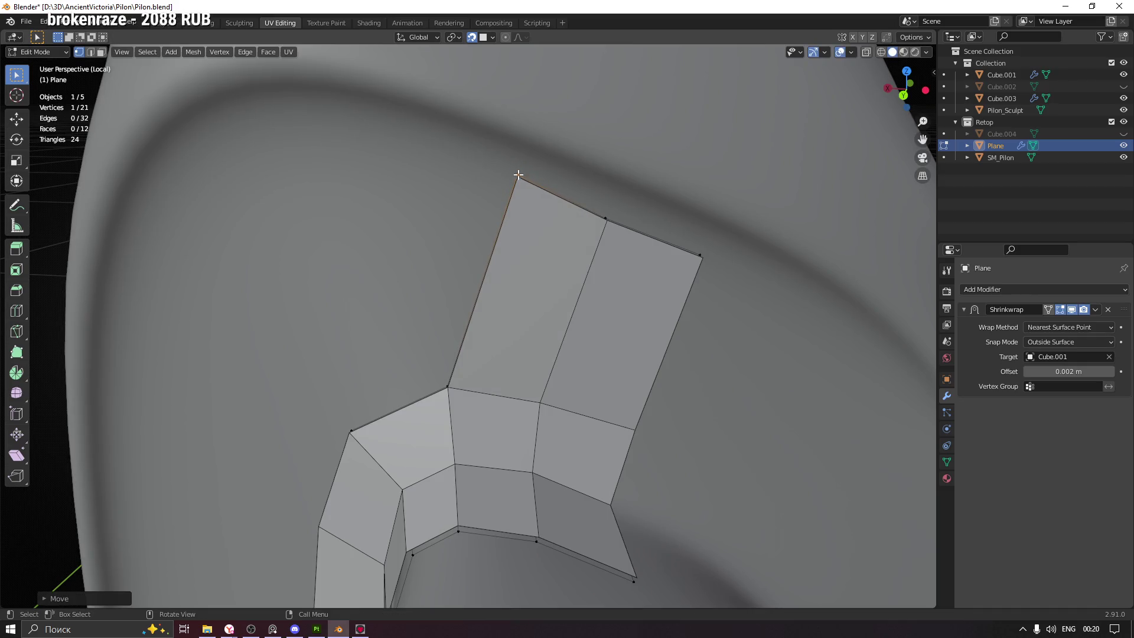
{"action": "left_click_drag", "start_coordinate": [591, 207], "coordinate": [613, 223]}
{"action": "key", "text": "g"}
{"action": "left_click", "coordinate": [612, 212]}
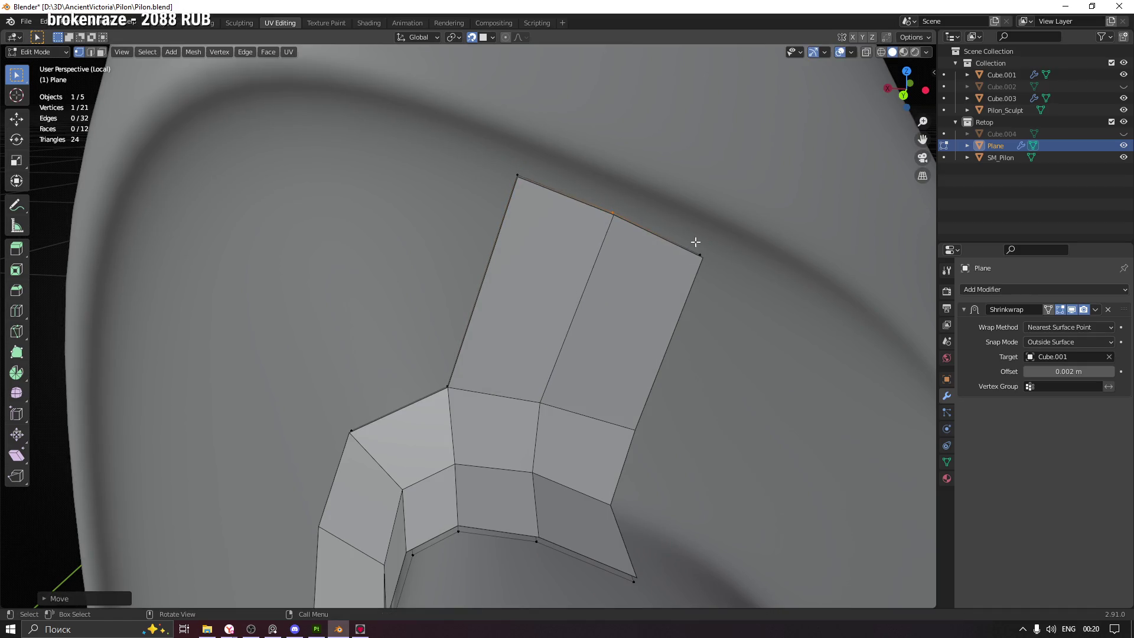
Adjust the right corner and another top-edge vertex of the new branch row
{"action": "left_click", "coordinate": [700, 255]}
{"action": "key", "text": "g"}
{"action": "left_click", "coordinate": [715, 258]}
{"action": "left_click_drag", "start_coordinate": [715, 258], "coordinate": [674, 264]}
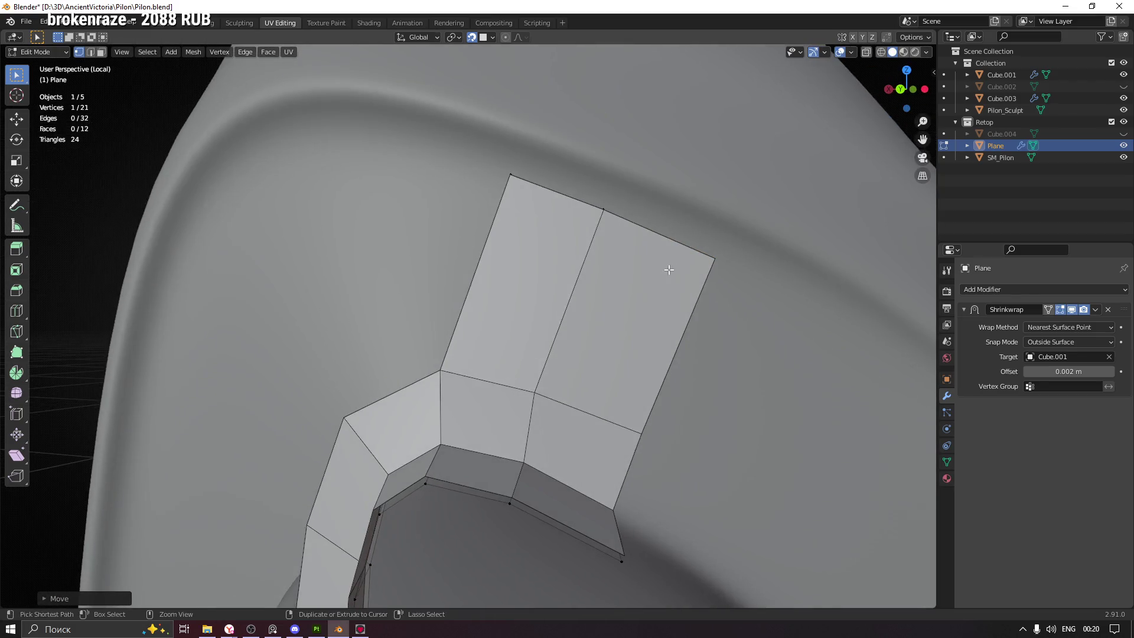
{"action": "scroll", "scroll_direction": "down", "scroll_amount": 3}
{"action": "key", "text": "g"}
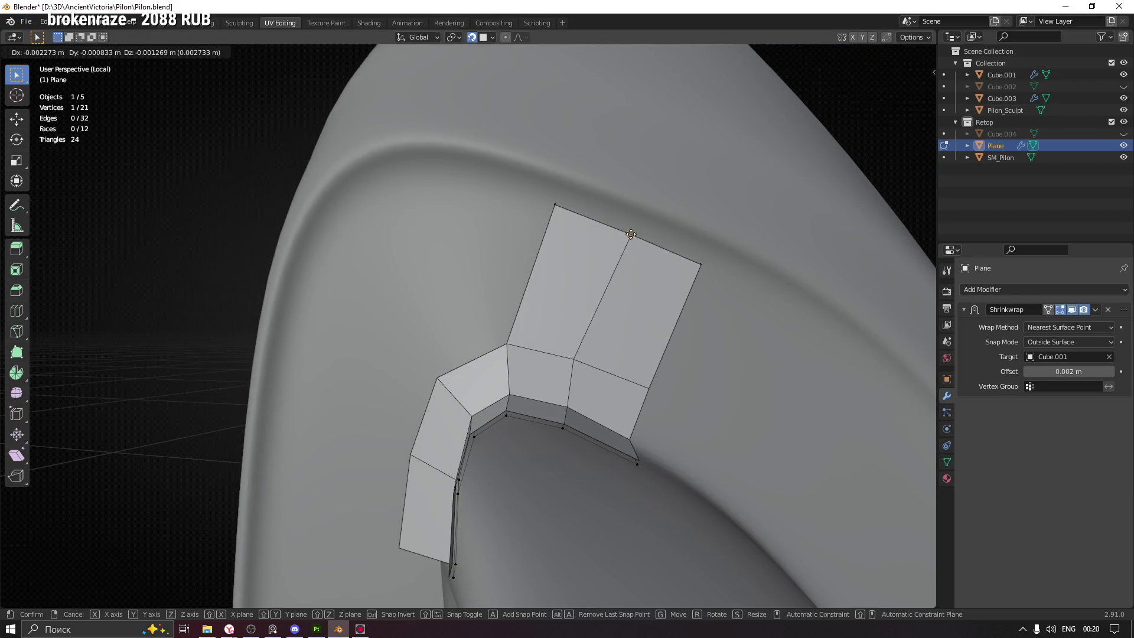
{"action": "left_click", "coordinate": [631, 234]}
{"action": "left_click_drag", "start_coordinate": [631, 233], "coordinate": [592, 232]}
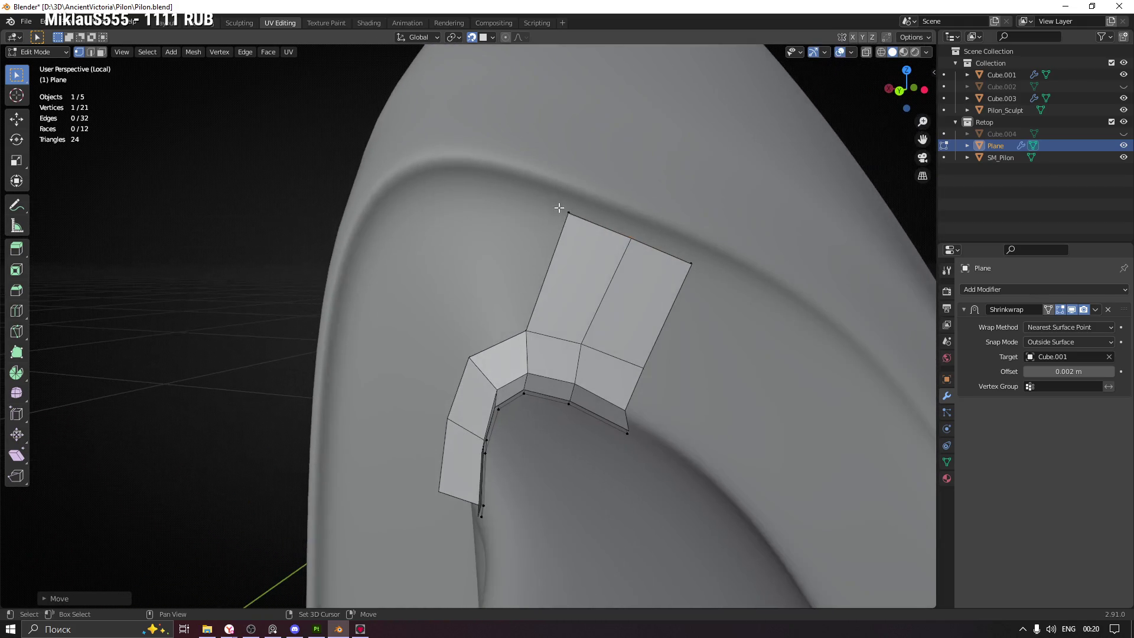
Extrude the branch's top edge further up the ridge and reposition it
{"action": "left_click_drag", "start_coordinate": [591, 225], "coordinate": [597, 218]}
{"action": "left_click_drag", "start_coordinate": [727, 275], "coordinate": [597, 272]}
{"action": "key", "text": "e"}
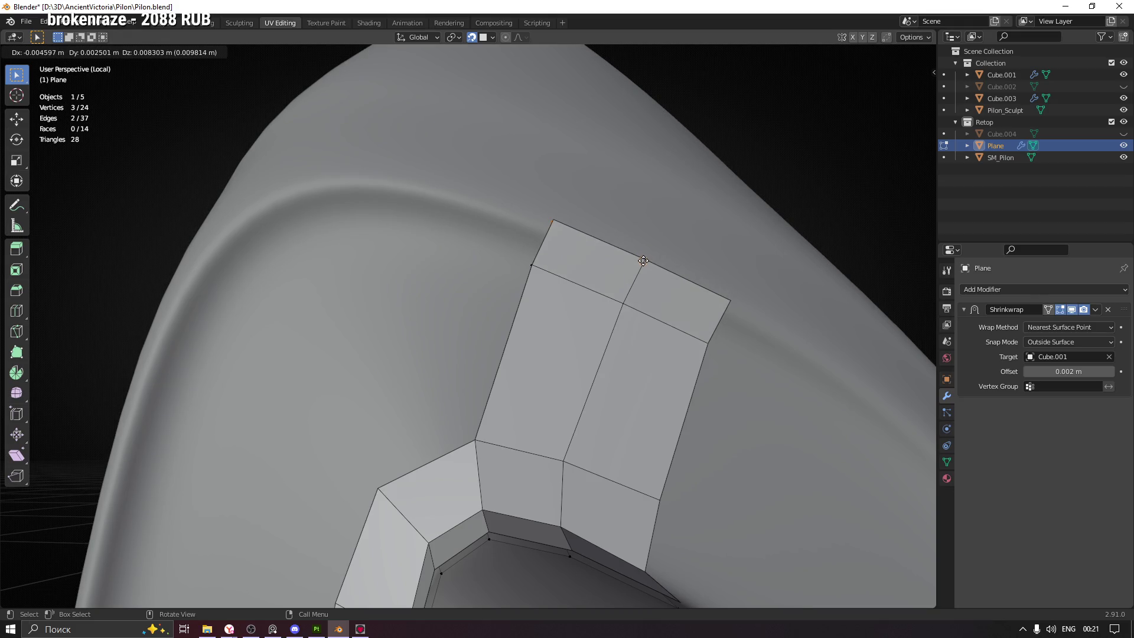
{"action": "left_click", "coordinate": [644, 261]}
{"action": "left_click_drag", "start_coordinate": [643, 260], "coordinate": [649, 258]}
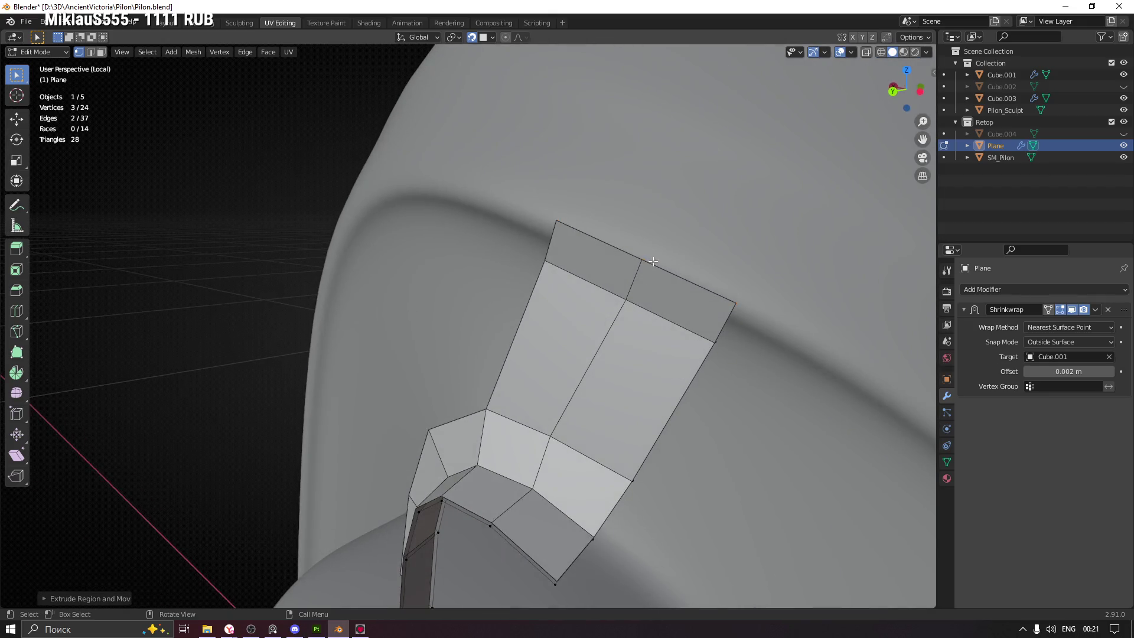
{"action": "key", "text": "g"}
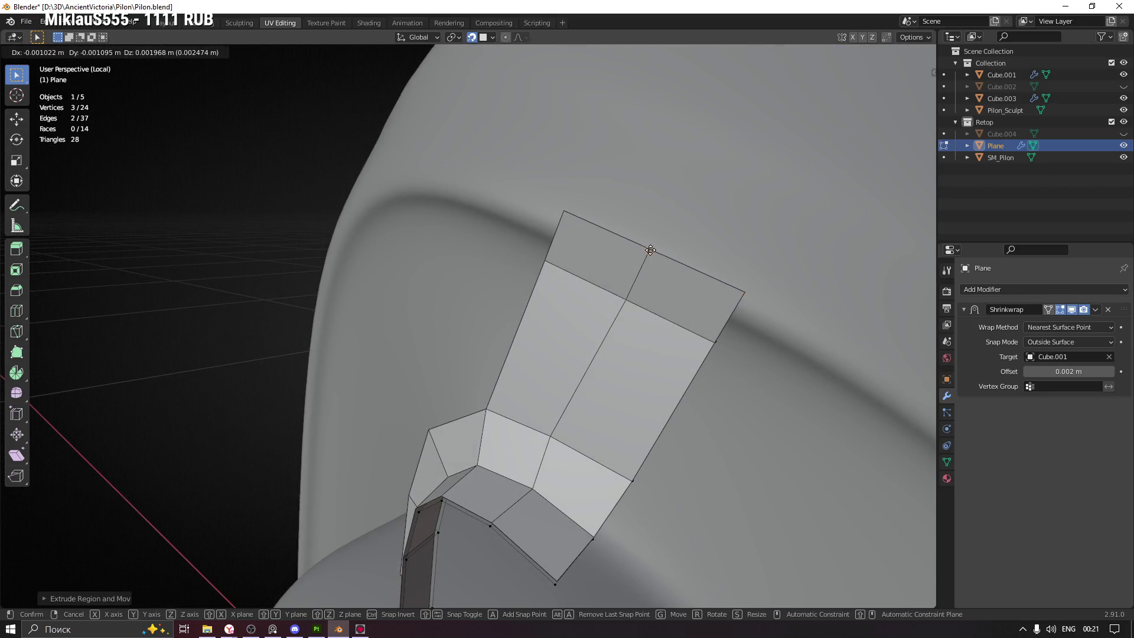
{"action": "left_click", "coordinate": [650, 250]}
{"action": "left_click_drag", "start_coordinate": [650, 250], "coordinate": [632, 269]}
Add an edge loop across the branch's top faces and move it into place
{"action": "key", "text": "ctrl+r"}
{"action": "left_click", "coordinate": [627, 264]}
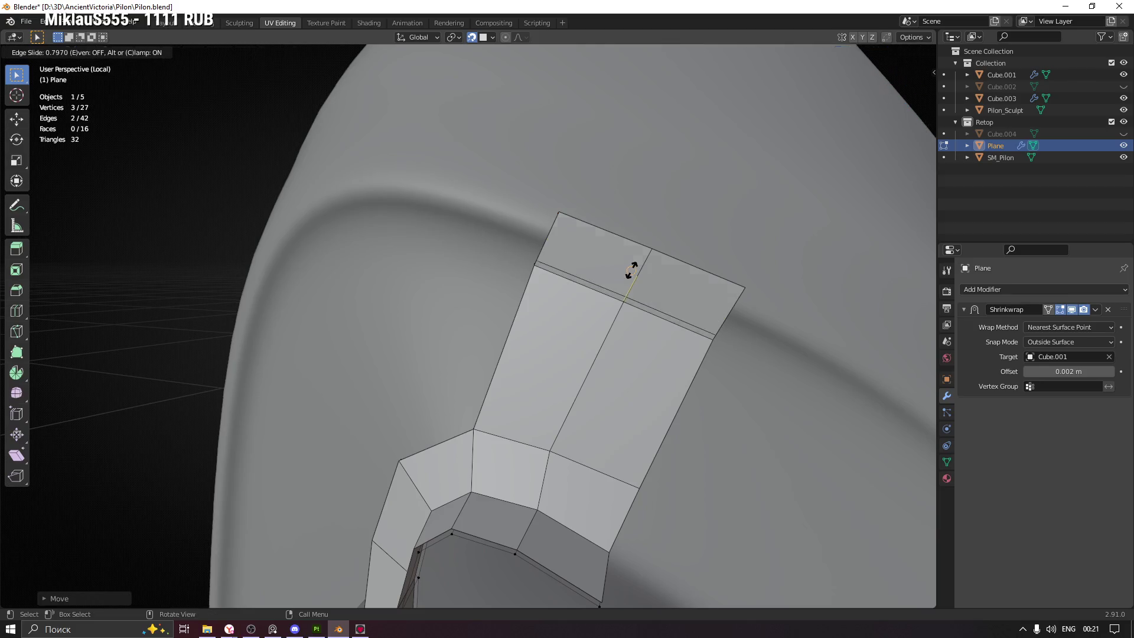
{"action": "left_click", "coordinate": [635, 276]}
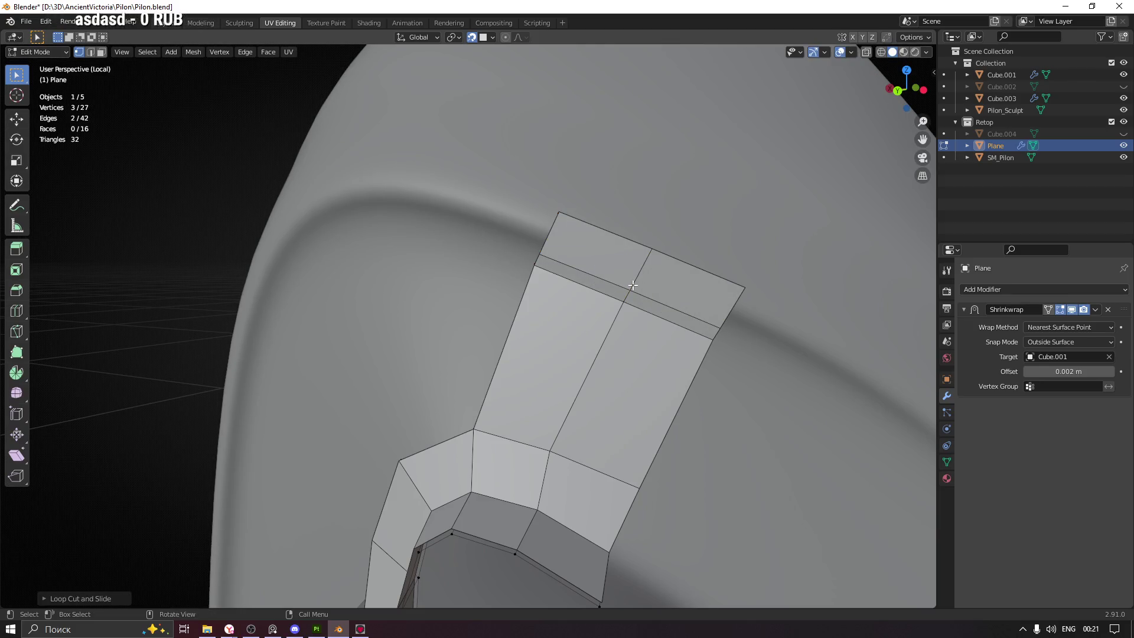
{"action": "key", "text": "g"}
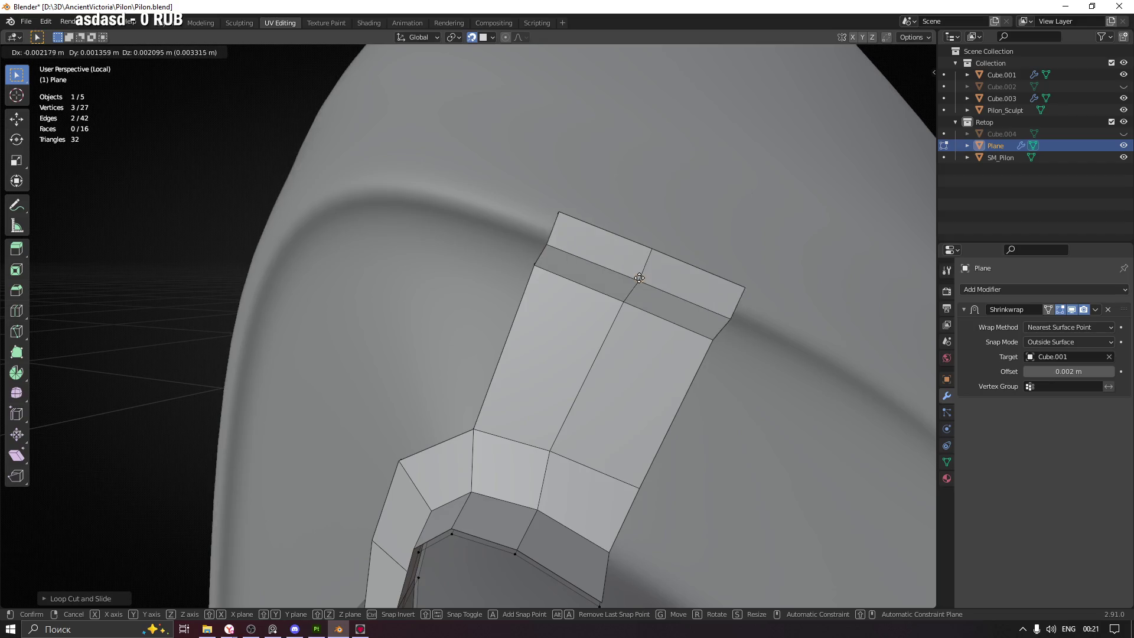
{"action": "left_click", "coordinate": [640, 278]}
{"action": "left_click_drag", "start_coordinate": [640, 277], "coordinate": [625, 279]}
{"action": "key", "text": "g"}
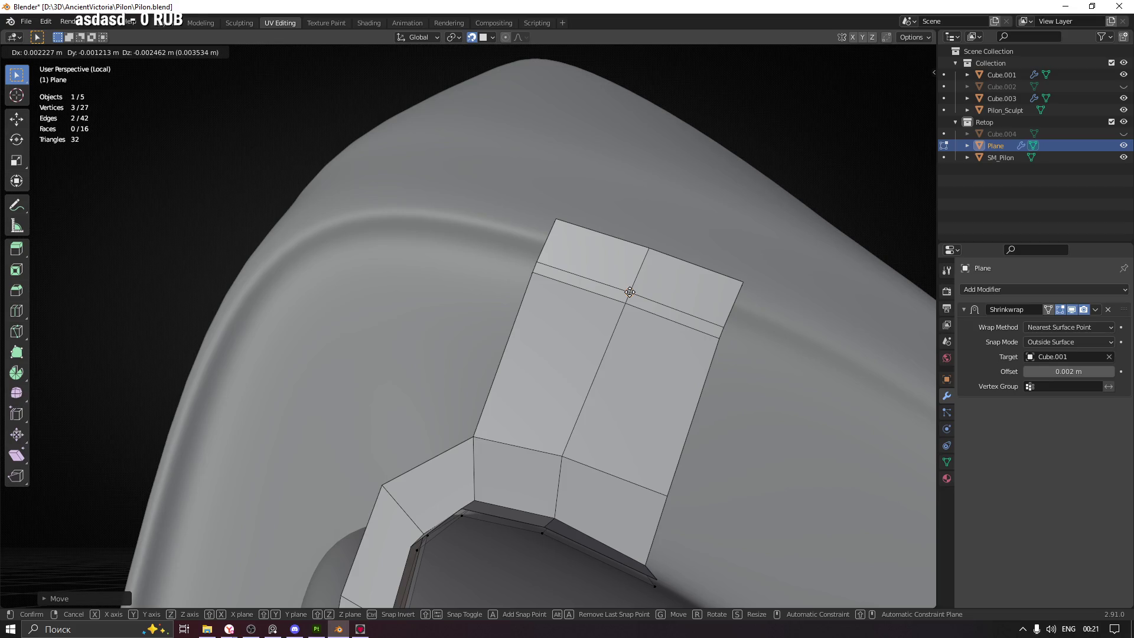
{"action": "left_click", "coordinate": [632, 285]}
{"action": "left_click_drag", "start_coordinate": [632, 286], "coordinate": [717, 298]}
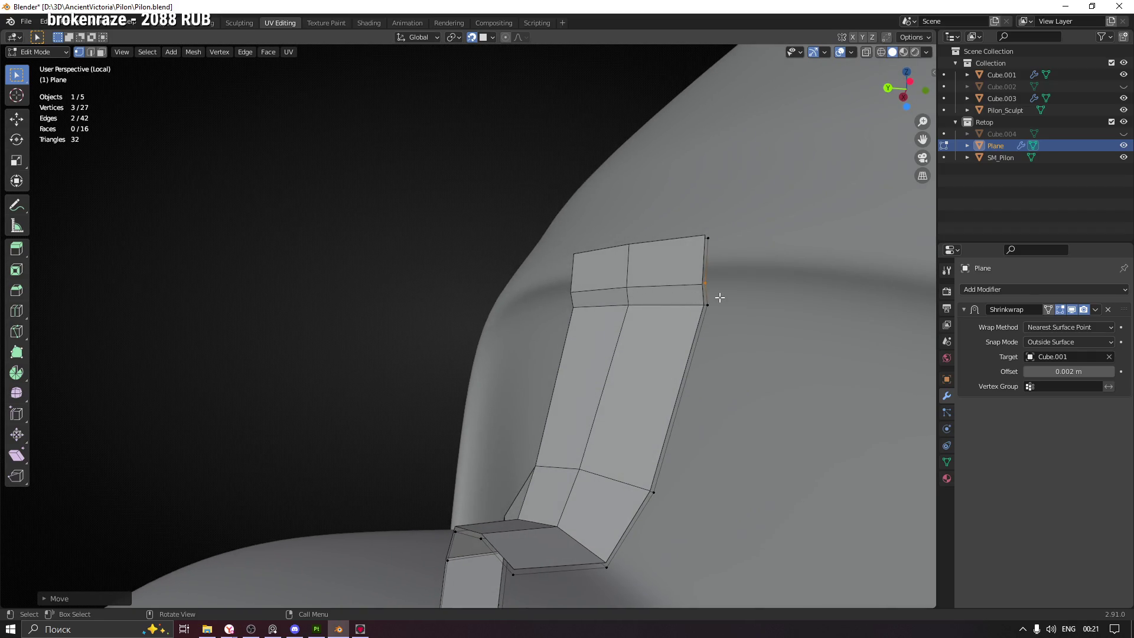
Adjust a top side vertex and disable Shrinkwrap's on-cage display in edit mode
{"action": "left_click_drag", "start_coordinate": [711, 286], "coordinate": [710, 284]}
{"action": "key", "text": "g"}
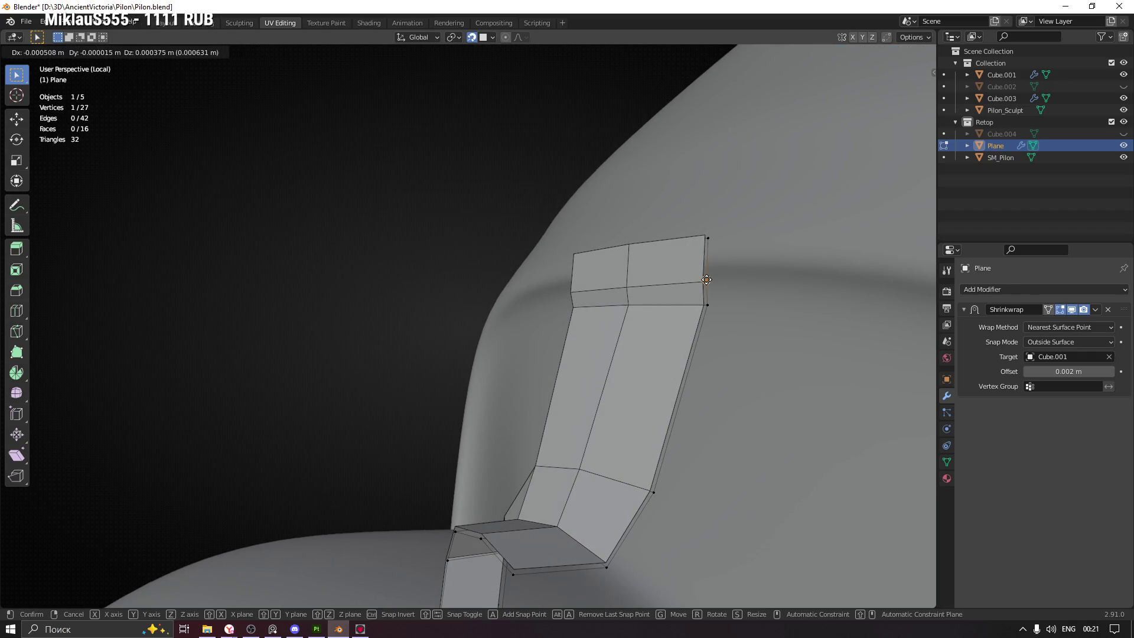
{"action": "left_click", "coordinate": [707, 281]}
{"action": "left_click_drag", "start_coordinate": [706, 281], "coordinate": [608, 265]}
{"action": "left_click", "coordinate": [1073, 309]}
{"action": "left_click_drag", "start_coordinate": [650, 277], "coordinate": [488, 306]}
{"action": "key", "text": "g"}
{"action": "left_click", "coordinate": [512, 222]}
Move the selected top vertex and pull a branch vertex onto the ridge
{"action": "key", "text": "g"}
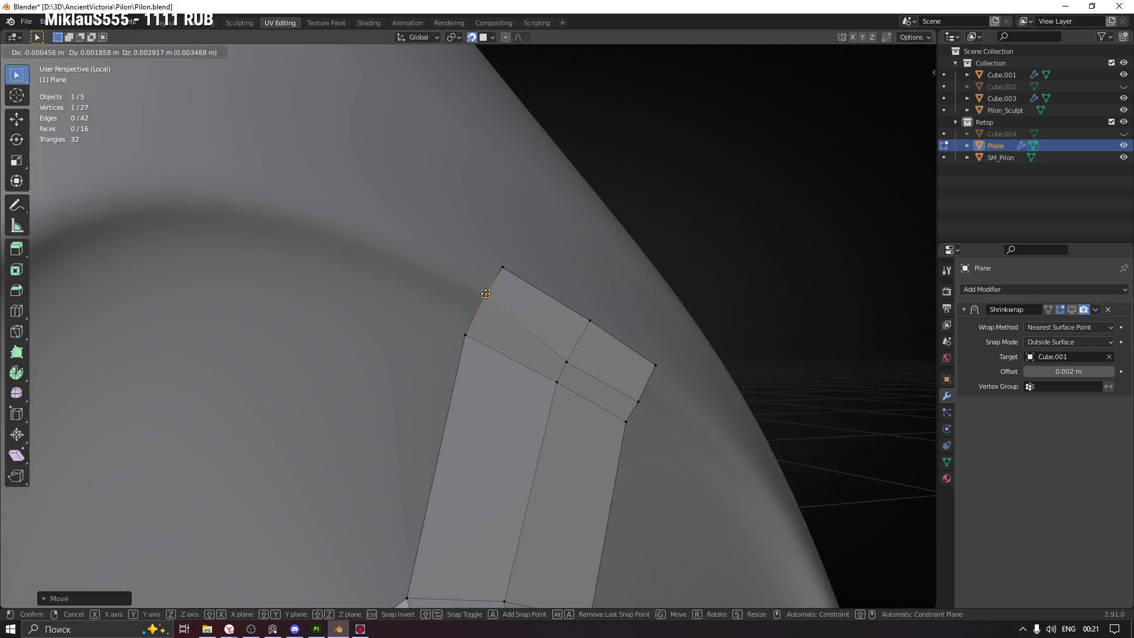
{"action": "left_click", "coordinate": [485, 294]}
{"action": "key", "text": "g"}
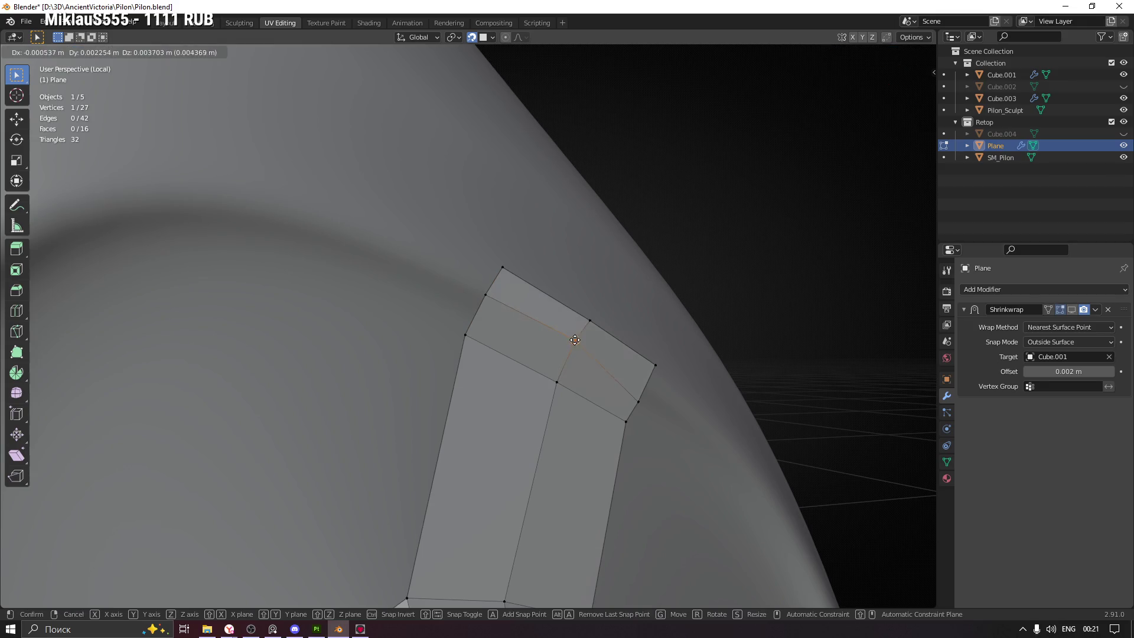
{"action": "left_click", "coordinate": [575, 348]}
{"action": "left_click_drag", "start_coordinate": [576, 354], "coordinate": [682, 400]}
{"action": "left_click_drag", "start_coordinate": [682, 400], "coordinate": [703, 390]}
{"action": "left_click_drag", "start_coordinate": [721, 398], "coordinate": [706, 391]}
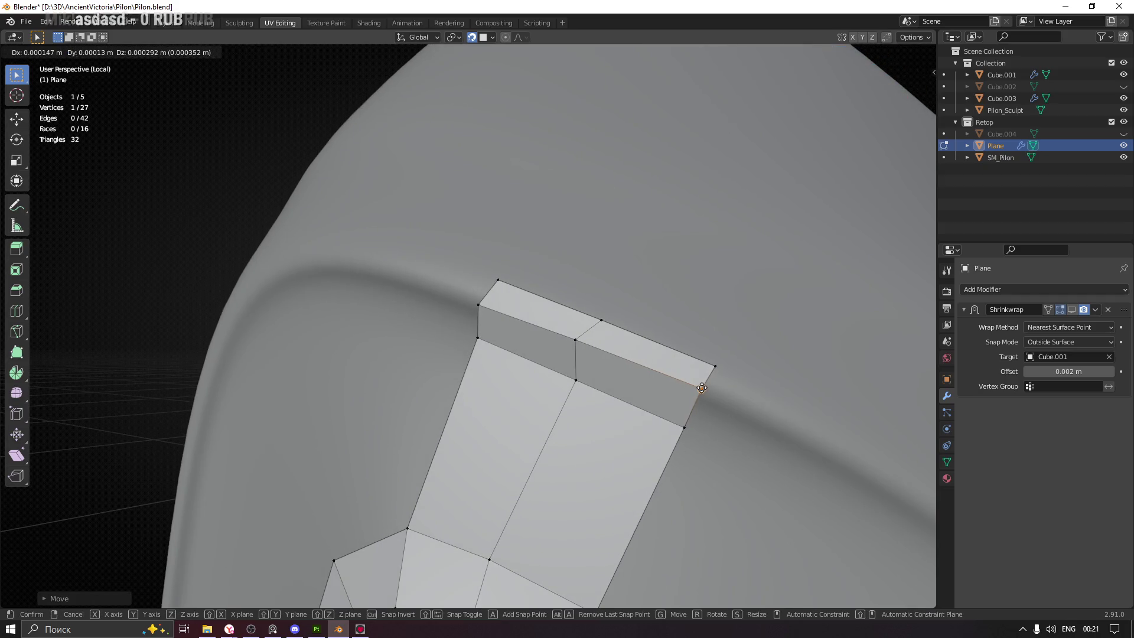
Reposition the remaining branch top vertices, lifting the right corner and top vertex onto the ridge
{"action": "left_click_drag", "start_coordinate": [569, 334], "coordinate": [586, 342]}
{"action": "left_click_drag", "start_coordinate": [595, 349], "coordinate": [612, 352]}
{"action": "left_click_drag", "start_coordinate": [585, 340], "coordinate": [584, 336]}
{"action": "left_click_drag", "start_coordinate": [610, 321], "coordinate": [599, 348]}
{"action": "left_click_drag", "start_coordinate": [599, 319], "coordinate": [600, 301]}
{"action": "left_click_drag", "start_coordinate": [706, 381], "coordinate": [715, 361]}
{"action": "left_click_drag", "start_coordinate": [504, 265], "coordinate": [503, 247]}
Inspect the aligned branch from several angles and save Pilon.blend
{"action": "left_click_drag", "start_coordinate": [466, 309], "coordinate": [544, 299]}
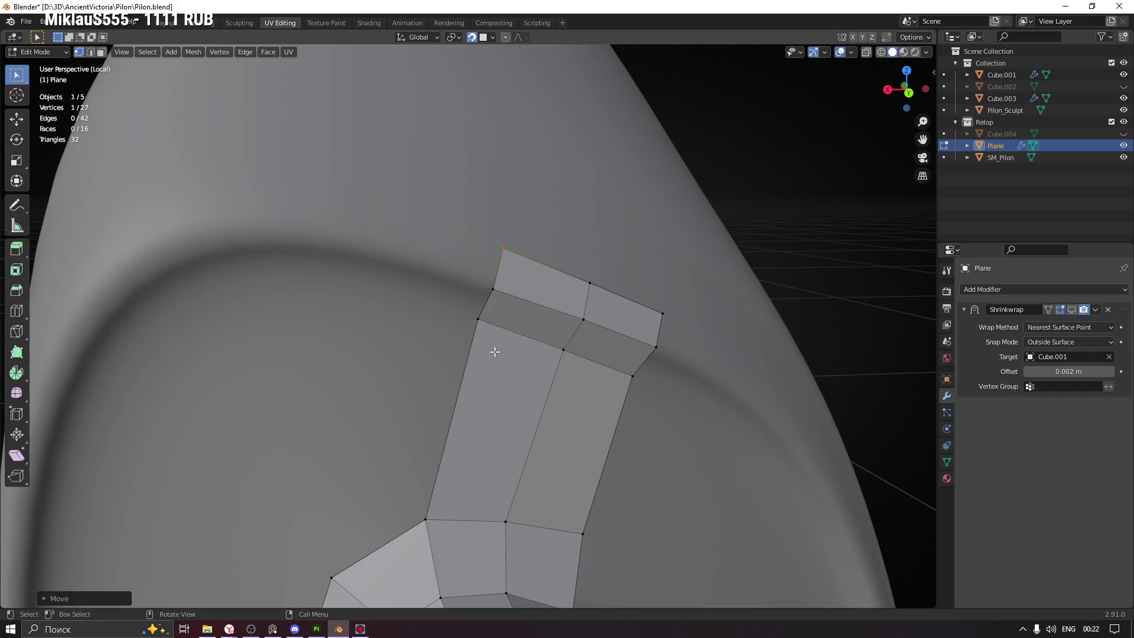
{"action": "scroll", "scroll_direction": "down", "scroll_amount": 3}
{"action": "left_click_drag", "start_coordinate": [514, 374], "coordinate": [549, 332]}
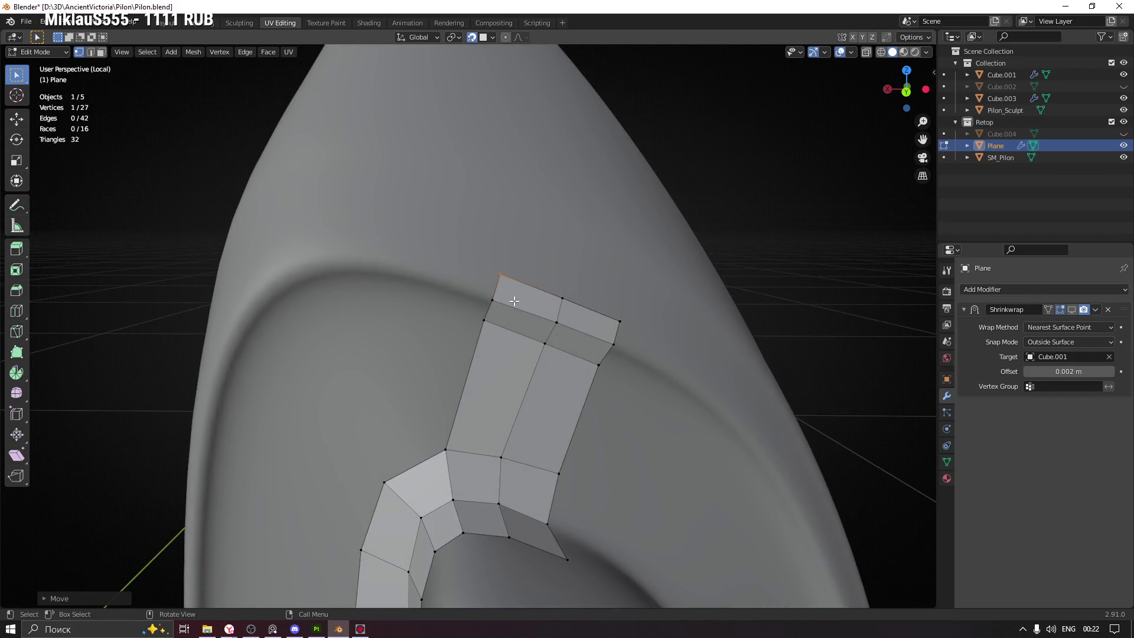
{"action": "left_click_drag", "start_coordinate": [386, 306], "coordinate": [420, 298]}
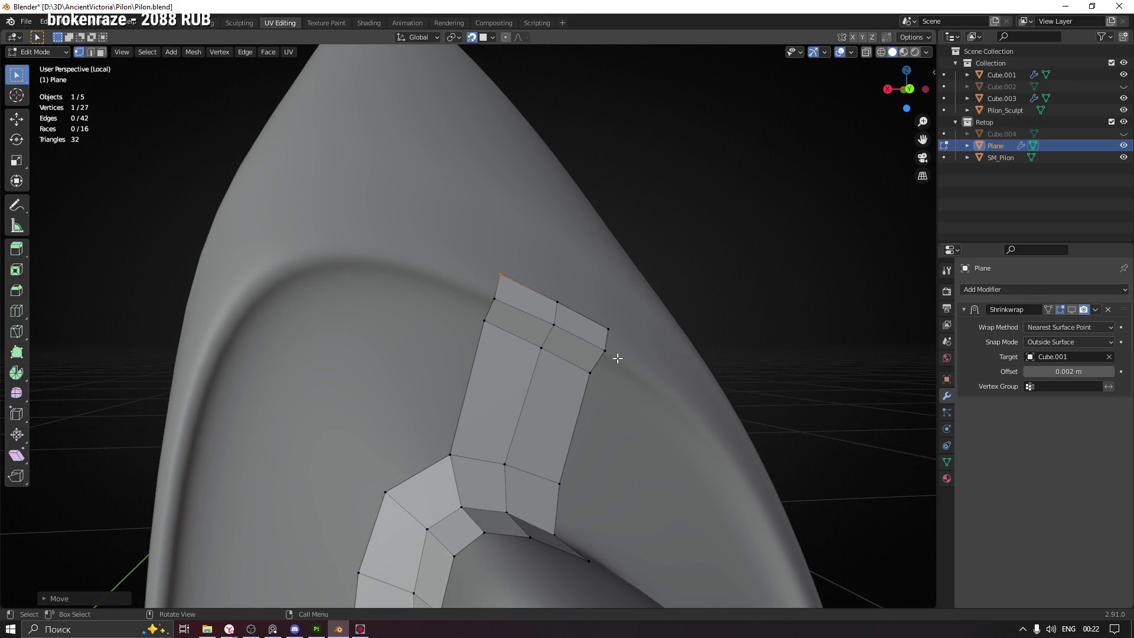
{"action": "left_click_drag", "start_coordinate": [533, 347], "coordinate": [498, 374]}
{"action": "key", "text": "ctrl+s"}
Orbit around the pylon and select the vertex where the branch meets the strip
{"action": "scroll", "scroll_direction": "down", "scroll_amount": 3}
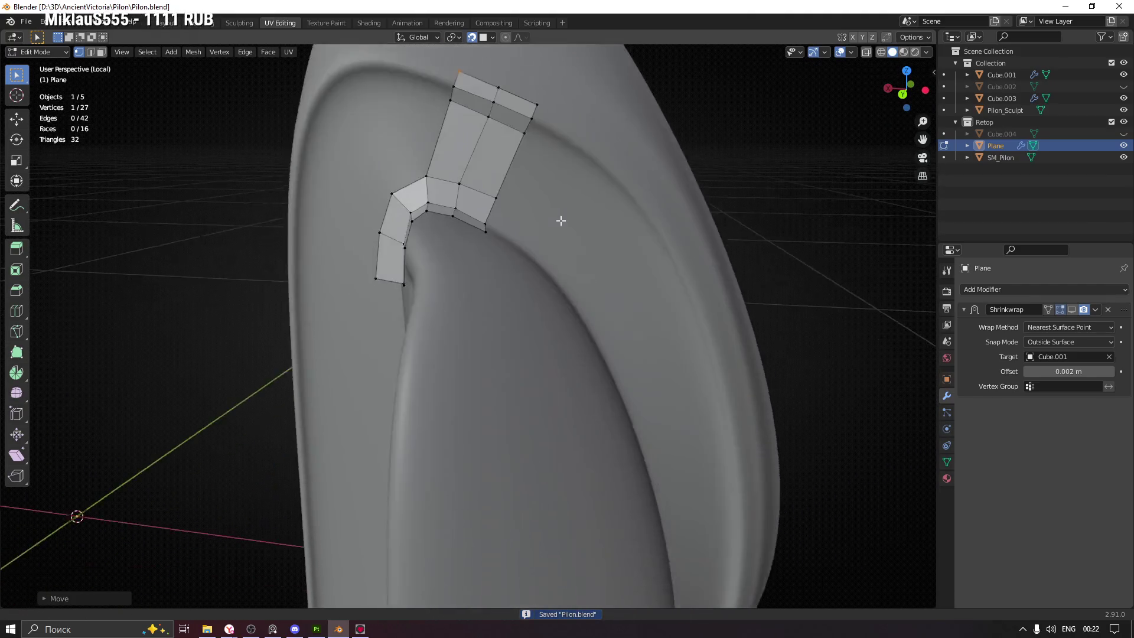
{"action": "left_click_drag", "start_coordinate": [616, 280], "coordinate": [616, 237]}
{"action": "left_click_drag", "start_coordinate": [463, 525], "coordinate": [499, 258]}
{"action": "left_click_drag", "start_coordinate": [491, 136], "coordinate": [538, 293]}
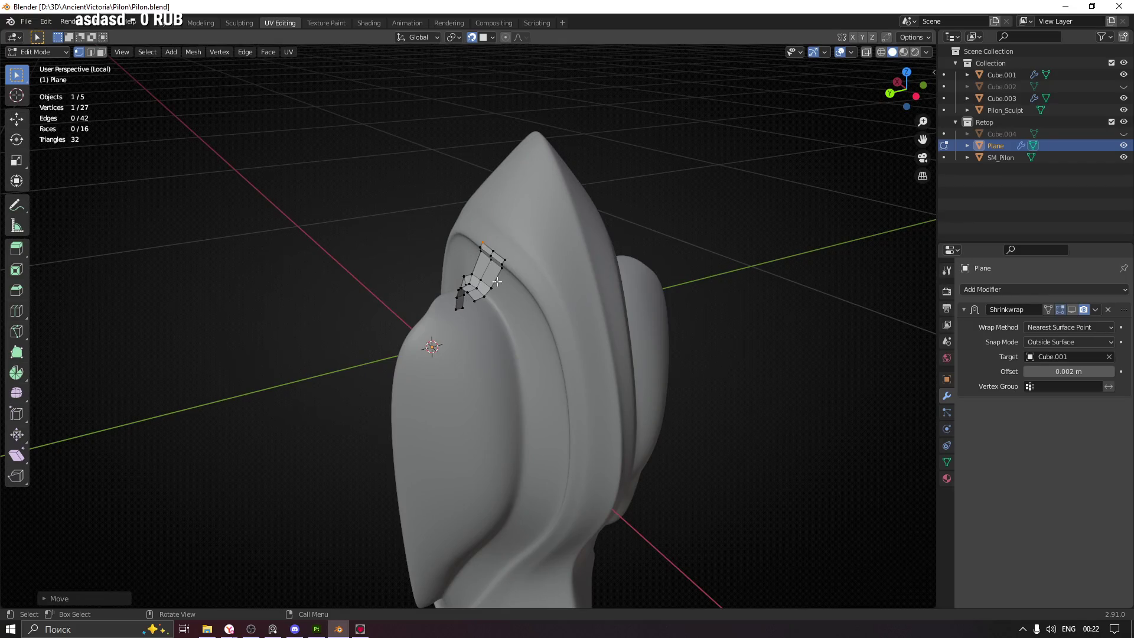
{"action": "left_click_drag", "start_coordinate": [549, 329], "coordinate": [470, 343]}
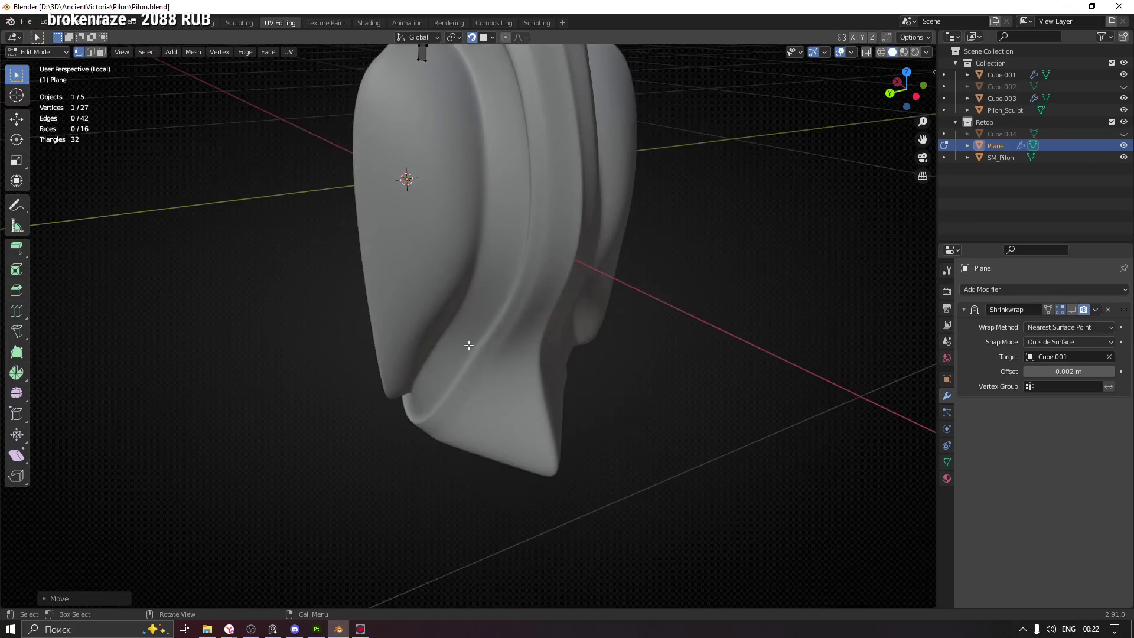
{"action": "left_click_drag", "start_coordinate": [498, 435], "coordinate": [593, 308]}
{"action": "scroll", "scroll_direction": "up", "scroll_amount": 3}
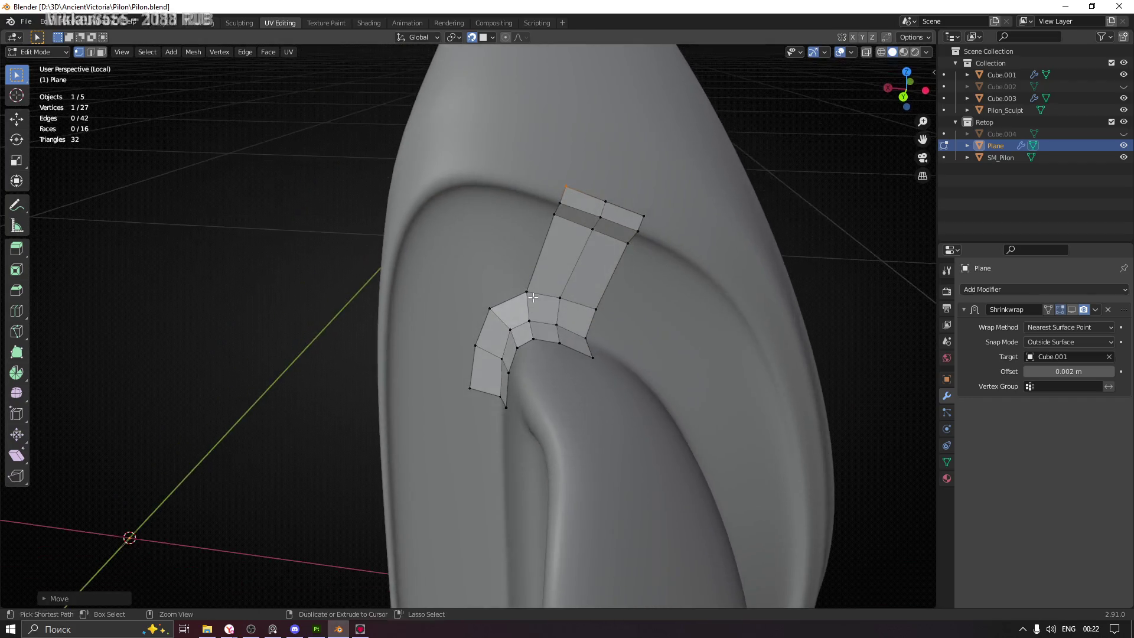
{"action": "left_click", "coordinate": [571, 169]}
{"action": "left_click_drag", "start_coordinate": [565, 256], "coordinate": [573, 289]}
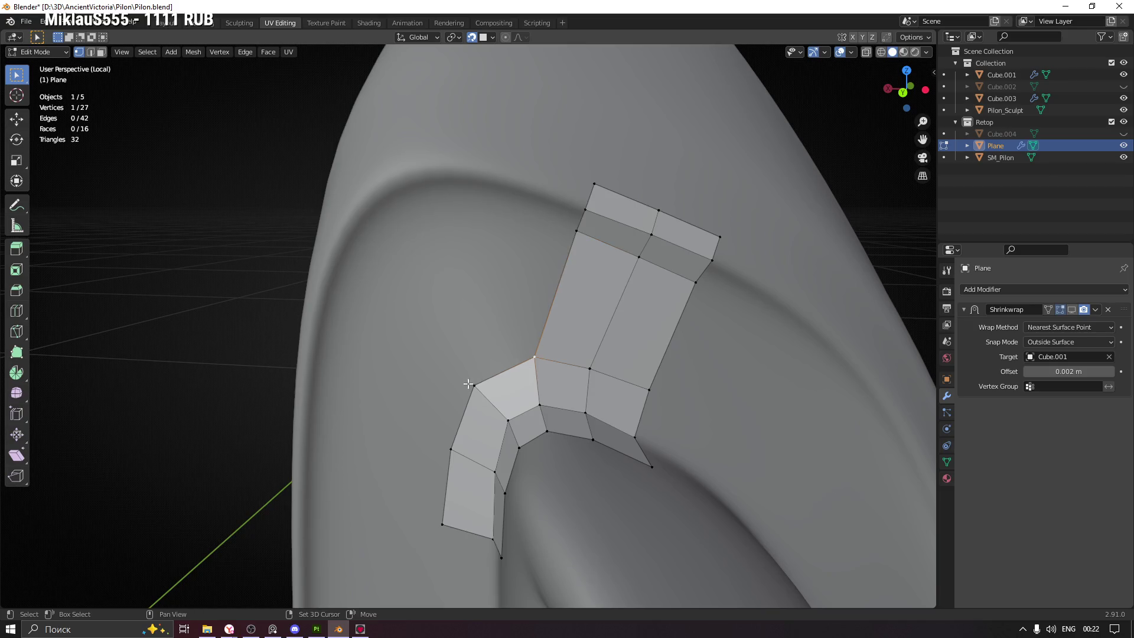
Extrude an edge into a new face beside the branch and place its outer and top corners
{"action": "key", "text": "e"}
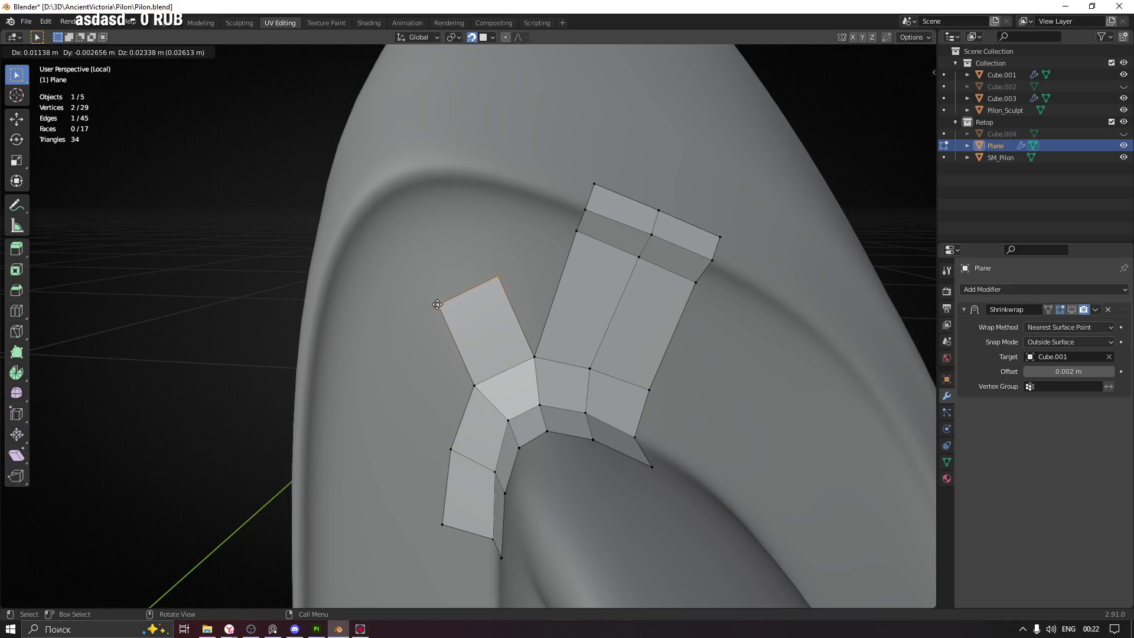
{"action": "left_click", "coordinate": [434, 303]}
{"action": "left_click", "coordinate": [494, 274]}
{"action": "key", "text": "g"}
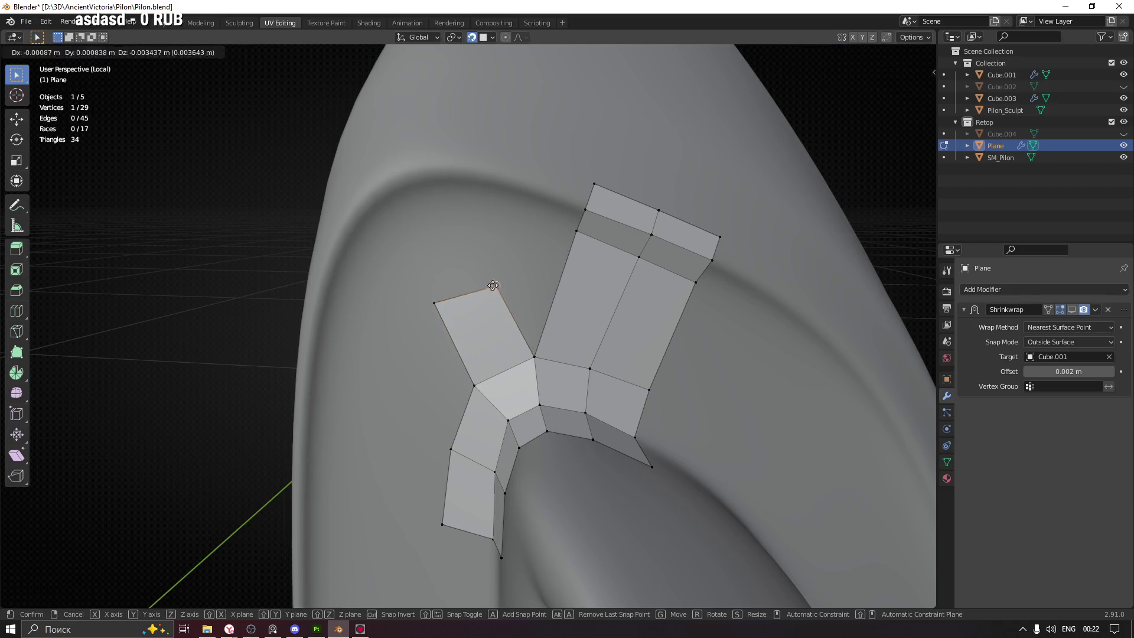
{"action": "left_click", "coordinate": [466, 289]}
{"action": "left_click_drag", "start_coordinate": [417, 291], "coordinate": [446, 325]}
{"action": "key", "text": "g"}
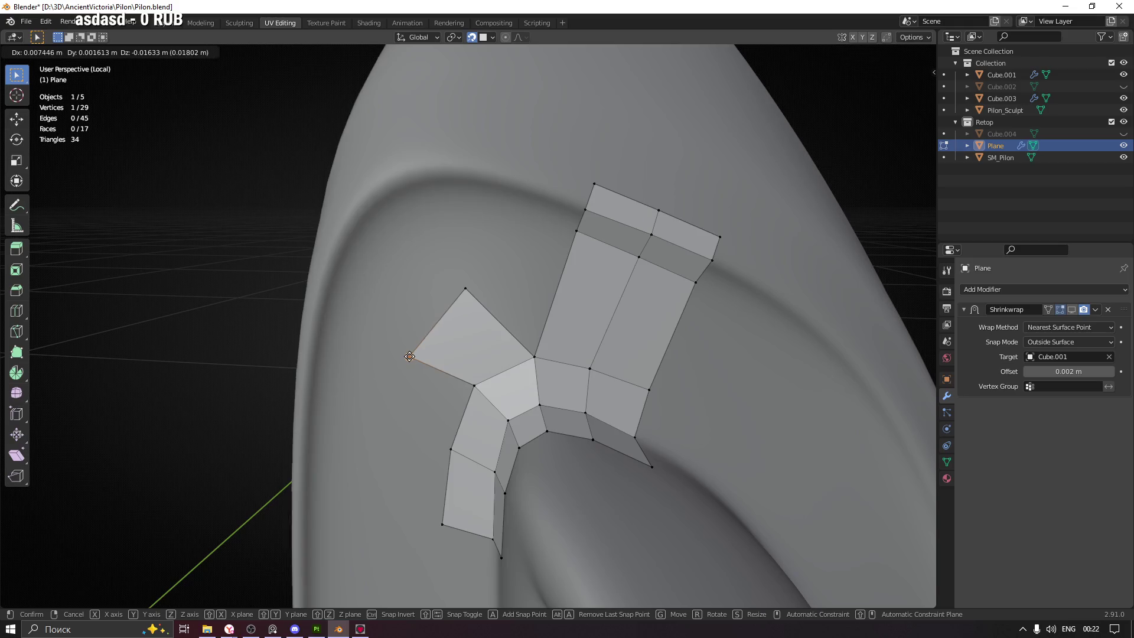
{"action": "left_click", "coordinate": [415, 357]}
{"action": "left_click_drag", "start_coordinate": [440, 271], "coordinate": [481, 307]}
{"action": "key", "text": "g"}
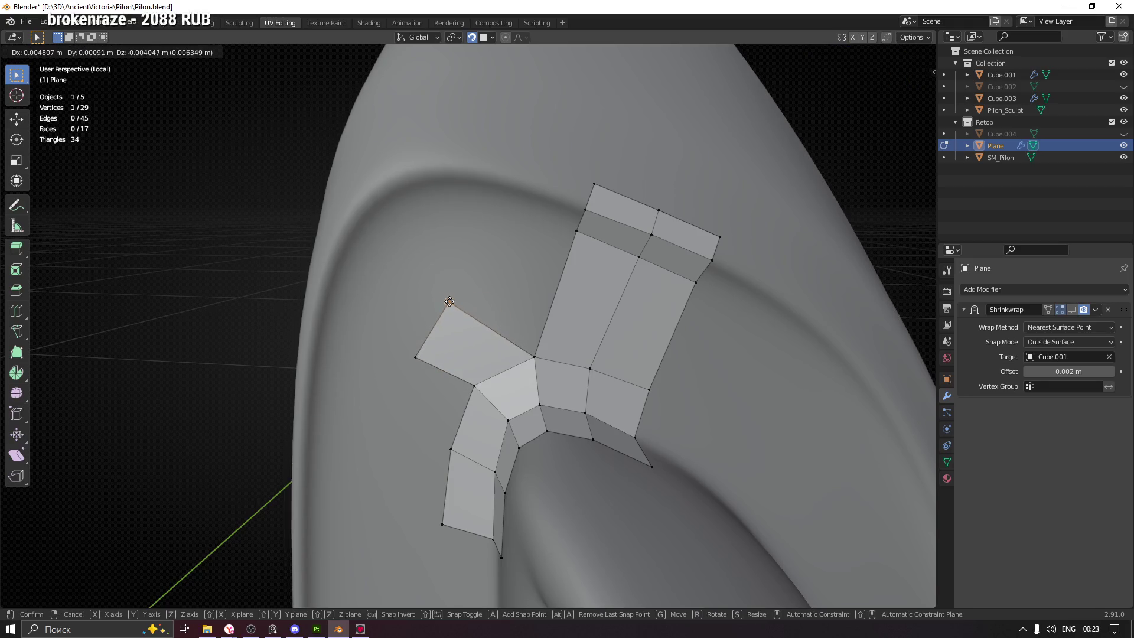
{"action": "left_click", "coordinate": [460, 313]}
{"action": "left_click_drag", "start_coordinate": [460, 313], "coordinate": [507, 348]}
{"action": "left_click_drag", "start_coordinate": [500, 274], "coordinate": [490, 335]}
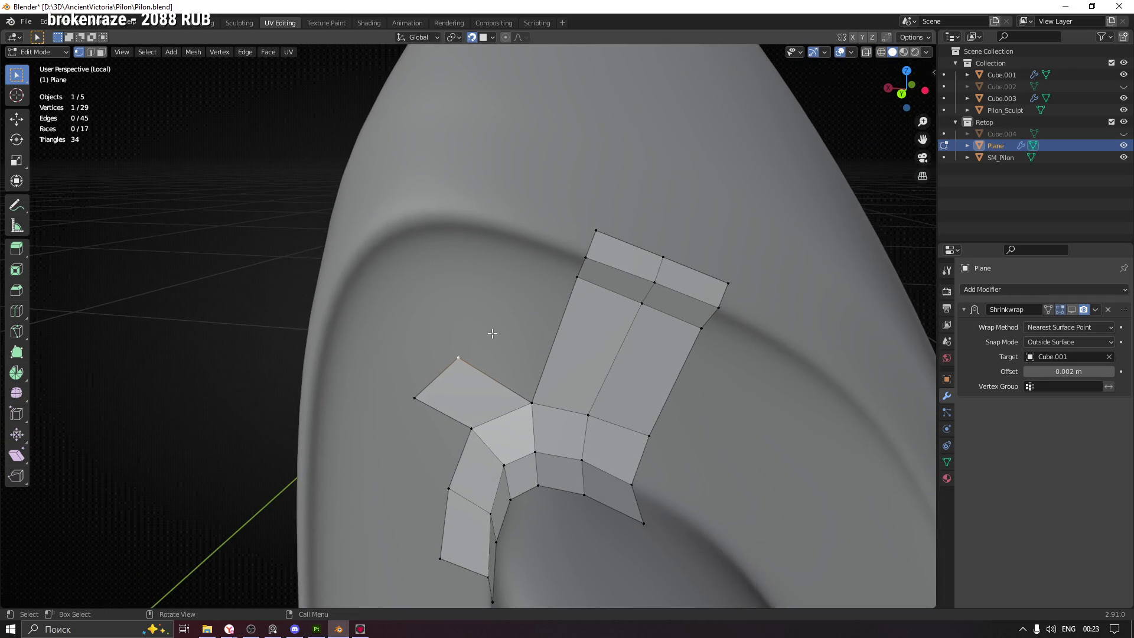
Extrude a vertex above the patch and fill a new quad to the branch junction
{"action": "key", "text": "e"}
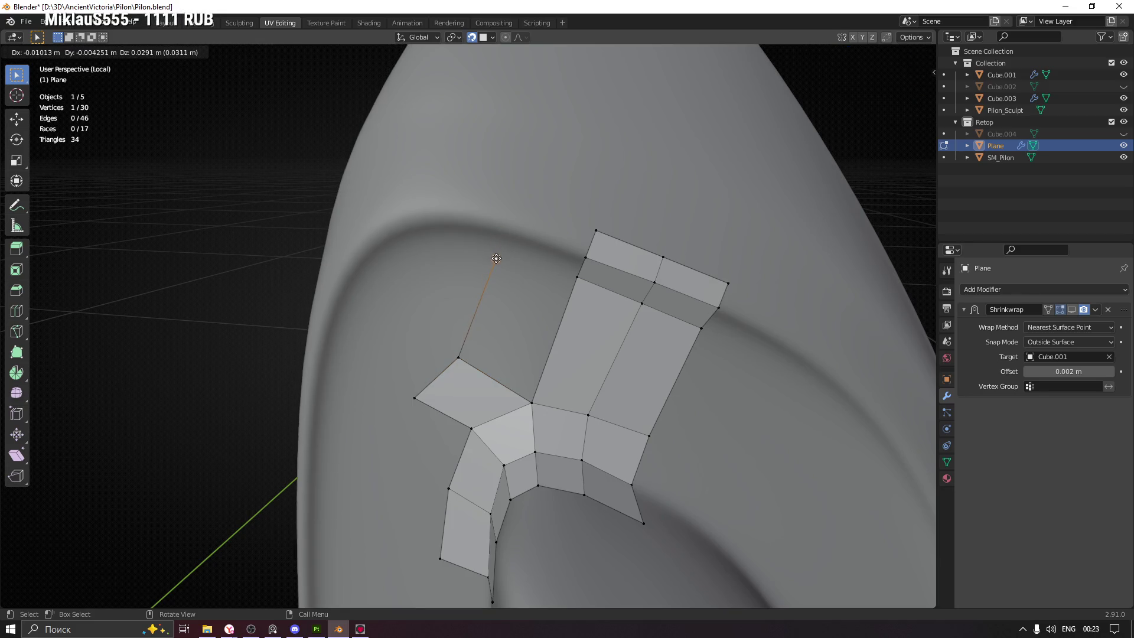
{"action": "left_click", "coordinate": [496, 258]}
{"action": "left_click", "coordinate": [534, 402]}
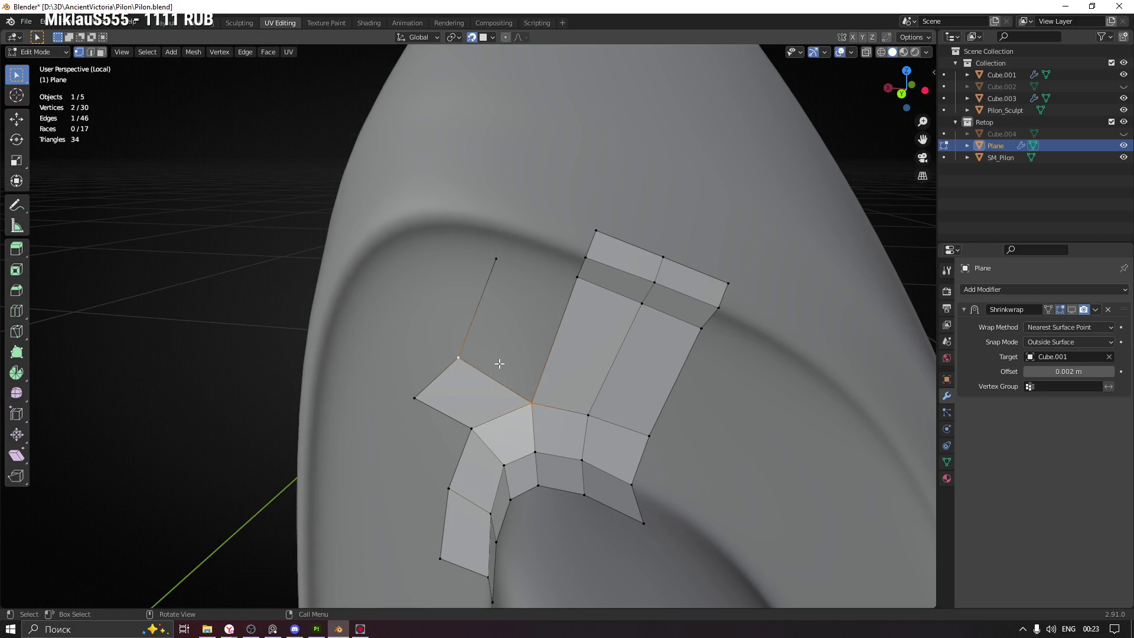
{"action": "key", "text": "f"}
{"action": "key", "text": "g"}
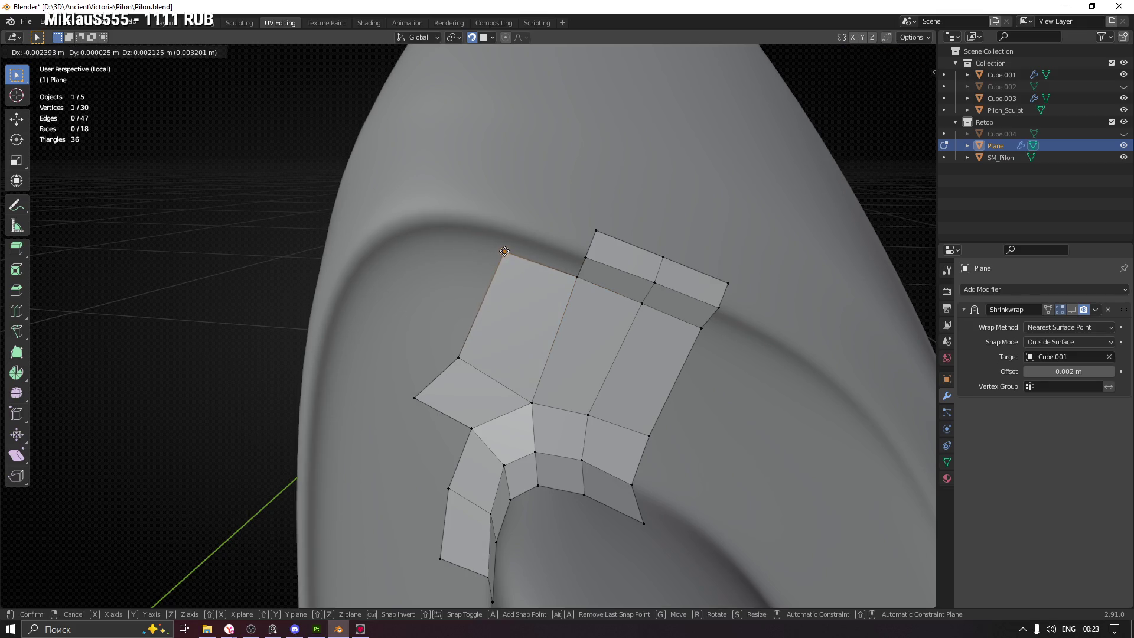
{"action": "left_click", "coordinate": [504, 252]}
Reposition the side corner vertex of the new quad onto the surface
{"action": "left_click", "coordinate": [458, 357]}
{"action": "key", "text": "g"}
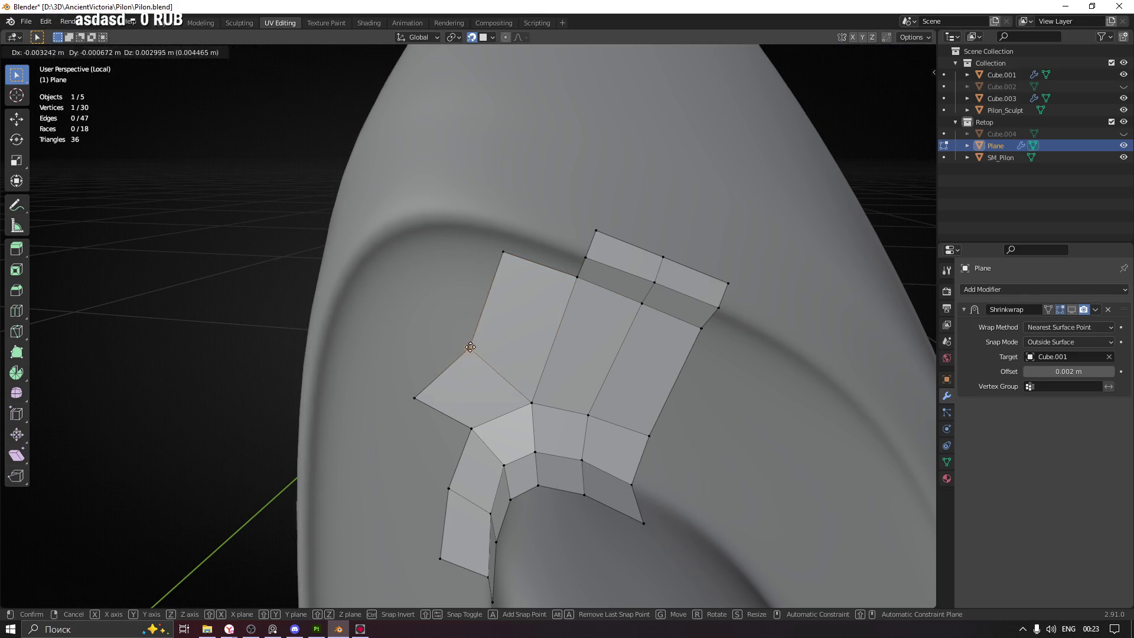
{"action": "left_click", "coordinate": [480, 338]}
{"action": "left_click_drag", "start_coordinate": [481, 338], "coordinate": [478, 337]}
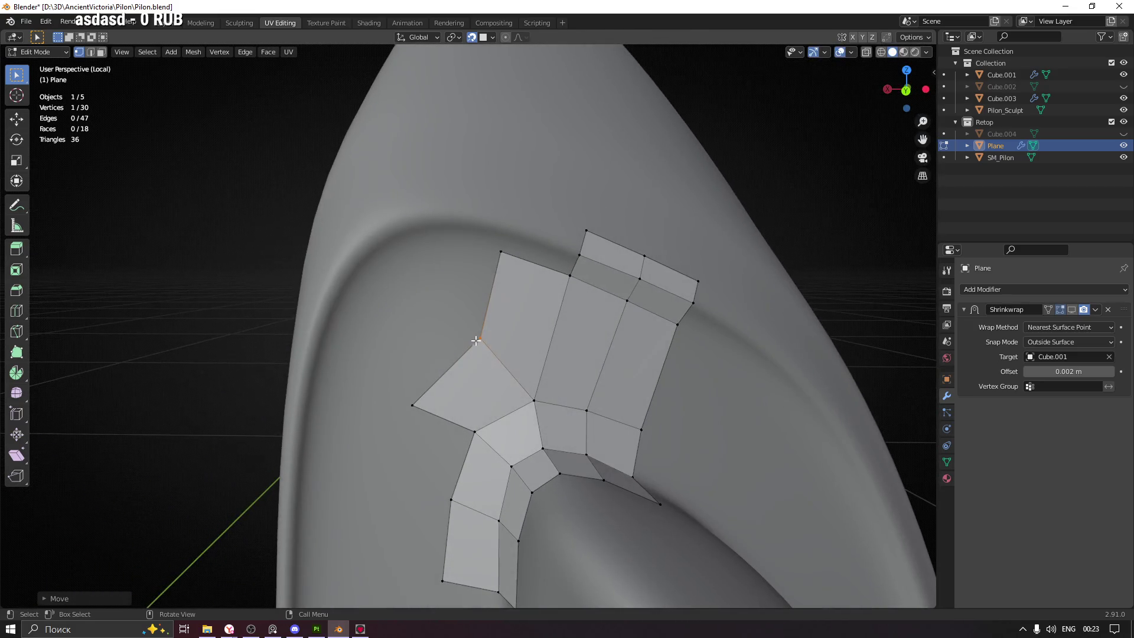
{"action": "key", "text": "g"}
{"action": "left_click", "coordinate": [475, 334]}
{"action": "left_click_drag", "start_coordinate": [458, 376], "coordinate": [472, 378]}
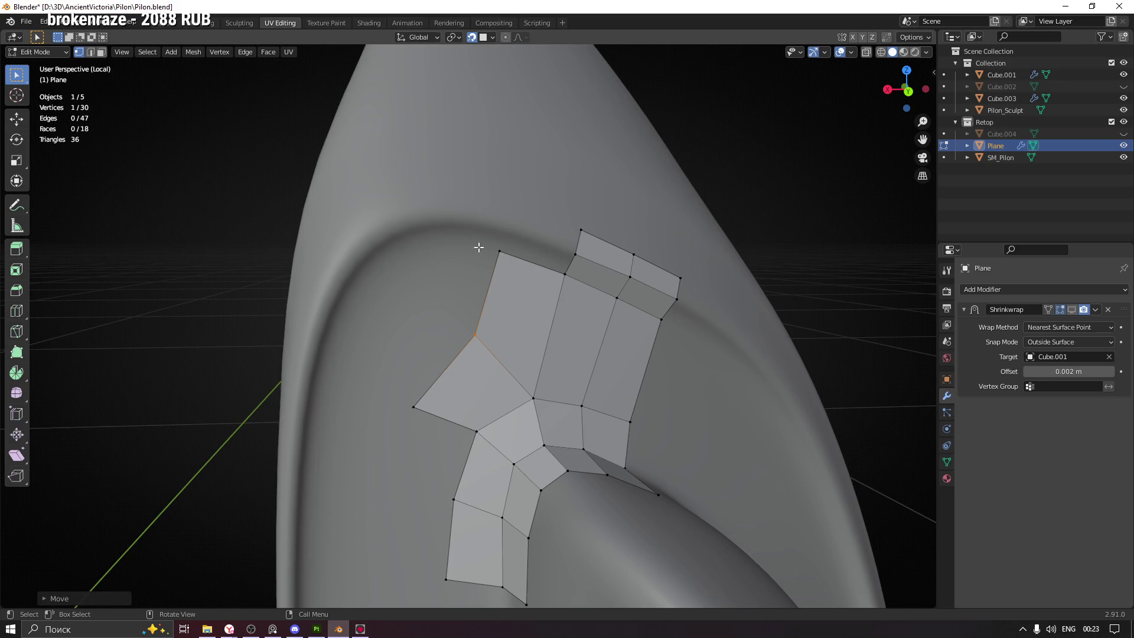
{"action": "left_click_drag", "start_coordinate": [566, 286], "coordinate": [451, 229]}
Extrude two vertices from the upper-left corner, fill the top strip, and save Pilon.blend
{"action": "key", "text": "e"}
{"action": "left_click", "coordinate": [435, 241]}
{"action": "key", "text": "e"}
{"action": "left_click", "coordinate": [444, 189]}
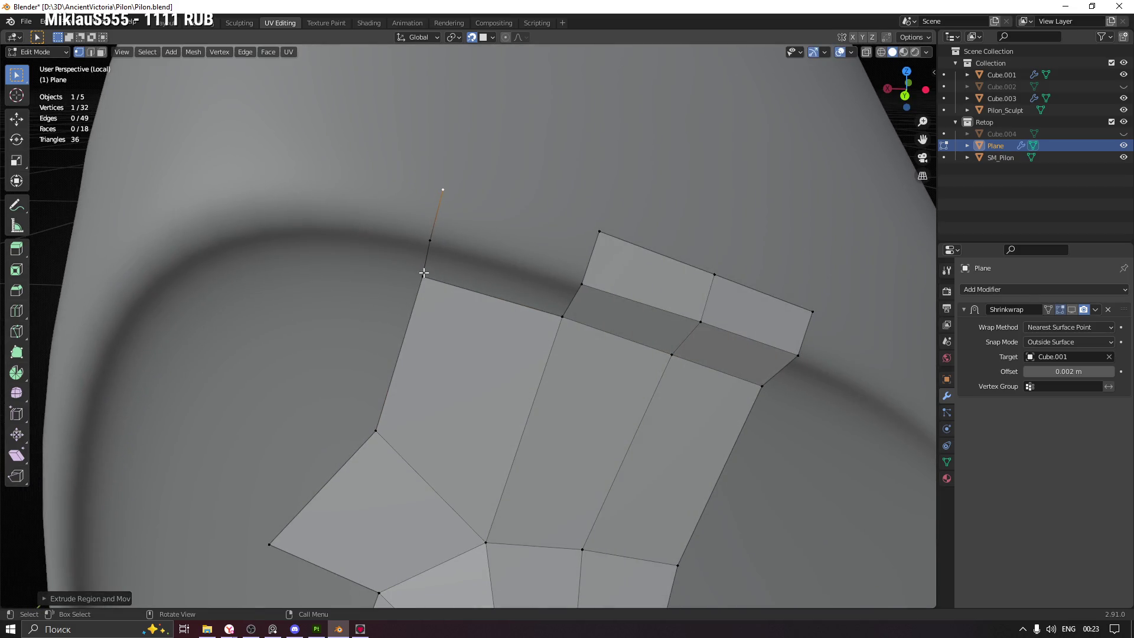
{"action": "left_click", "coordinate": [423, 276]}
{"action": "key", "text": "f"}
{"action": "key", "text": "f"}
{"action": "left_click_drag", "start_coordinate": [544, 327], "coordinate": [448, 435]}
{"action": "key", "text": "ctrl+s"}
Extrude the lower-left edge into a new face and fill the adjacent gap with a quad
{"action": "left_click_drag", "start_coordinate": [498, 322], "coordinate": [490, 277]}
{"action": "left_click", "coordinate": [473, 221]}
{"action": "left_click_drag", "start_coordinate": [405, 277], "coordinate": [504, 306]}
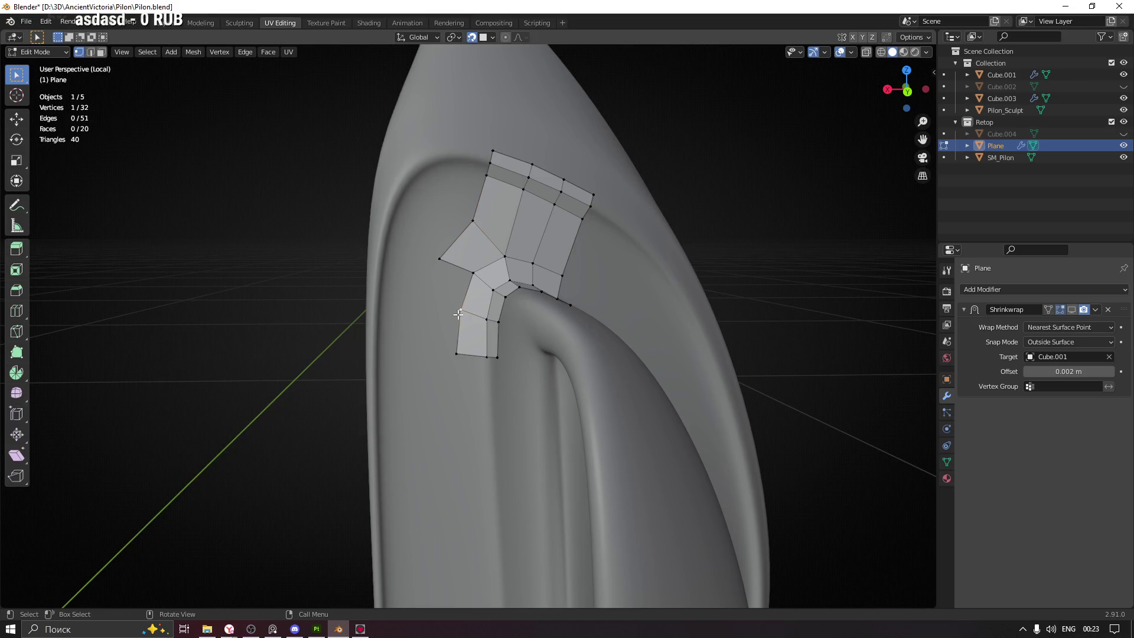
{"action": "left_click_drag", "start_coordinate": [427, 356], "coordinate": [435, 305]}
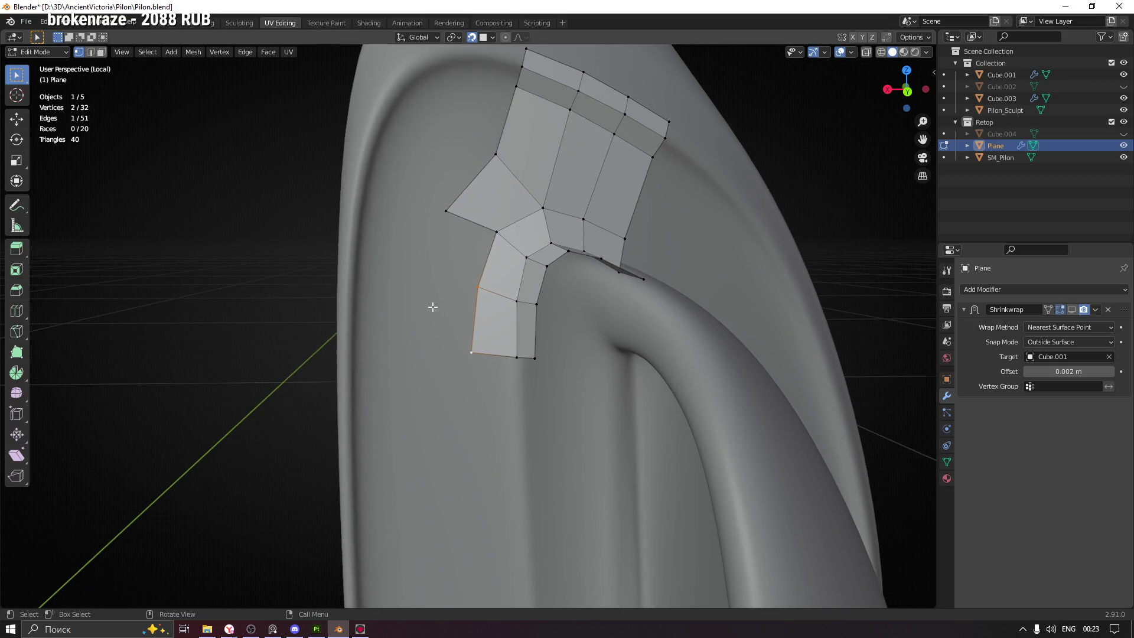
{"action": "key", "text": "e"}
{"action": "left_click", "coordinate": [430, 285]}
{"action": "left_click", "coordinate": [430, 286]}
{"action": "left_click", "coordinate": [446, 210]}
{"action": "key", "text": "f"}
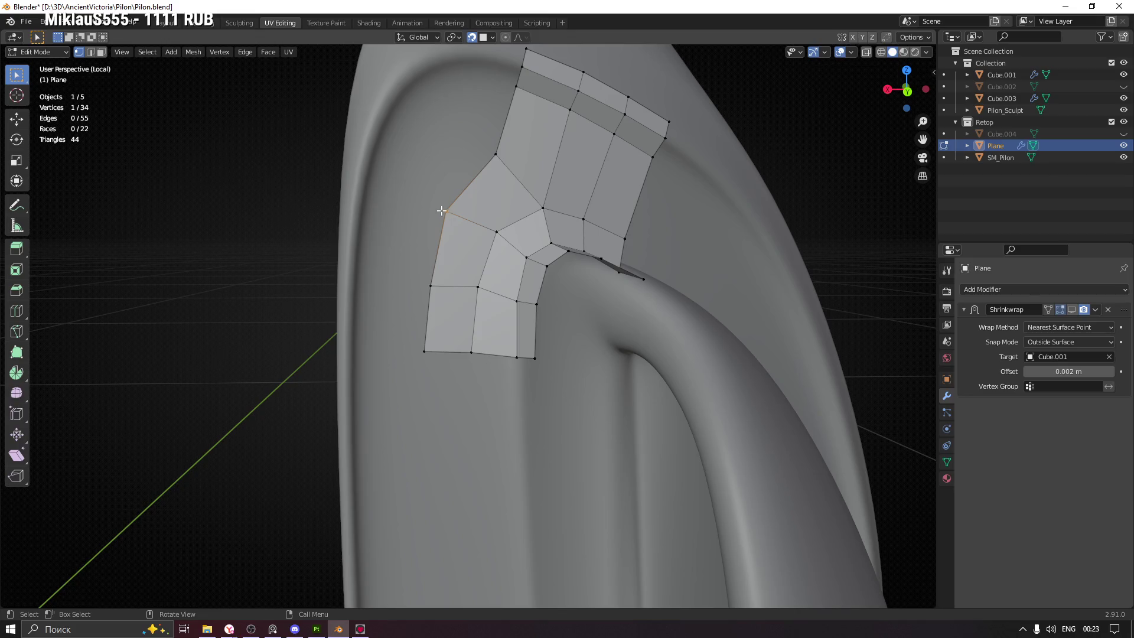
Snap the new left-edge corner and bottom vertices onto the sculpt surface
{"action": "key", "text": "g"}
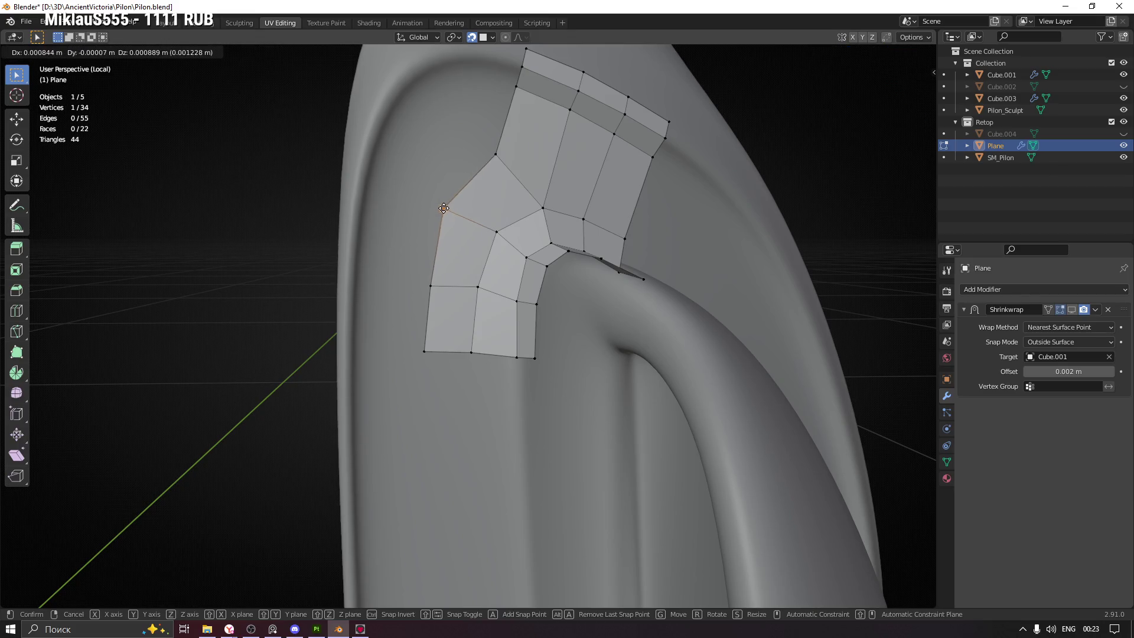
{"action": "left_click", "coordinate": [443, 202]}
{"action": "left_click_drag", "start_coordinate": [431, 286], "coordinate": [424, 272]}
{"action": "left_click_drag", "start_coordinate": [425, 351], "coordinate": [420, 353]}
{"action": "left_click_drag", "start_coordinate": [420, 353], "coordinate": [594, 309]}
{"action": "scroll", "scroll_direction": "down", "scroll_amount": 3}
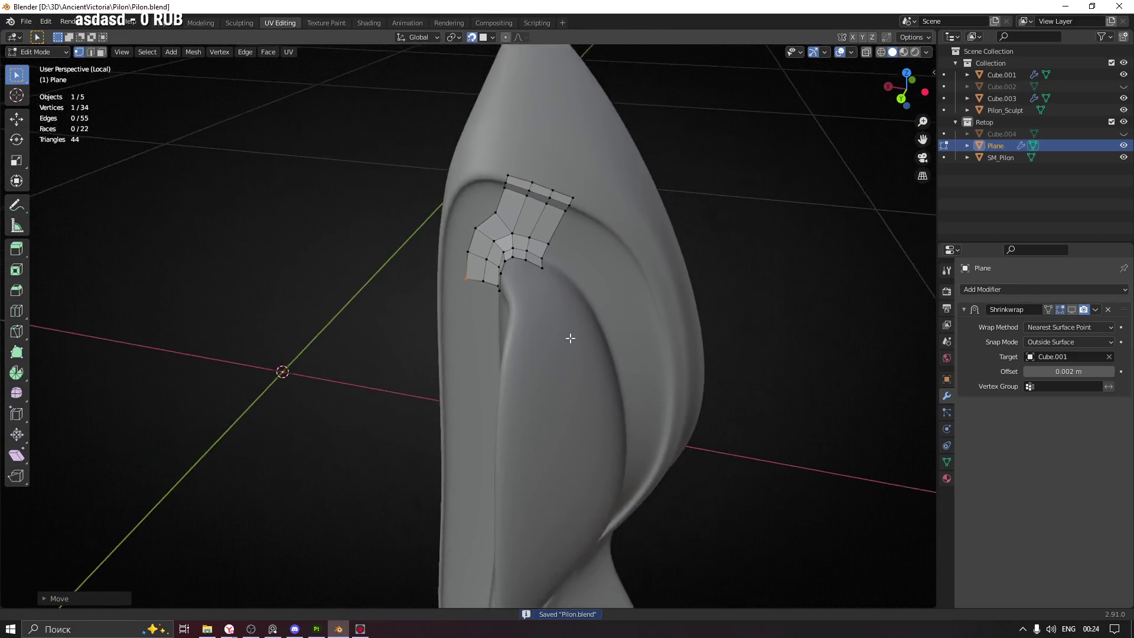
Extrude the patch's lower edge into a new two-face strip down over the bulge
{"action": "left_click_drag", "start_coordinate": [576, 419], "coordinate": [497, 322]}
{"action": "scroll", "scroll_direction": "up", "scroll_amount": 3}
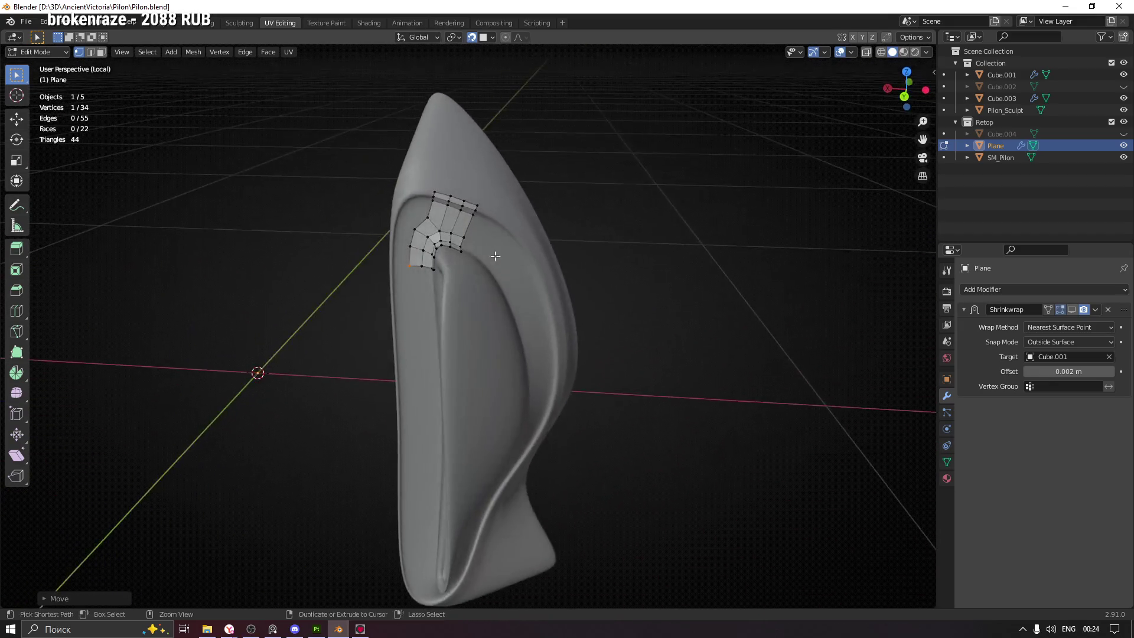
{"action": "scroll", "scroll_direction": "down", "scroll_amount": 3}
{"action": "left_click_drag", "start_coordinate": [467, 401], "coordinate": [470, 270]}
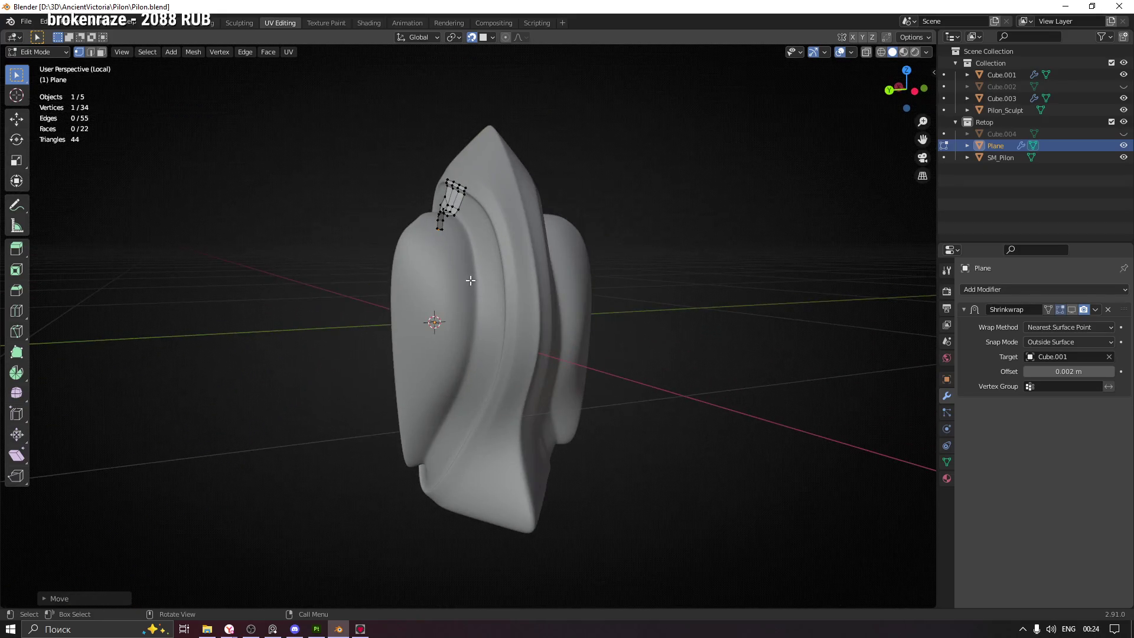
{"action": "left_click_drag", "start_coordinate": [382, 173], "coordinate": [501, 225]}
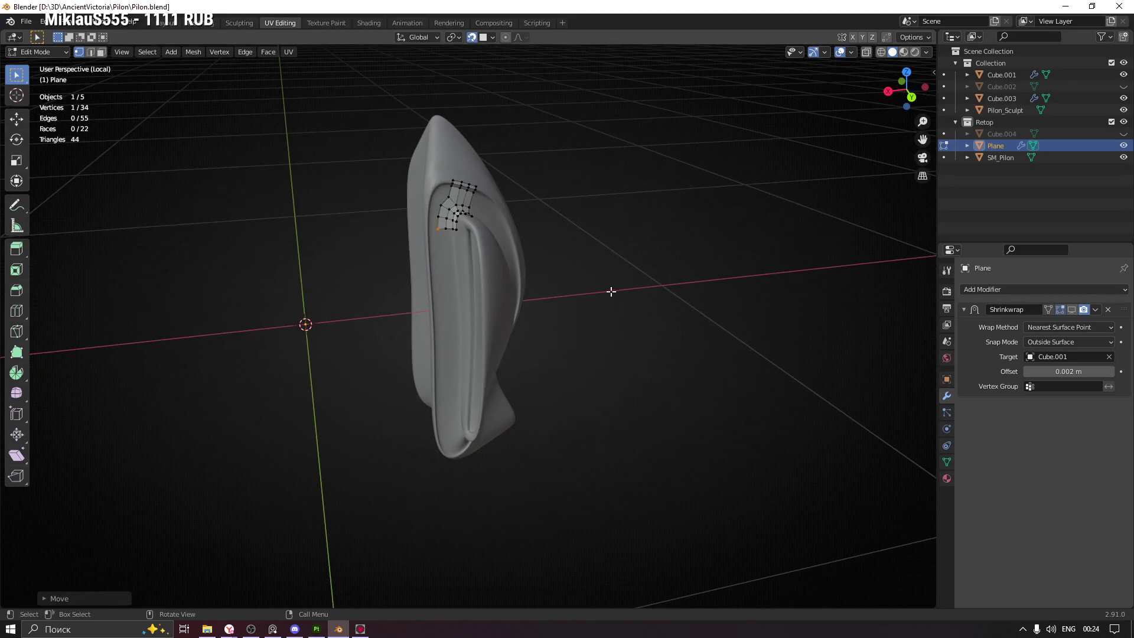
{"action": "left_click_drag", "start_coordinate": [611, 292], "coordinate": [460, 273]}
{"action": "left_click_drag", "start_coordinate": [486, 158], "coordinate": [489, 253]}
{"action": "scroll", "scroll_direction": "up", "scroll_amount": 3}
{"action": "scroll", "scroll_direction": "down", "scroll_amount": 3}
{"action": "scroll", "scroll_direction": "up", "scroll_amount": 3}
{"action": "scroll", "scroll_direction": "up", "scroll_amount": 3}
{"action": "scroll", "scroll_direction": "up", "scroll_amount": 3}
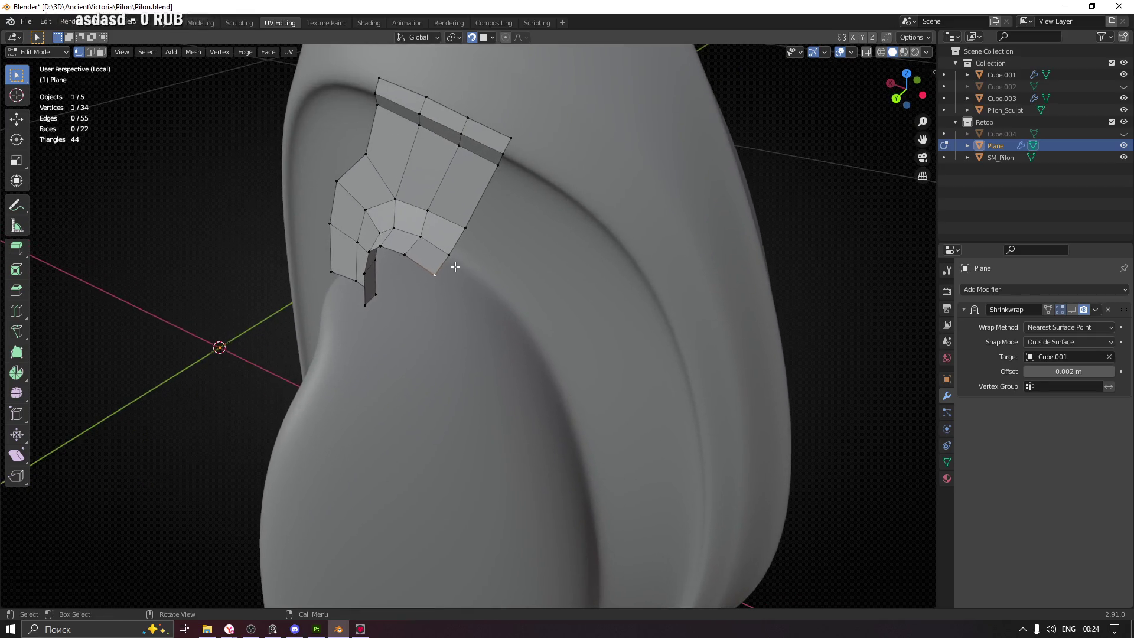
{"action": "left_click_drag", "start_coordinate": [476, 253], "coordinate": [466, 271]}
{"action": "key", "text": "e"}
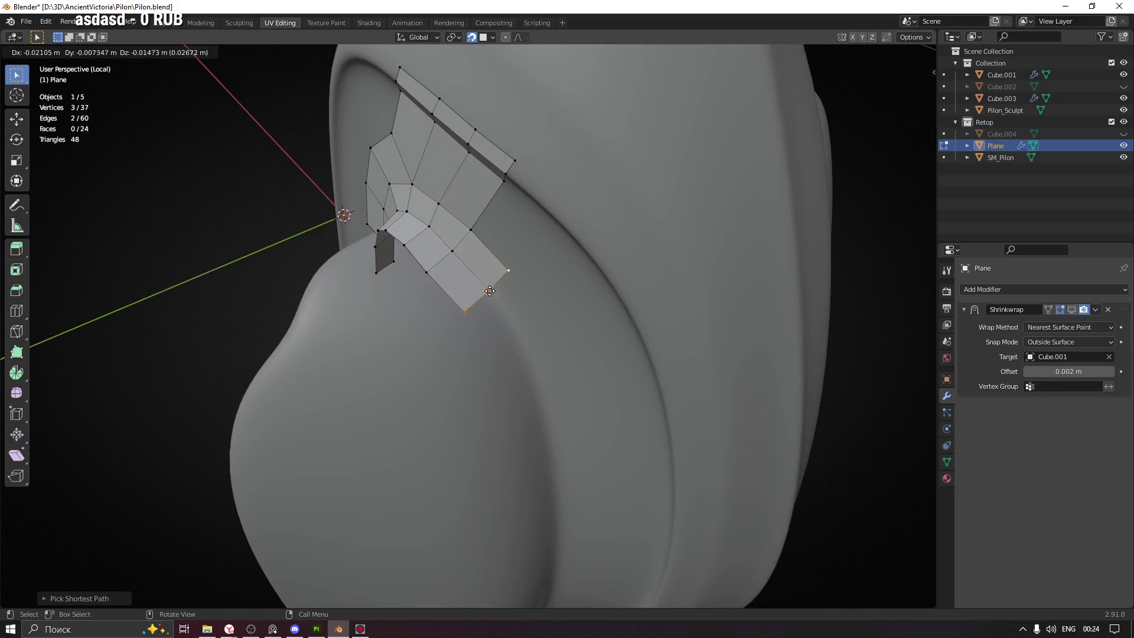
{"action": "left_click", "coordinate": [512, 330]}
{"action": "left_click_drag", "start_coordinate": [512, 330], "coordinate": [575, 299]}
Reposition the new strip's end vertices along the groove, then select the Cube.001 sculpt
{"action": "left_click", "coordinate": [518, 337]}
{"action": "key", "text": "g"}
{"action": "left_click", "coordinate": [528, 306]}
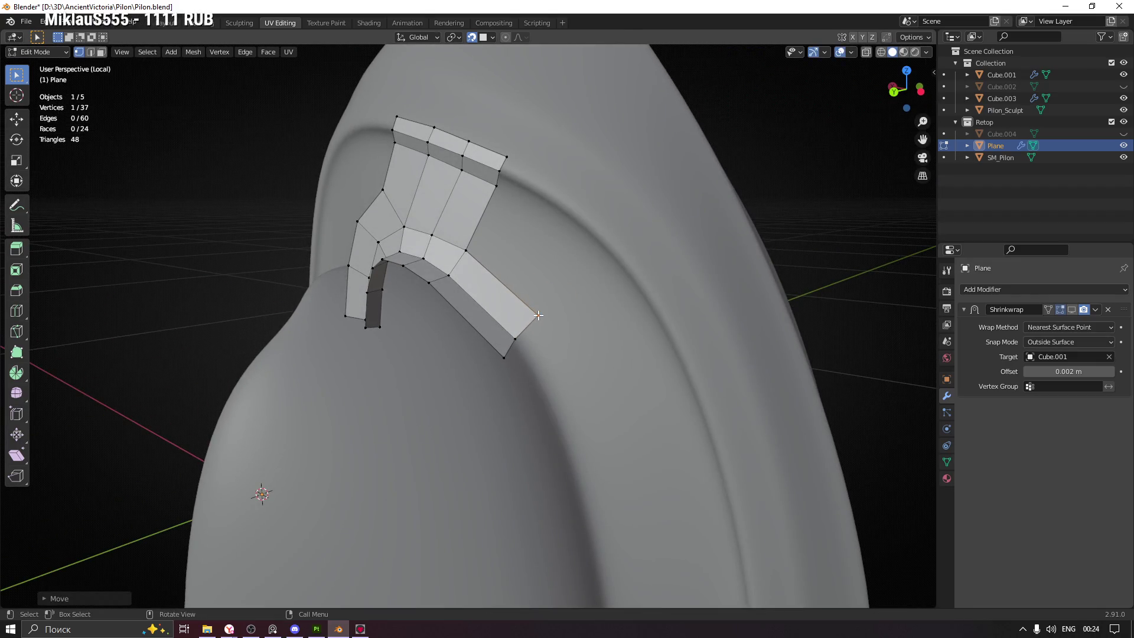
{"action": "left_click_drag", "start_coordinate": [511, 369], "coordinate": [532, 369]}
{"action": "key", "text": "g"}
{"action": "left_click", "coordinate": [492, 342]}
{"action": "left_click_drag", "start_coordinate": [480, 332], "coordinate": [461, 314]}
{"action": "key", "text": "g"}
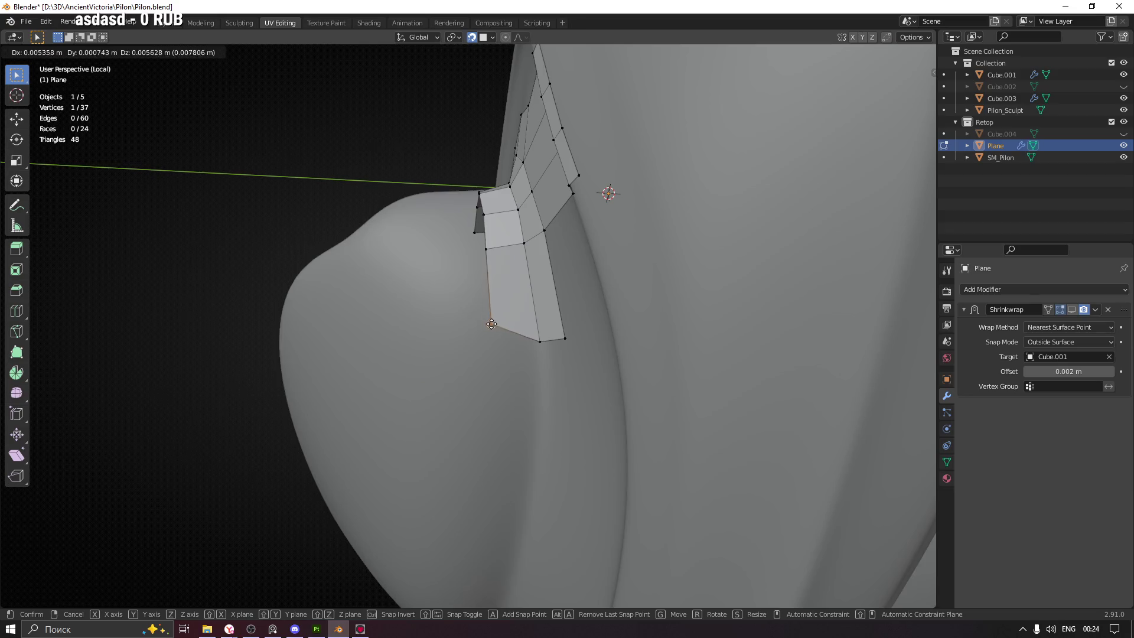
{"action": "left_click", "coordinate": [492, 331]}
{"action": "left_click_drag", "start_coordinate": [438, 263], "coordinate": [499, 306]}
{"action": "left_click", "coordinate": [491, 293]}
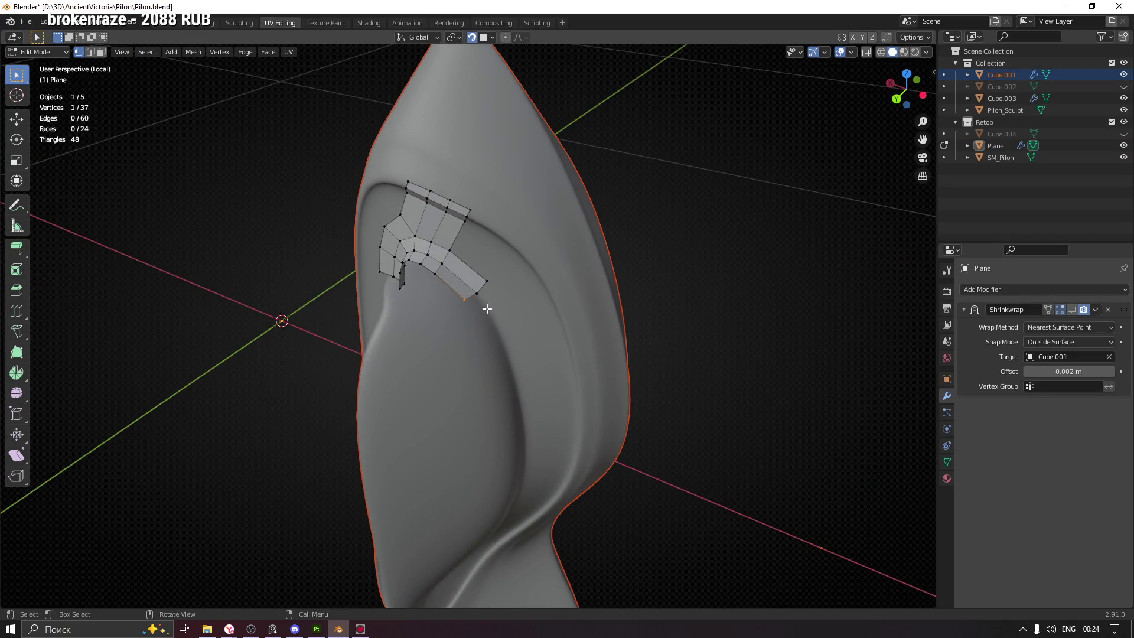